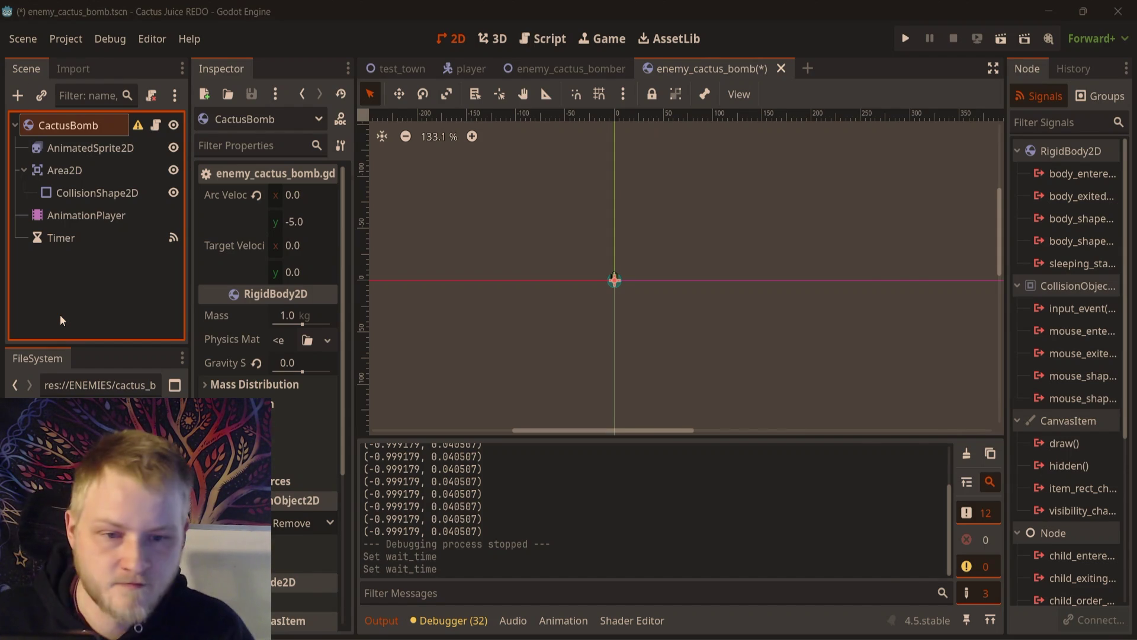
Add a Node2D and make it CactusBomb's first child
key(ctrl+a)
text(node)
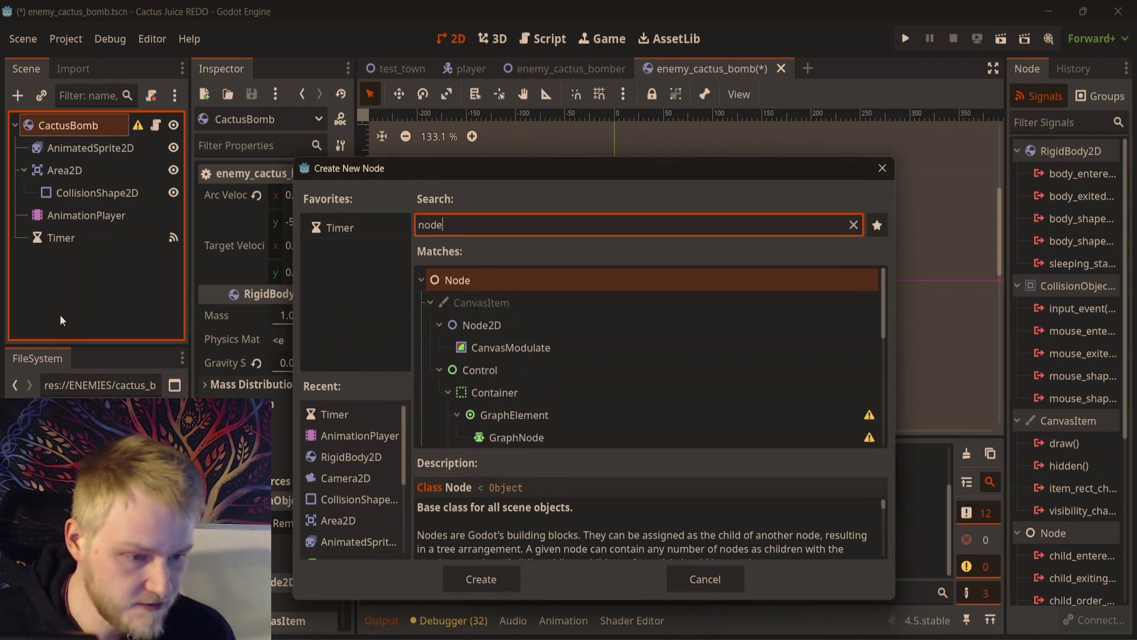
double_click(498, 325)
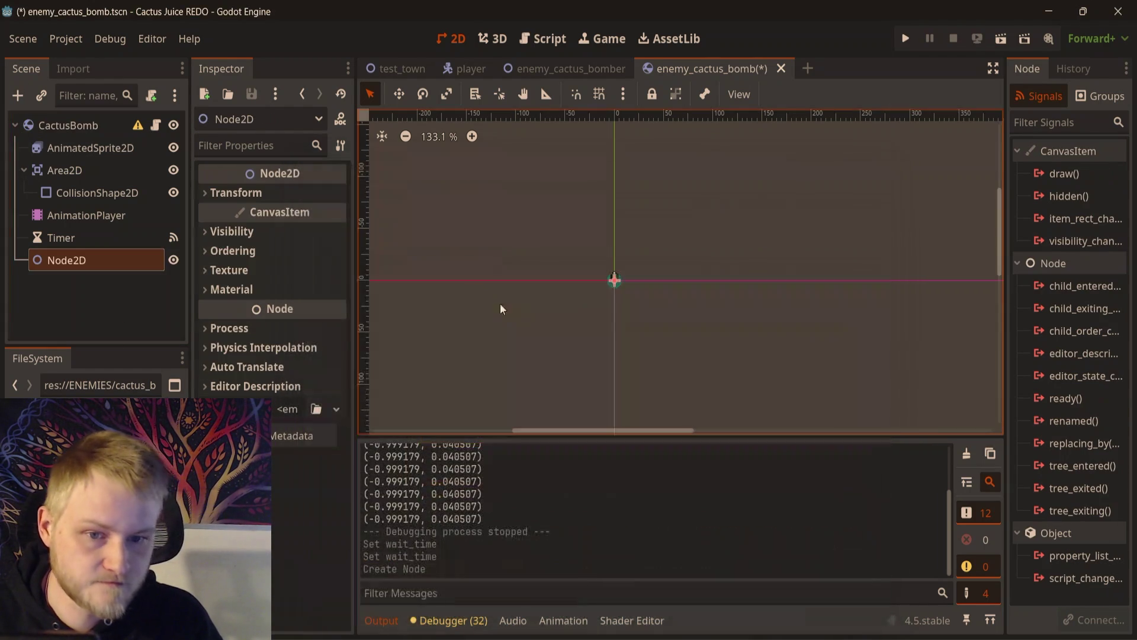
drag(137, 261, 142, 133)
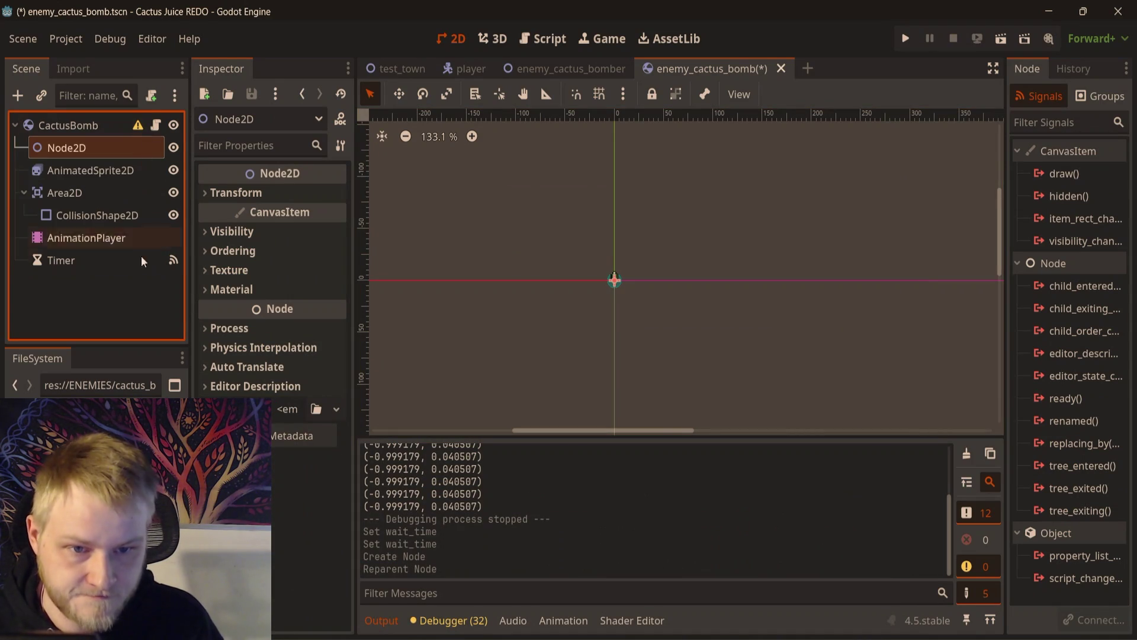
Nest AnimatedSprite2D and Area2D under the new Node2D
click(102, 172)
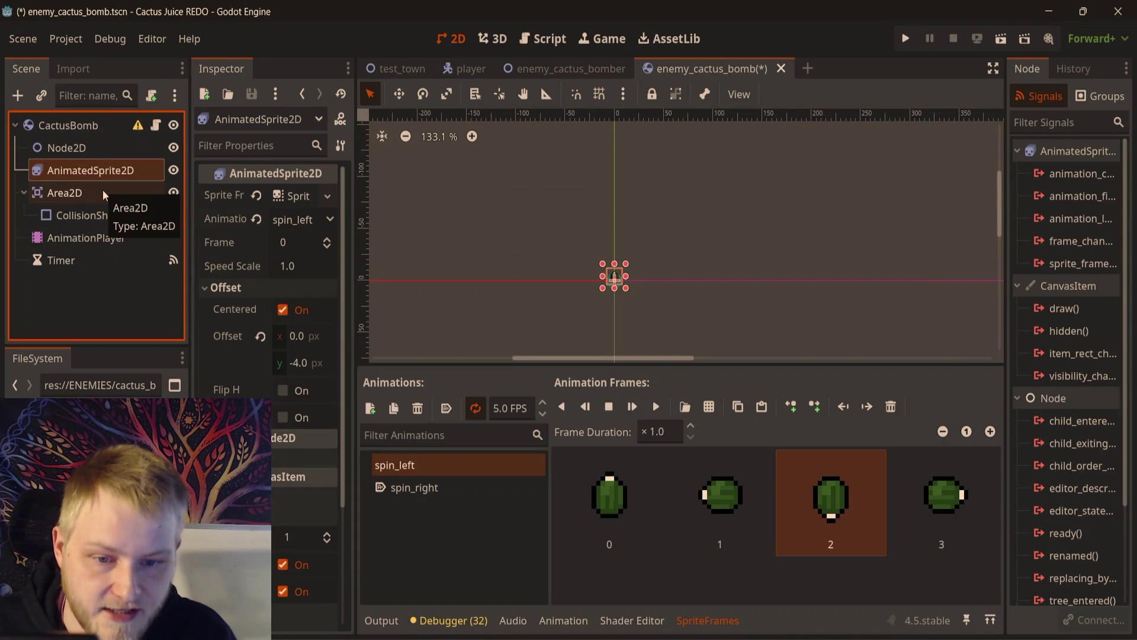
ctrl+click(99, 190)
drag(89, 189, 104, 142)
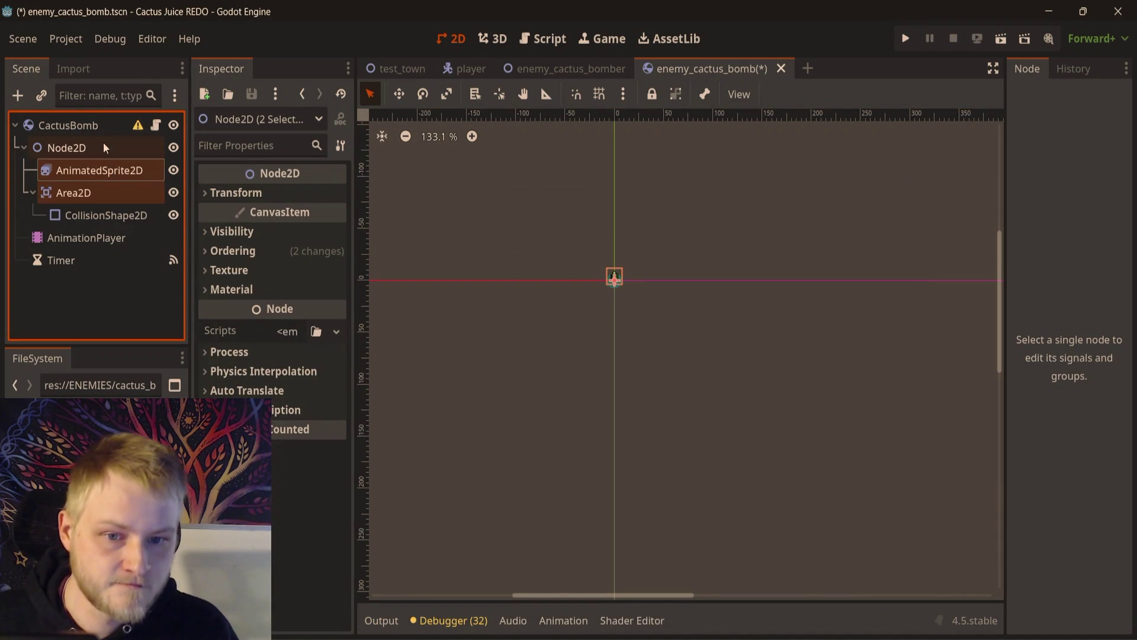
click(580, 304)
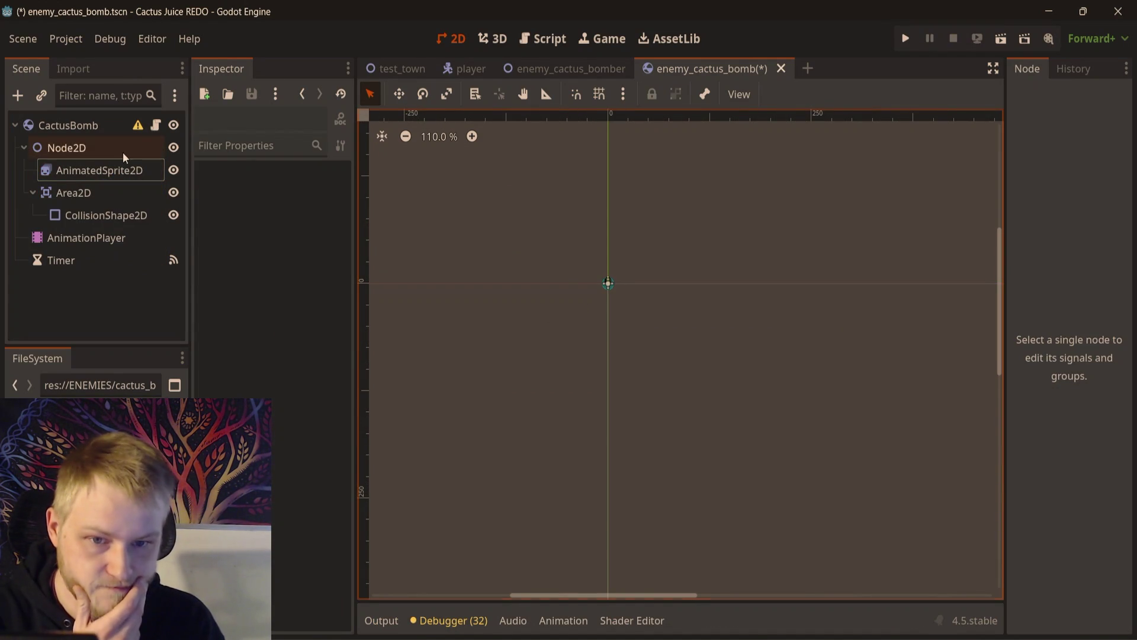
Try moving Node2D across the canvas, undo it back to the origin, and save the scene
click(66, 147)
scroll(530, 338, up, 6)
scroll(544, 303, right, 5)
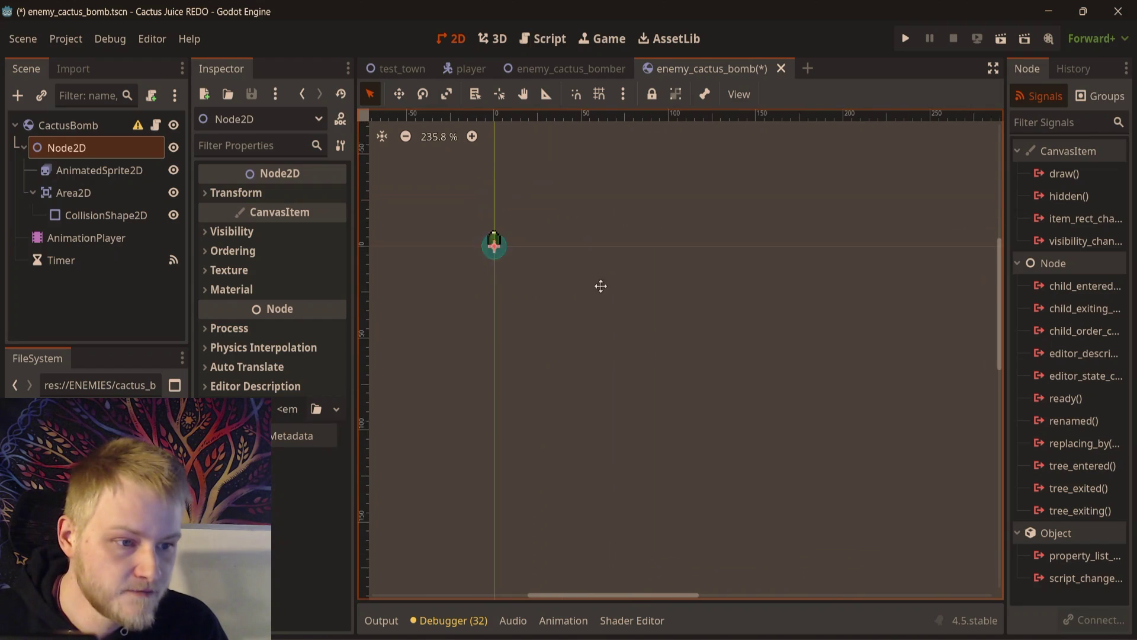
scroll(543, 289, up, 3)
key(w)
mouse_move(573, 272)
mouse_down()
mouse_move(612, 242)
mouse_move(795, 183)
mouse_move(871, 196)
mouse_up()
scroll(735, 291, down, 5)
key(ctrl+z)
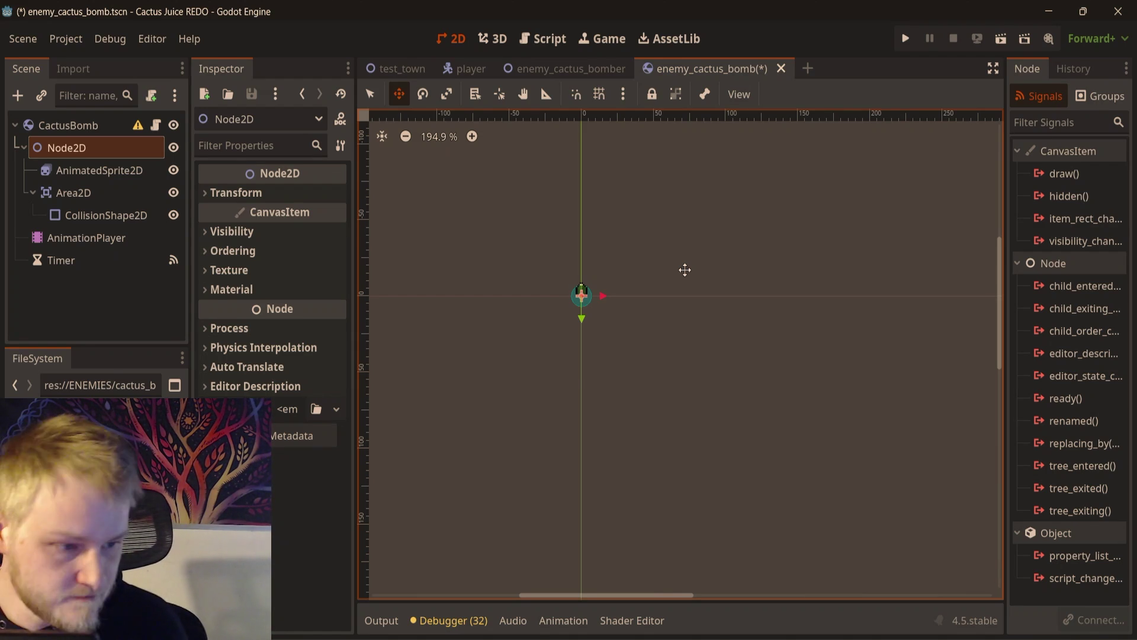
key(ctrl+s)
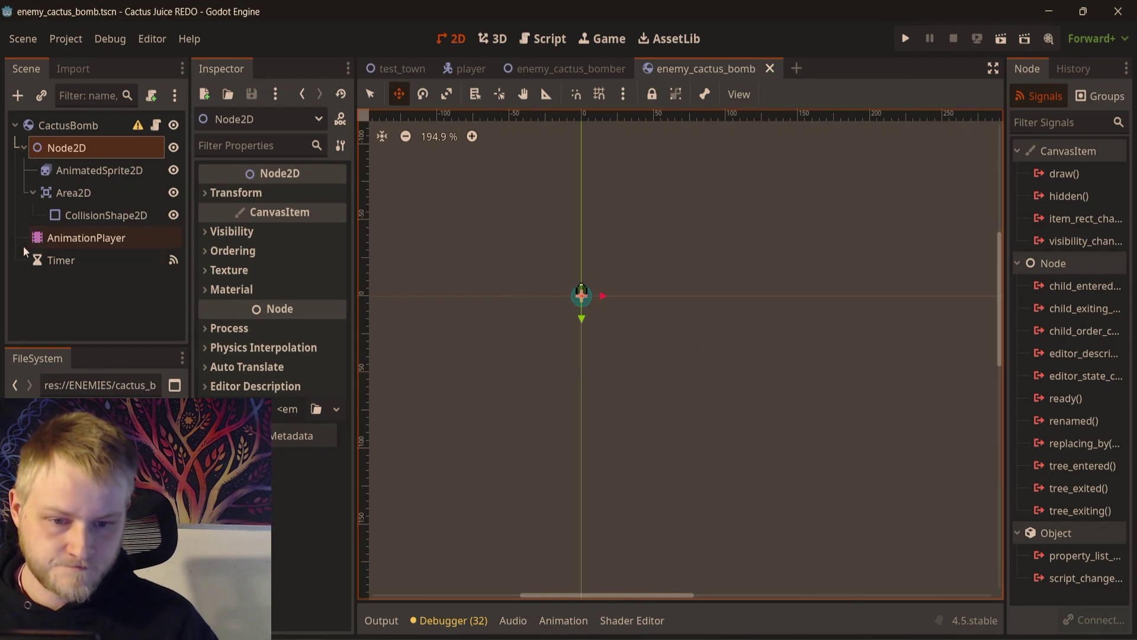
Delete the arc_velocity track from AnimationPlayer, then reselect the arc animation
click(118, 243)
click(427, 501)
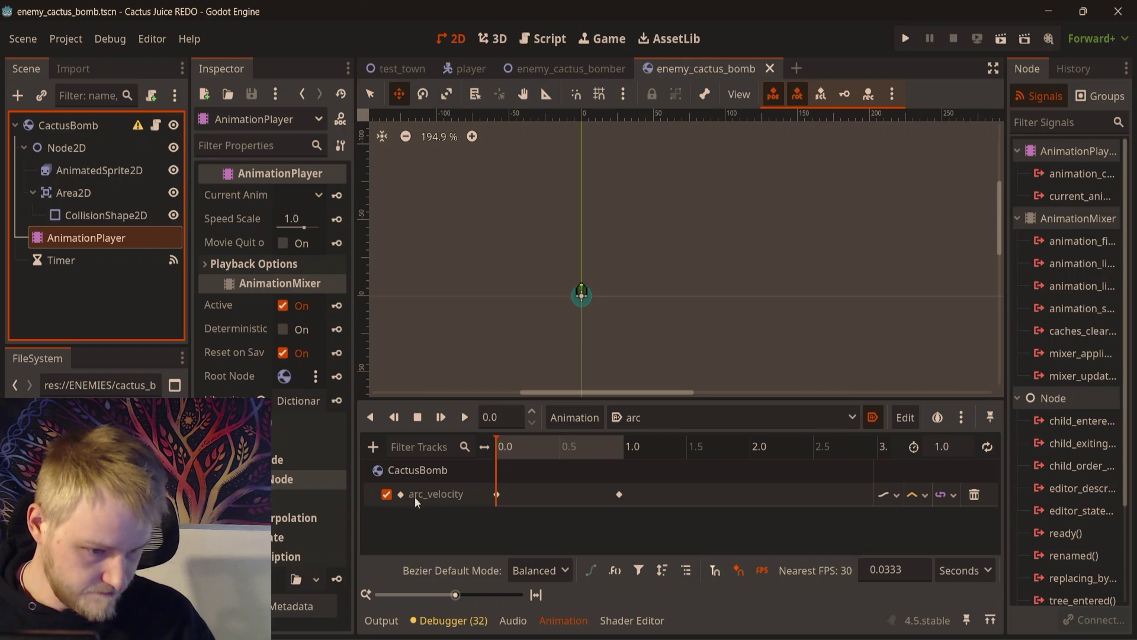
click(973, 497)
click(693, 417)
click(711, 441)
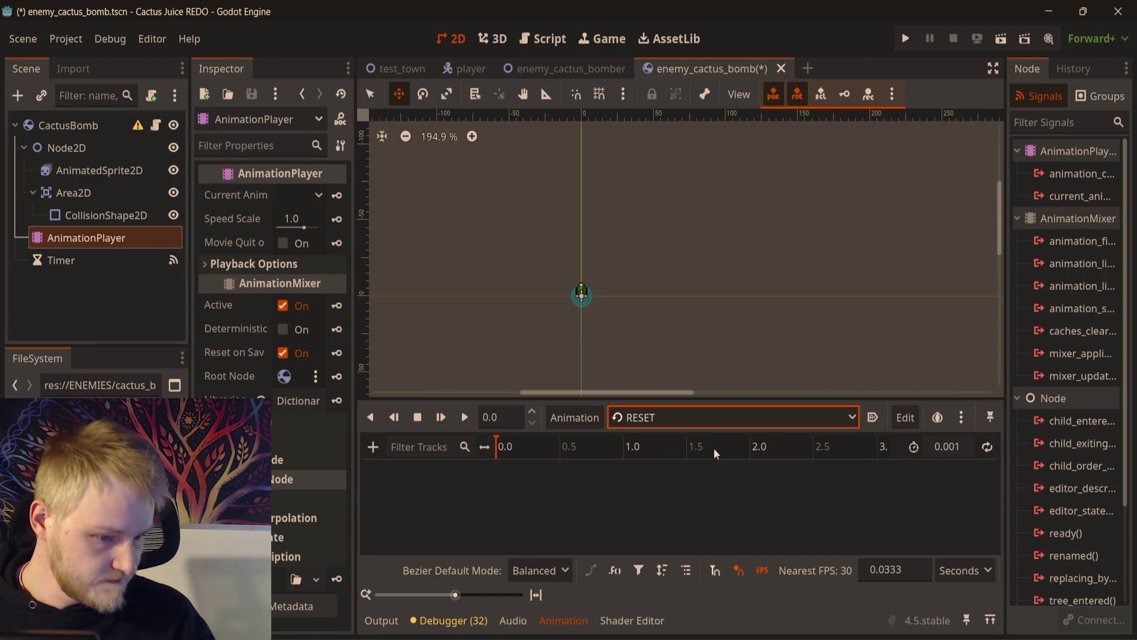
click(673, 417)
click(651, 462)
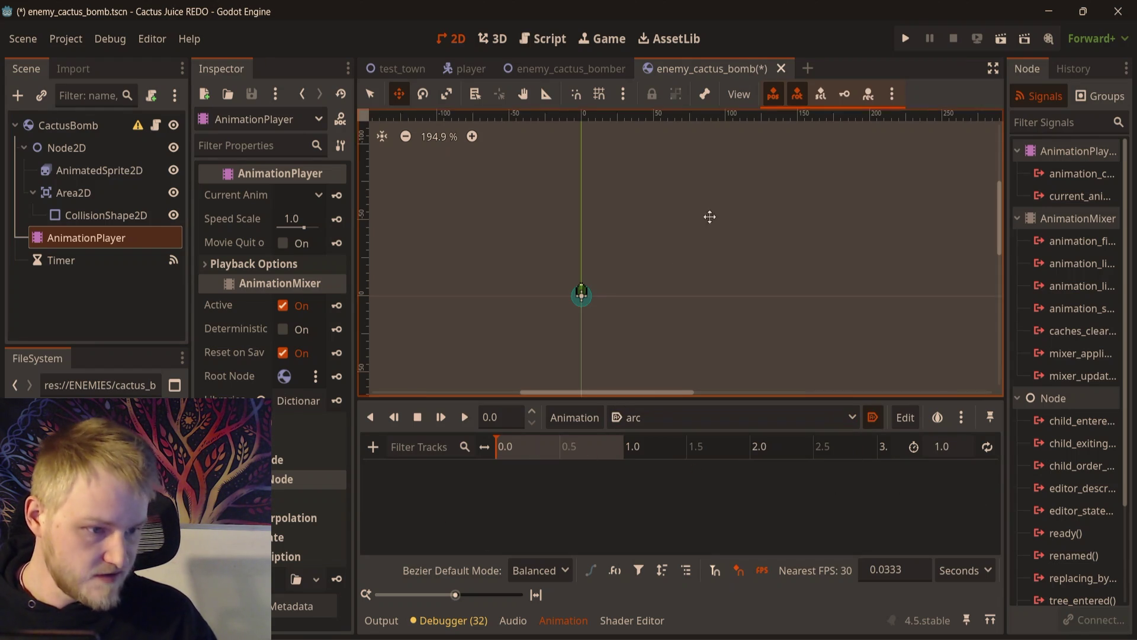
scroll(702, 228, up, 2)
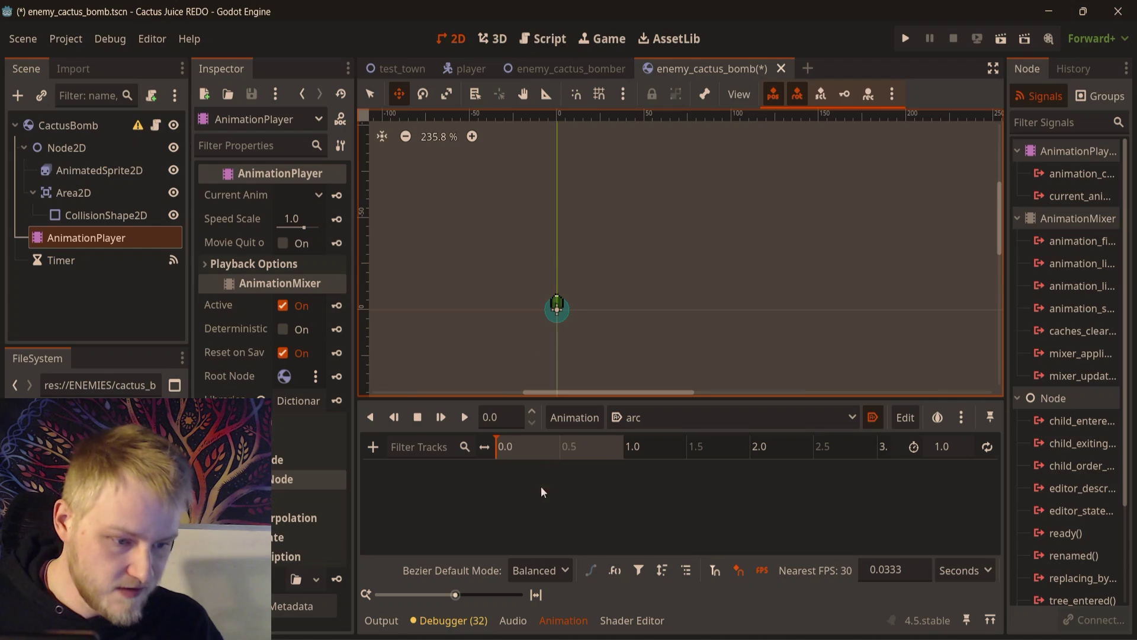
scroll(563, 299, up, 4)
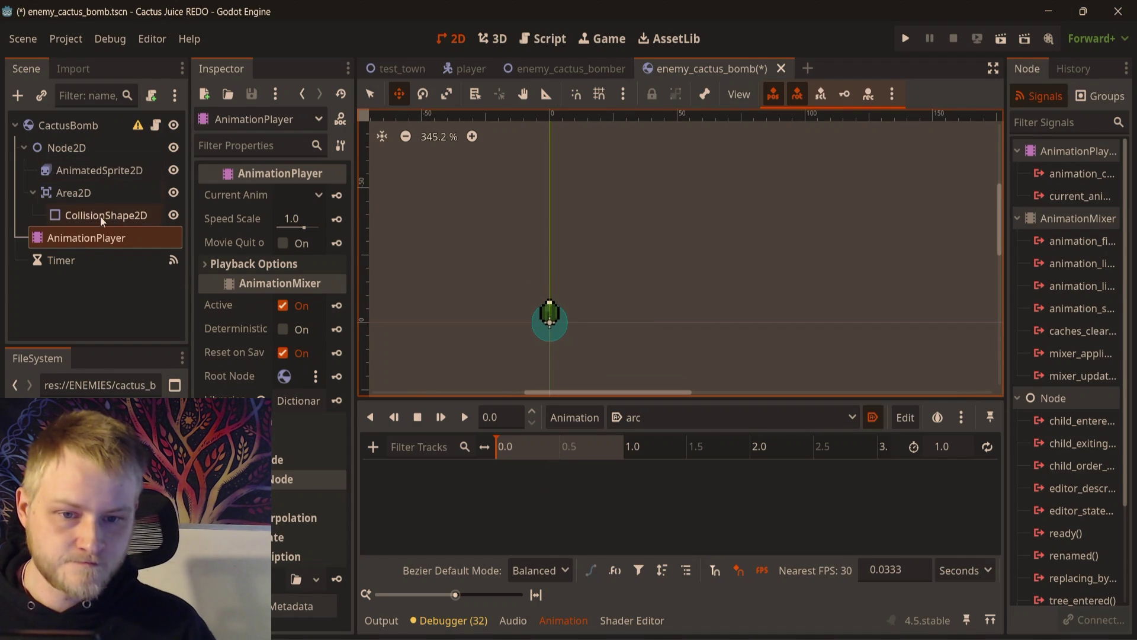
Turn off Autoplay on Load for arc, then show Node2D's transform properties
click(77, 147)
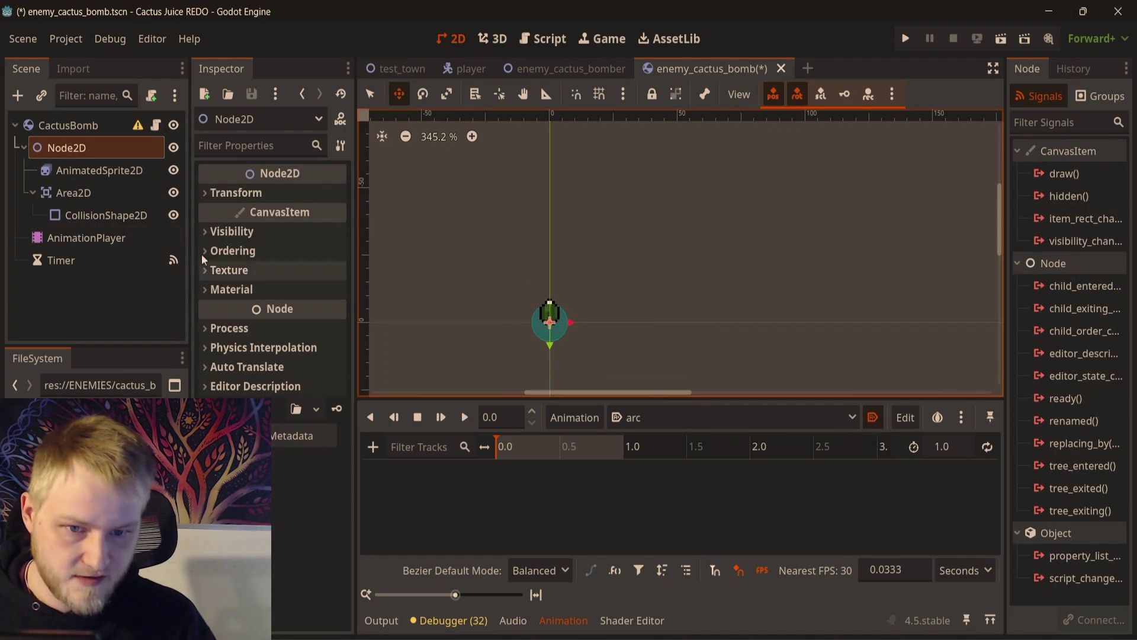
click(99, 240)
click(380, 449)
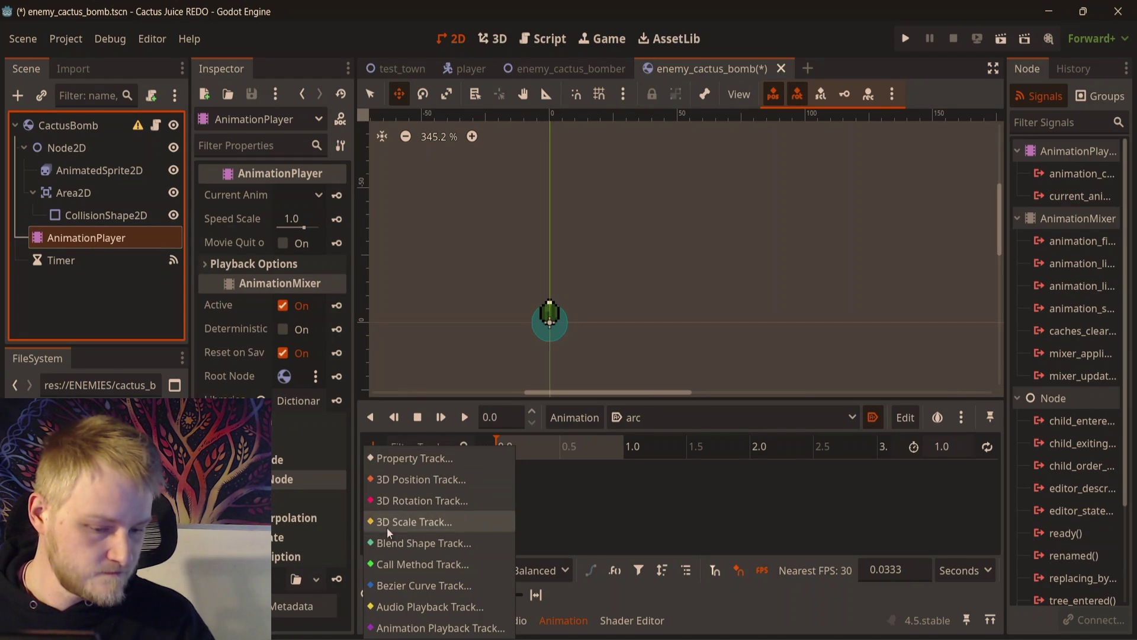
click(600, 514)
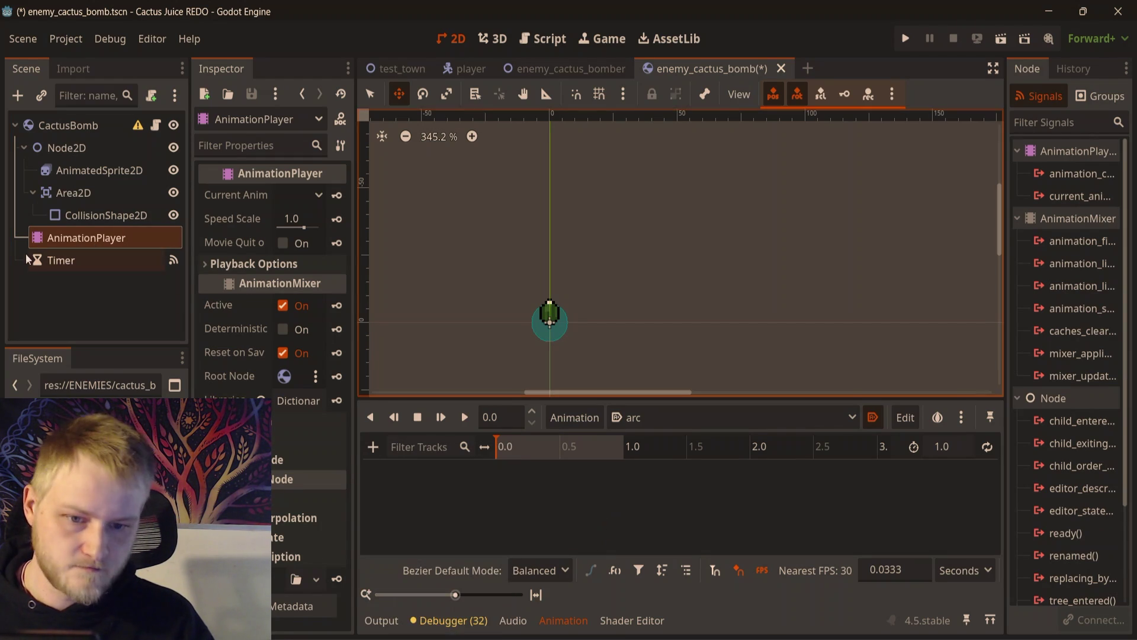
click(61, 260)
click(86, 237)
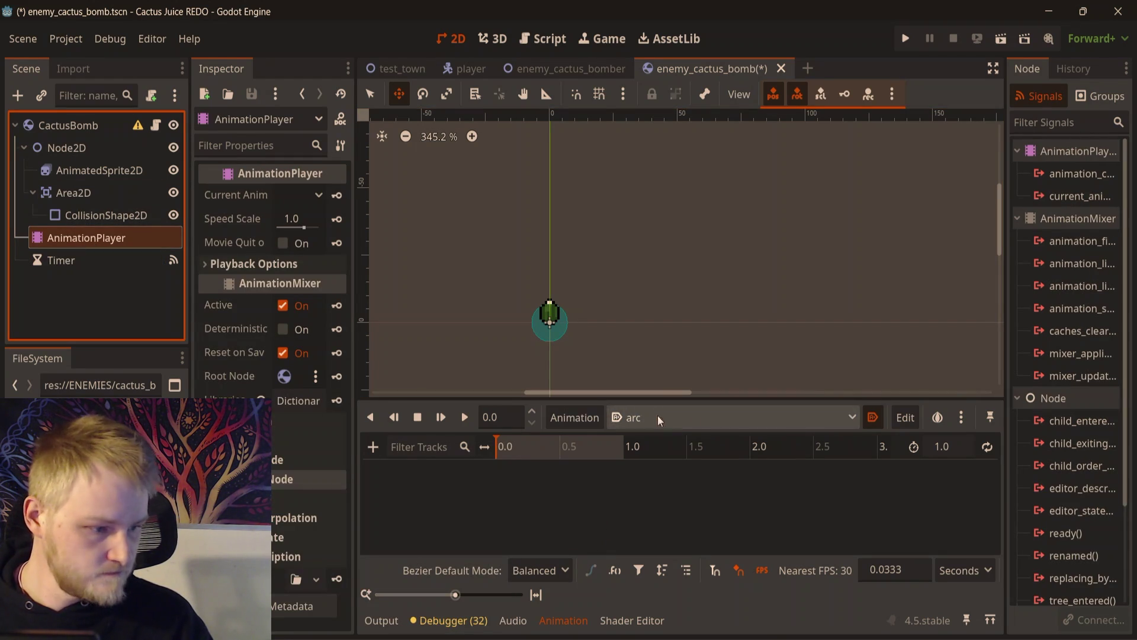
click(873, 417)
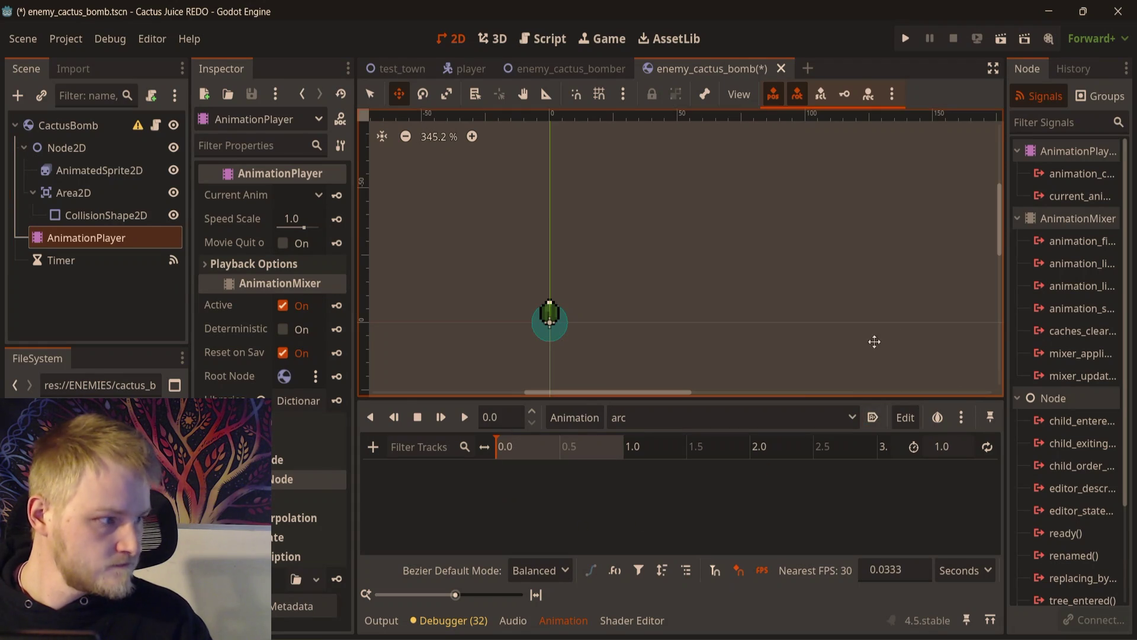
click(66, 148)
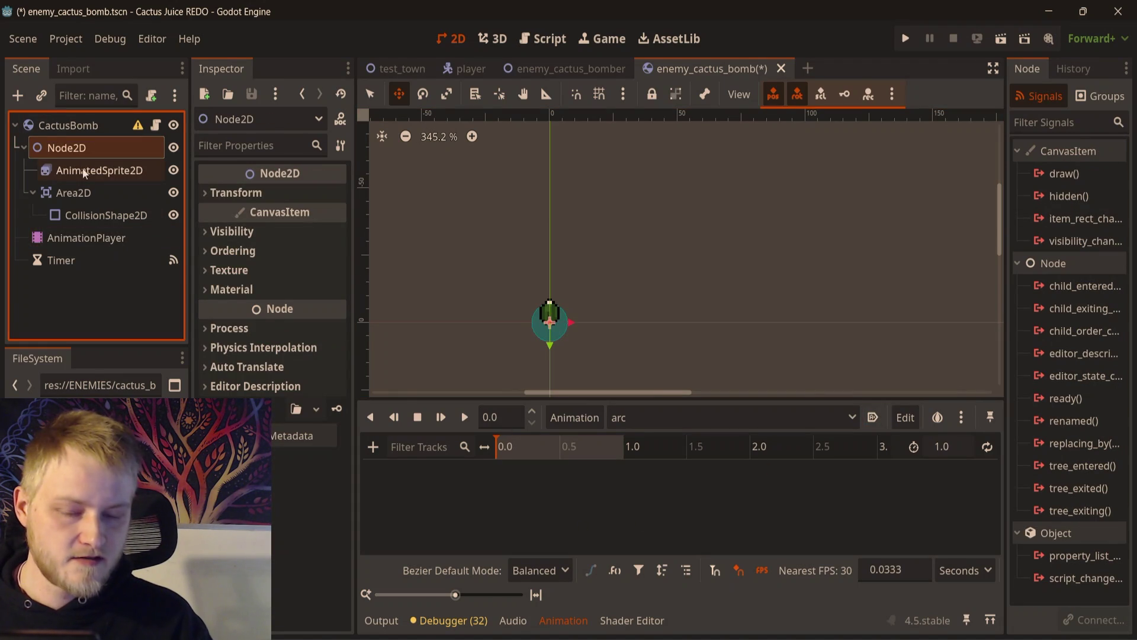
click(245, 194)
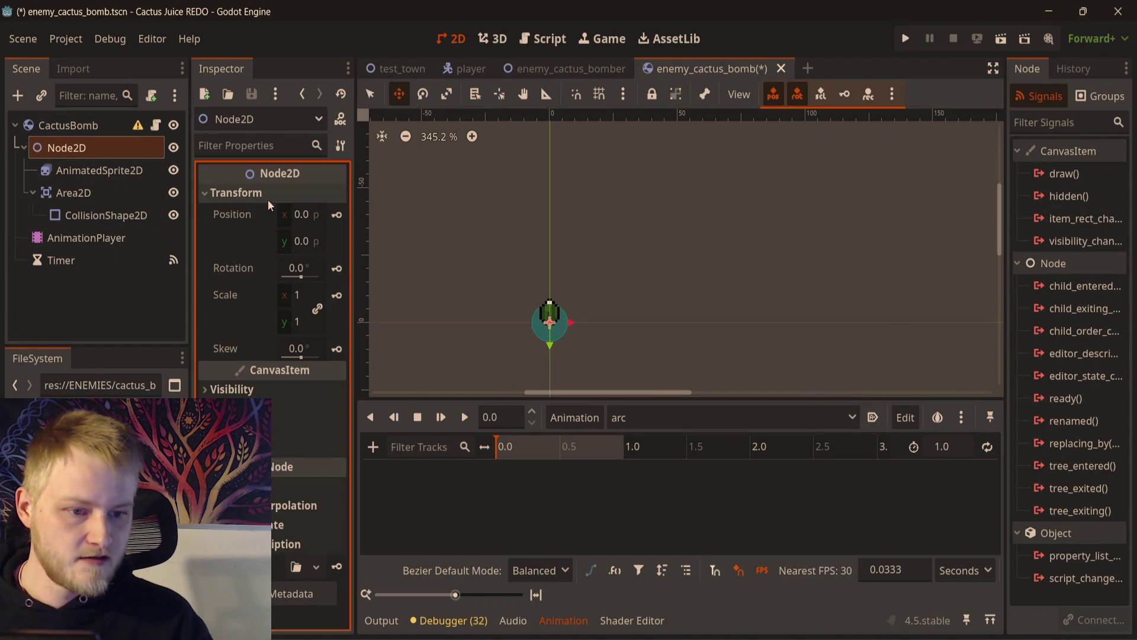
Create Node2D's position track and key Node2D raised to y -42 at 0.5 s
click(337, 215)
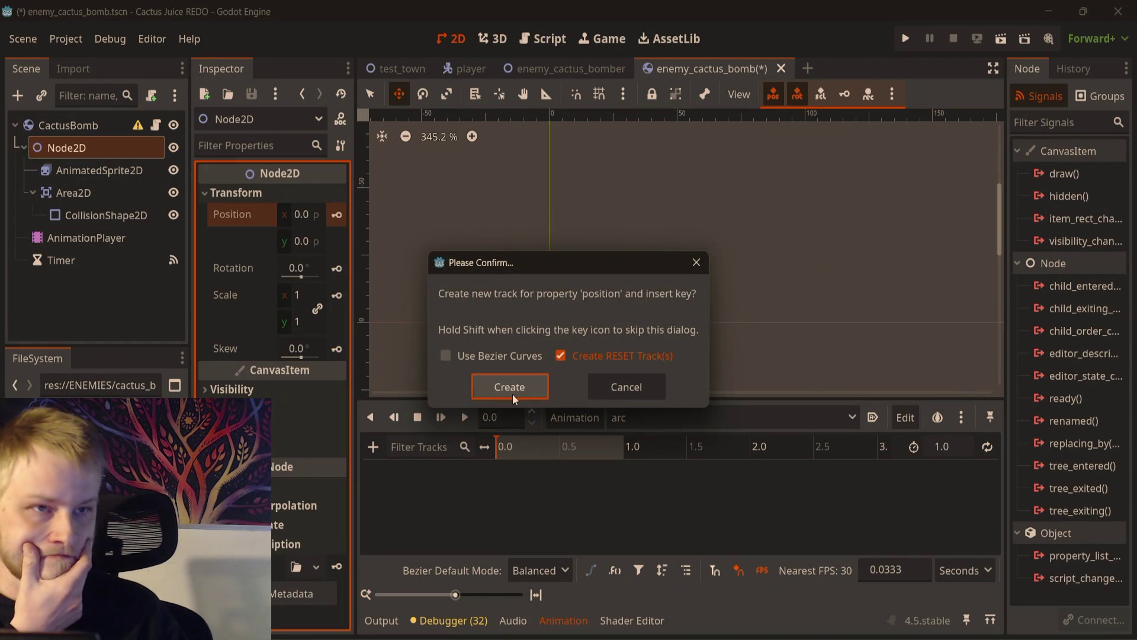
click(509, 386)
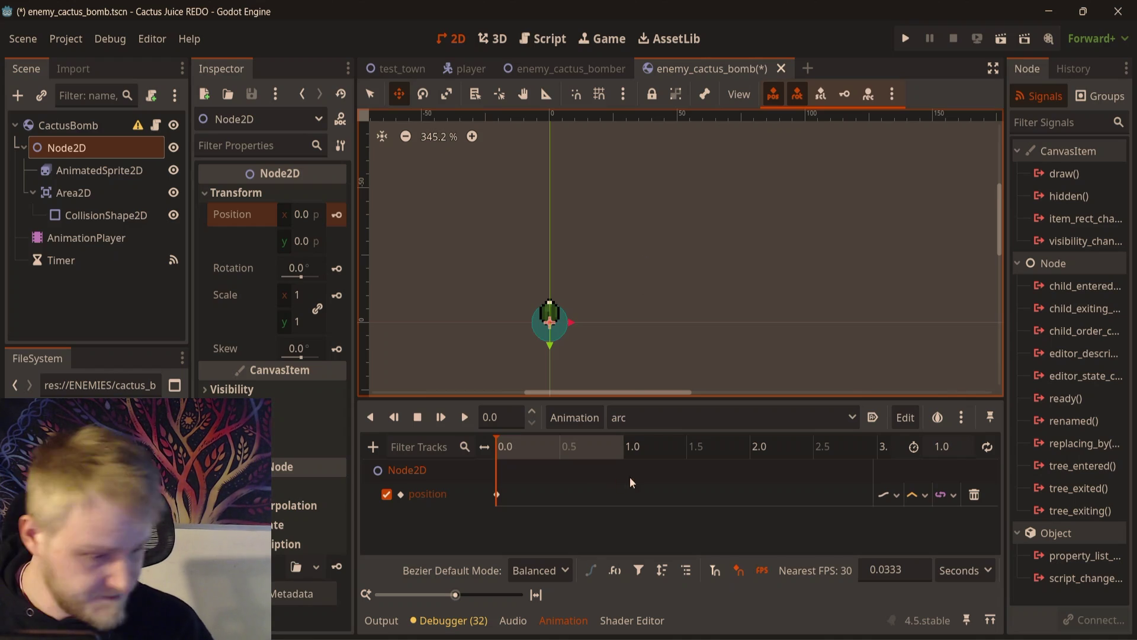
scroll(659, 284, up, 2)
drag(510, 454, 625, 458)
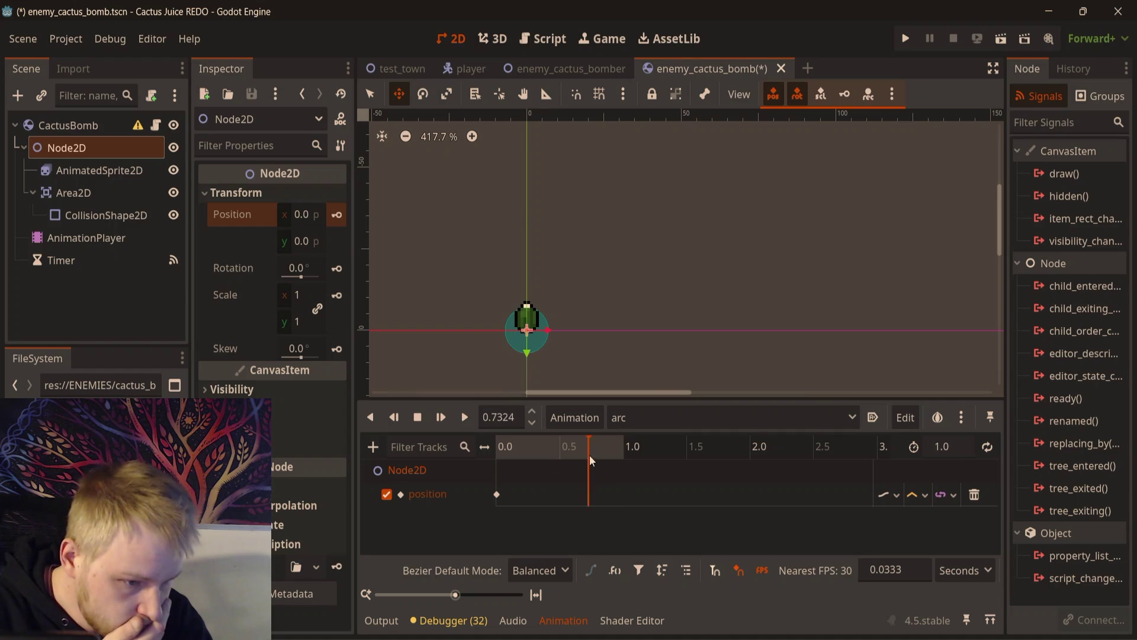
drag(589, 455, 564, 454)
click(518, 419)
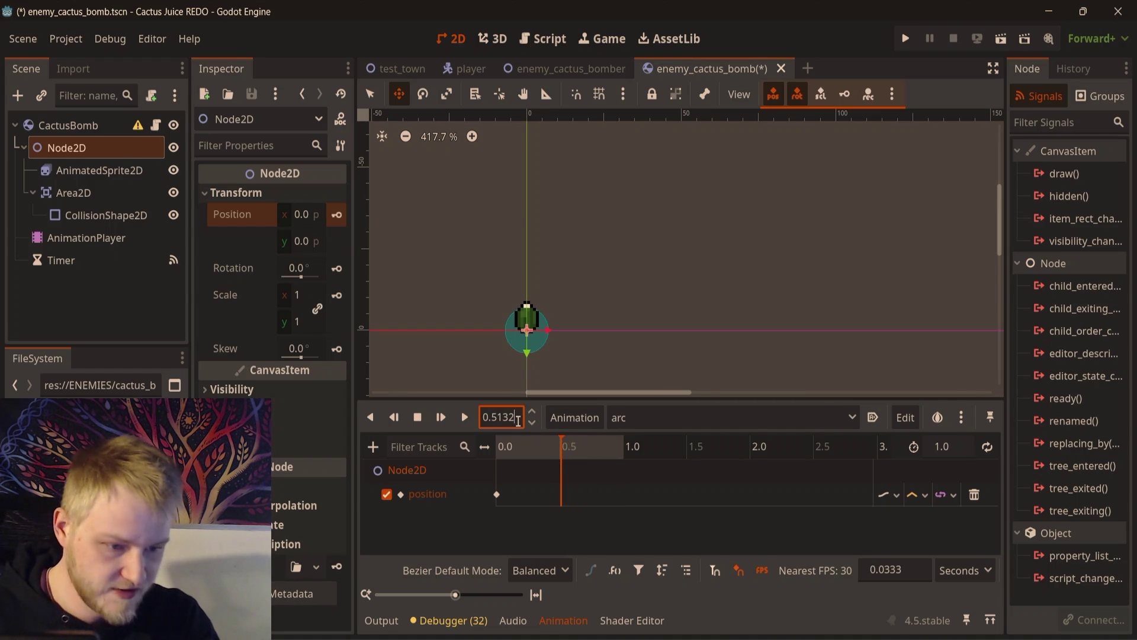
key(BackSpace)
key(BackSpace)
key(Return)
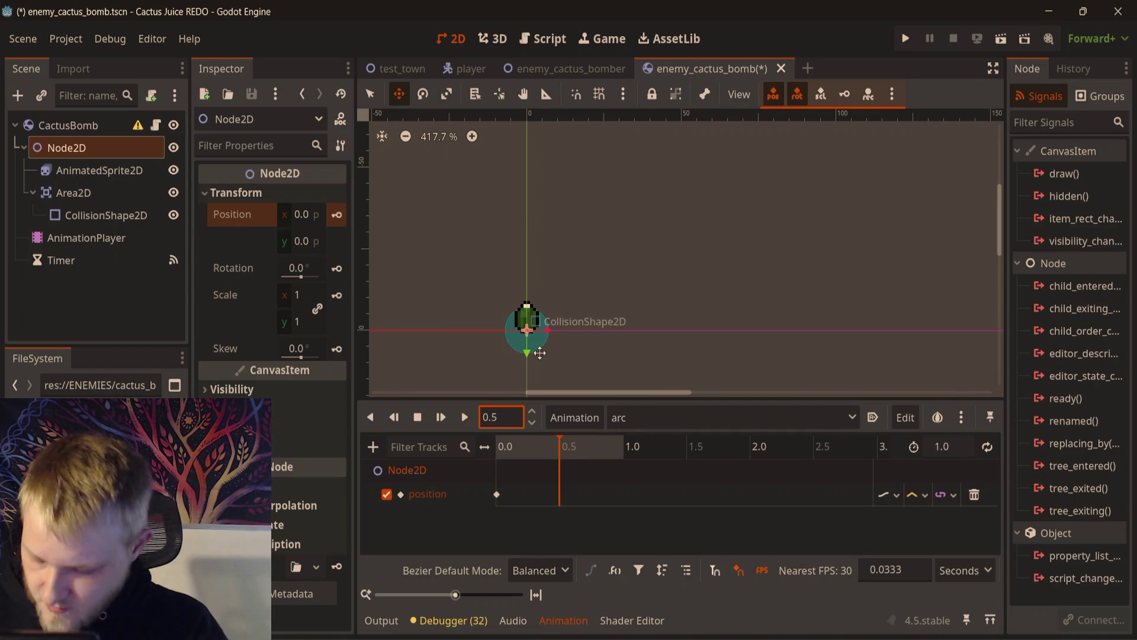
mouse_move(563, 336)
mouse_down()
mouse_move(592, 185)
mouse_move(595, 203)
mouse_move(607, 201)
mouse_move(602, 215)
mouse_up()
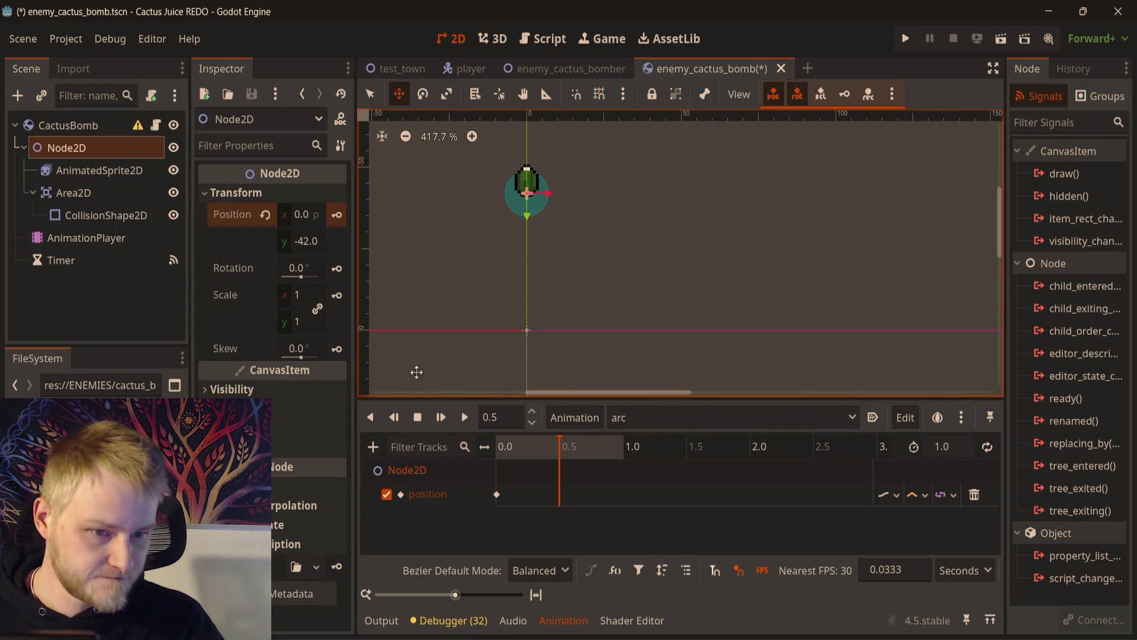
click(337, 216)
Key Node2D back at the origin at 1.0 s and preview the arc animation
click(580, 484)
click(623, 456)
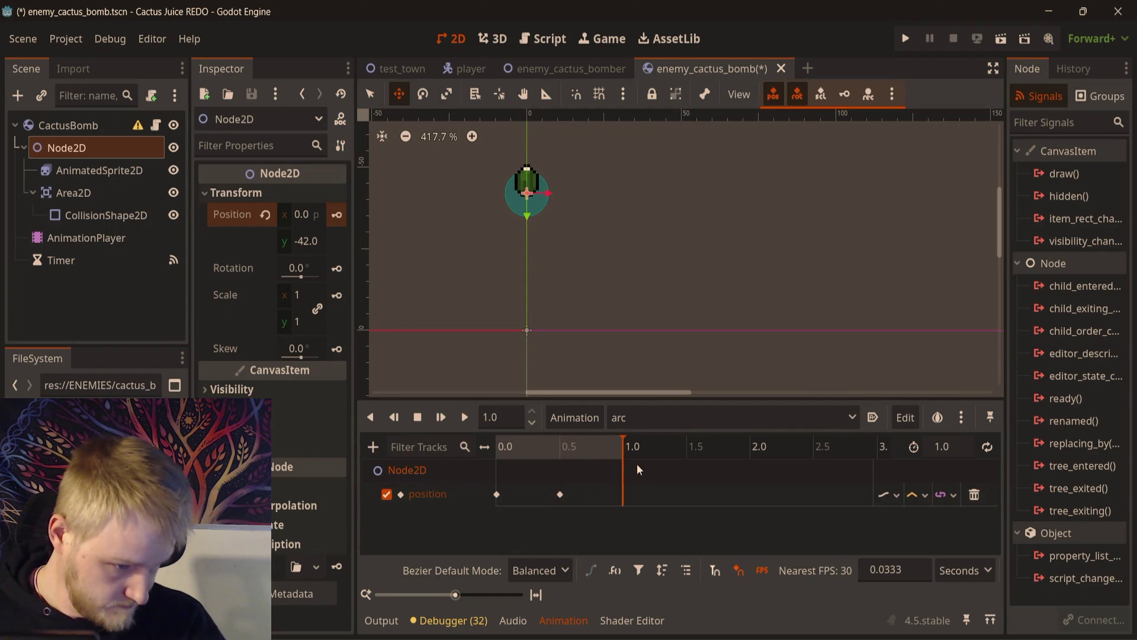
drag(529, 189, 572, 330)
click(336, 215)
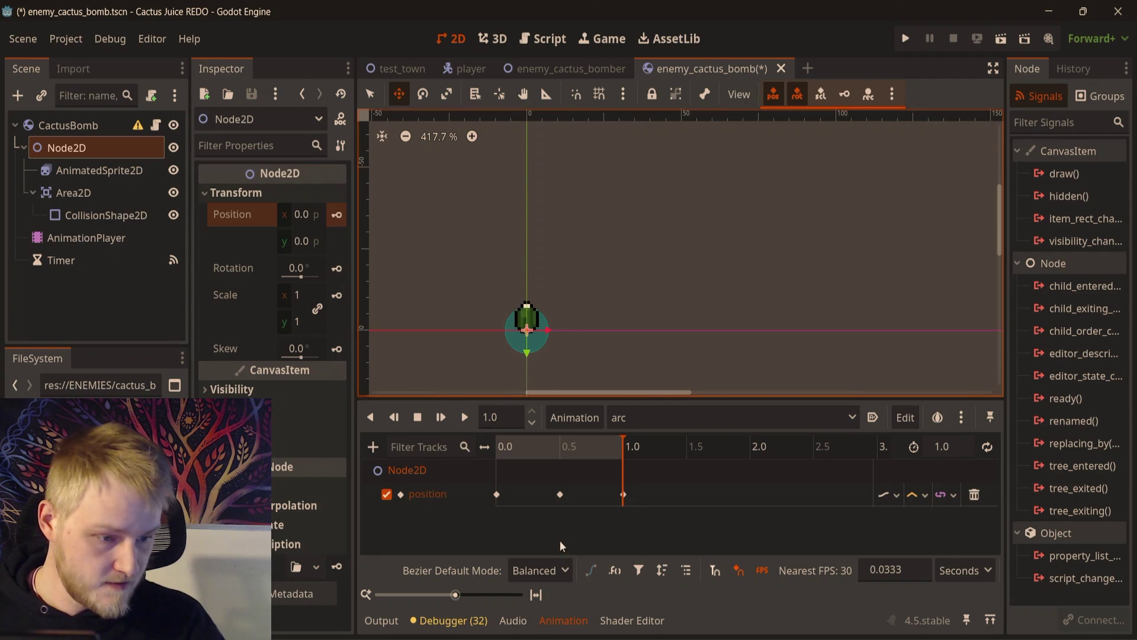
click(465, 418)
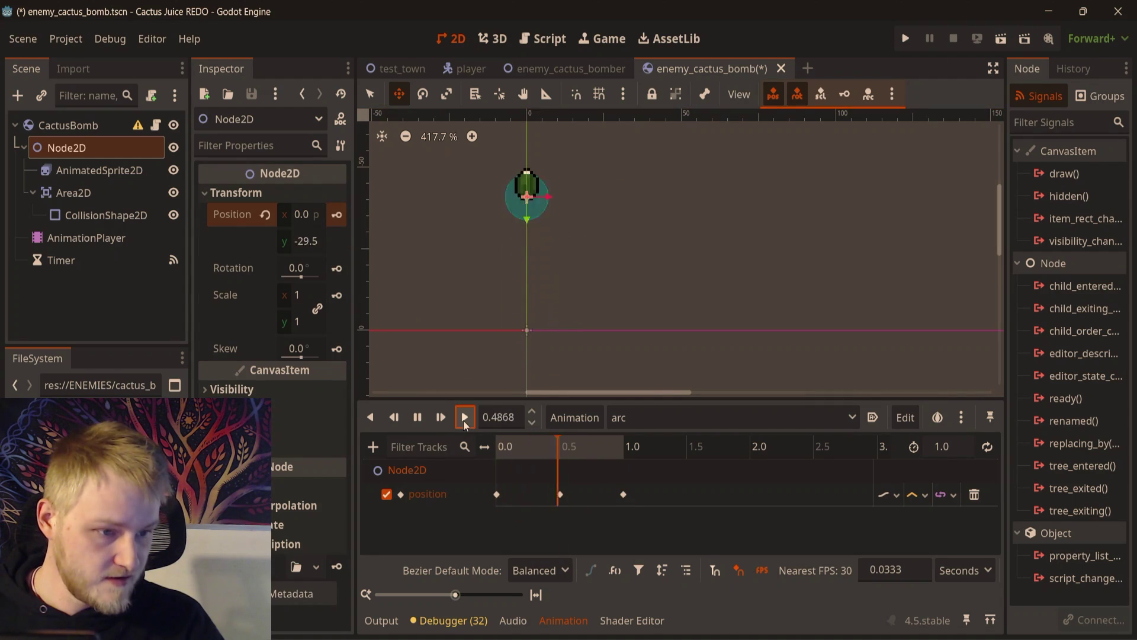
click(464, 418)
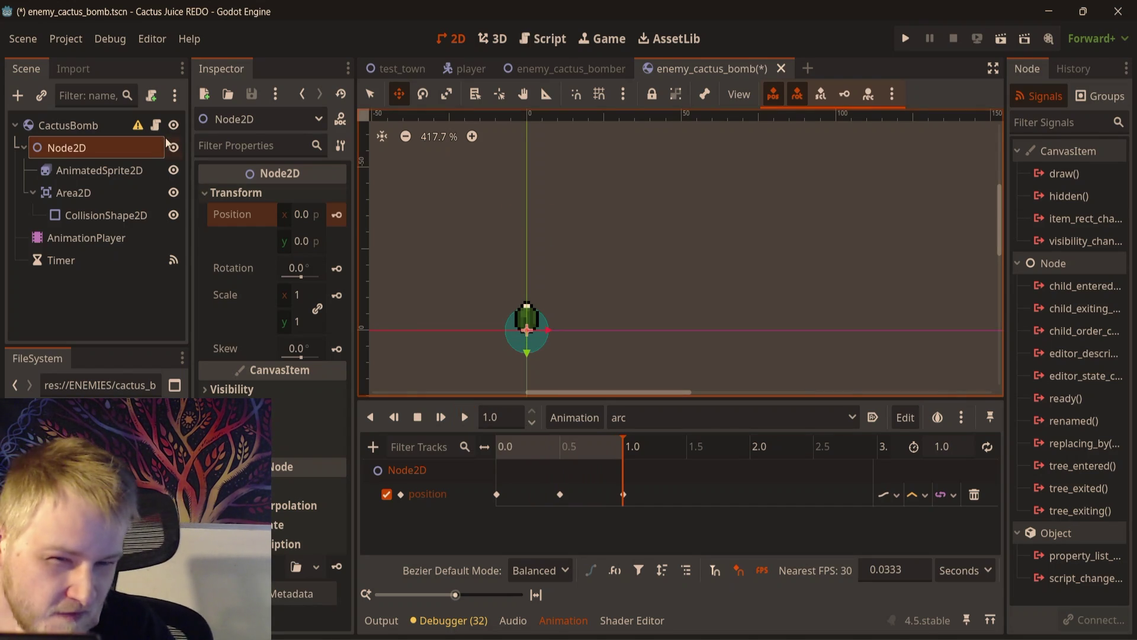
In the CactusBomb script, delete the velocity assignment after linear_velocity on line 14
key(ctrl+F3)
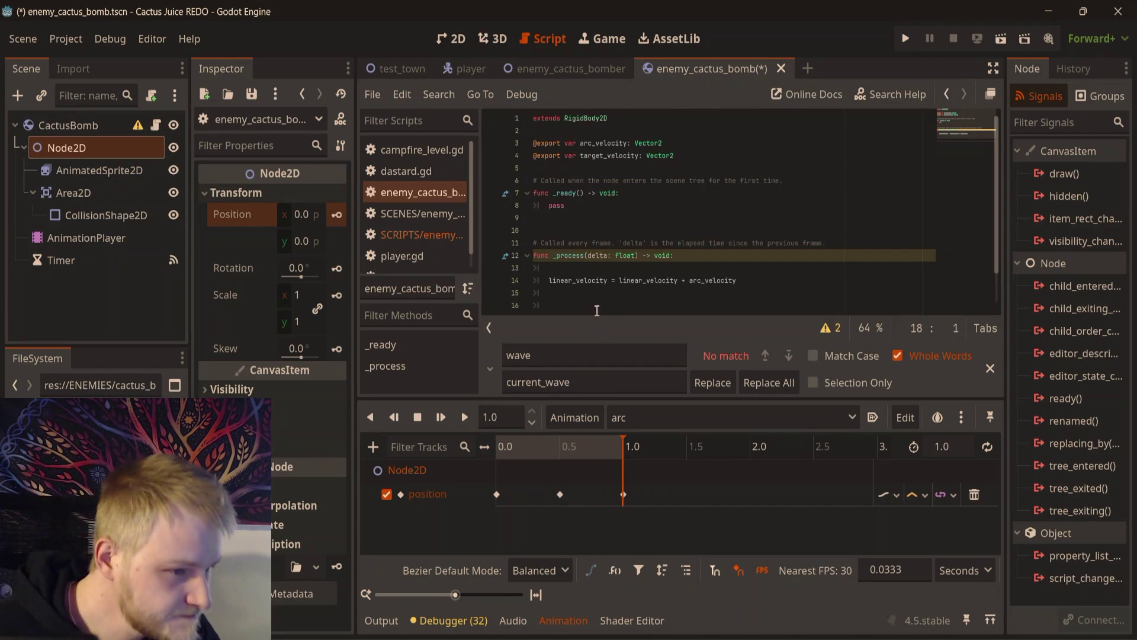
scroll(615, 302, down, 1)
drag(739, 244, 650, 244)
drag(561, 254, 613, 245)
key(BackSpace)
click(654, 265)
Delete the exported velocity variables and the _ready and _process functions, then save
scroll(657, 266, up, 1)
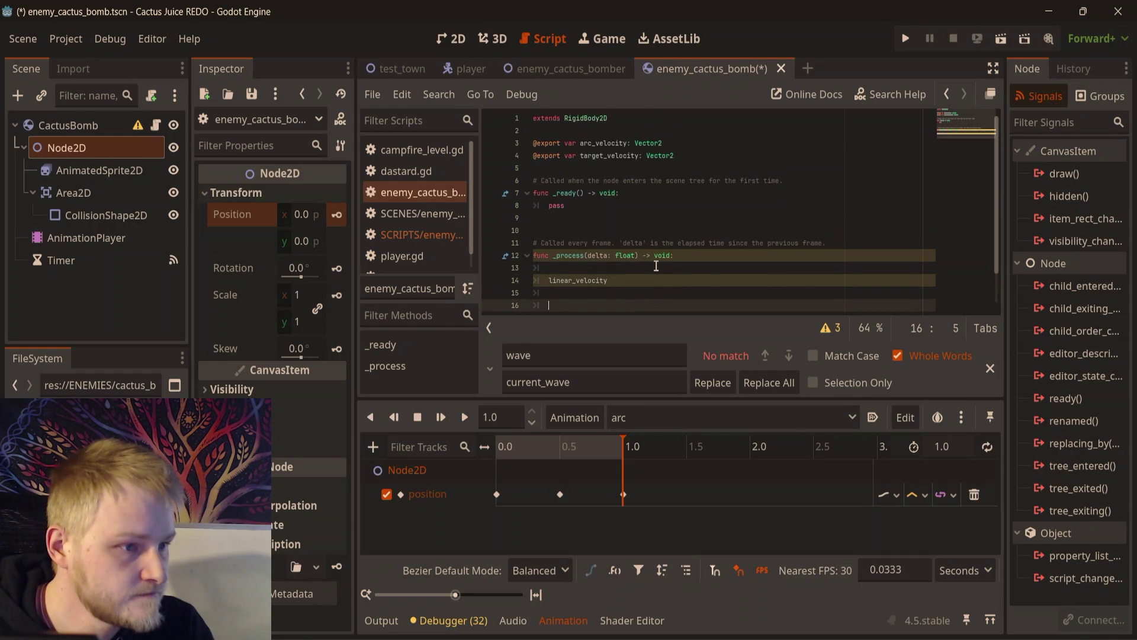
drag(721, 171, 534, 143)
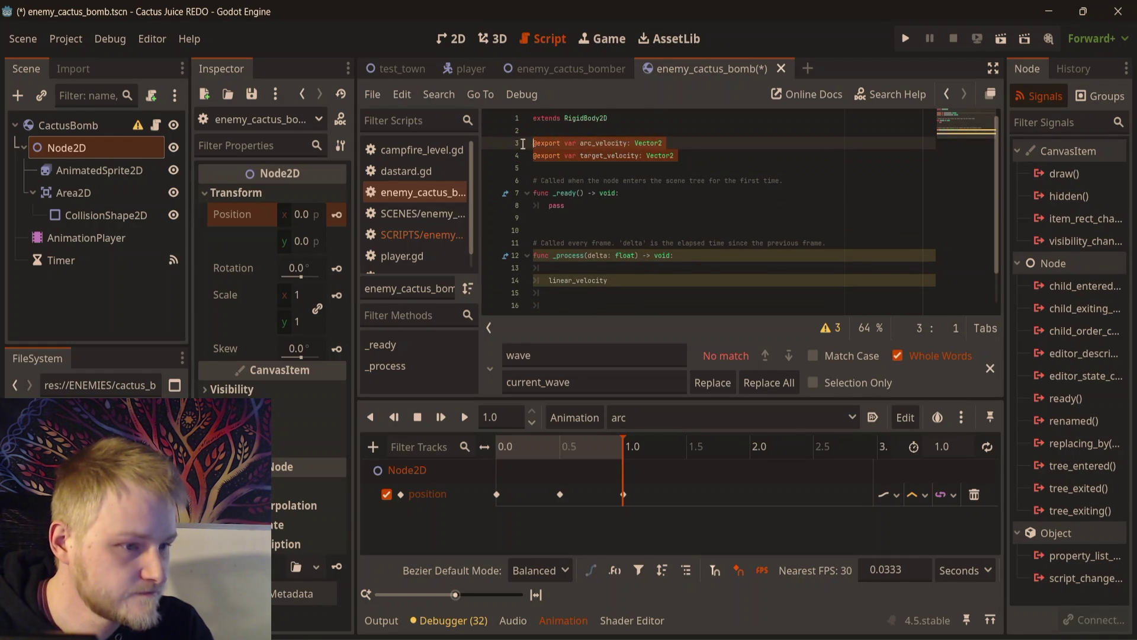
key(BackSpace)
click(579, 274)
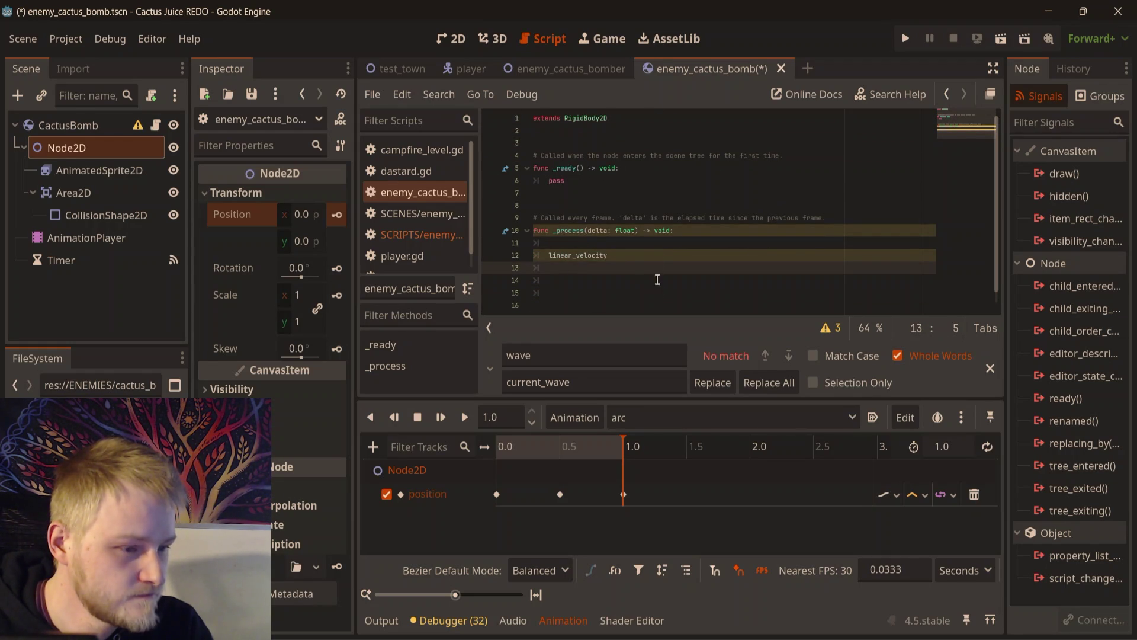
drag(603, 310, 532, 157)
key(BackSpace)
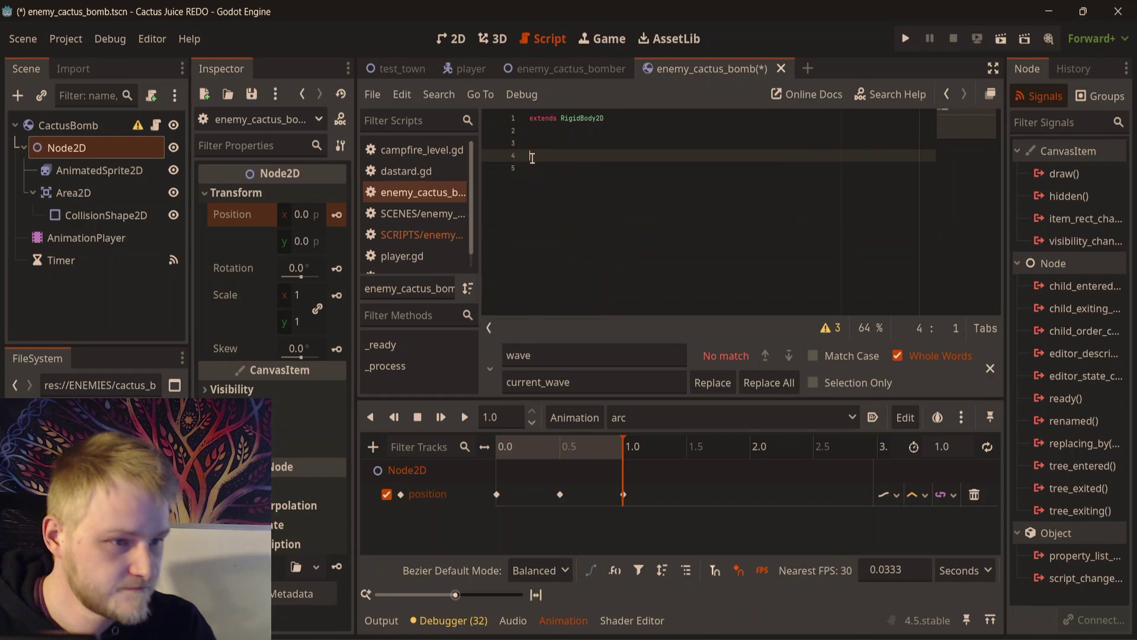
key(ctrl+s)
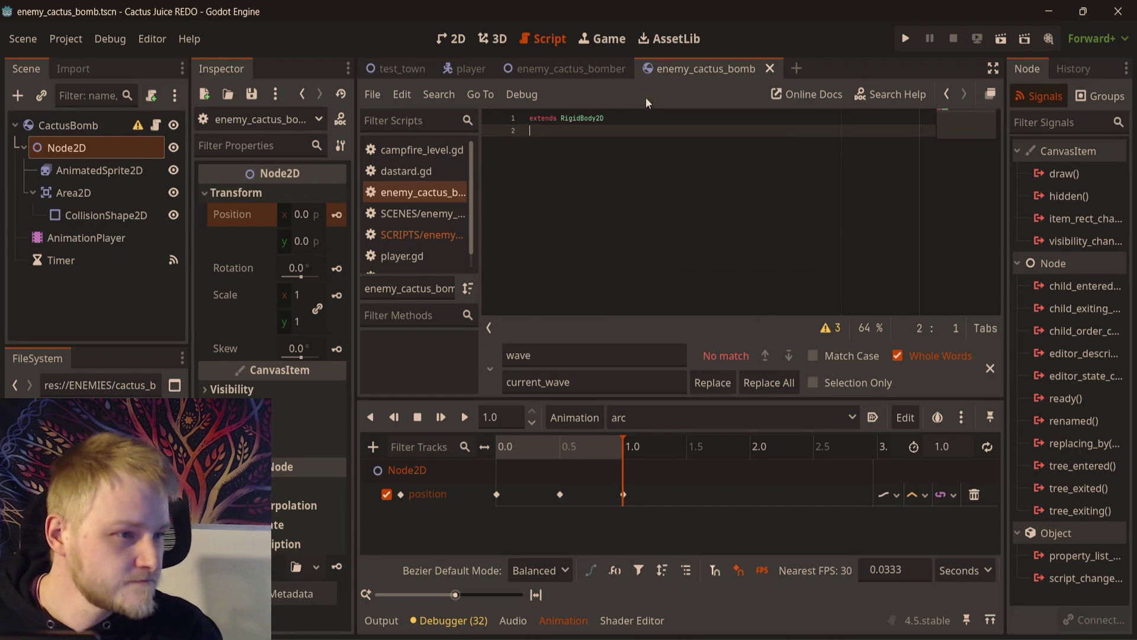
click(598, 71)
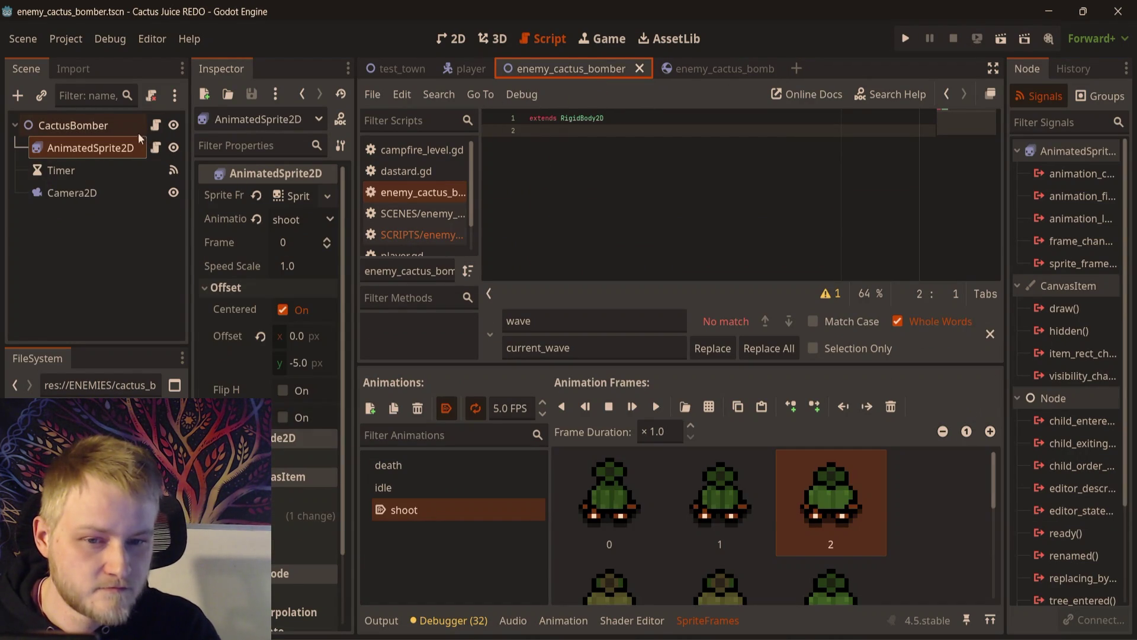
Review the enemy_cactus_bomber script's spawning code around lines 29–36
click(155, 125)
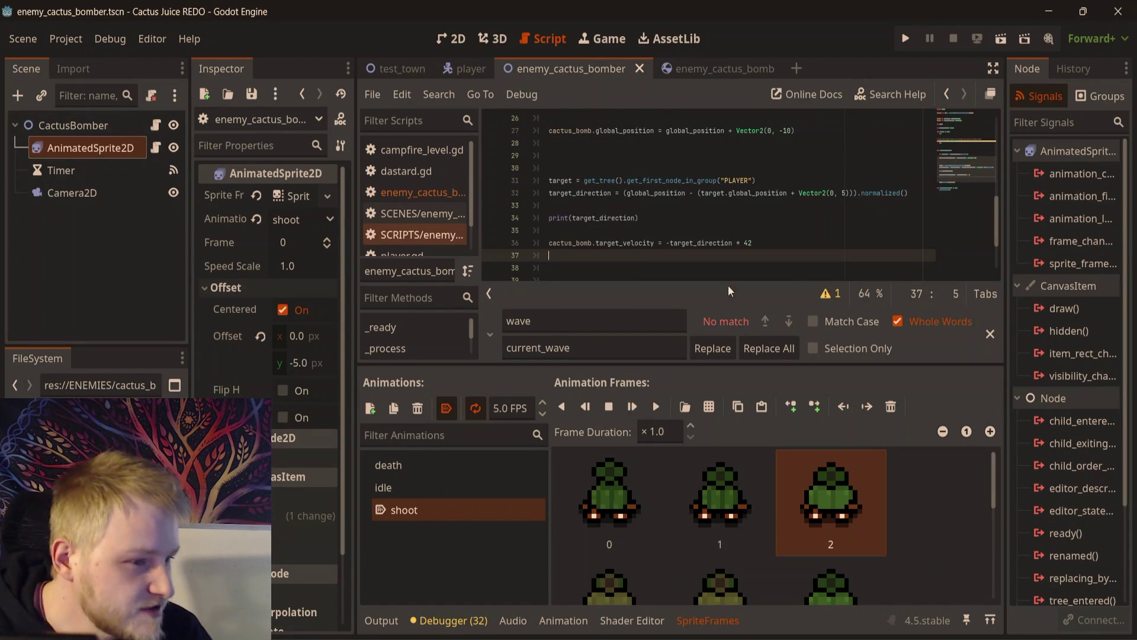
drag(905, 192, 542, 180)
click(550, 205)
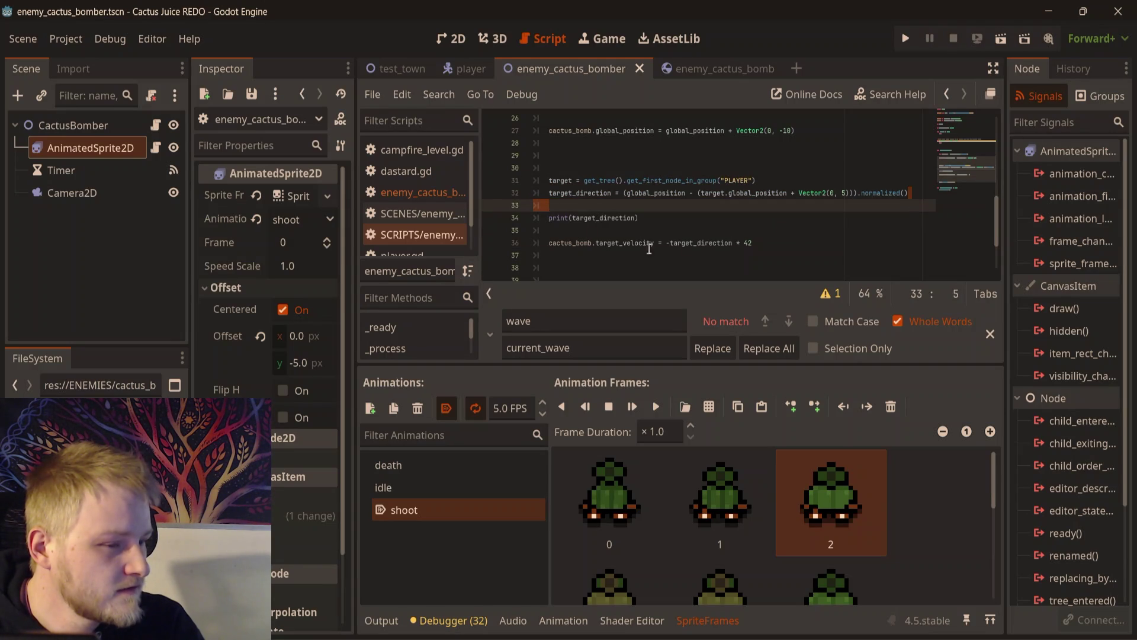
click(789, 241)
scroll(785, 241, down, 3)
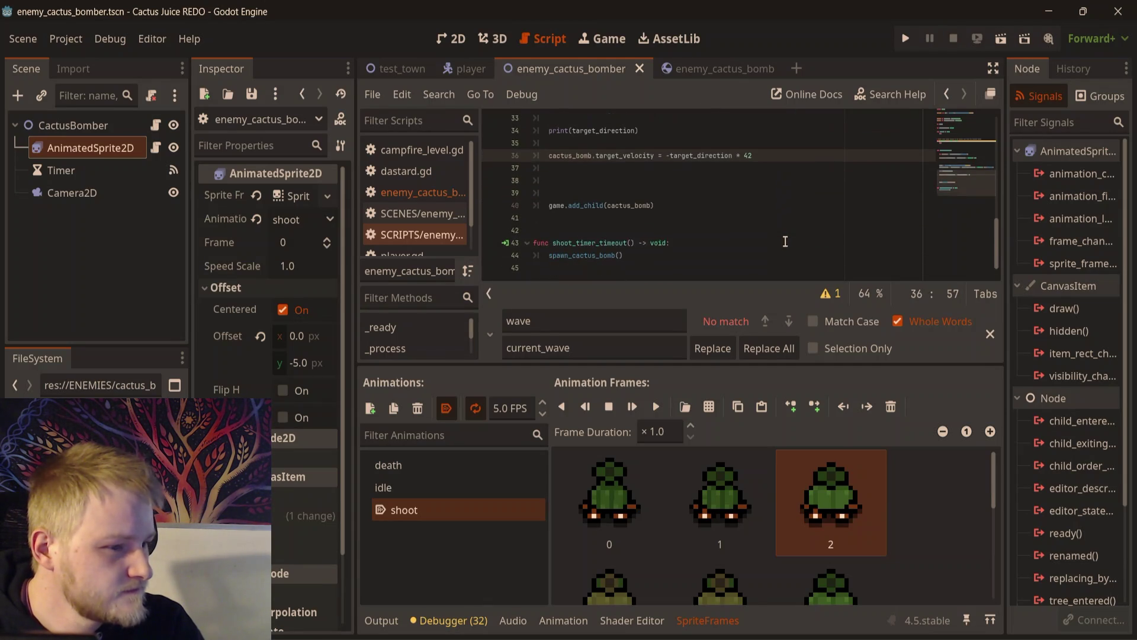
scroll(783, 238, up, 5)
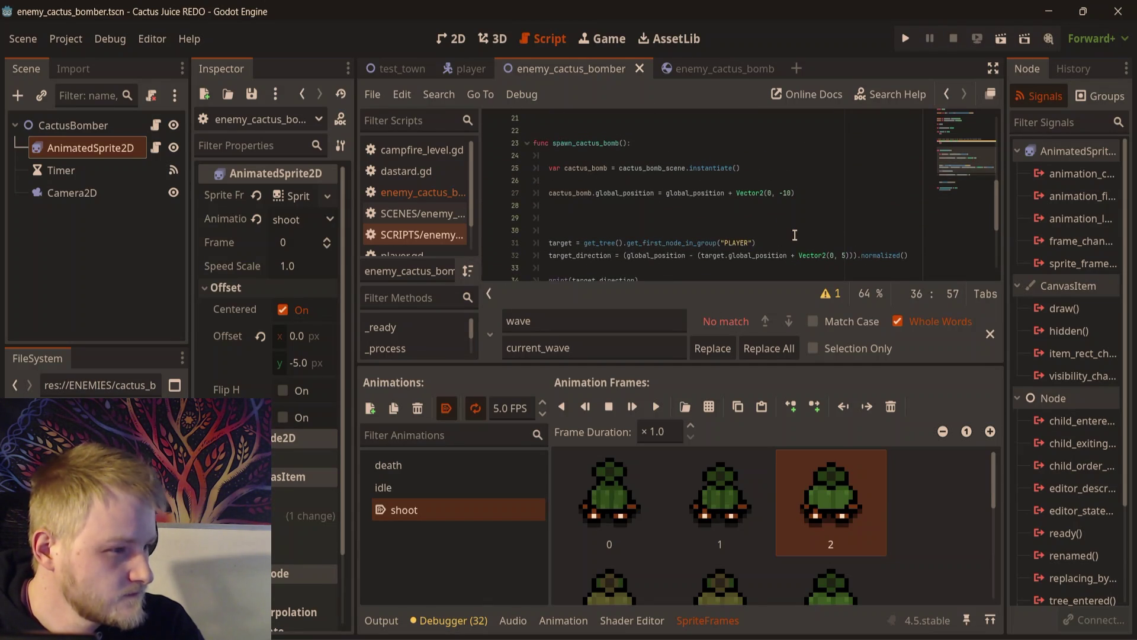
click(796, 218)
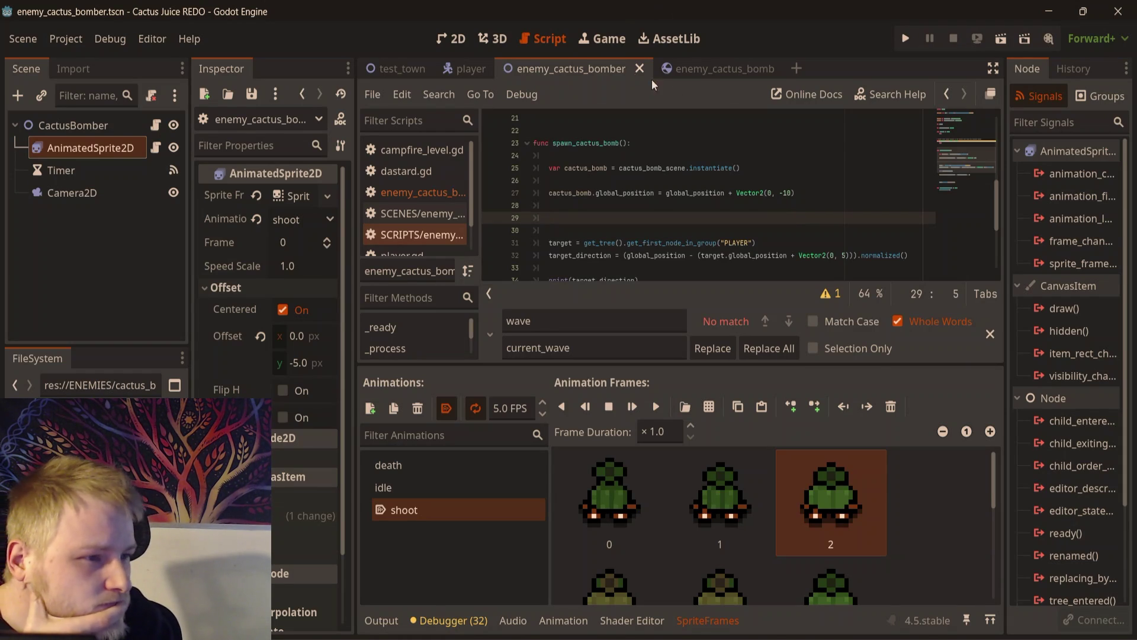
Enable Autoplay on Load for arc in enemy_cactus_bomb's AnimationPlayer
click(736, 61)
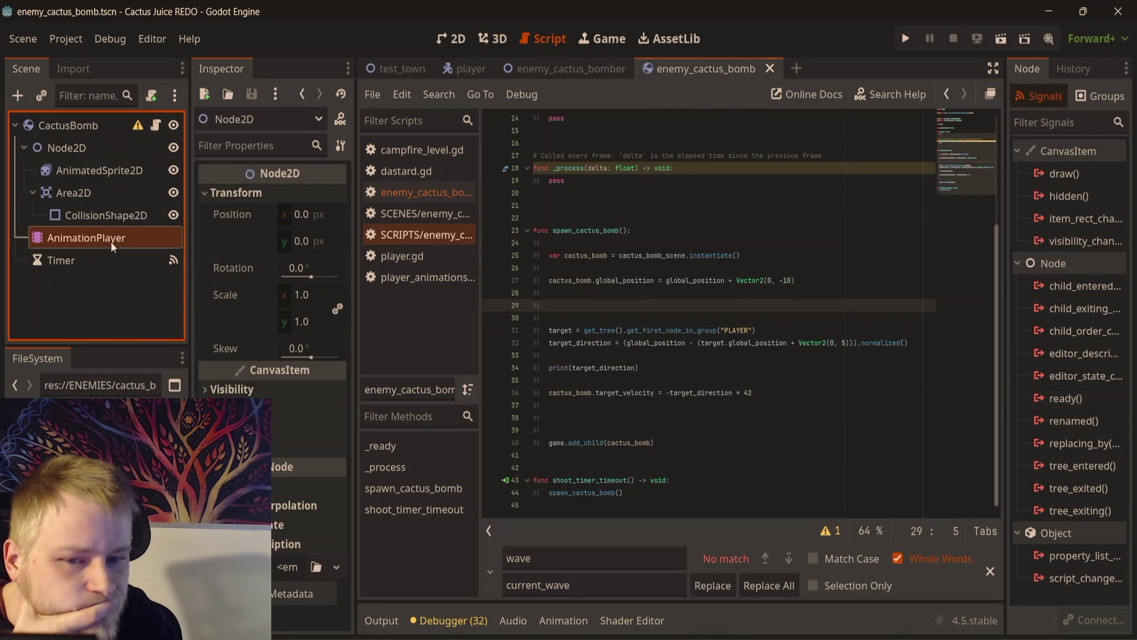
click(112, 241)
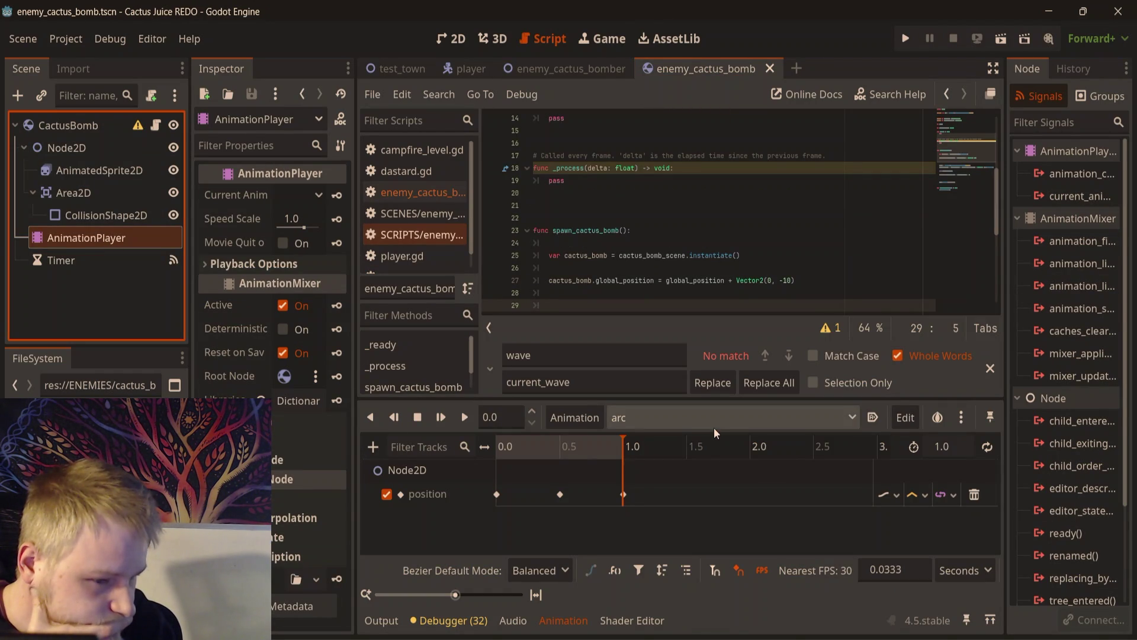
click(869, 418)
Run the test_town scene with F6 to test the bomb
click(398, 69)
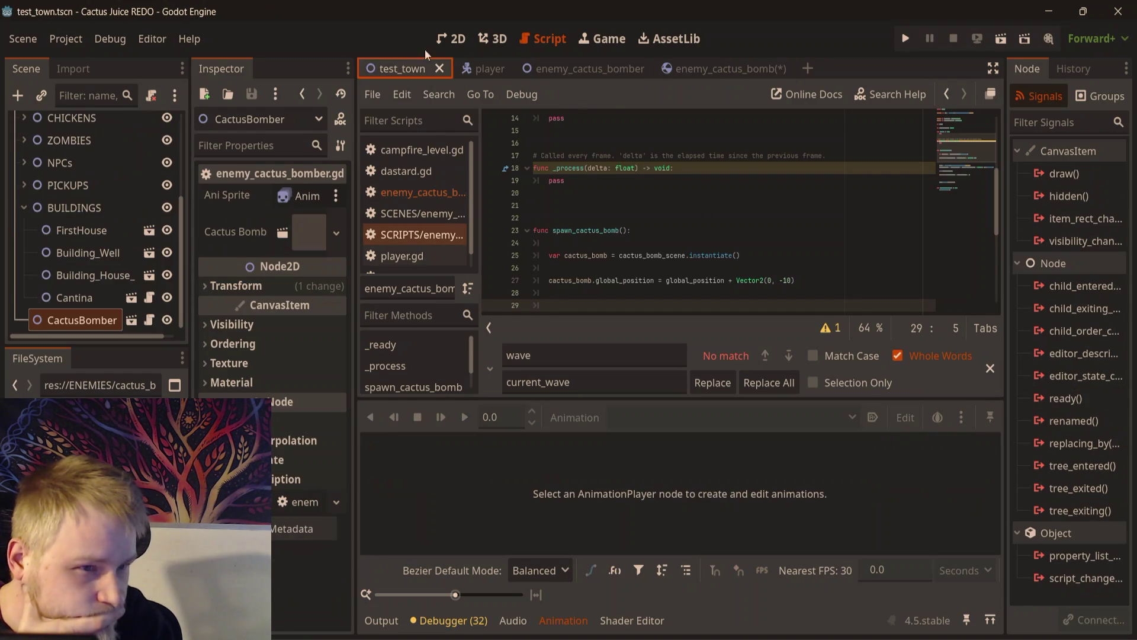
click(446, 37)
key(F6)
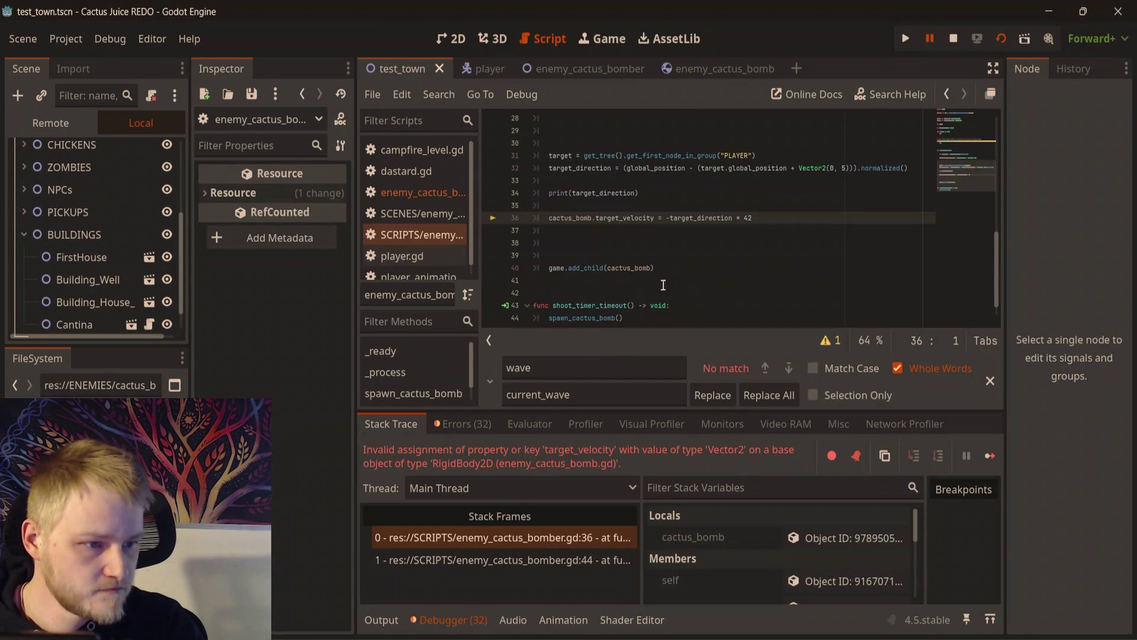
Stop the crashed debug session and change target_velocity to linear_velocity on line 36
click(953, 38)
click(684, 255)
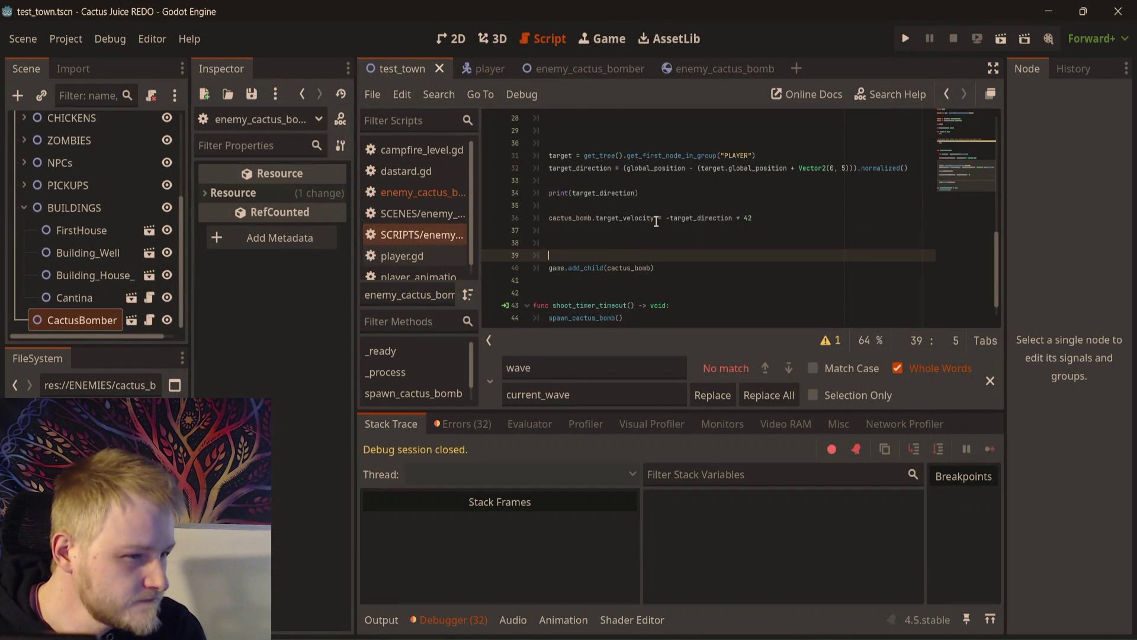
drag(654, 218, 595, 218)
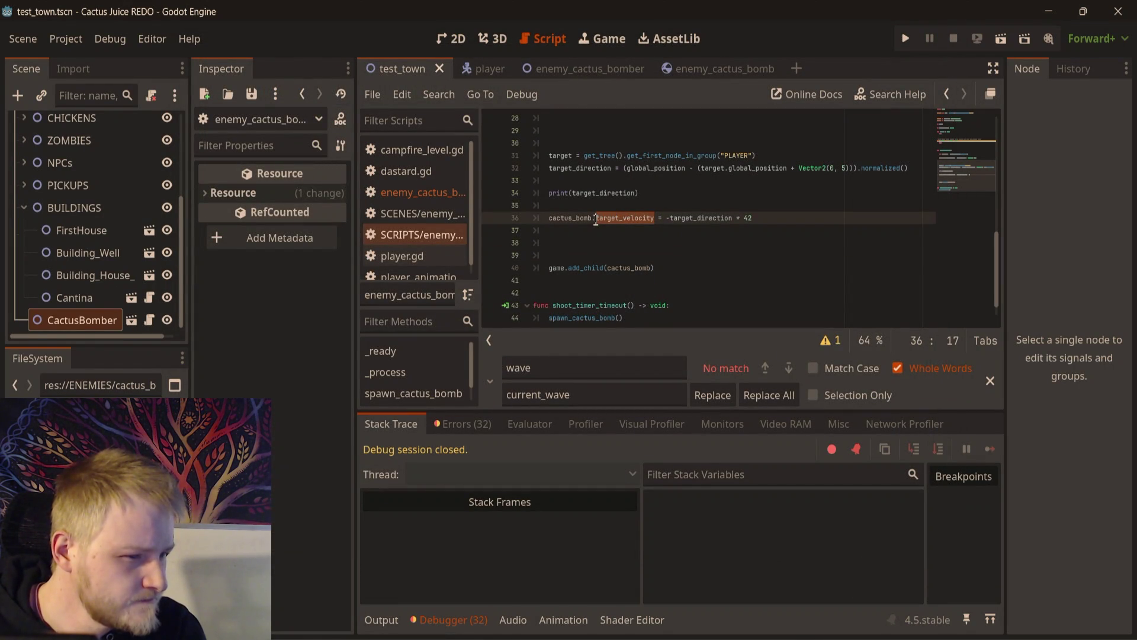
text(linear_)
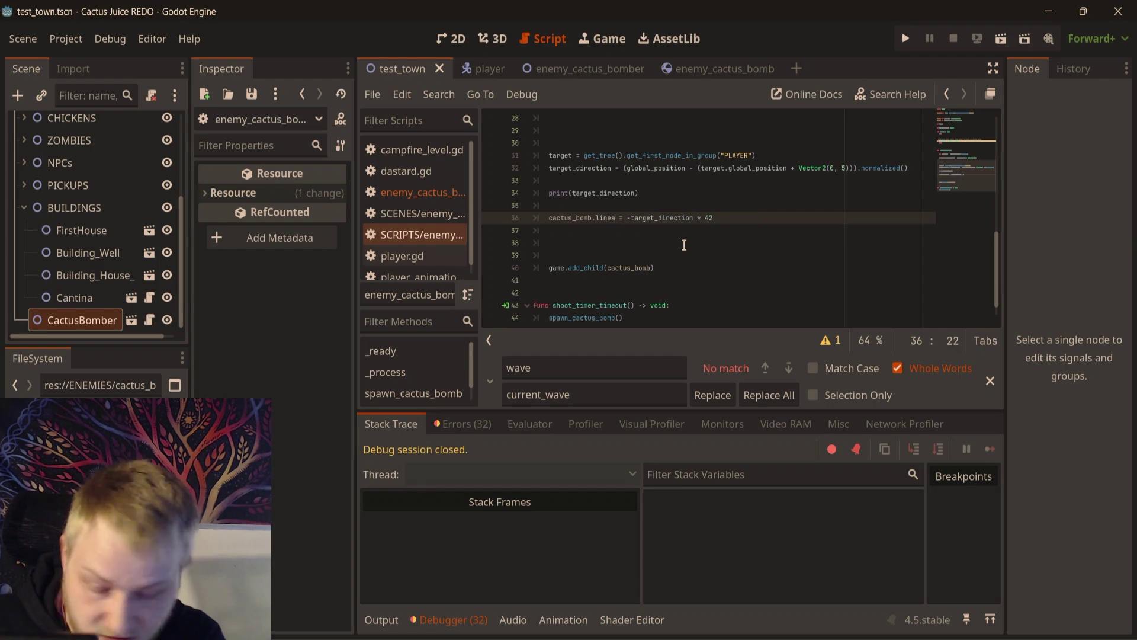
text(velocity)
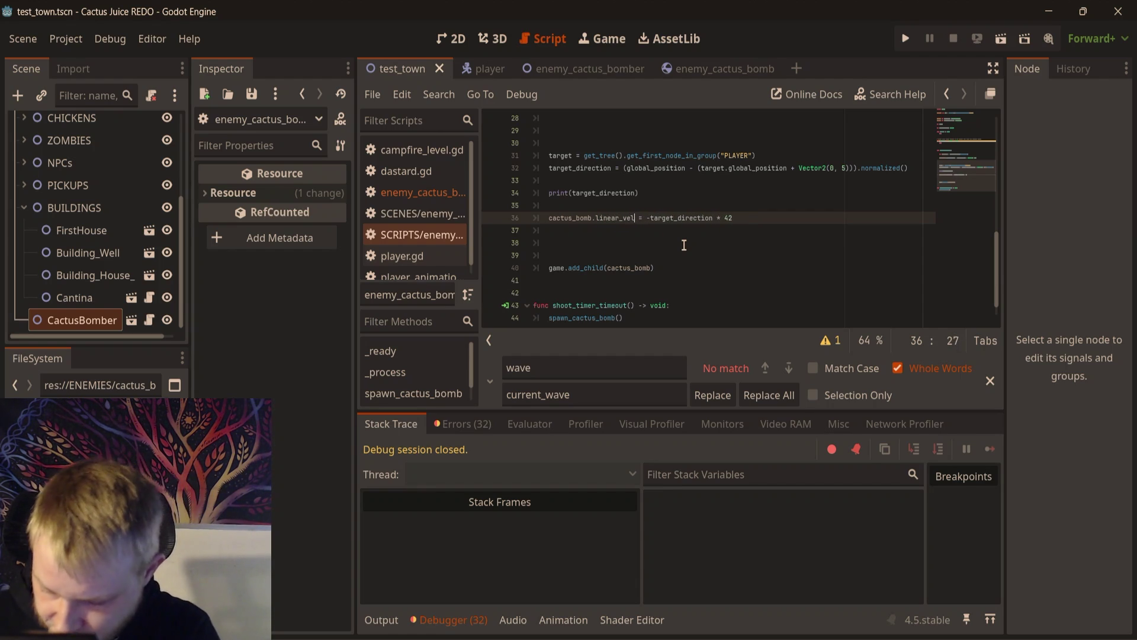
Rerun the game with F5 to confirm bombs fly, then close it
click(705, 202)
key(F5)
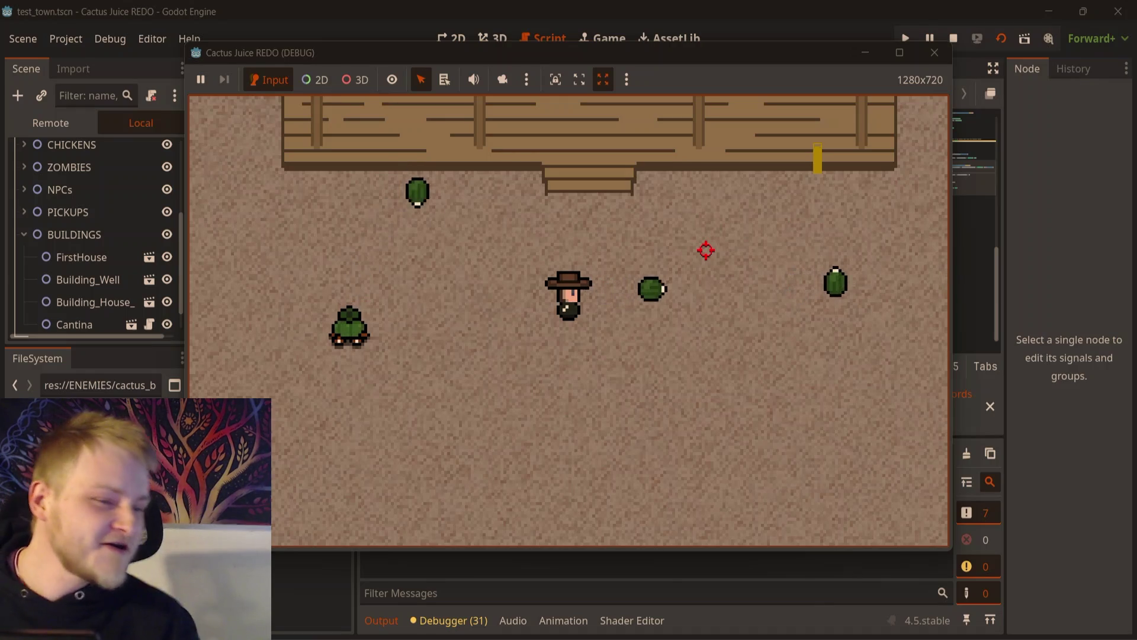
click(936, 52)
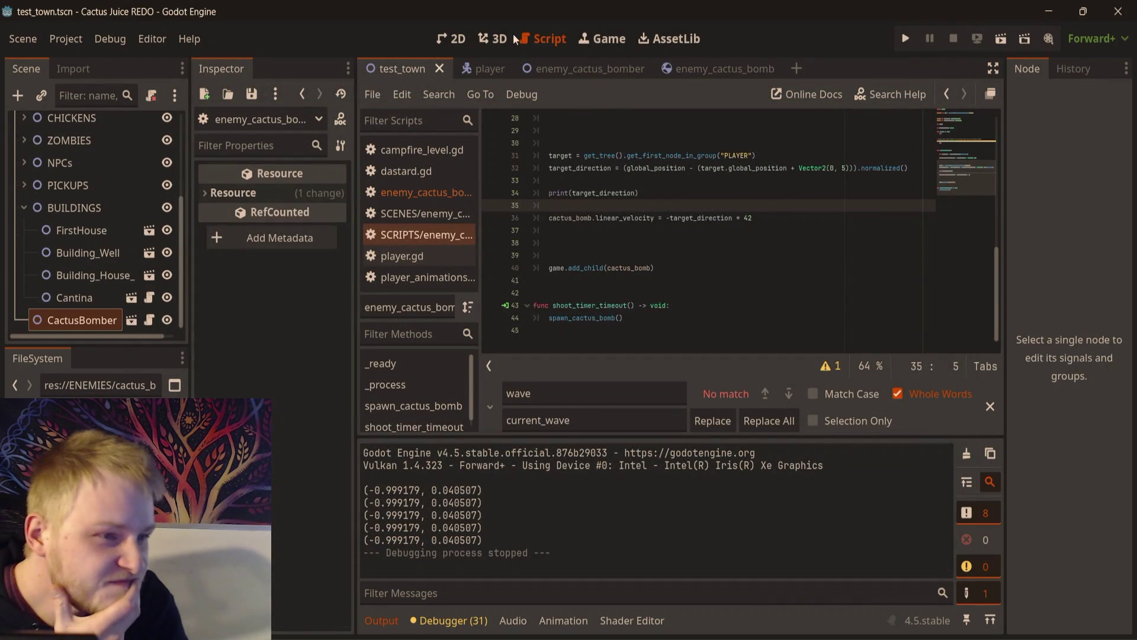
Look over the enemy_cactus_bomber and enemy_cactus_bomb scenes, then Quick Open bullet.tscn
click(461, 38)
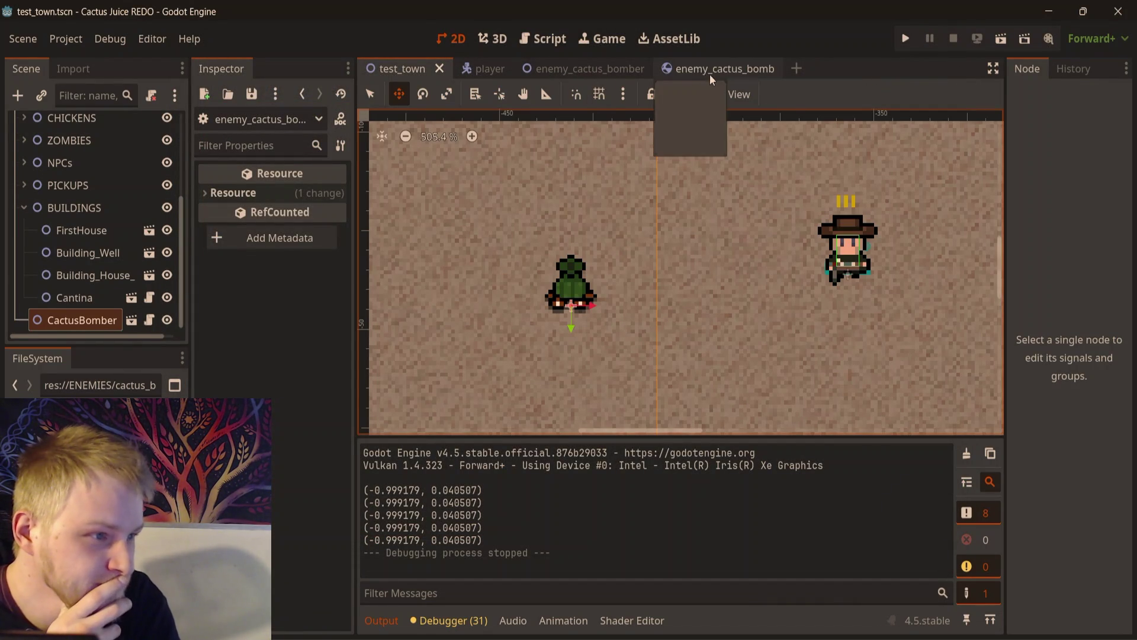
click(590, 68)
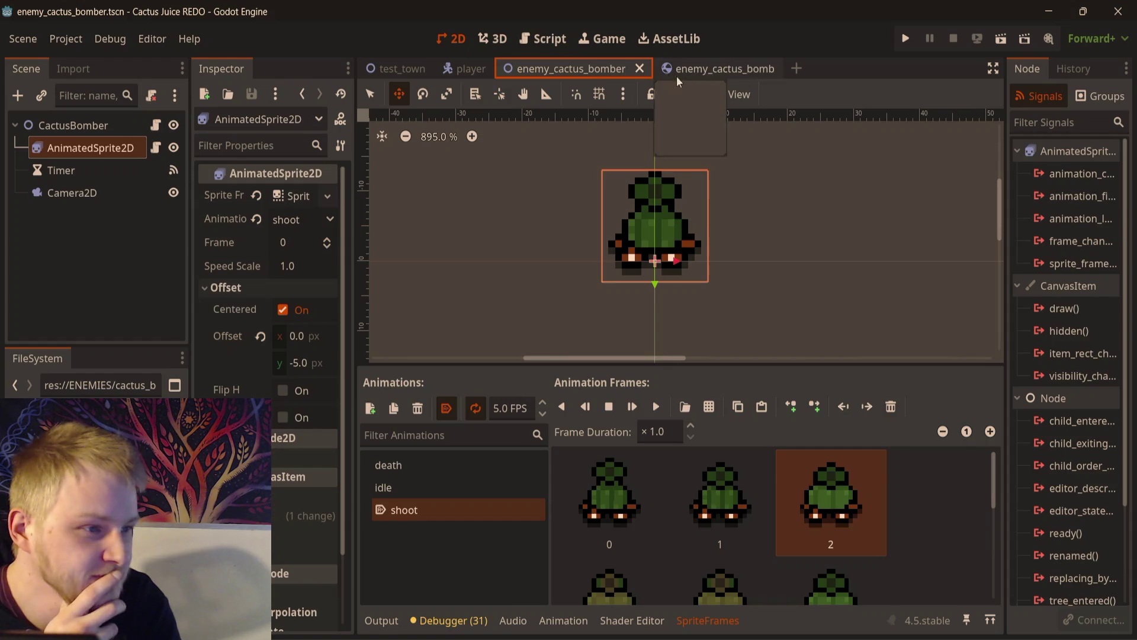
click(711, 68)
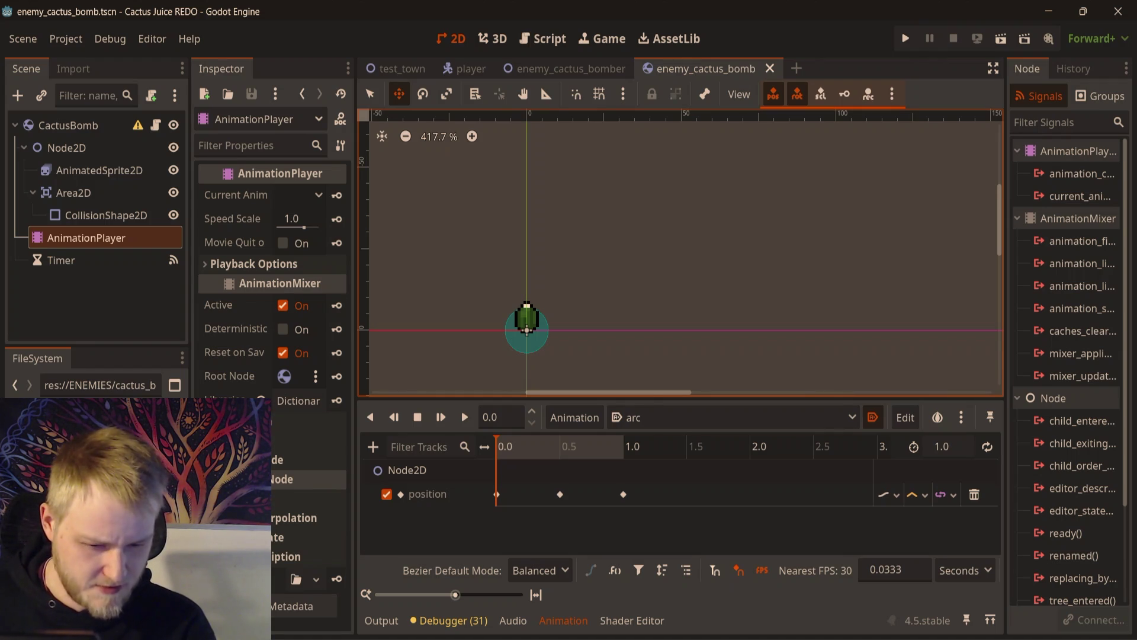
key(ctrl+shift+t)
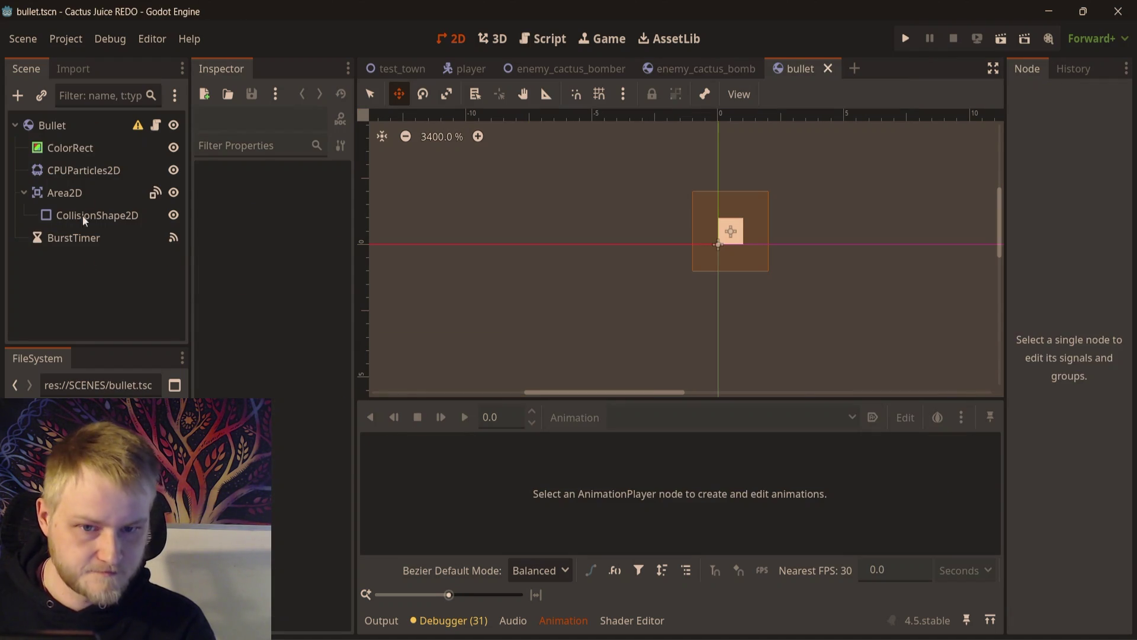
Glance at the Bullet node's script, then switch to the player scene
click(156, 125)
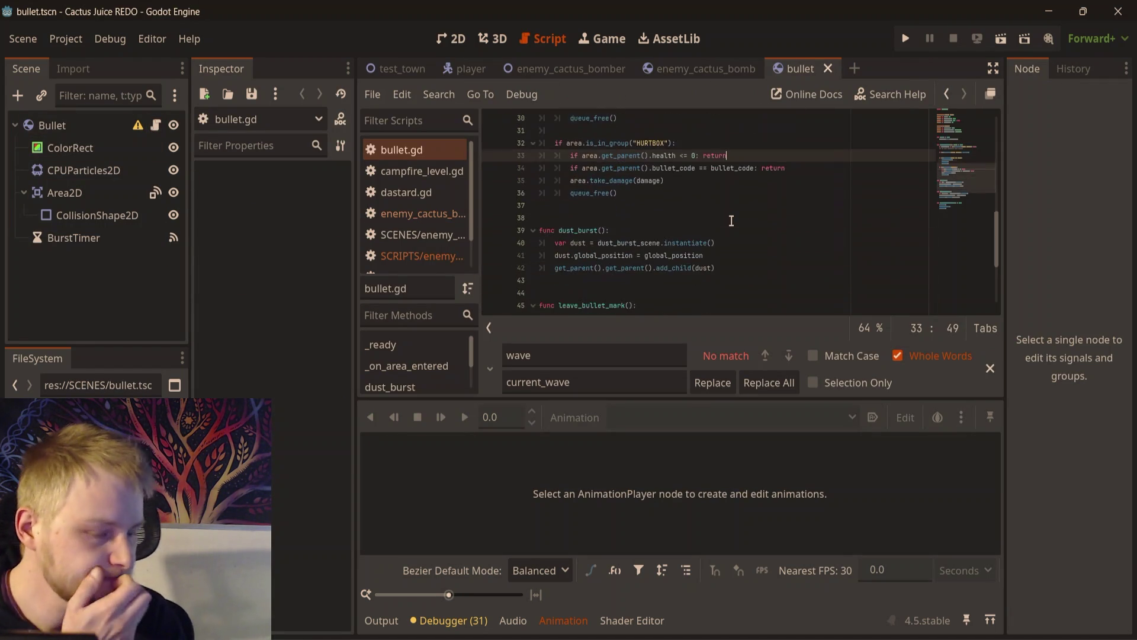
scroll(732, 221, up, 10)
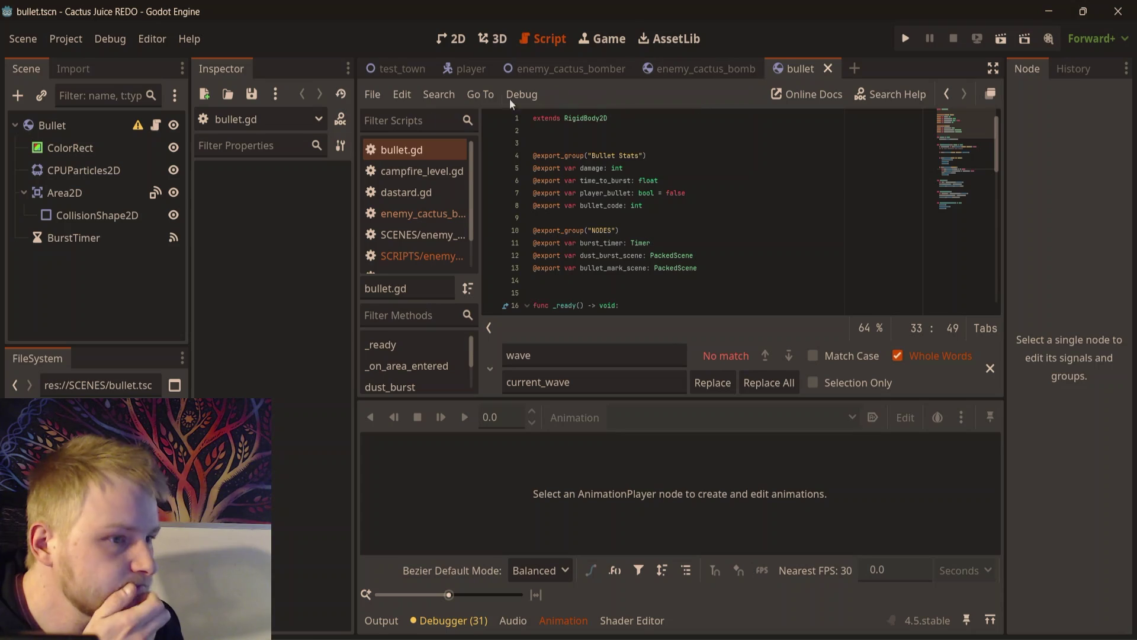
click(465, 69)
scroll(140, 180, up, 5)
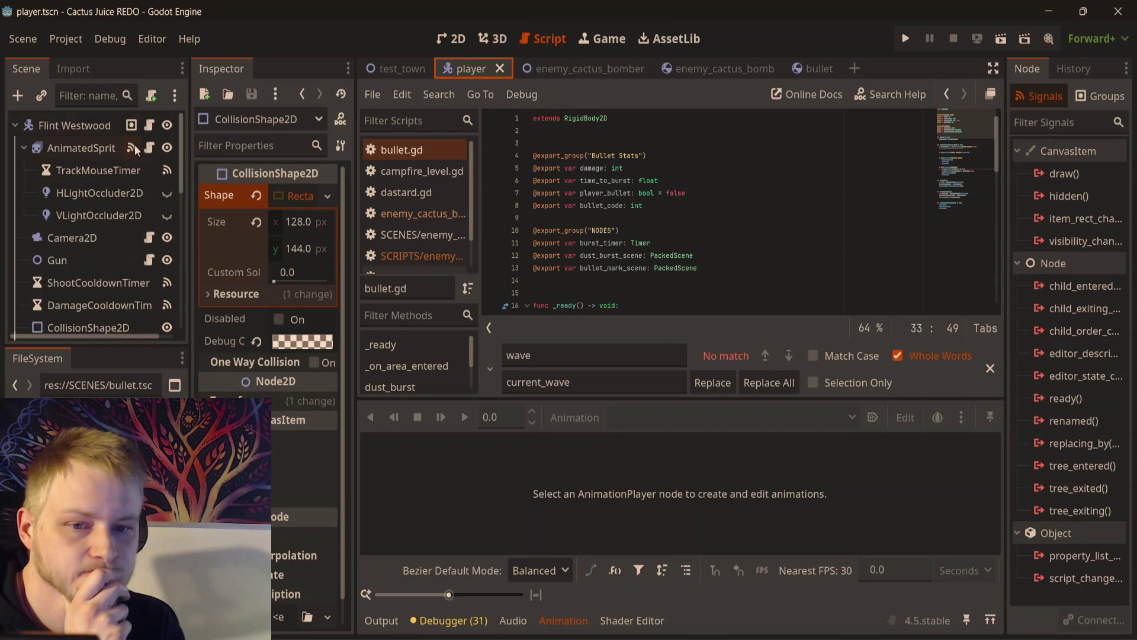
Find the velocity.x move_toward line near line 88 in player.gd, then go to enemy_cactus_bomb
click(149, 129)
scroll(790, 237, up, 10)
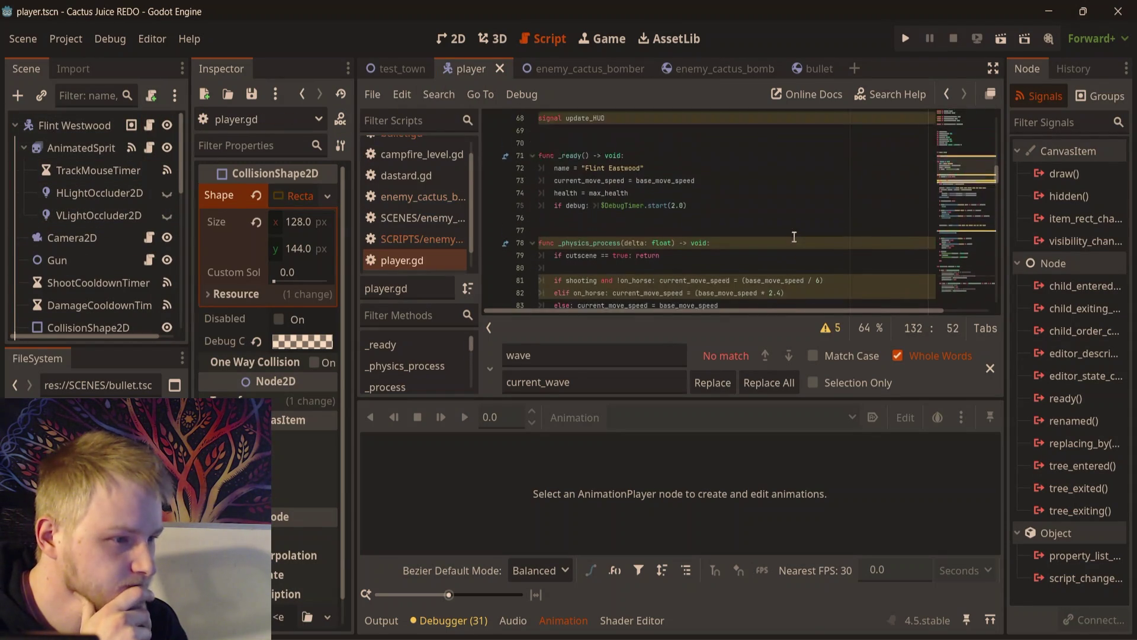
scroll(789, 239, down, 2)
scroll(764, 225, up, 5)
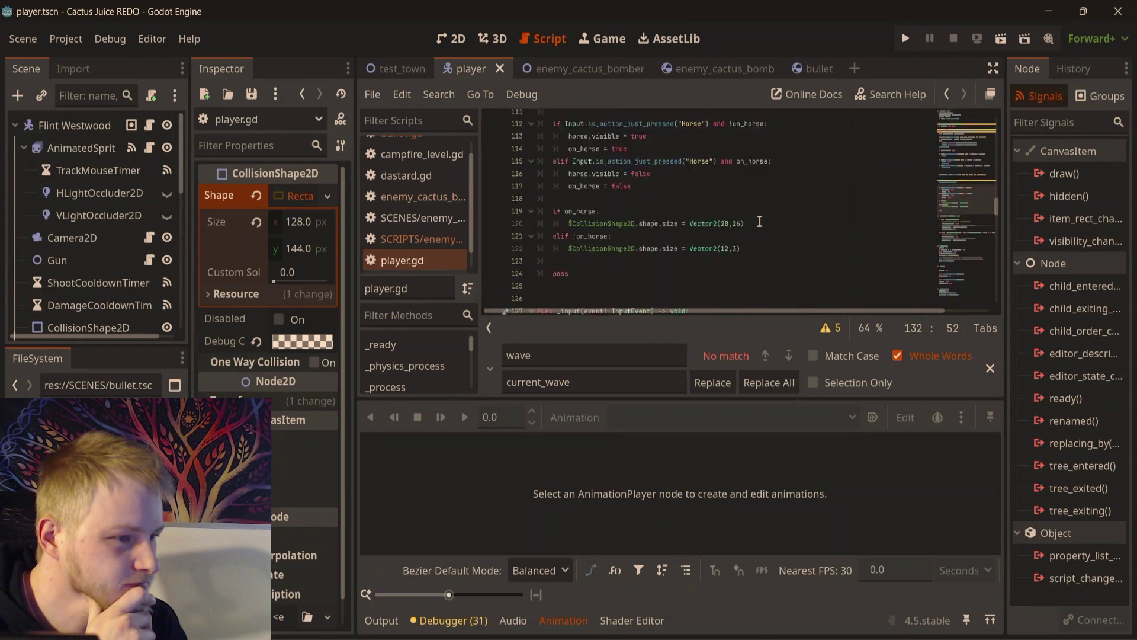
scroll(760, 220, down, 2)
scroll(734, 213, up, 2)
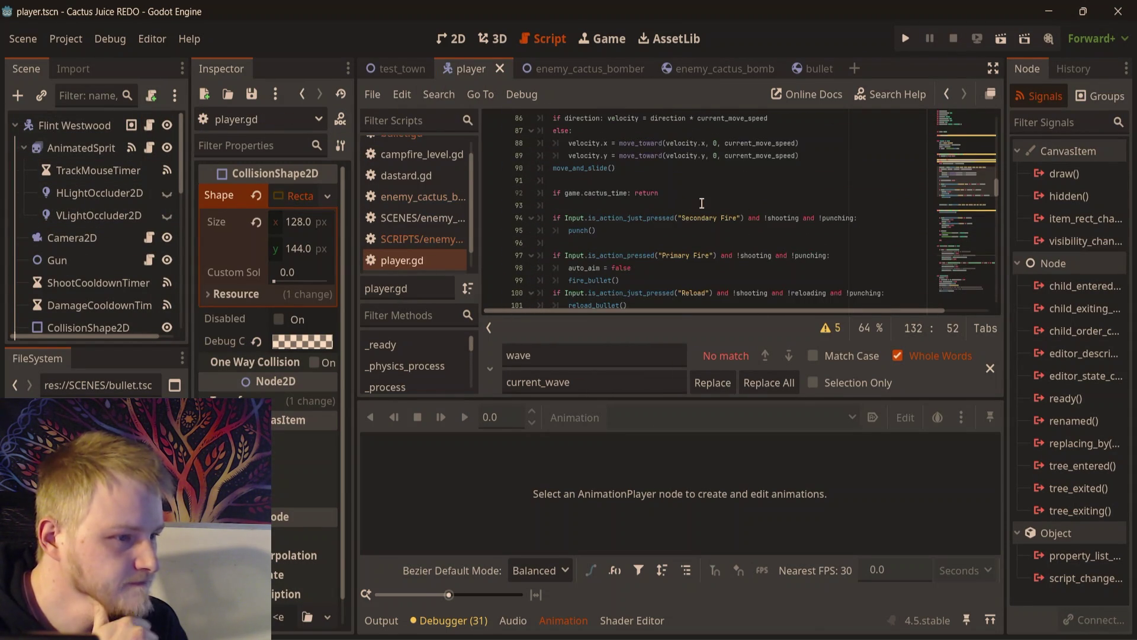
scroll(669, 187, up, 2)
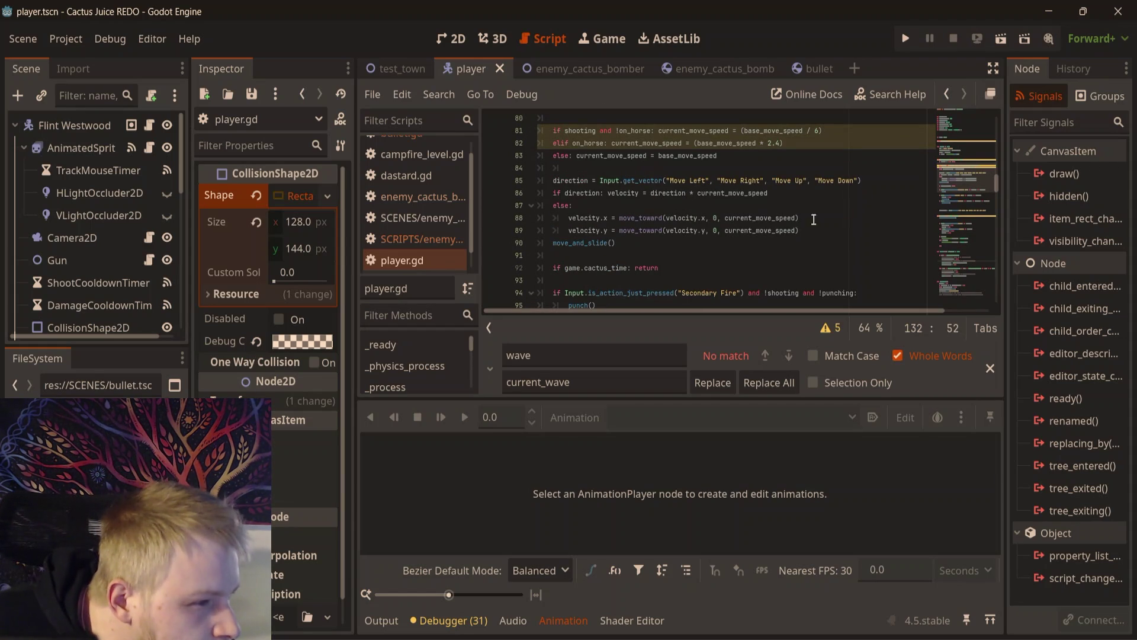
drag(802, 216, 573, 222)
click(620, 219)
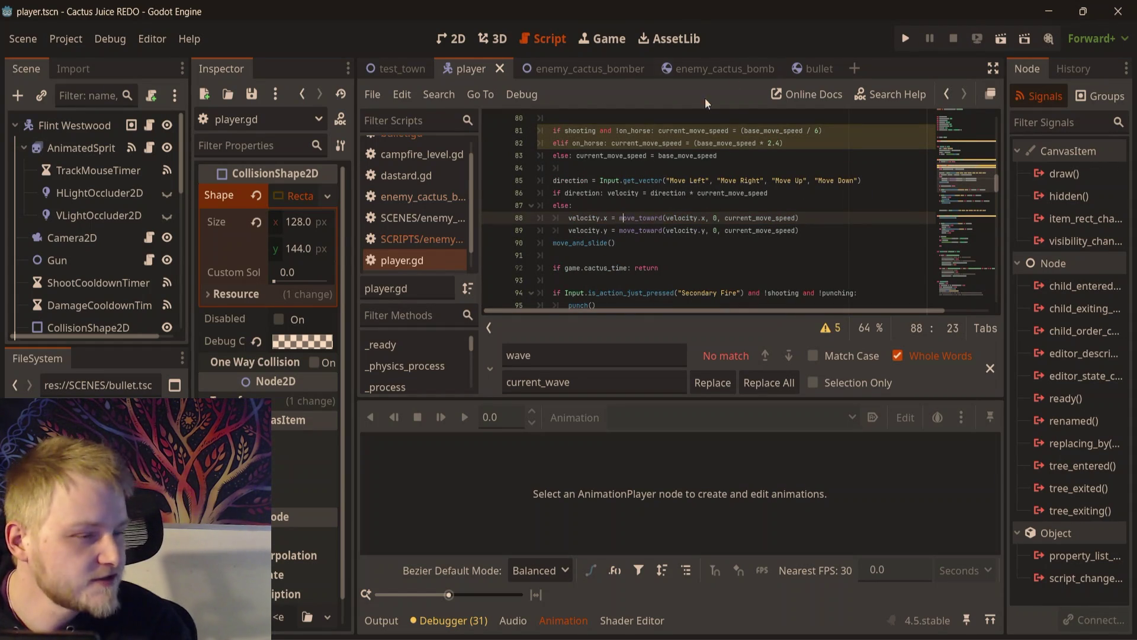
click(699, 69)
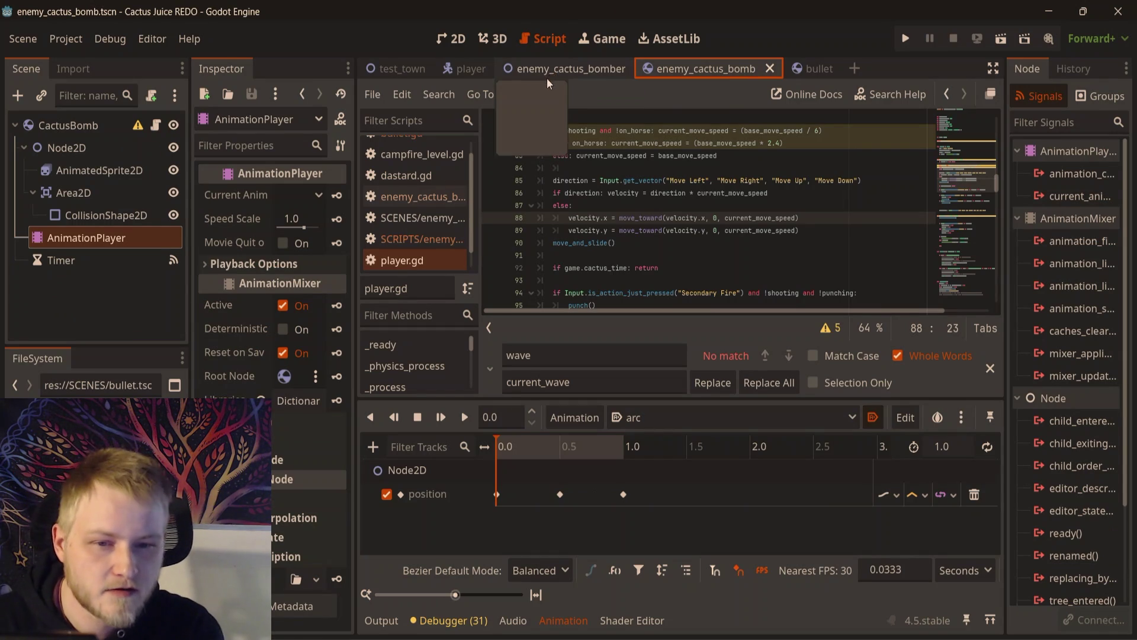
Add func _process with a move_toward() call to the CactusBomb script and open move_toward's docs
click(153, 129)
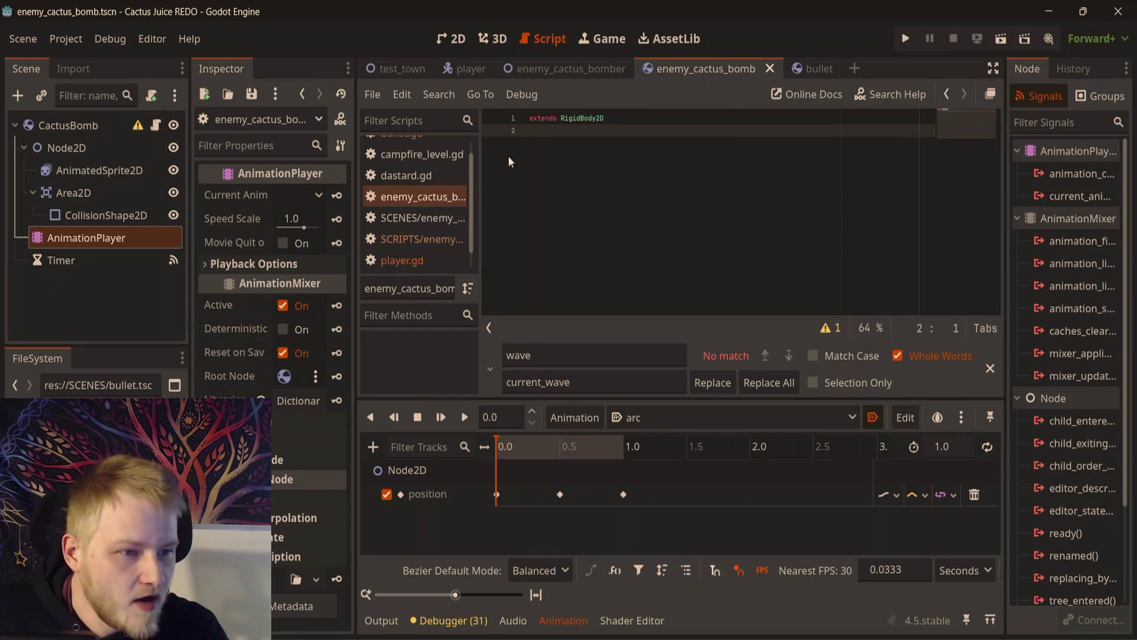
key(Return)
key(Return)
key(Return)
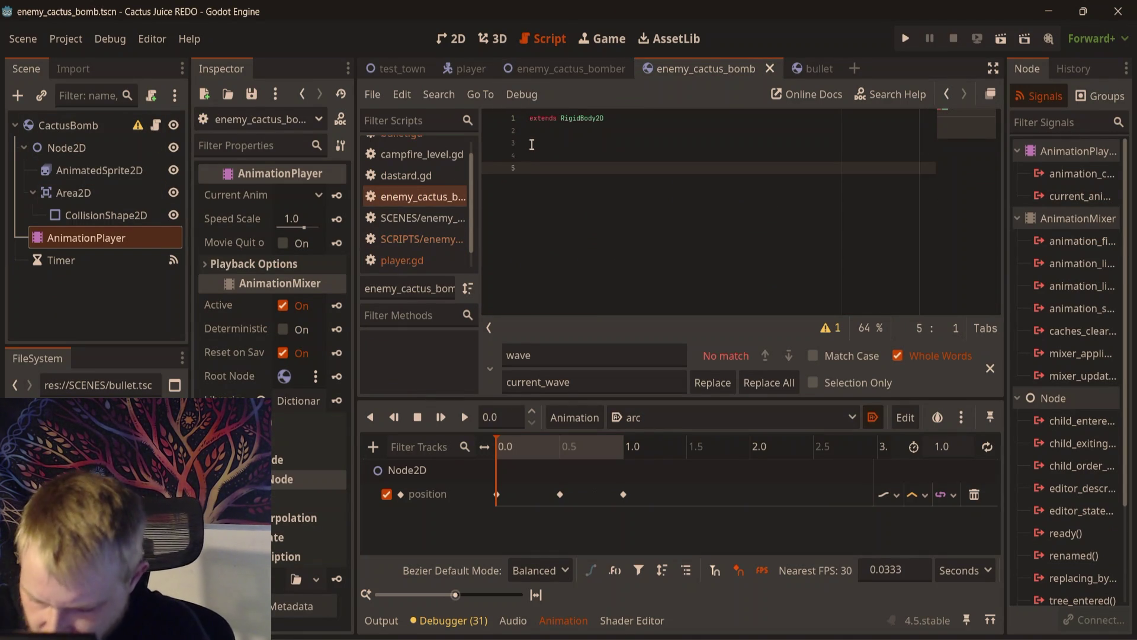
text(unc process)
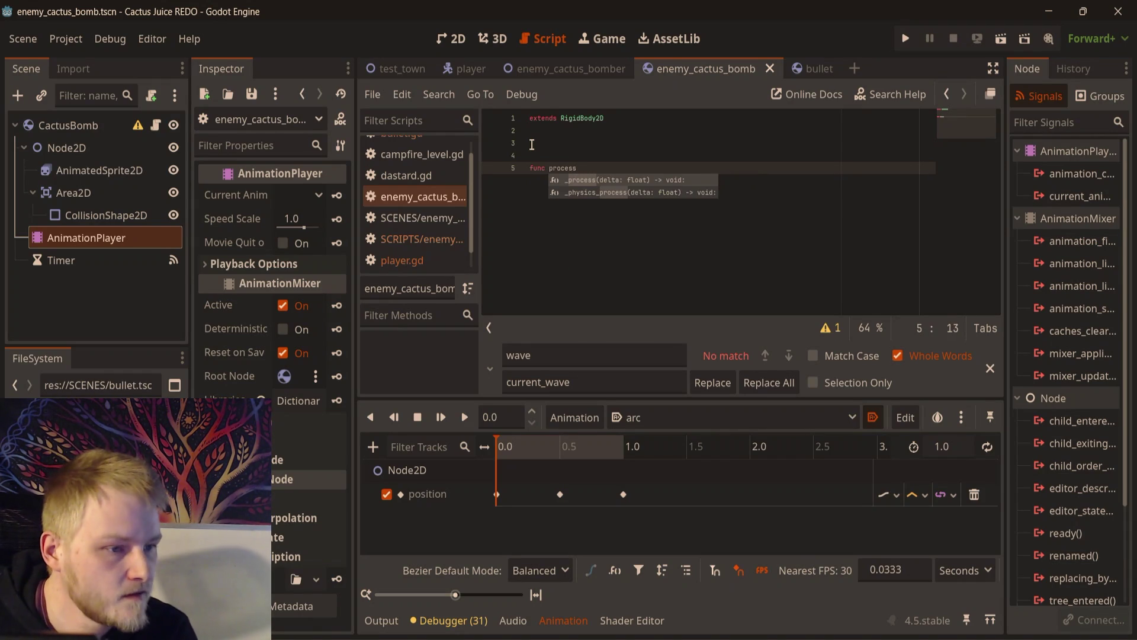
key(Return)
key(Return)
key(Return)
key(Return)
text(move)
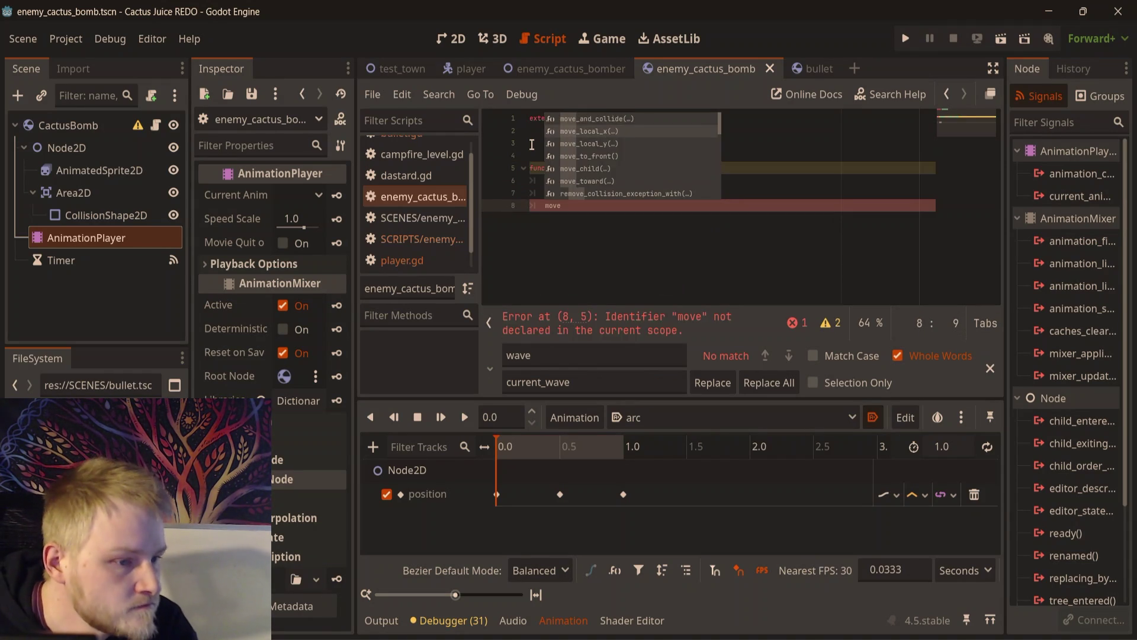
key(Down)
key(Down)
key(Down)
key(Return)
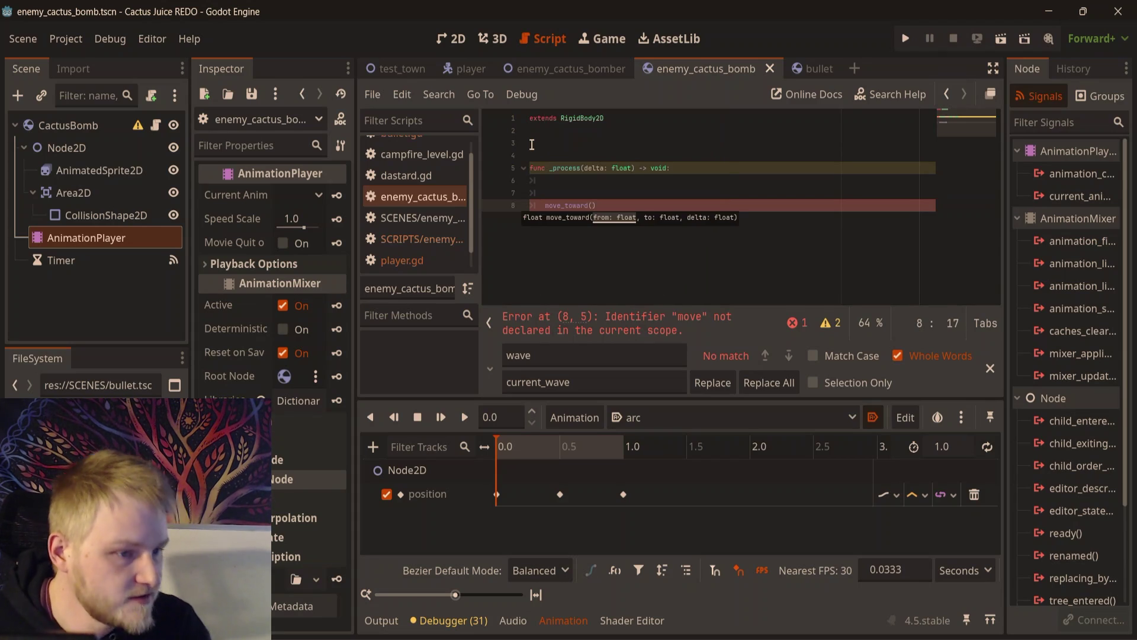
ctrl+click(569, 206)
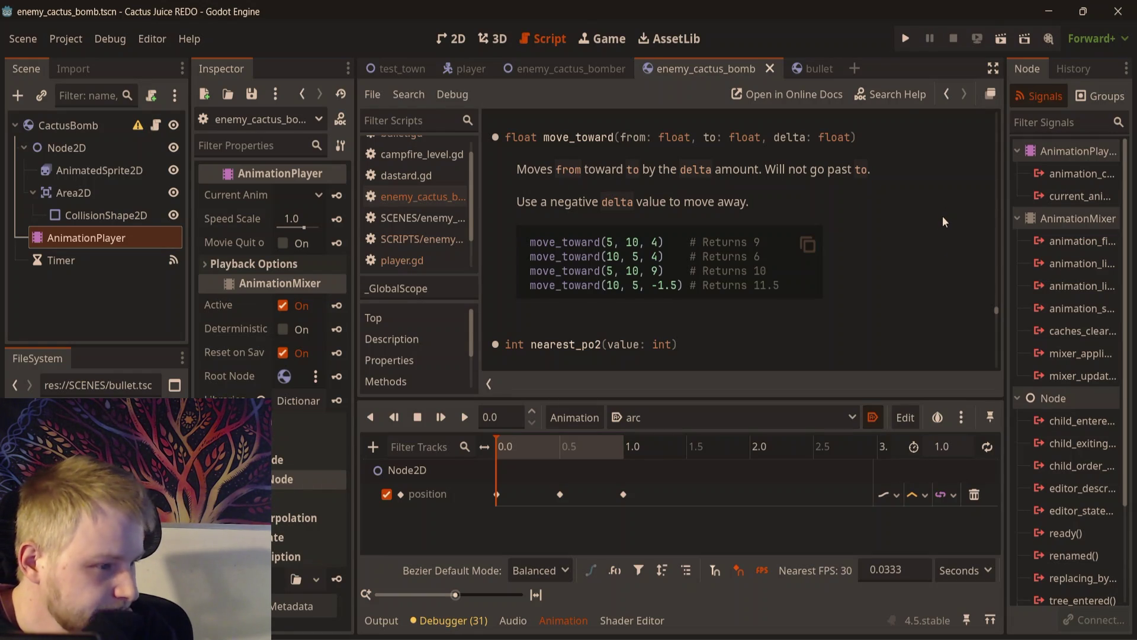
Switch to the player scene and view player.gd's velocity move_toward lines
scroll(915, 286, down, 1)
scroll(915, 286, up, 1)
click(563, 70)
click(711, 68)
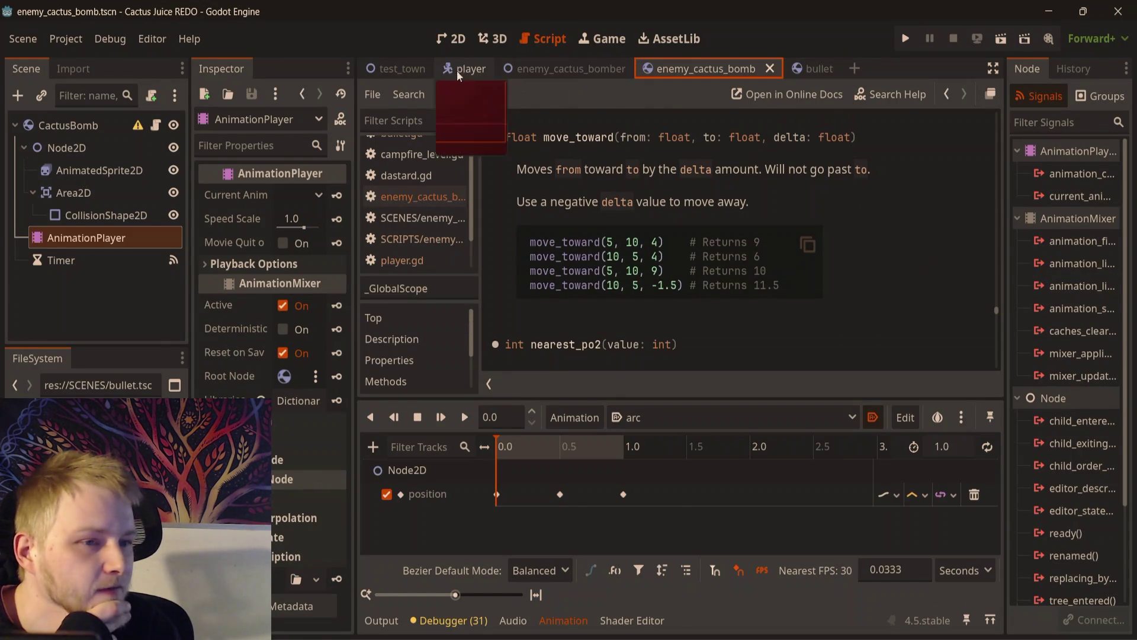
click(463, 70)
scroll(647, 236, up, 2)
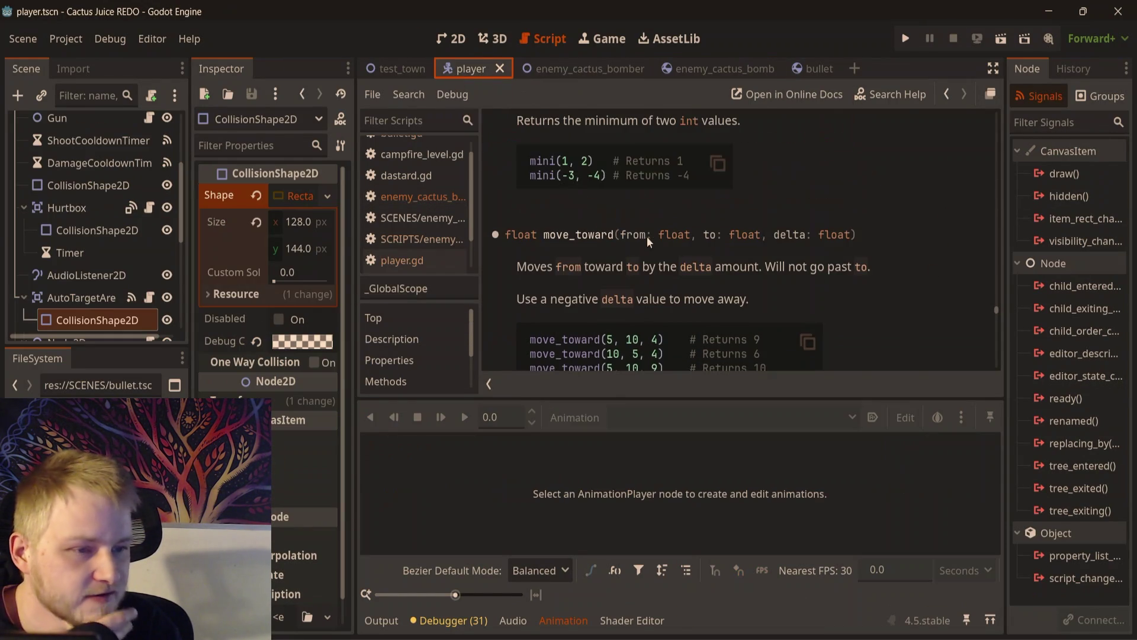
click(441, 262)
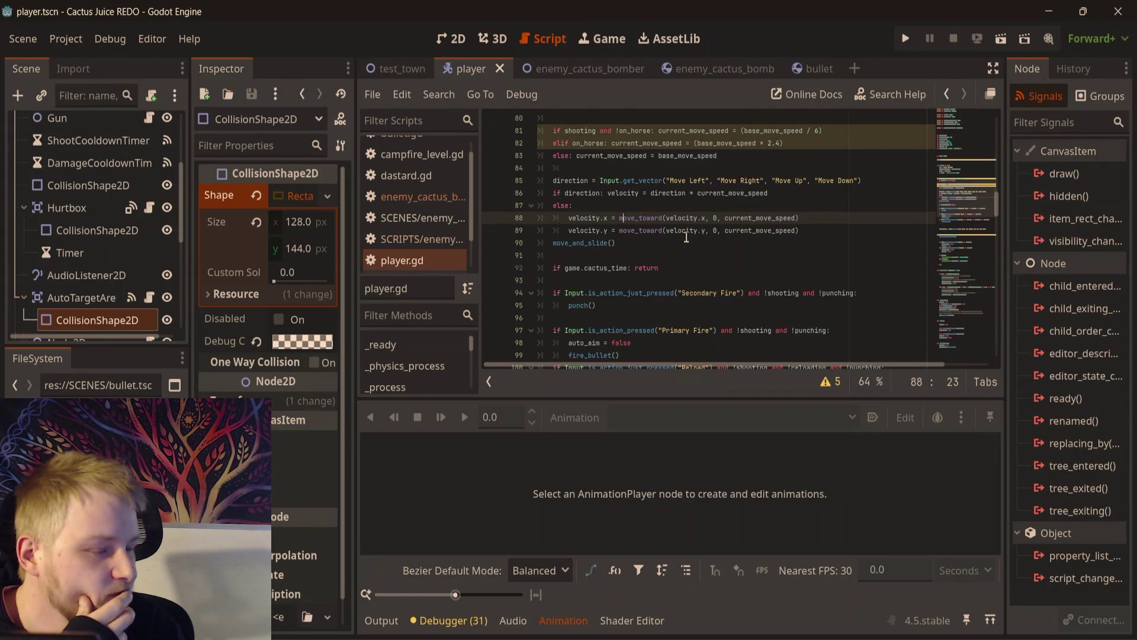
mouse_move(686, 221)
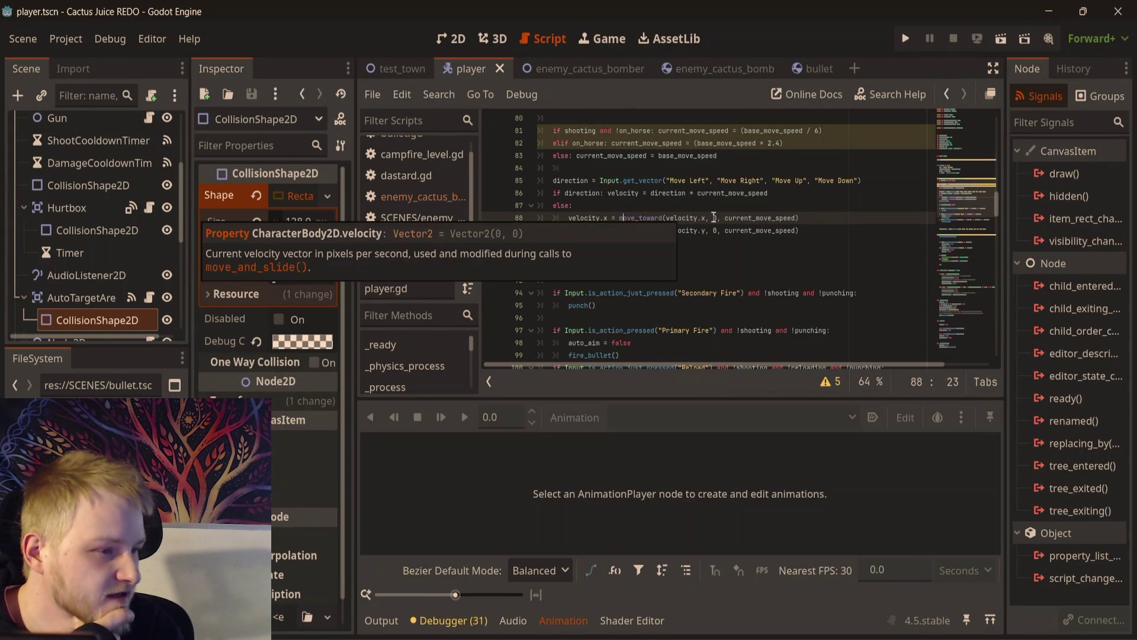
mouse_move(756, 222)
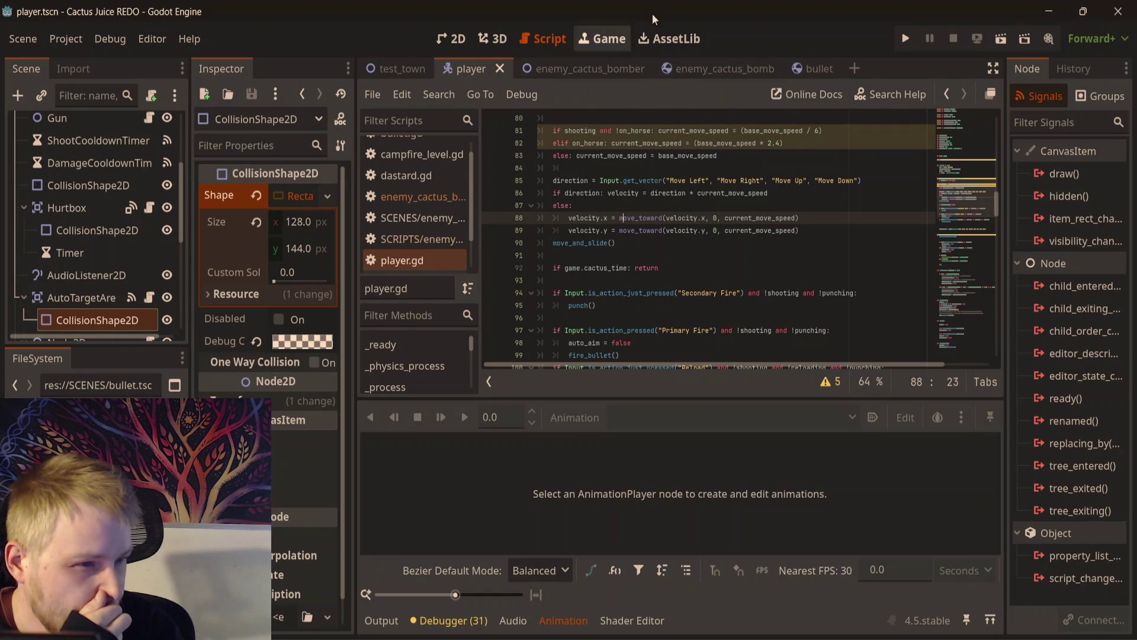
Compare against the move_toward() call in enemy_cactus_bomb's script, then return to player.gd
scroll(423, 234, up, 1)
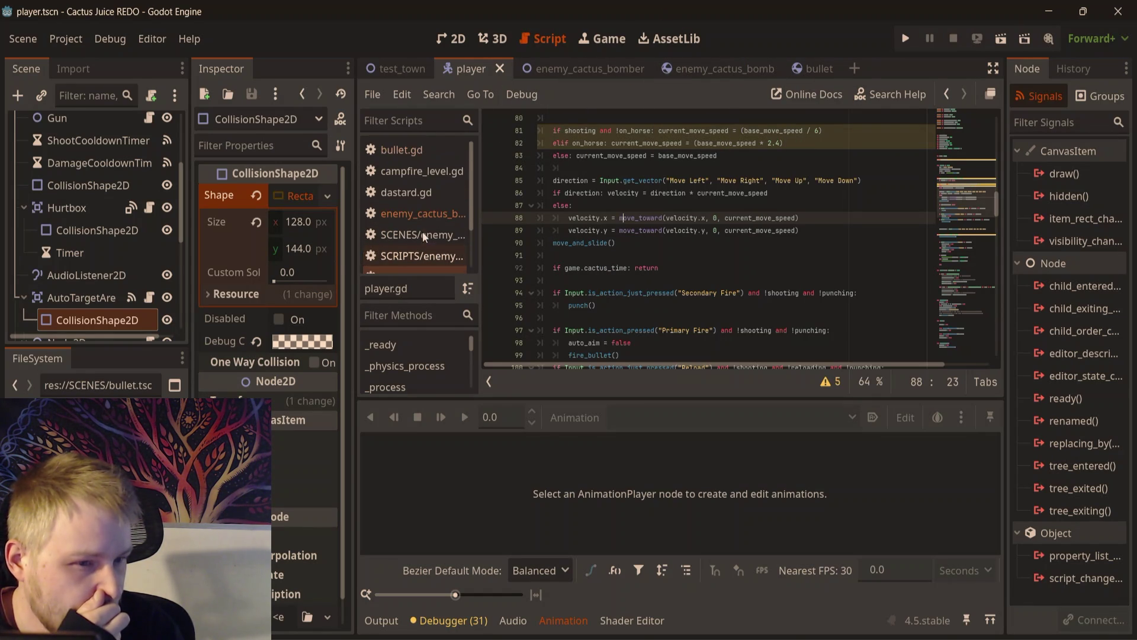
click(423, 217)
click(619, 205)
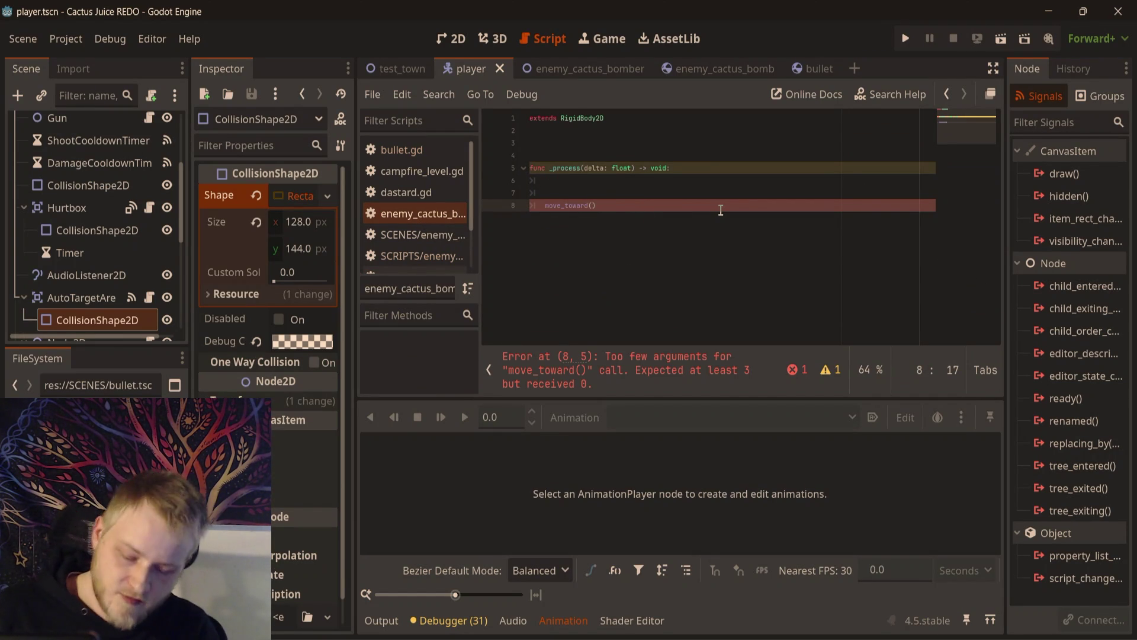
scroll(443, 208, down, 2)
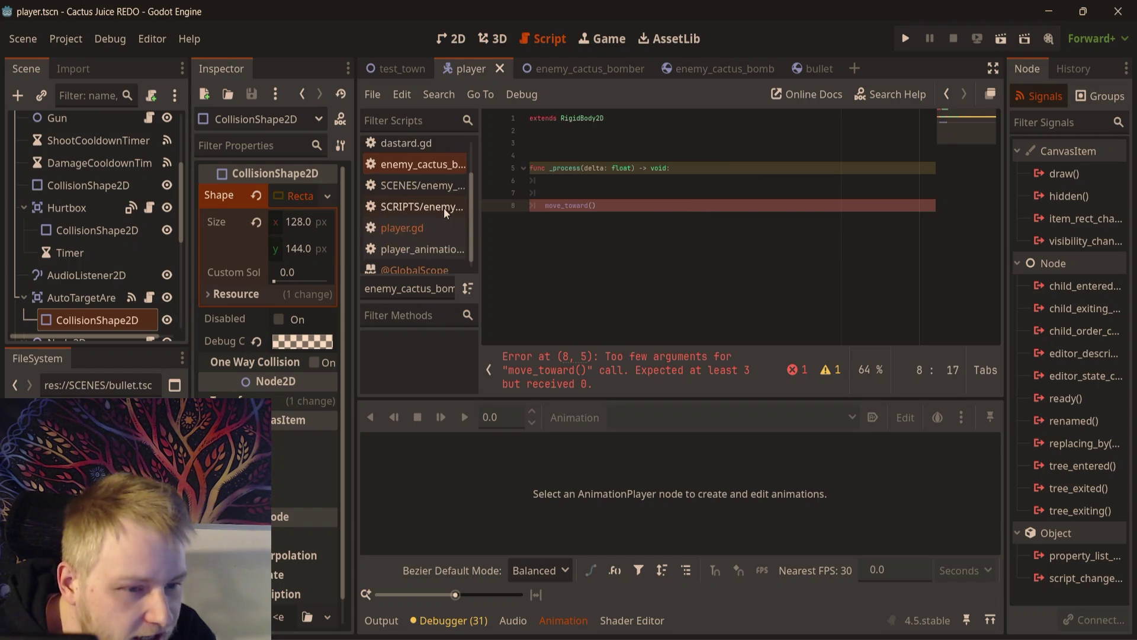
click(429, 222)
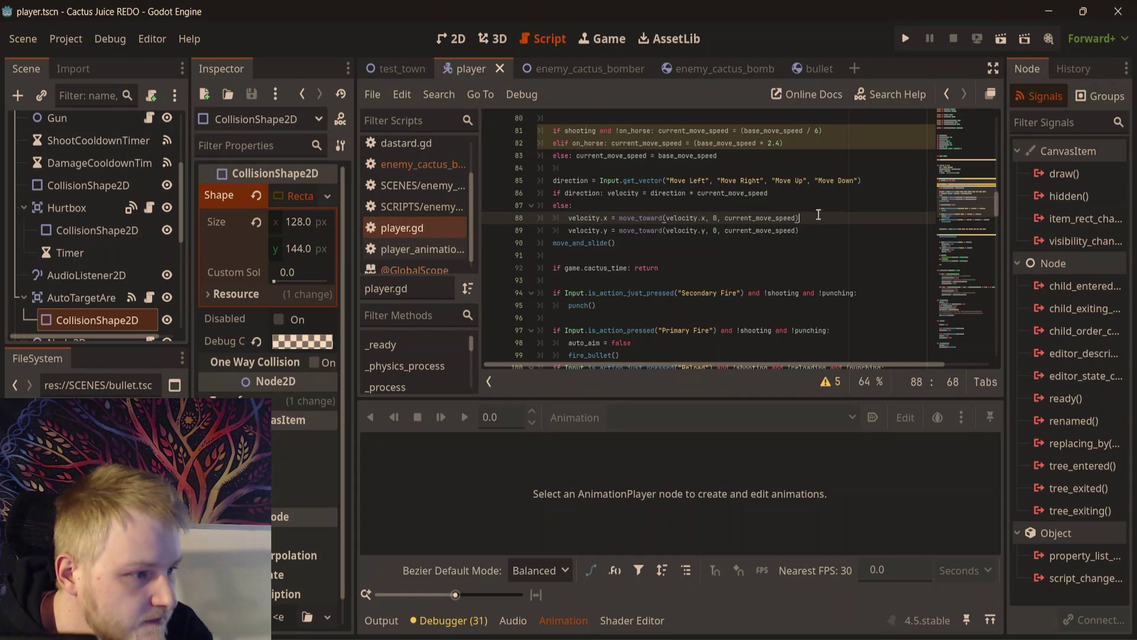
Paste a copy of the velocity.x move_toward line and turn it into a linear_velocity.y assignment
drag(818, 217, 569, 218)
key(ctrl+c)
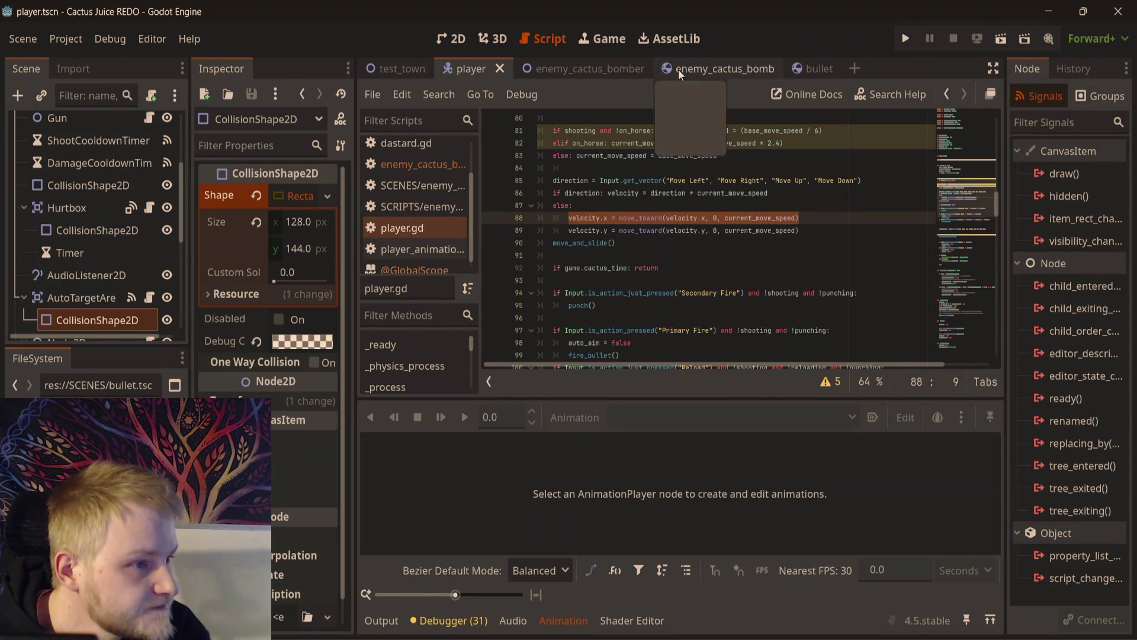
click(423, 164)
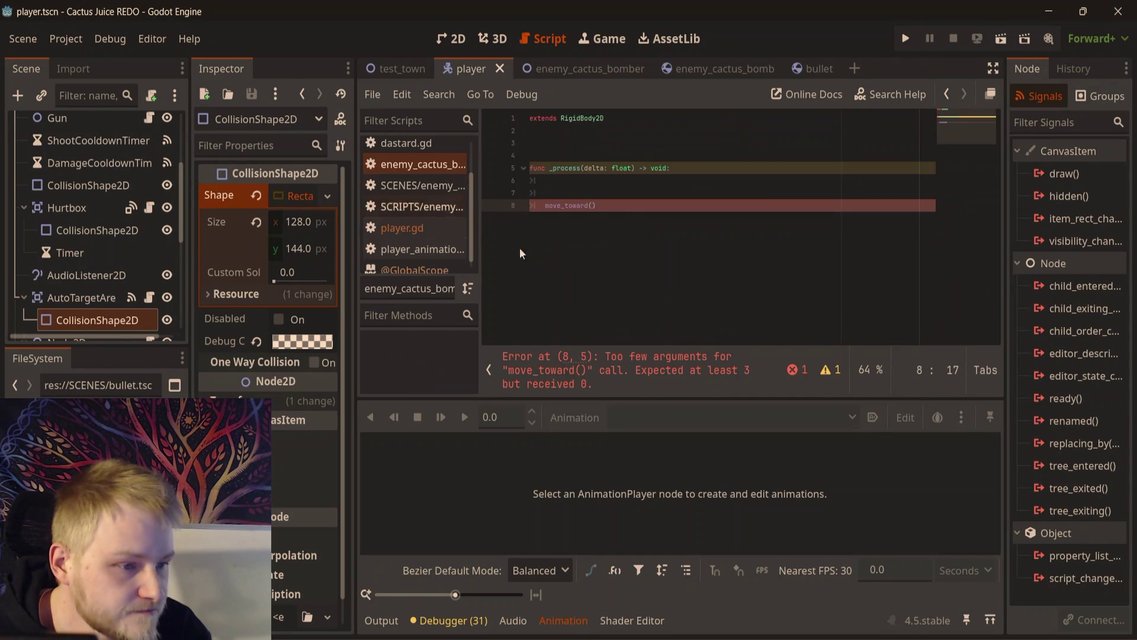
click(629, 206)
key(Return)
key(Return)
key(ctrl+v)
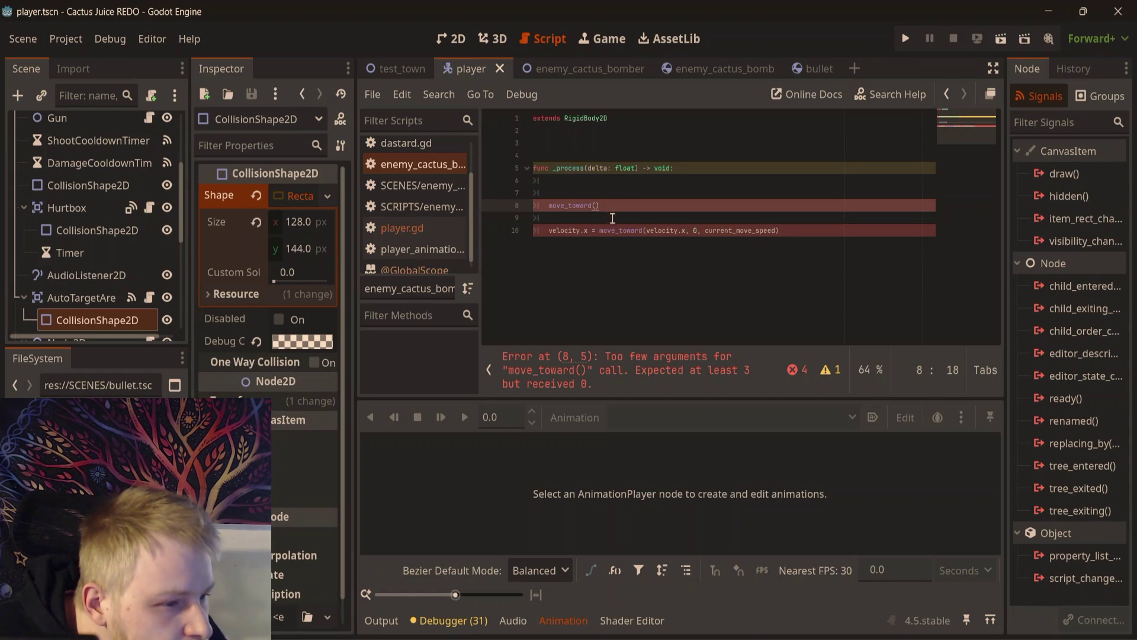
click(590, 233)
key(BackSpace)
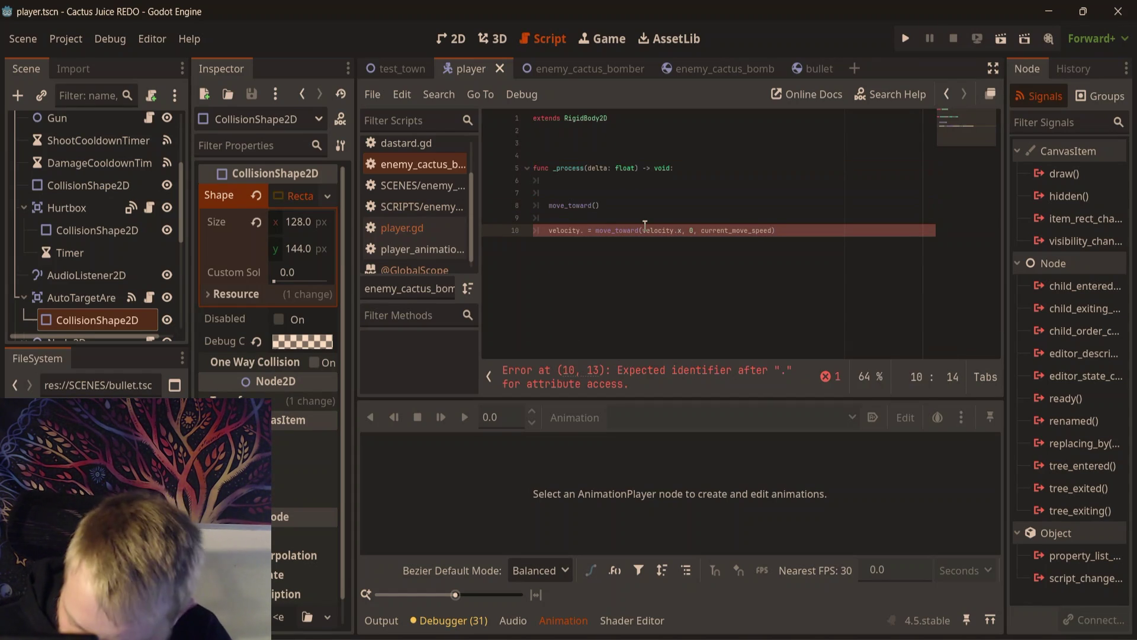
text(y)
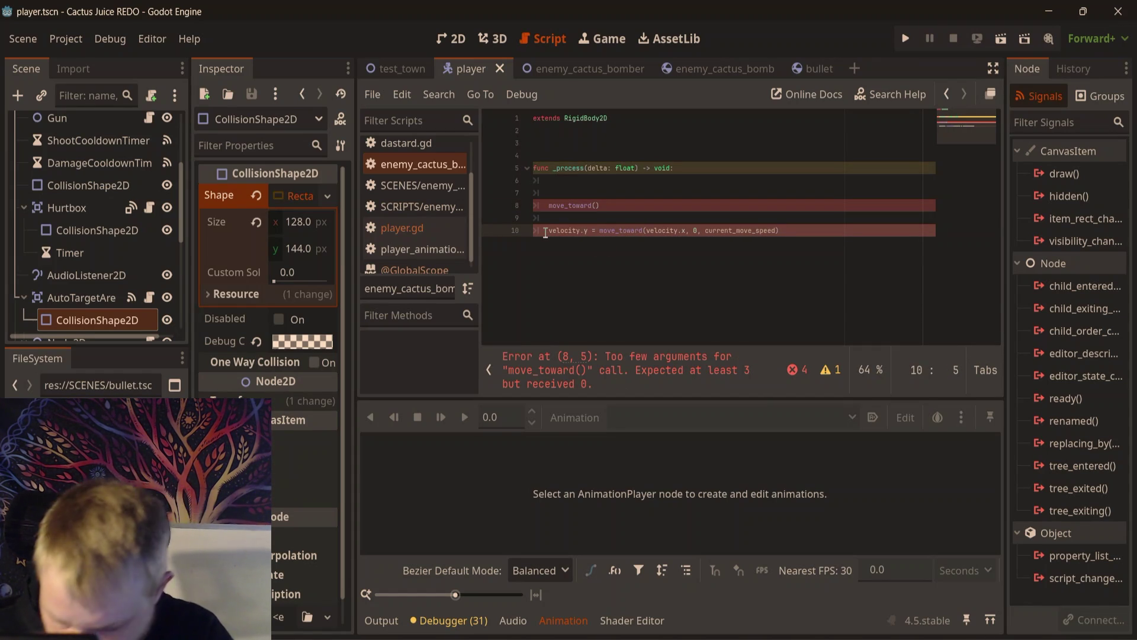
text(linear_)
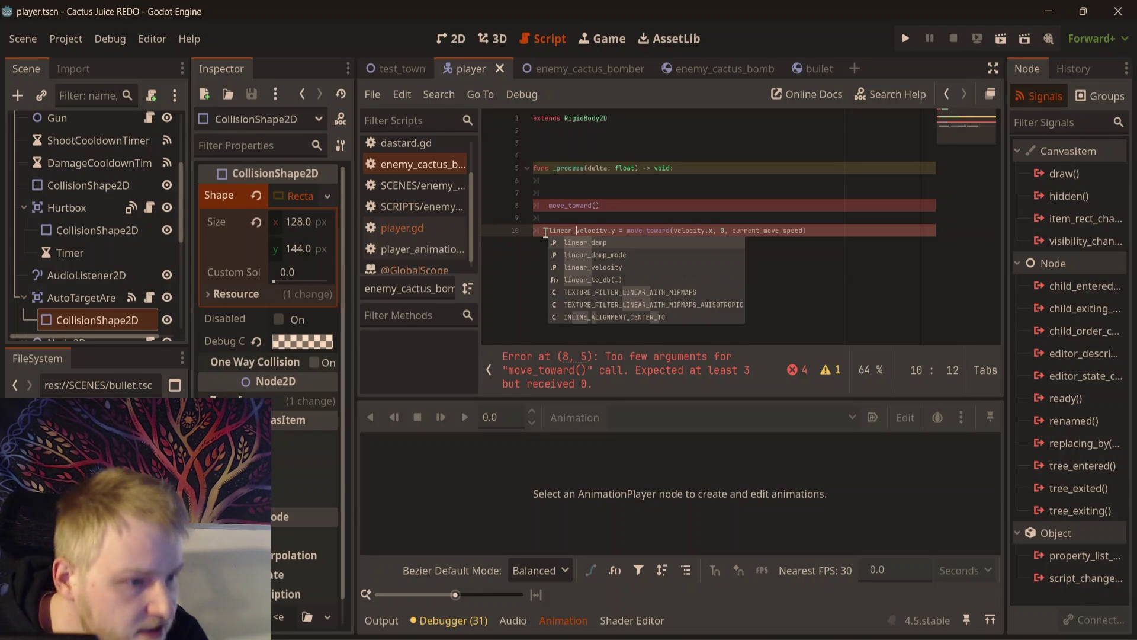
Add a blank line above it and delete the 0 target from its move_toward call
click(707, 193)
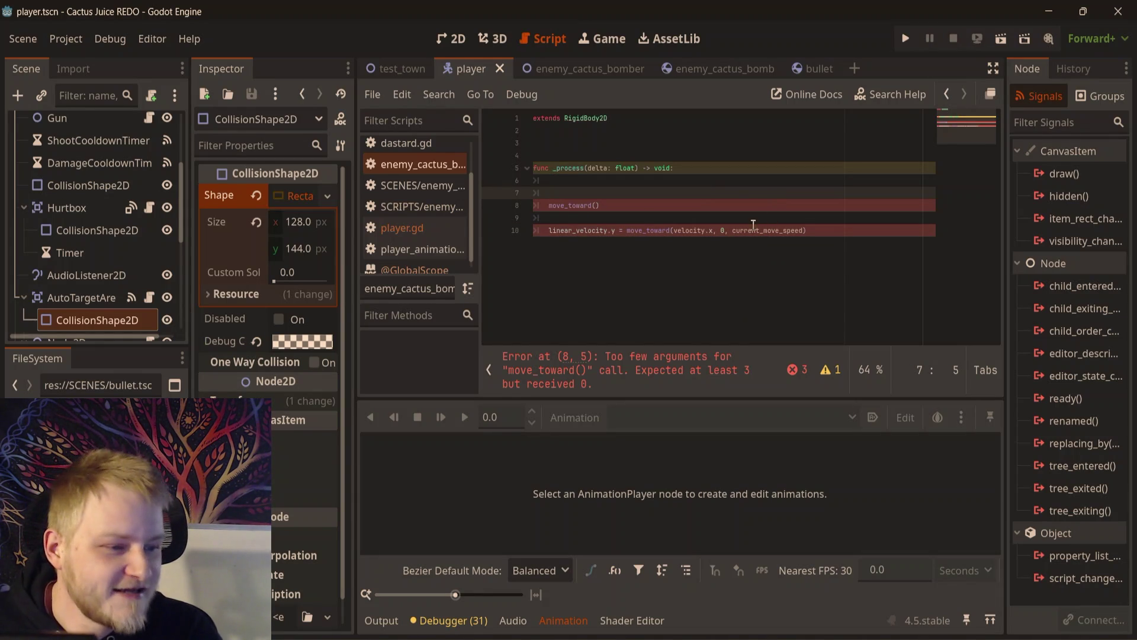
click(663, 220)
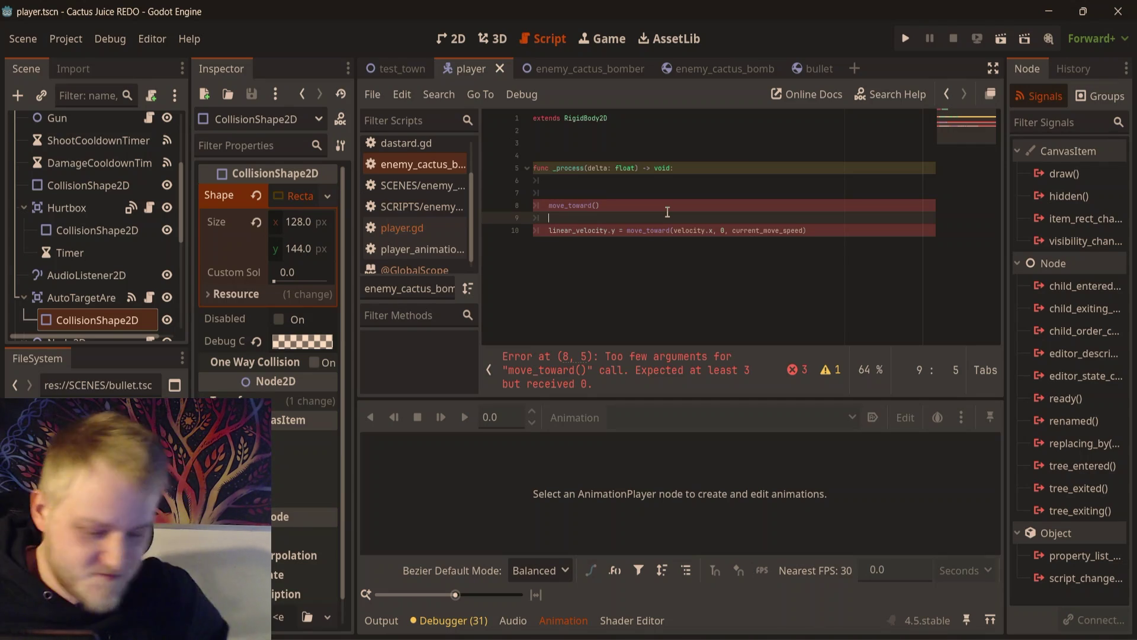
key(Return)
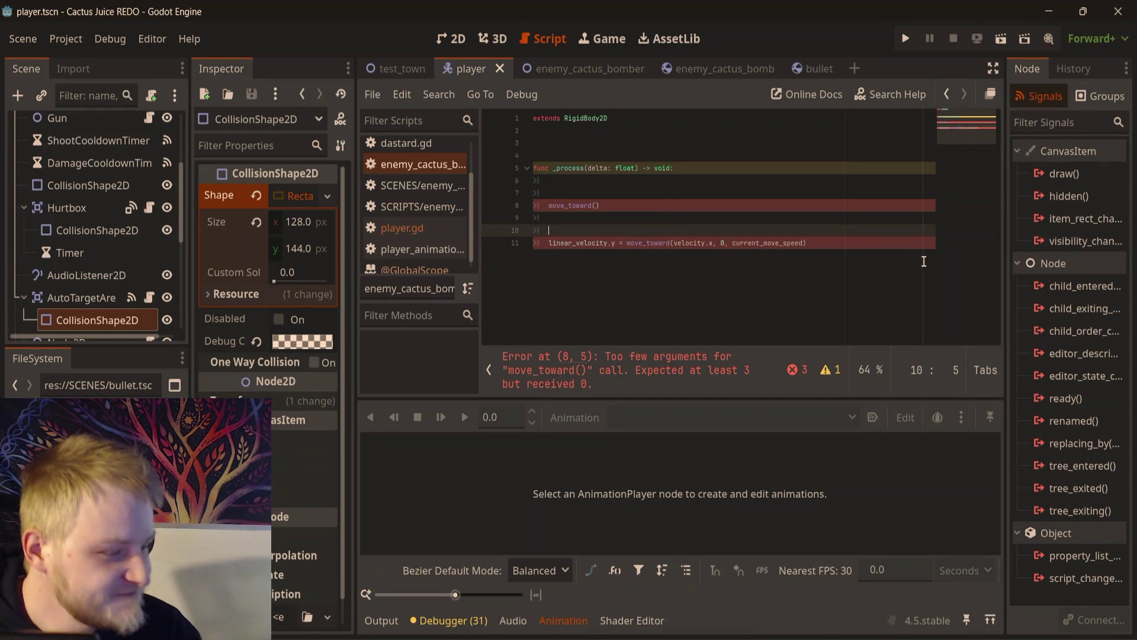
click(841, 219)
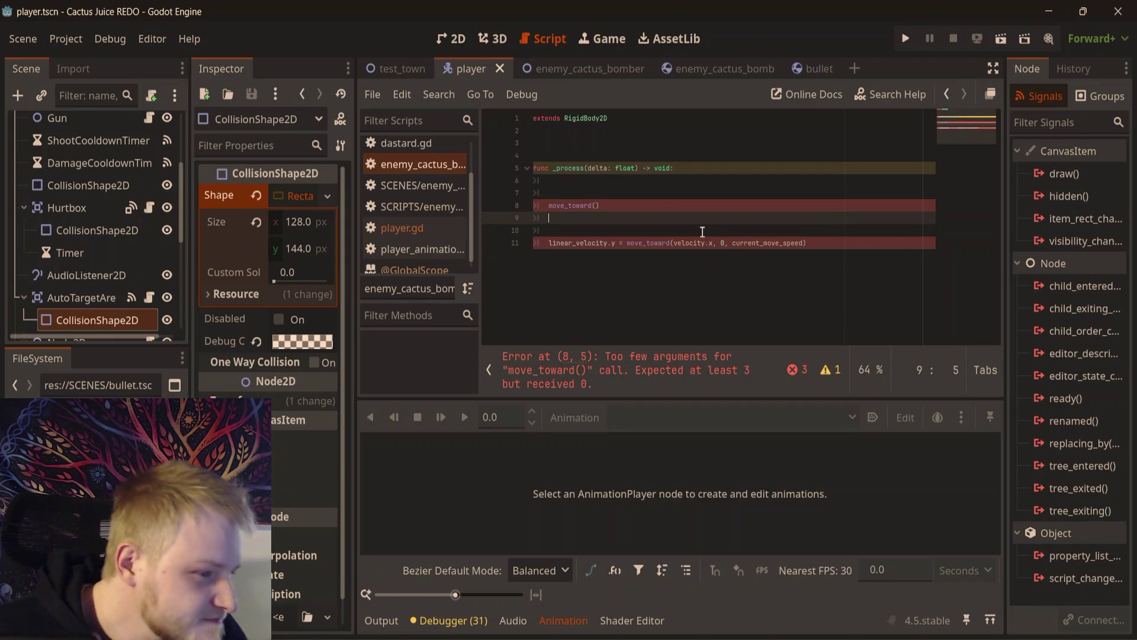
click(717, 253)
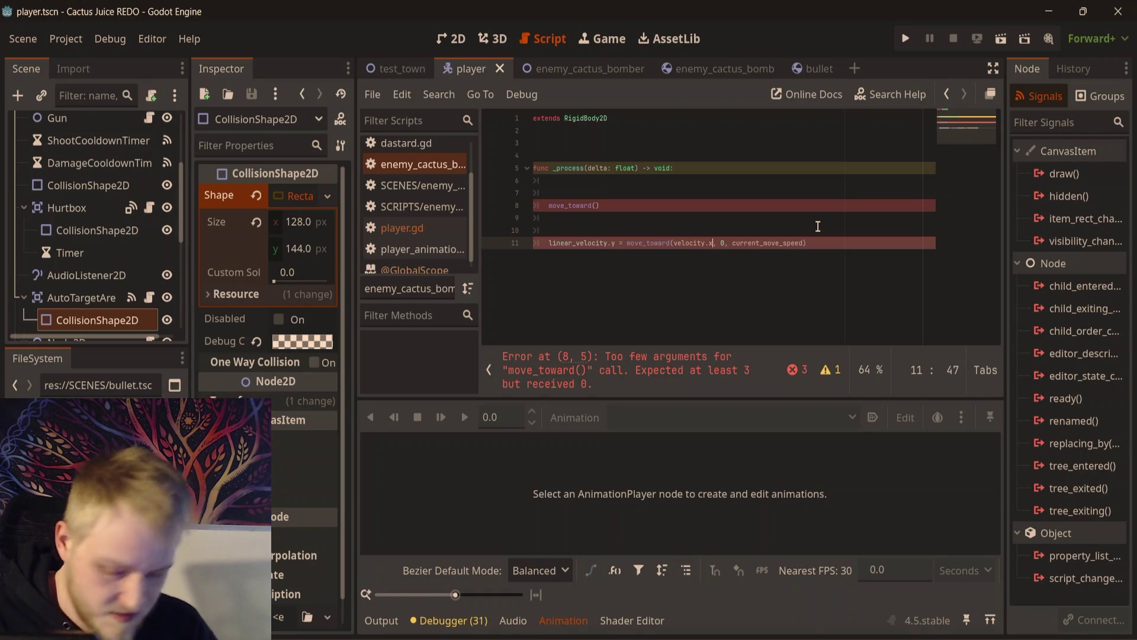
key(Right)
key(Right)
key(Right)
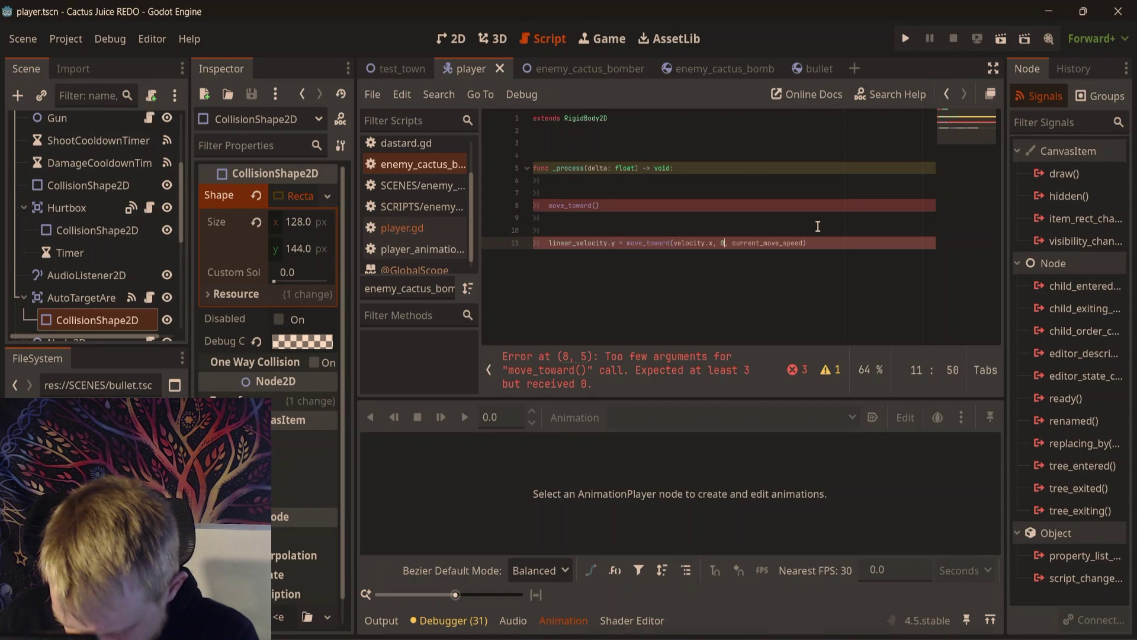
key(BackSpace)
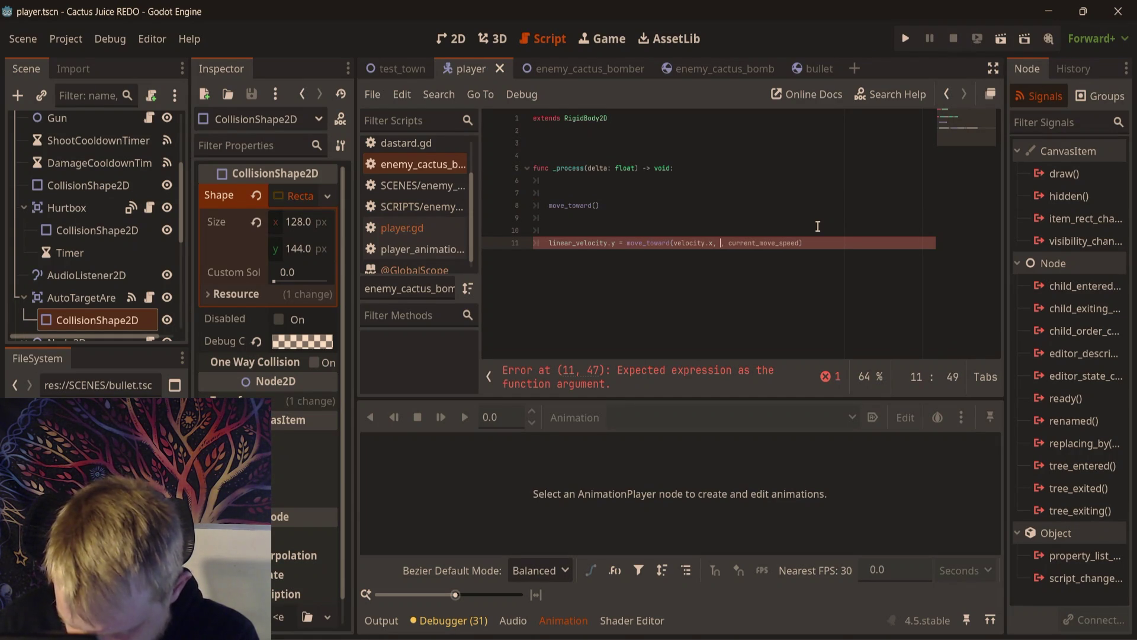
Declare var starting_velocity: Vector2 at the top of the script
click(634, 132)
key(Return)
text(var sta)
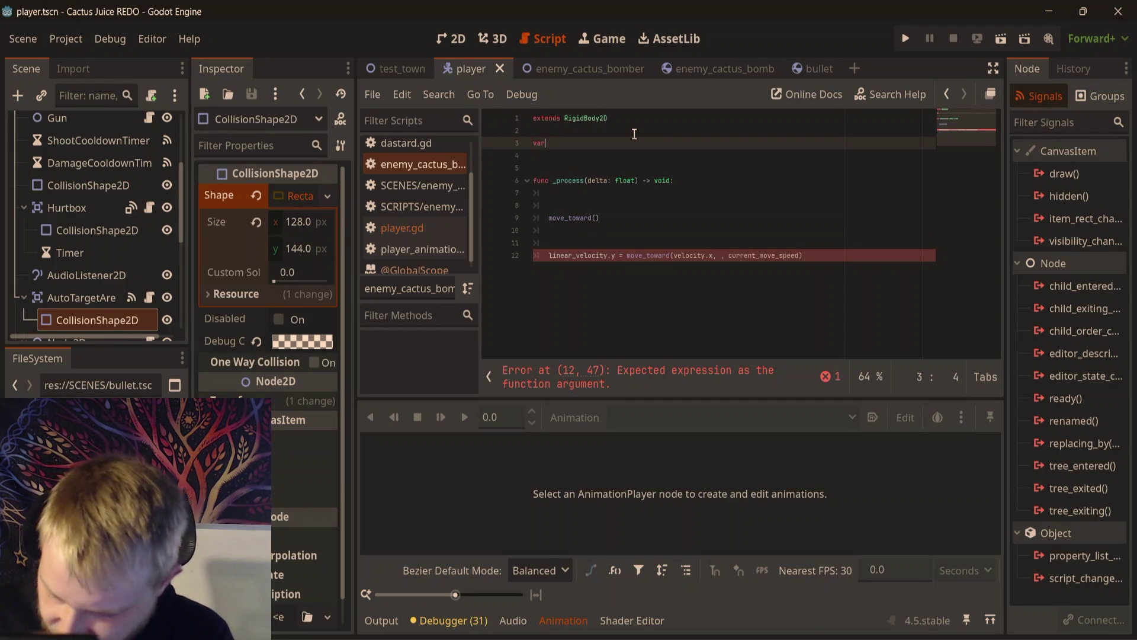
text(rtin)
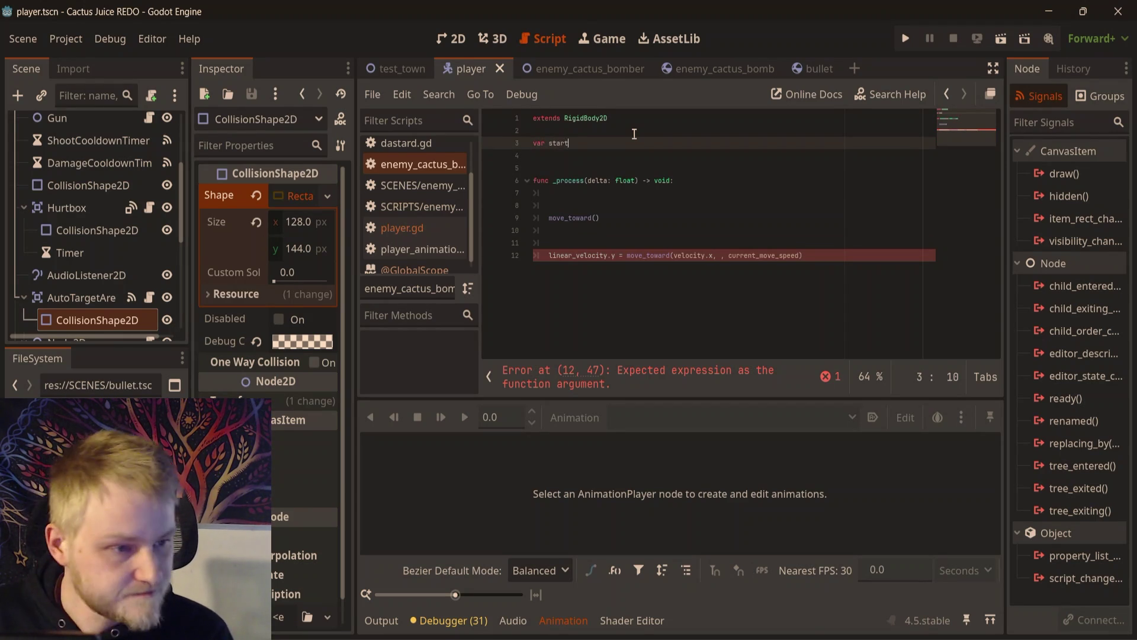
text(g_v)
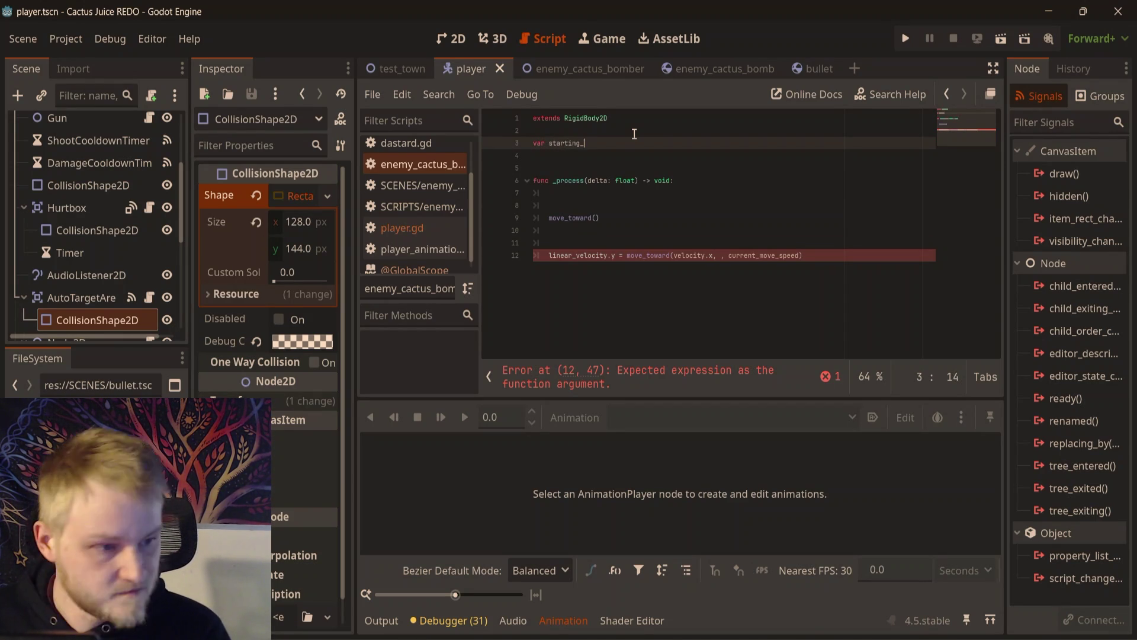
text(eloc)
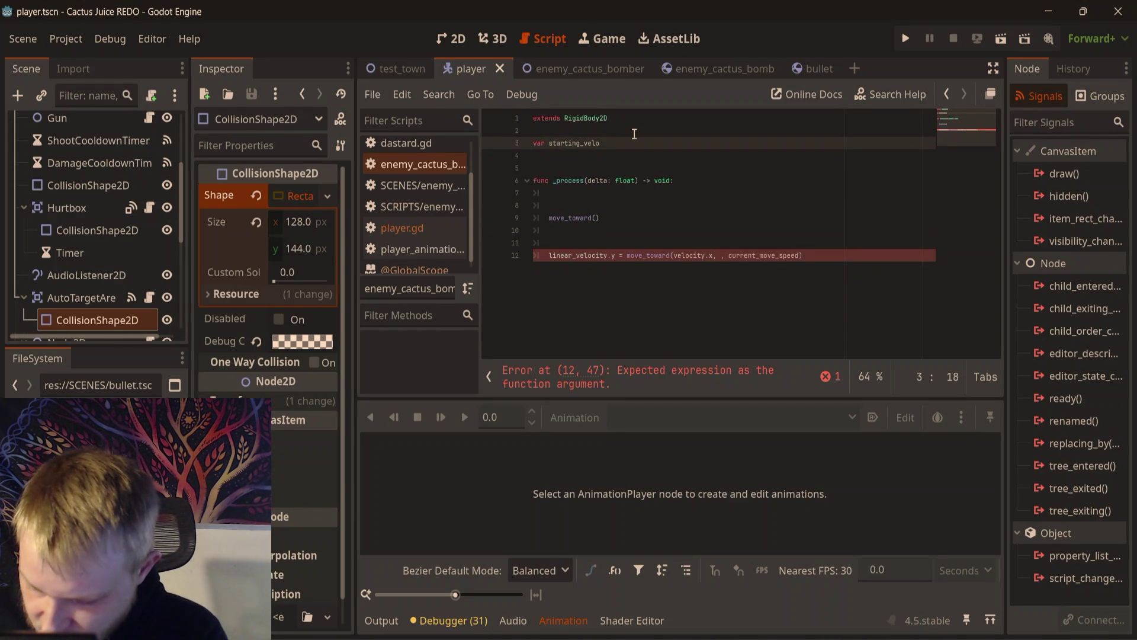
text(ity)
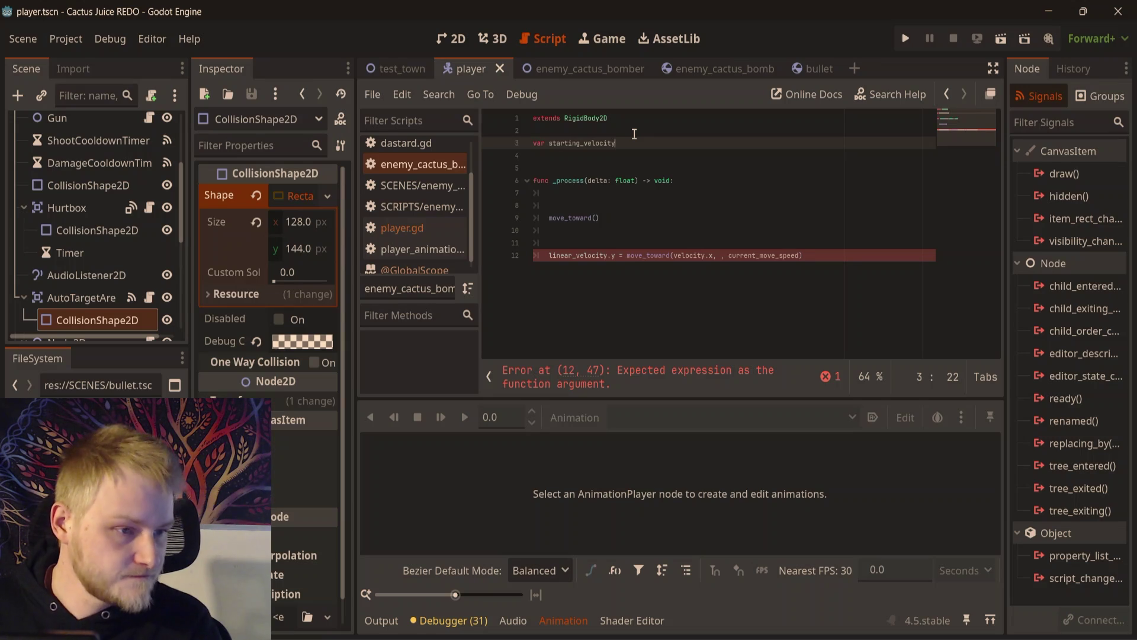
text(ector2)
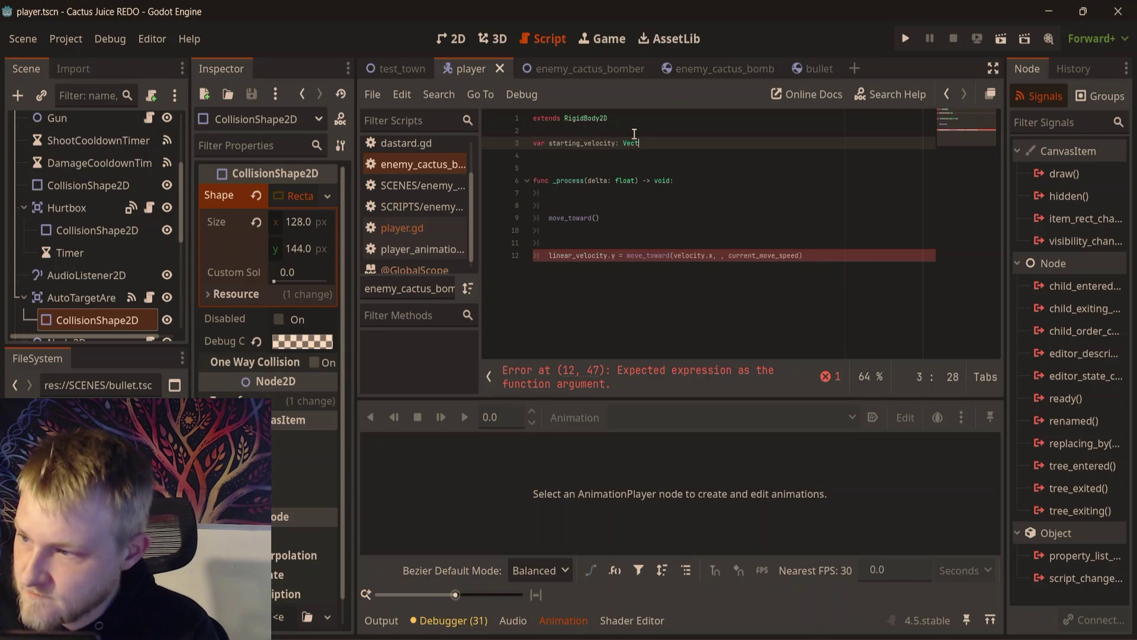
click(587, 203)
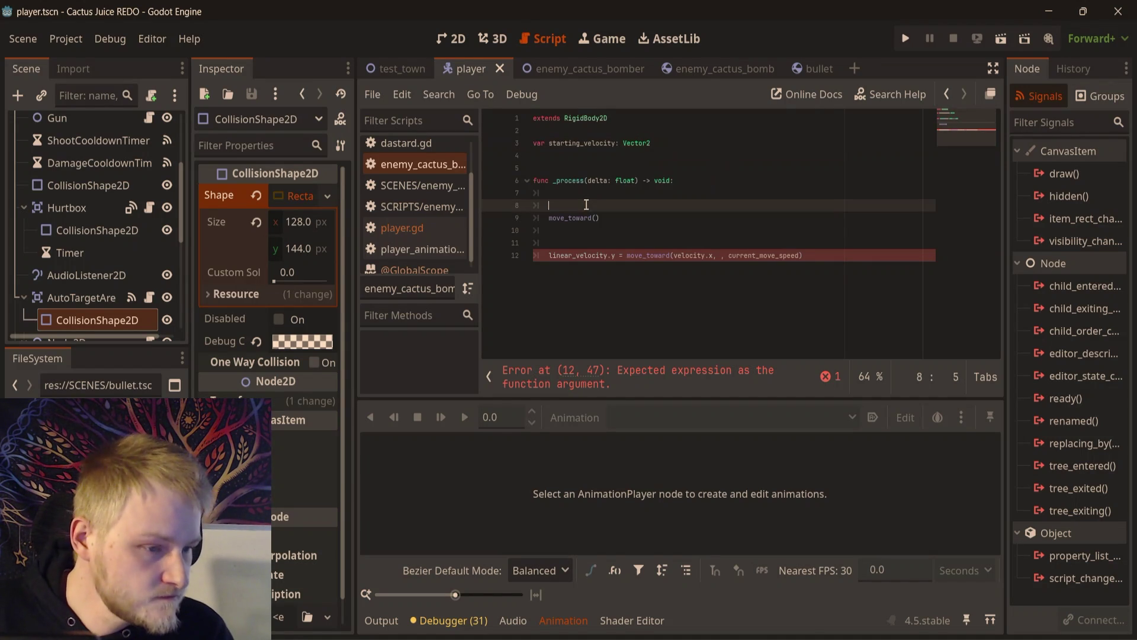
click(617, 170)
key(Return)
key(Return)
Add func _ready() containing starting_velocity = linear_velocity
click(747, 165)
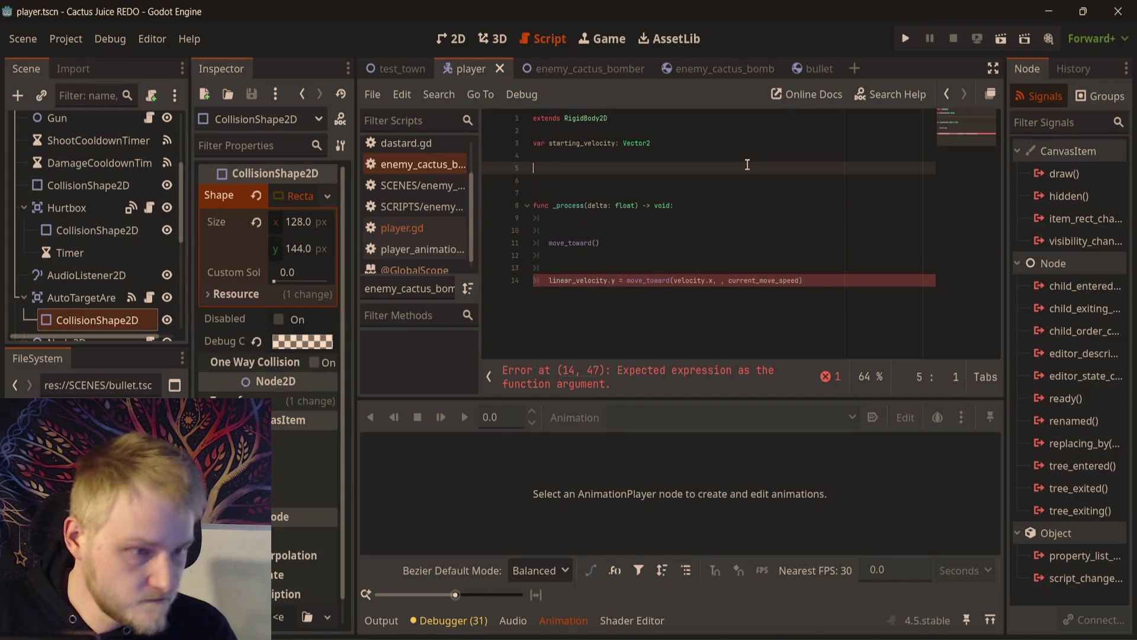
text(unc re)
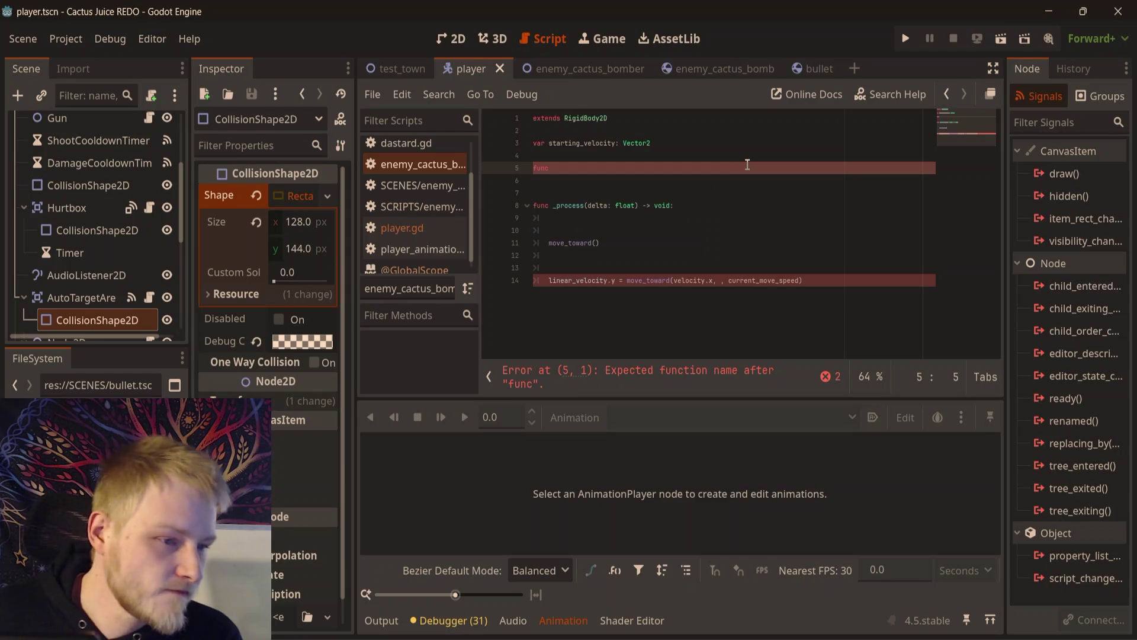
text(ady)
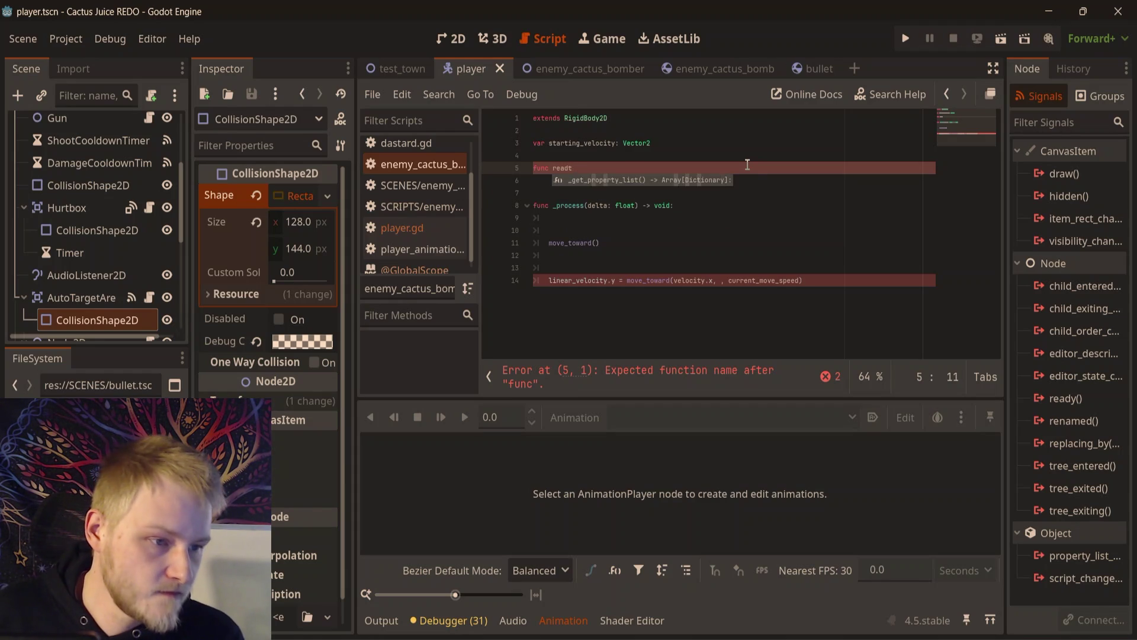
key(Return)
key(Return)
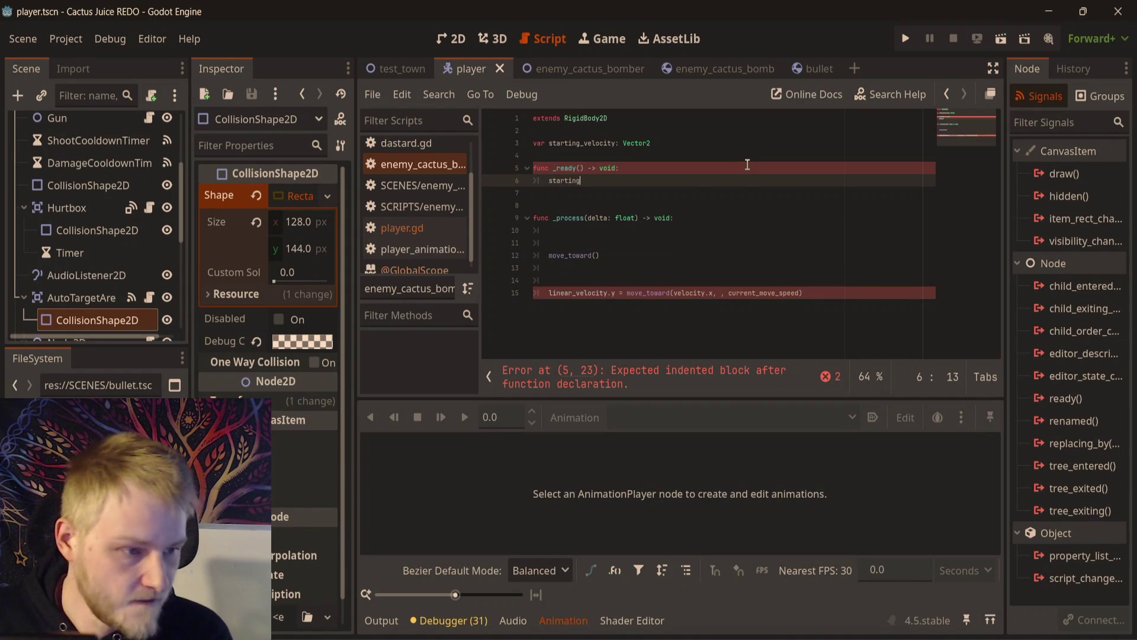
key(Return)
text(linear)
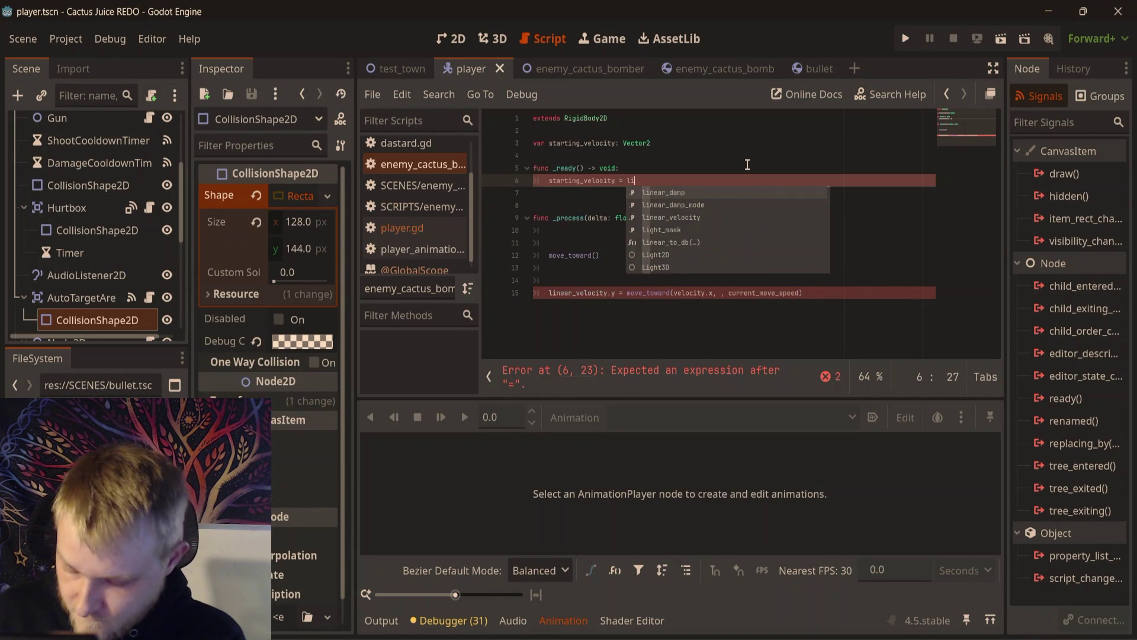
key(Down)
key(Down)
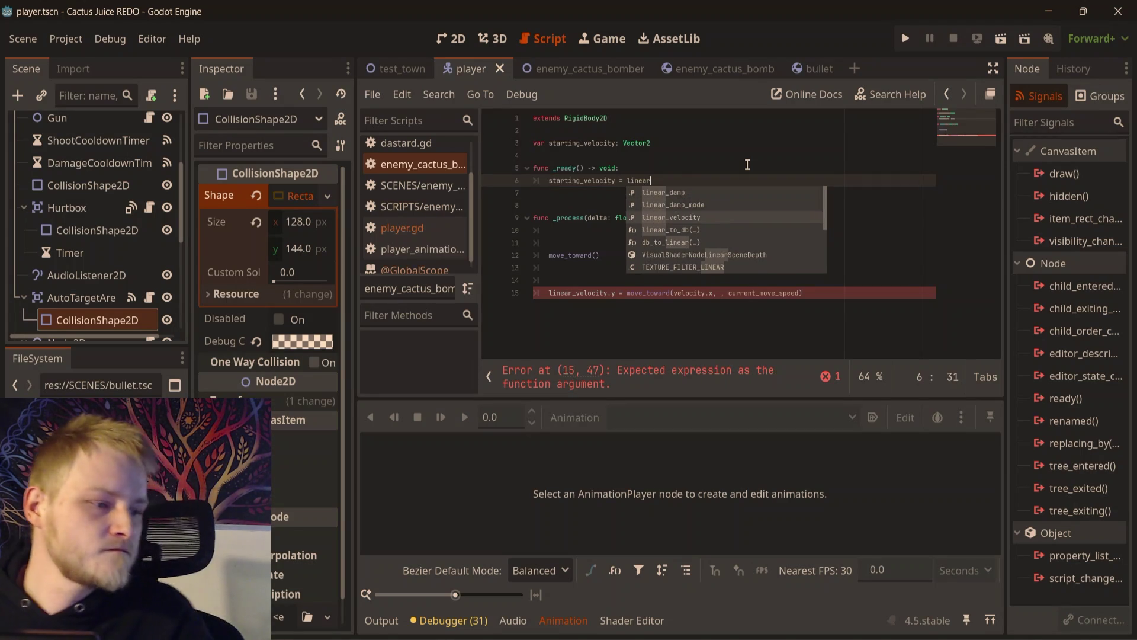
key(Return)
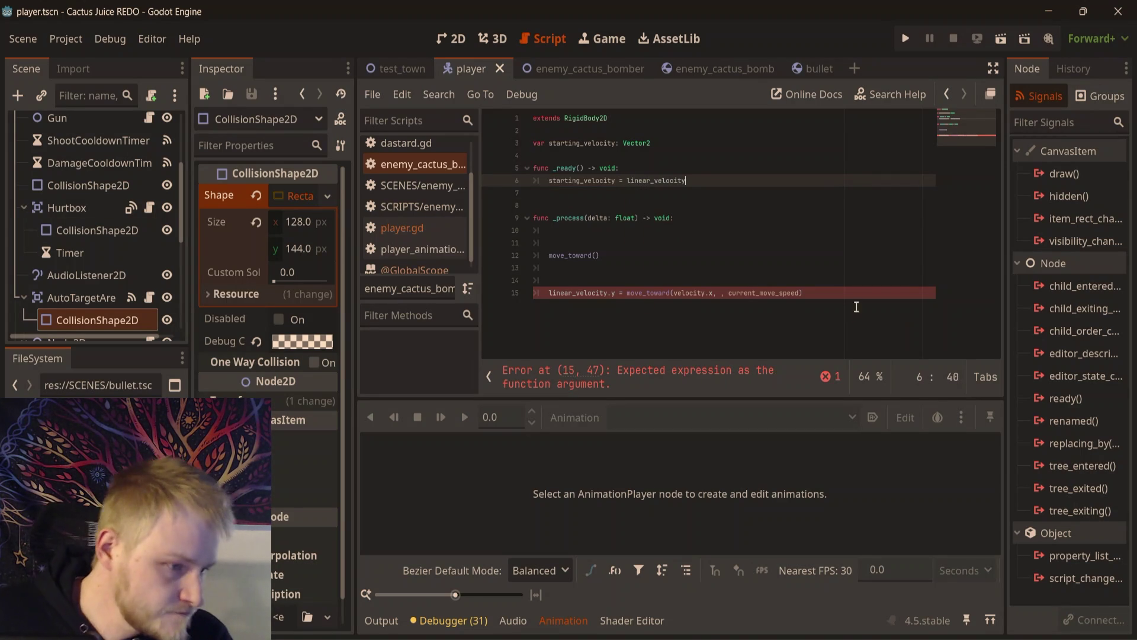
click(720, 294)
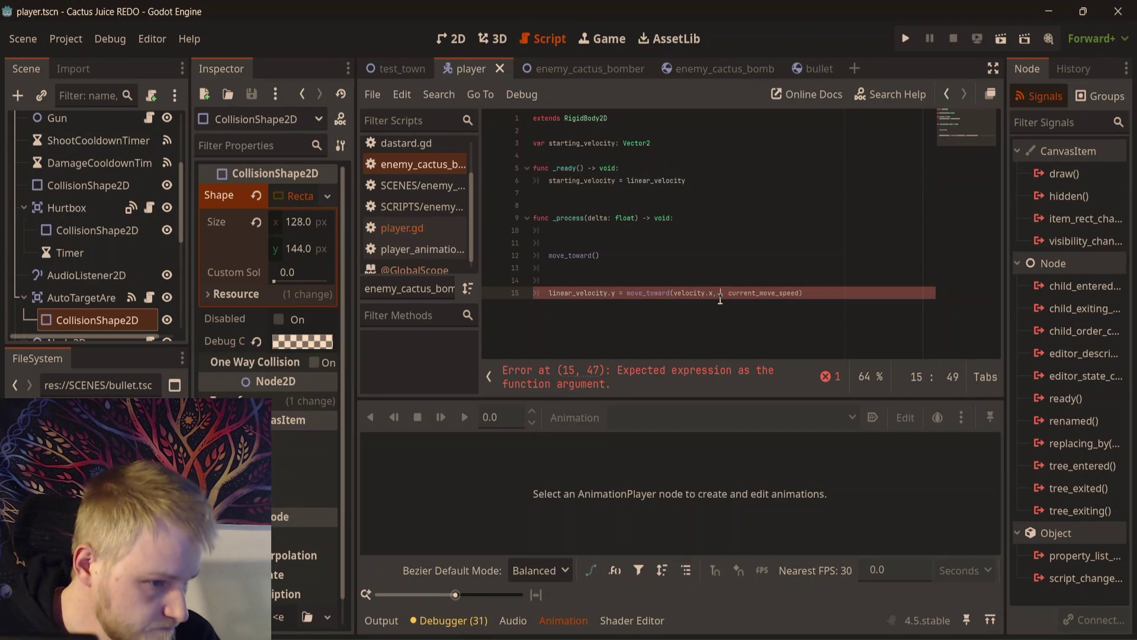
Fill the empty move_toward target with (linear_velocity.y -42)
text(linear)
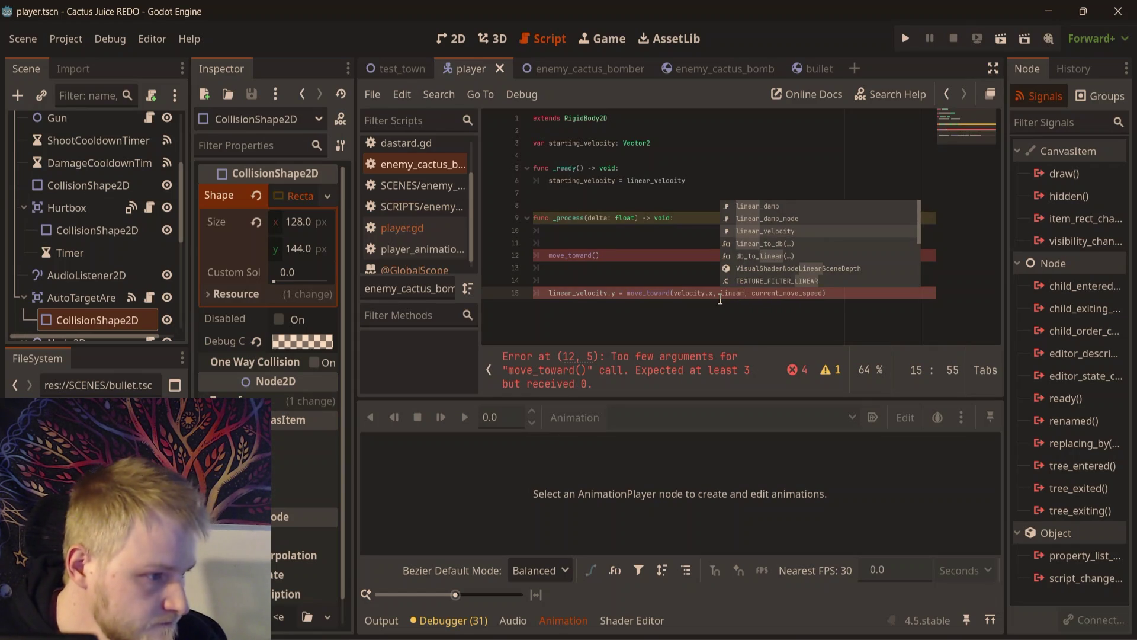
key(Return)
text(.y)
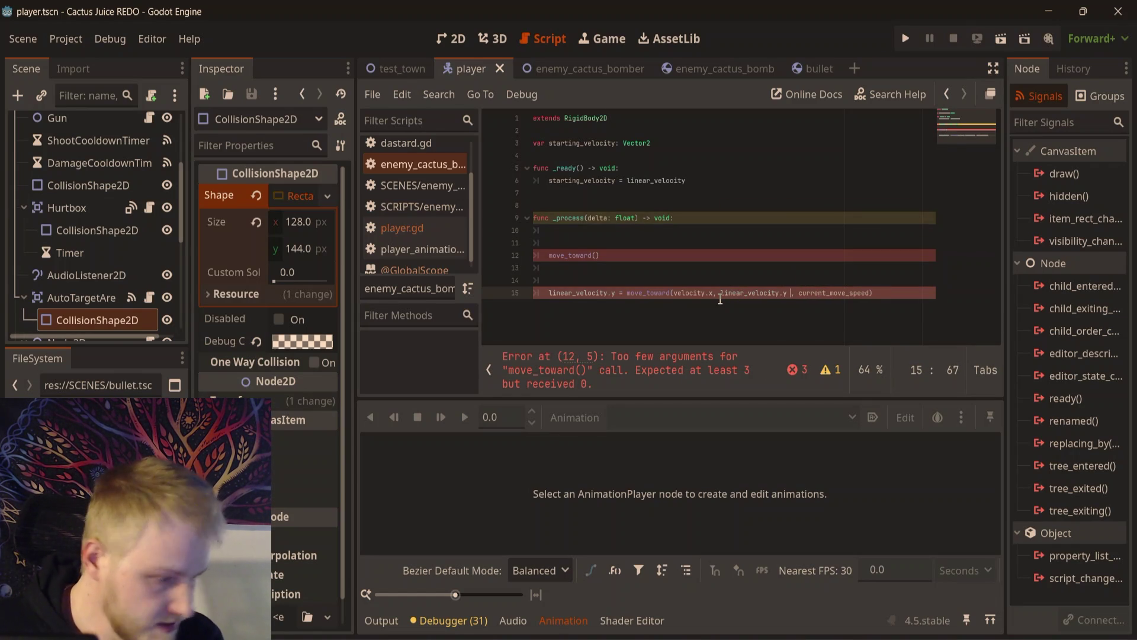
text( - )
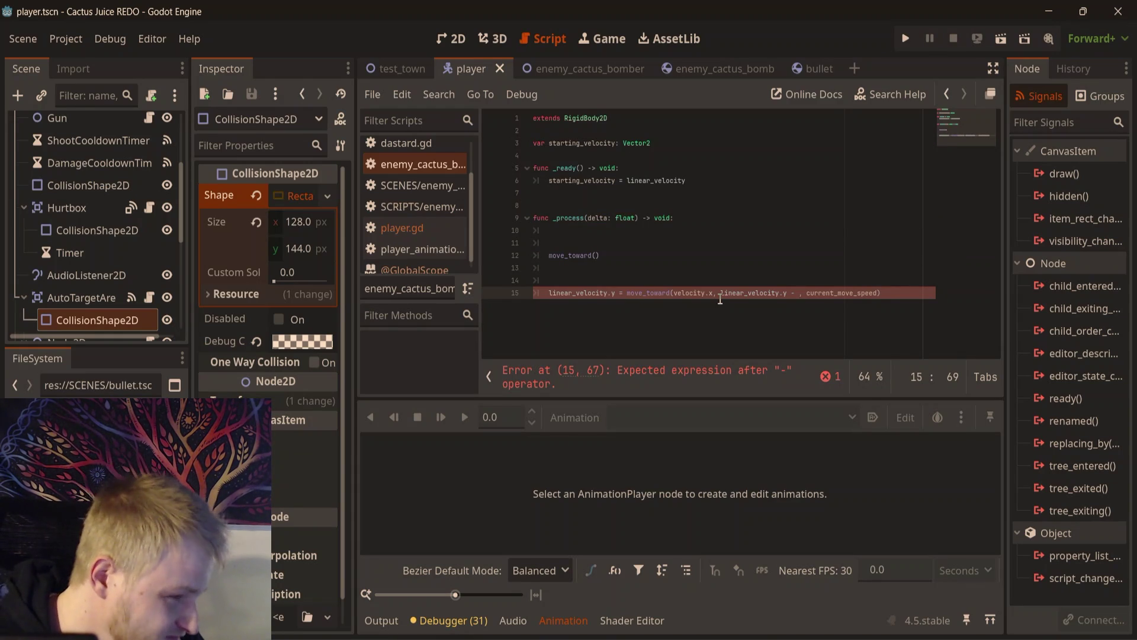
text(42)
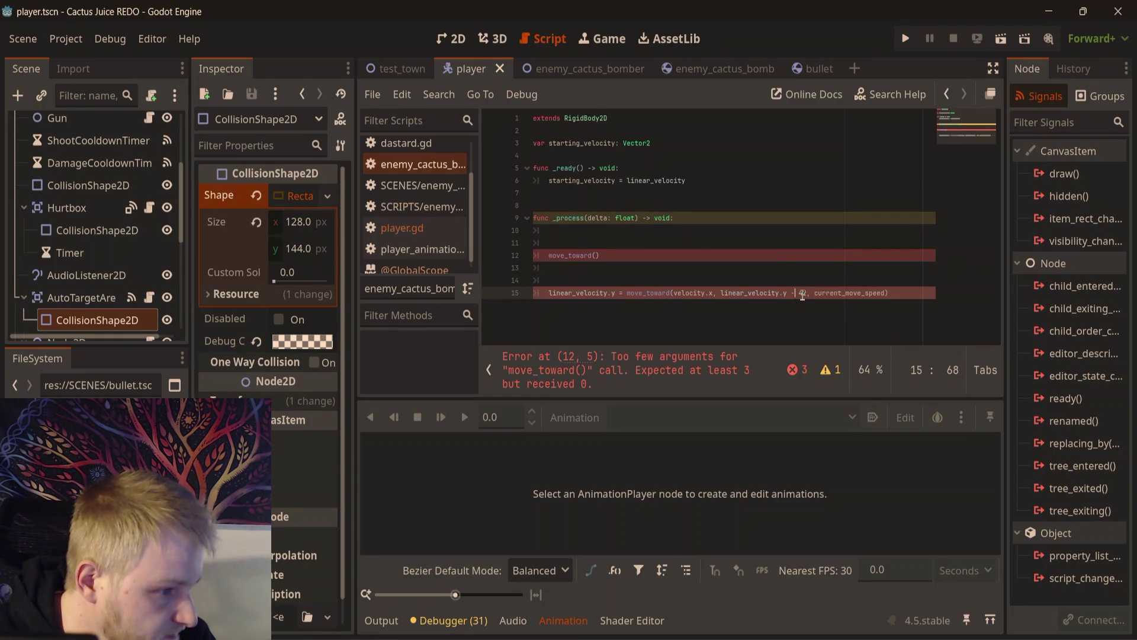
key(BackSpace)
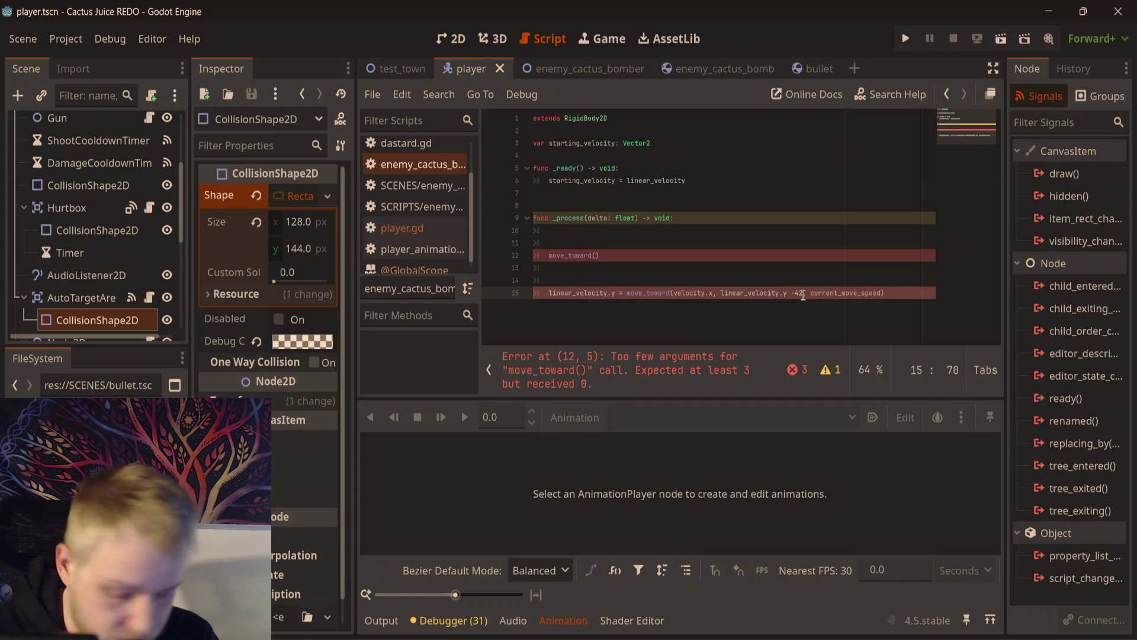
text())
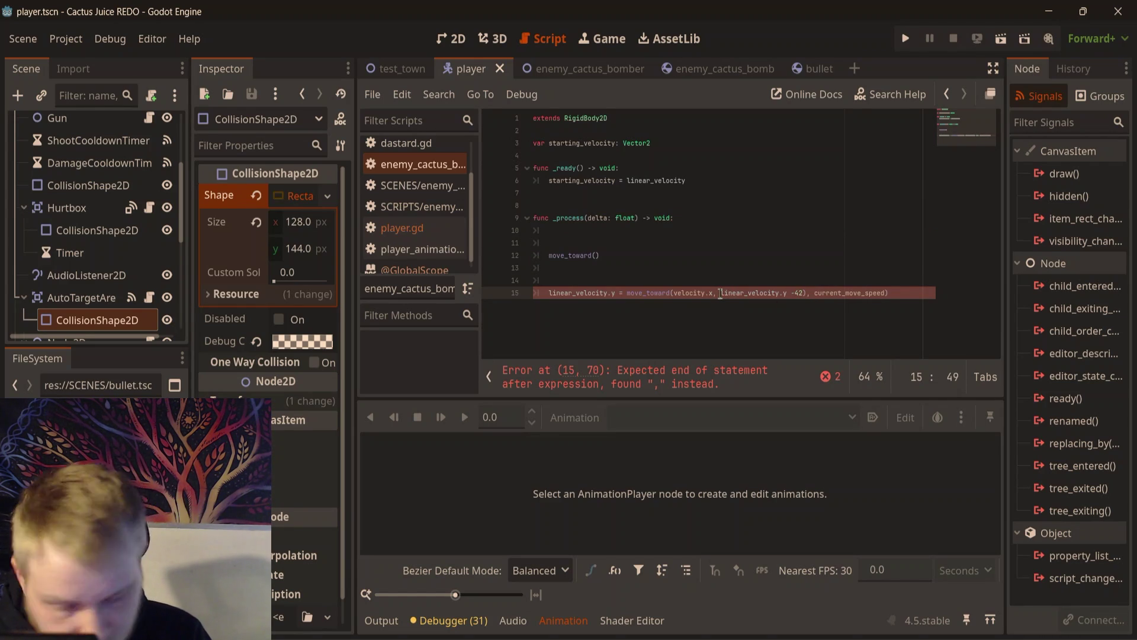
text(()
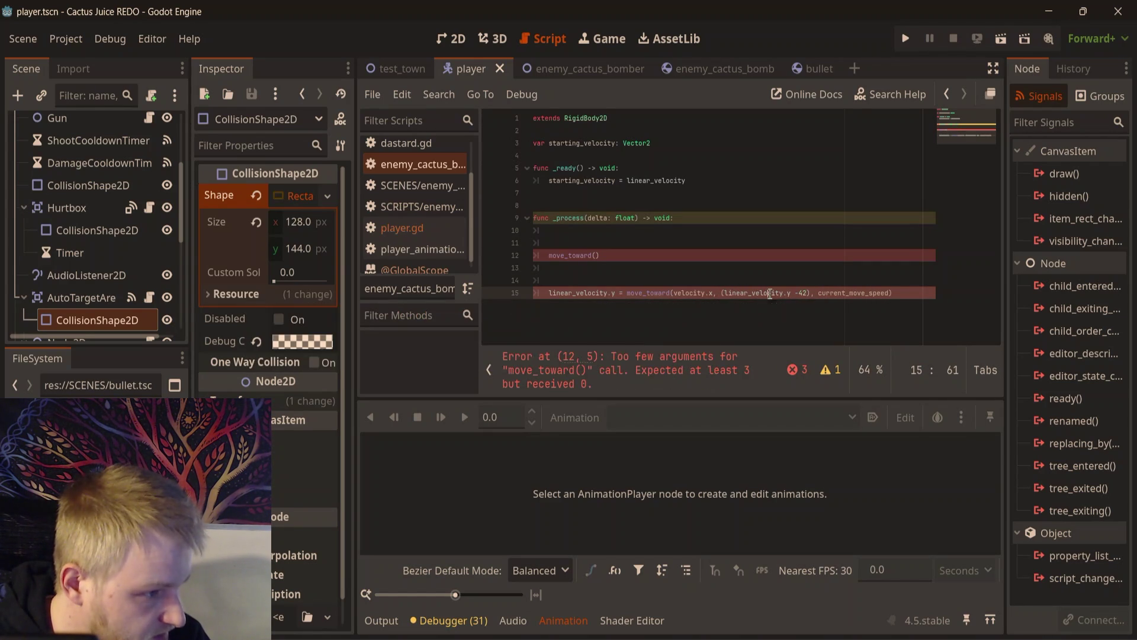
Replace velocity.x with linear_velocity.y and current_move_speed with 1, then select the stray move_toward()
click(767, 283)
click(714, 294)
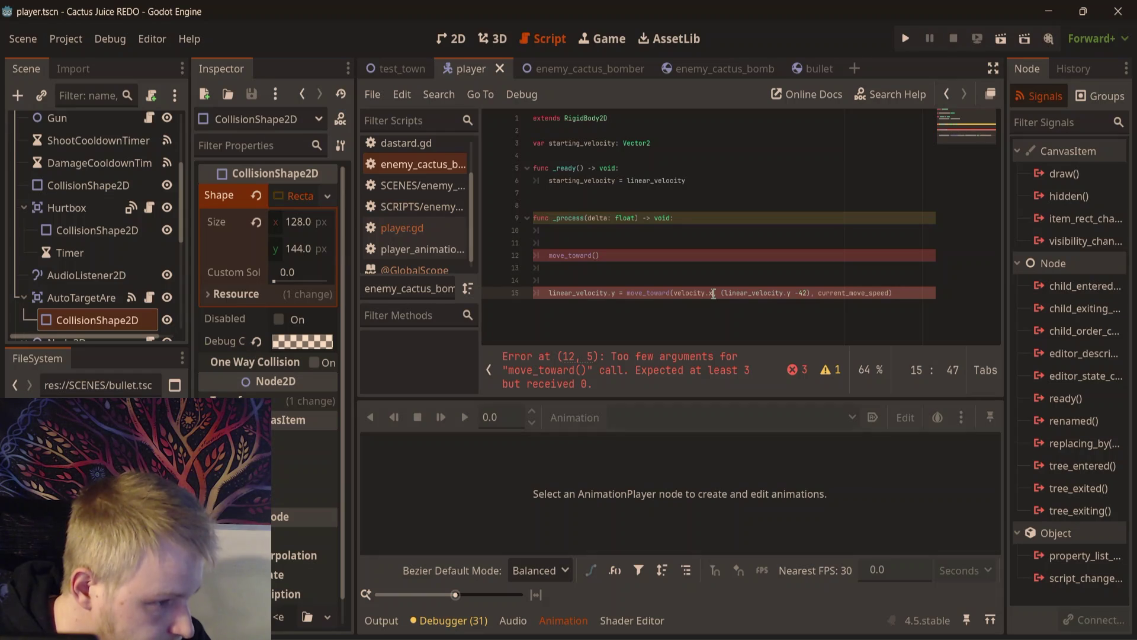
drag(789, 294, 725, 294)
key(ctrl+c)
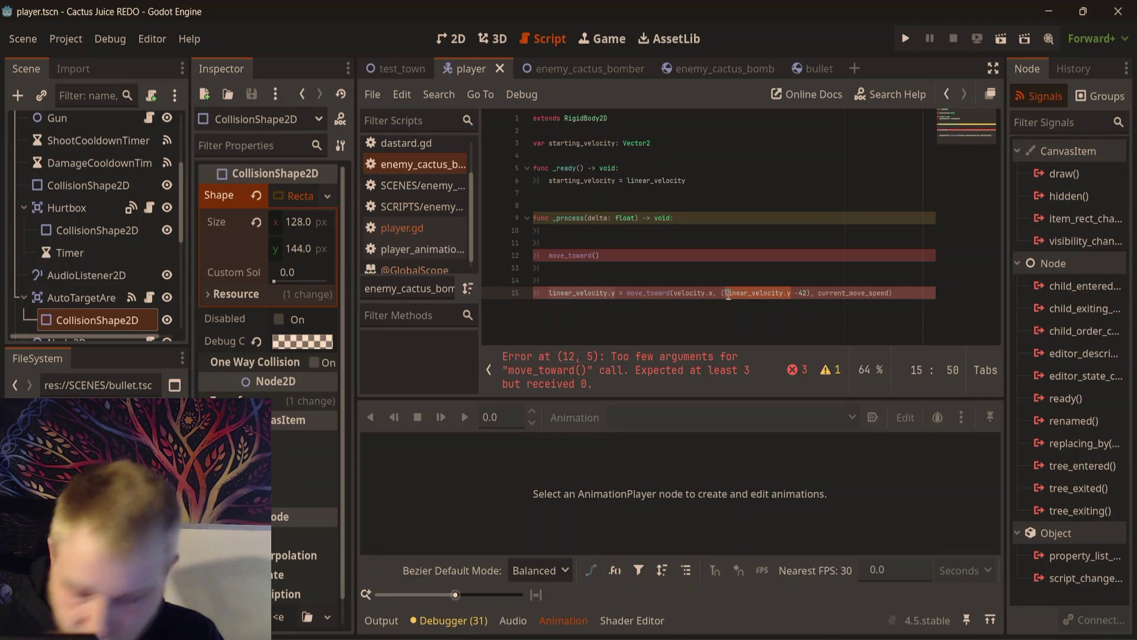
drag(714, 294, 675, 293)
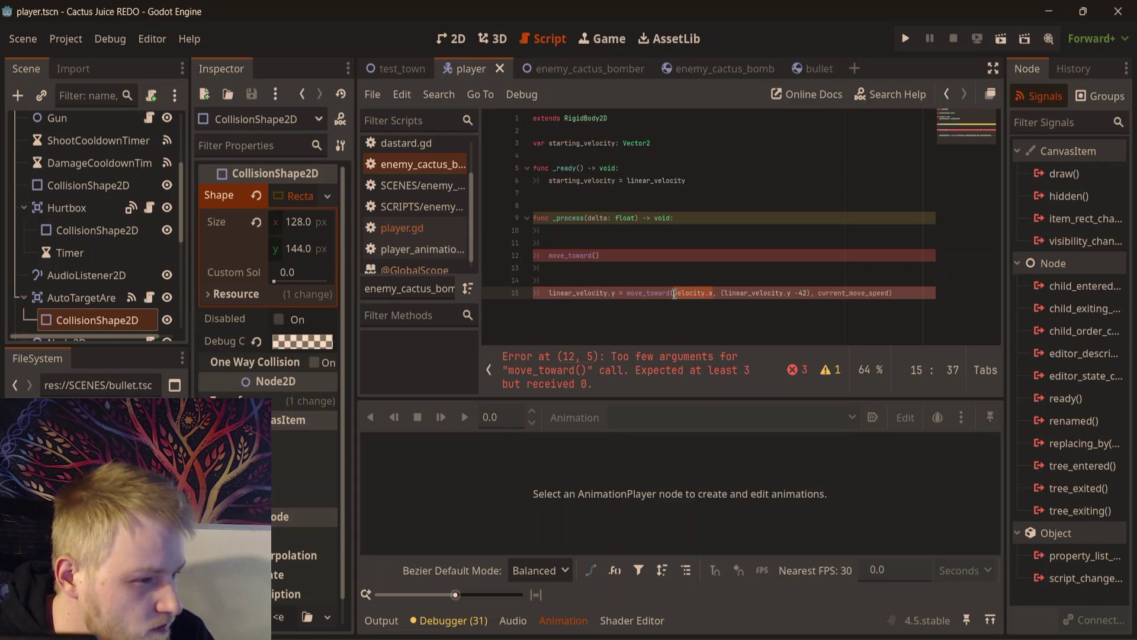
key(ctrl+v)
click(789, 268)
double_click(848, 292)
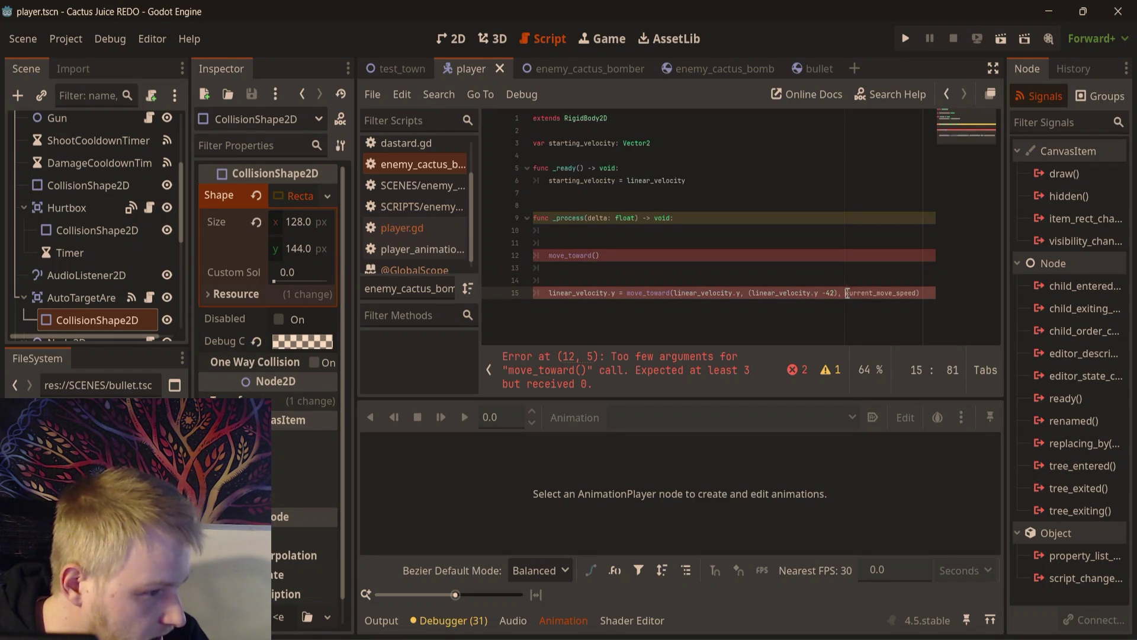
text(1)
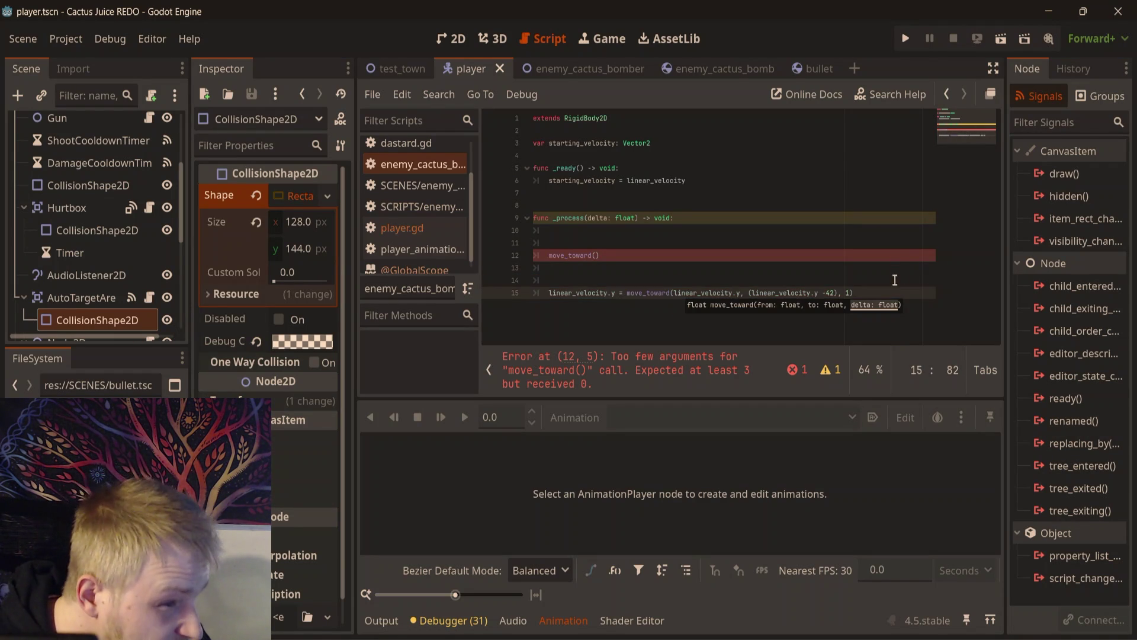
click(897, 286)
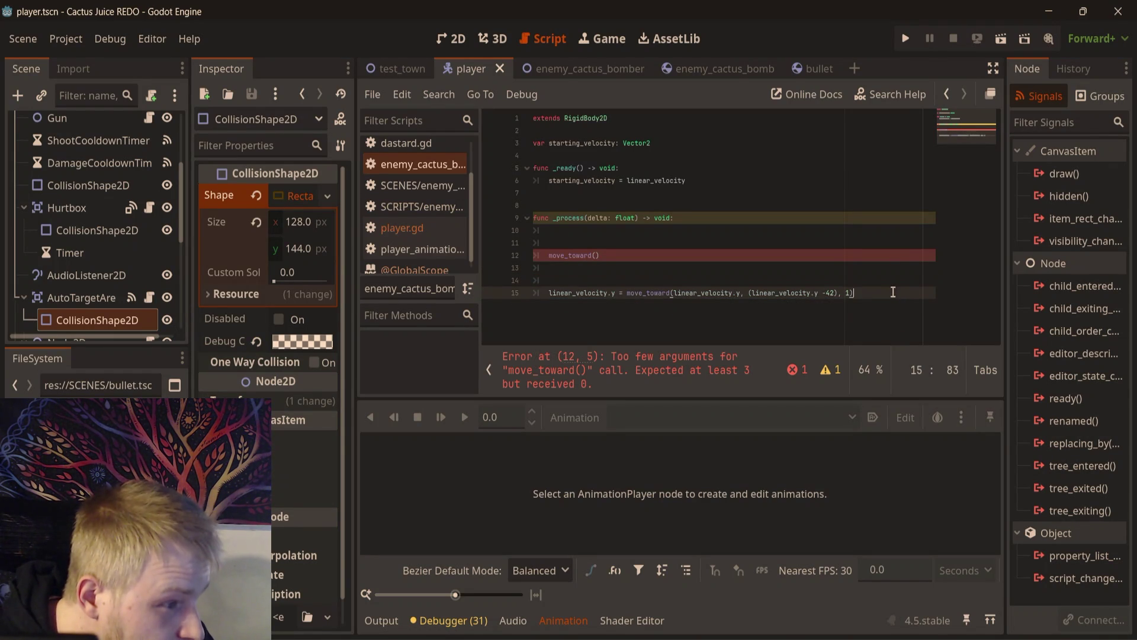
click(629, 255)
key(shift+Home)
Delete the stray move_toward() call and declare var going_up: bool
key(BackSpace)
click(700, 281)
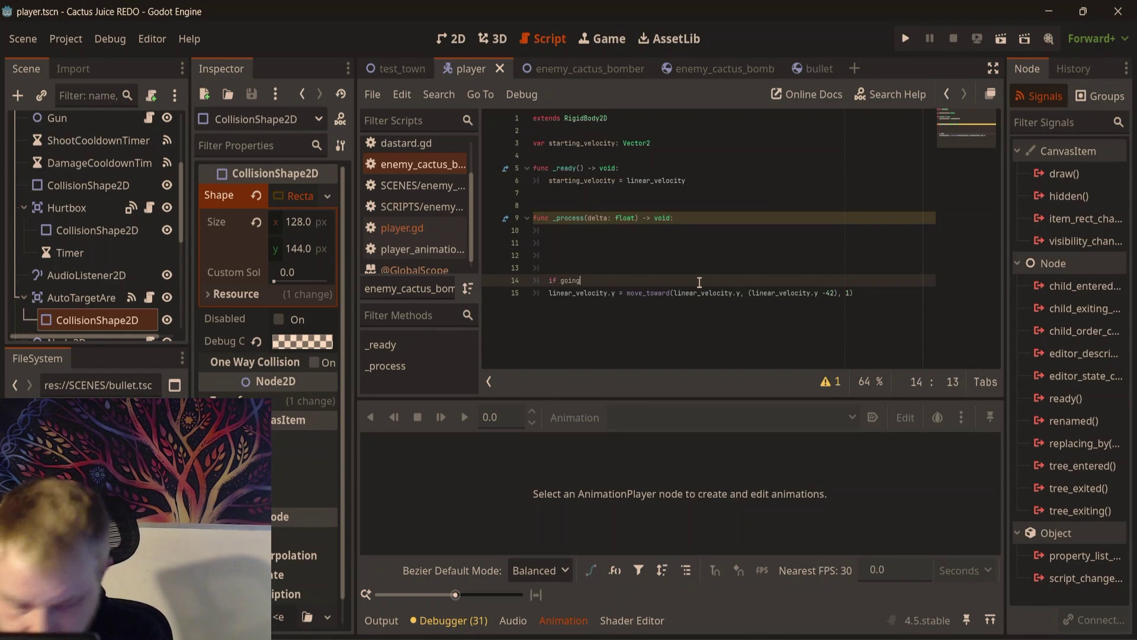
click(718, 145)
key(Return)
text(var going_)
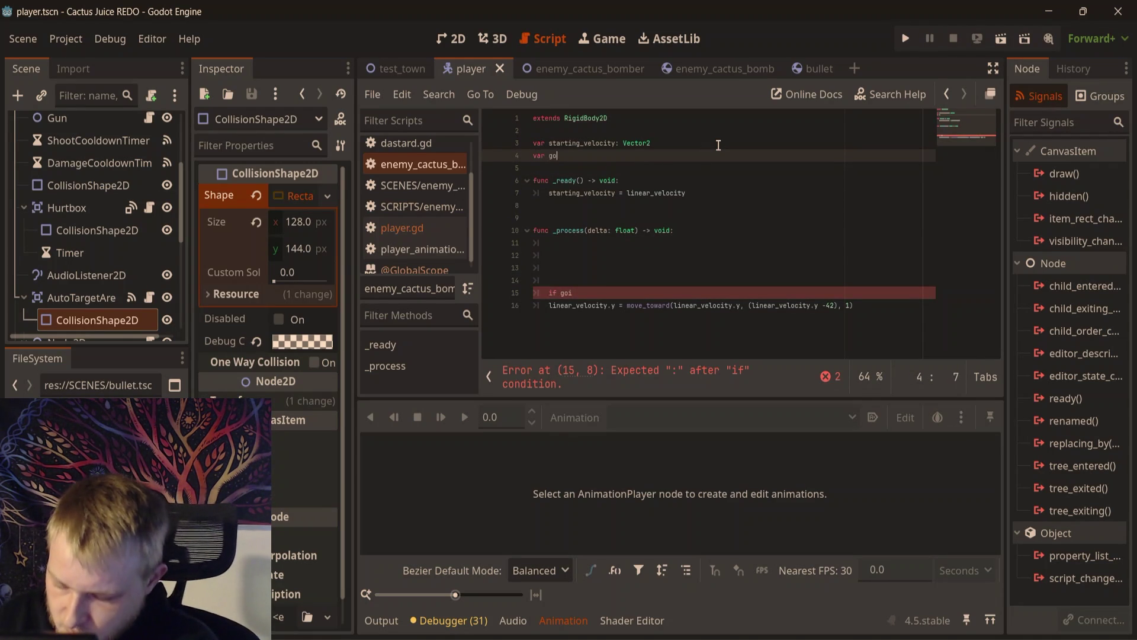
text(up: bool)
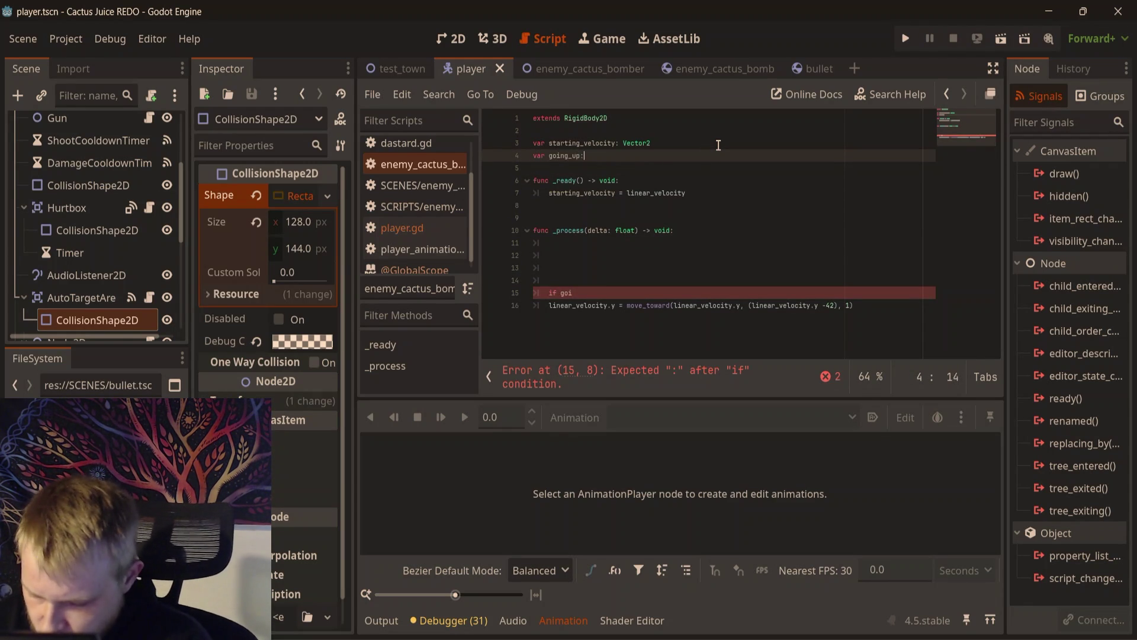
Guard the velocity line with 'if going_up:', set going_up = true in _ready, and save
click(622, 292)
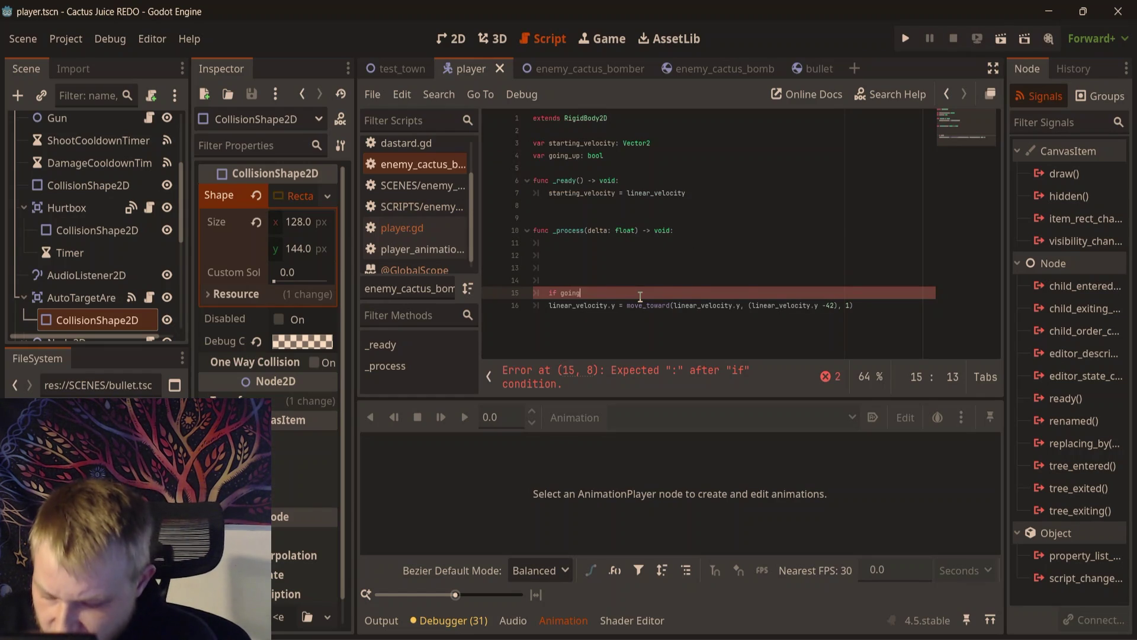
text(_up:)
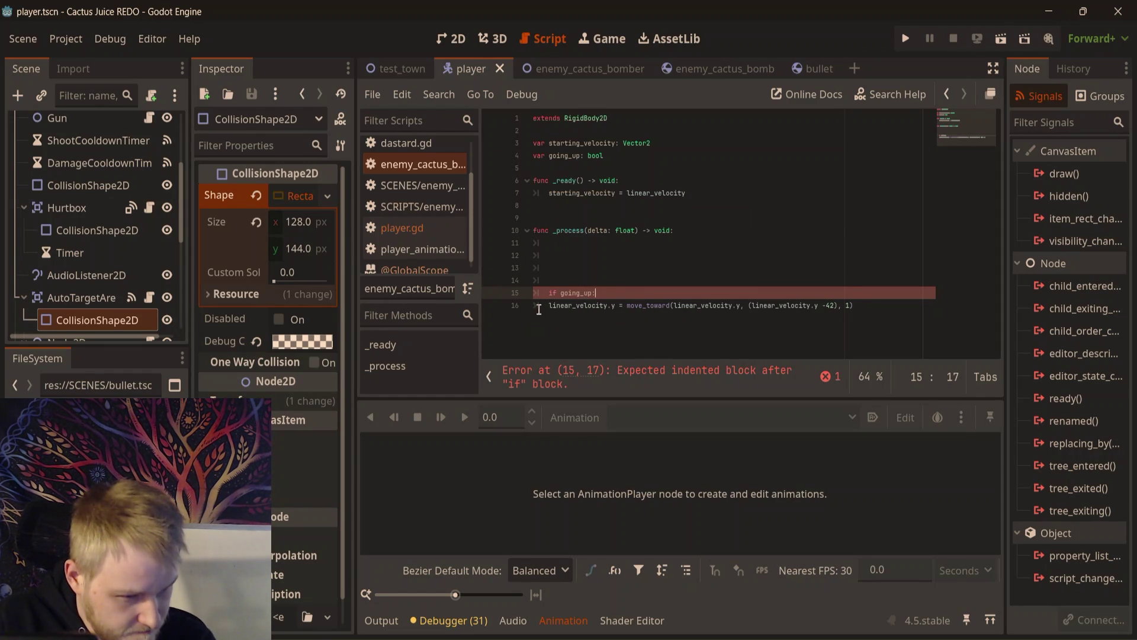
key(Delete)
key(Delete)
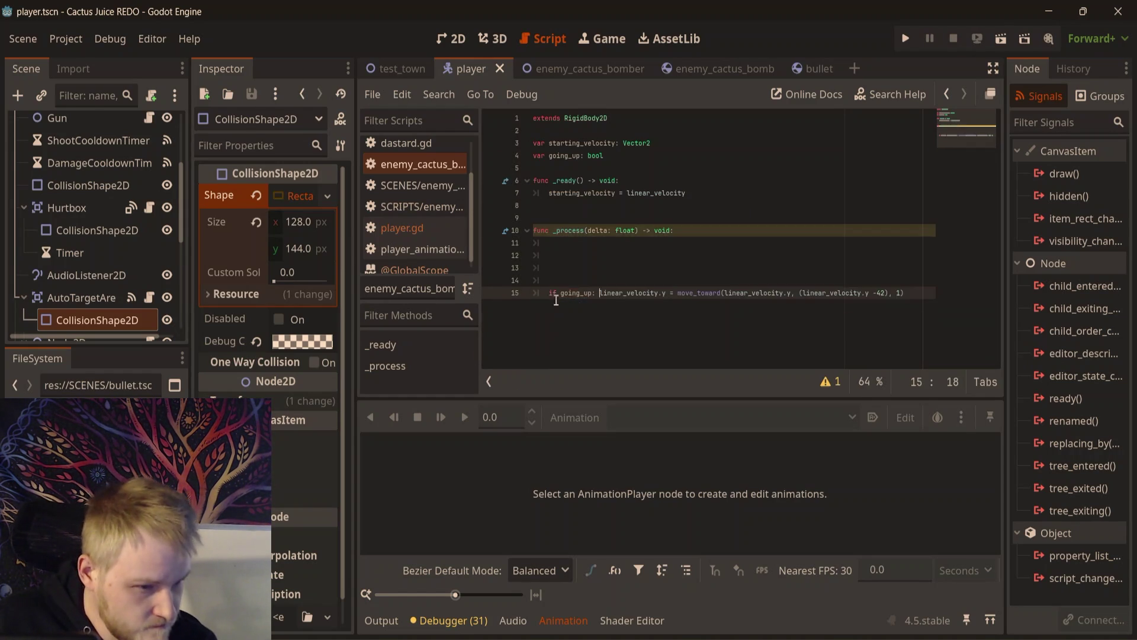
click(702, 191)
key(Return)
key(Return)
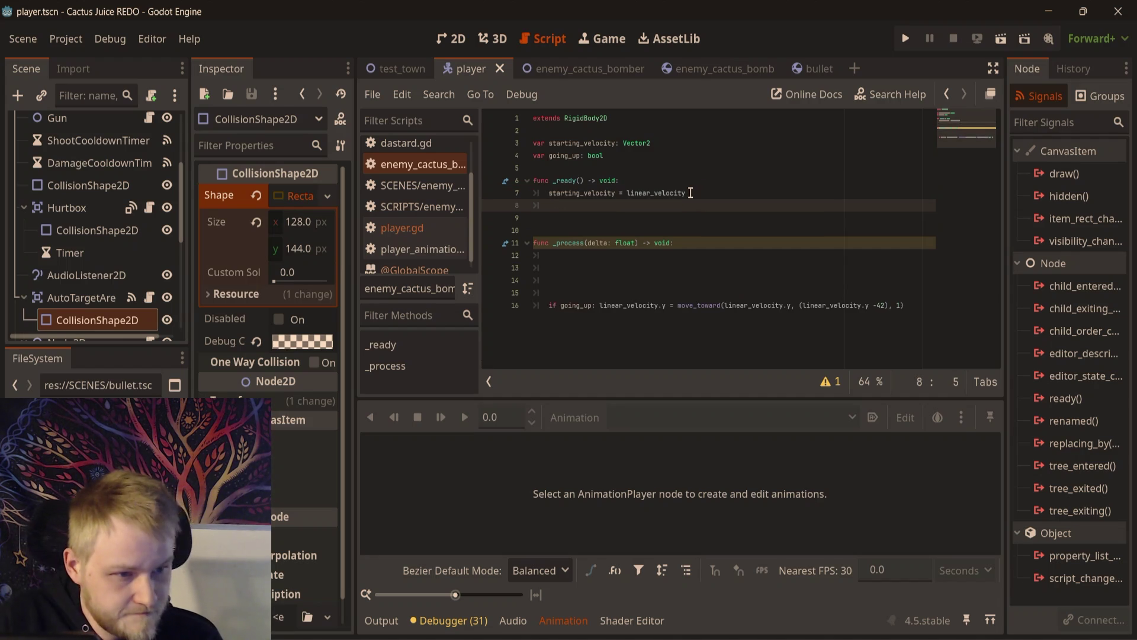
text(_up = t)
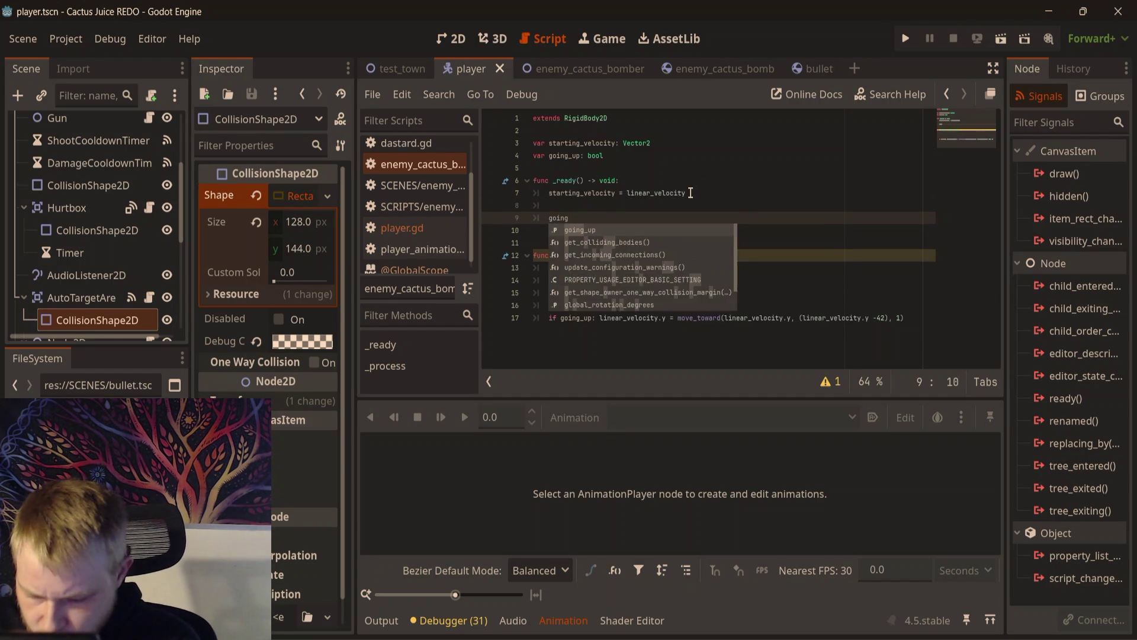
text(rue)
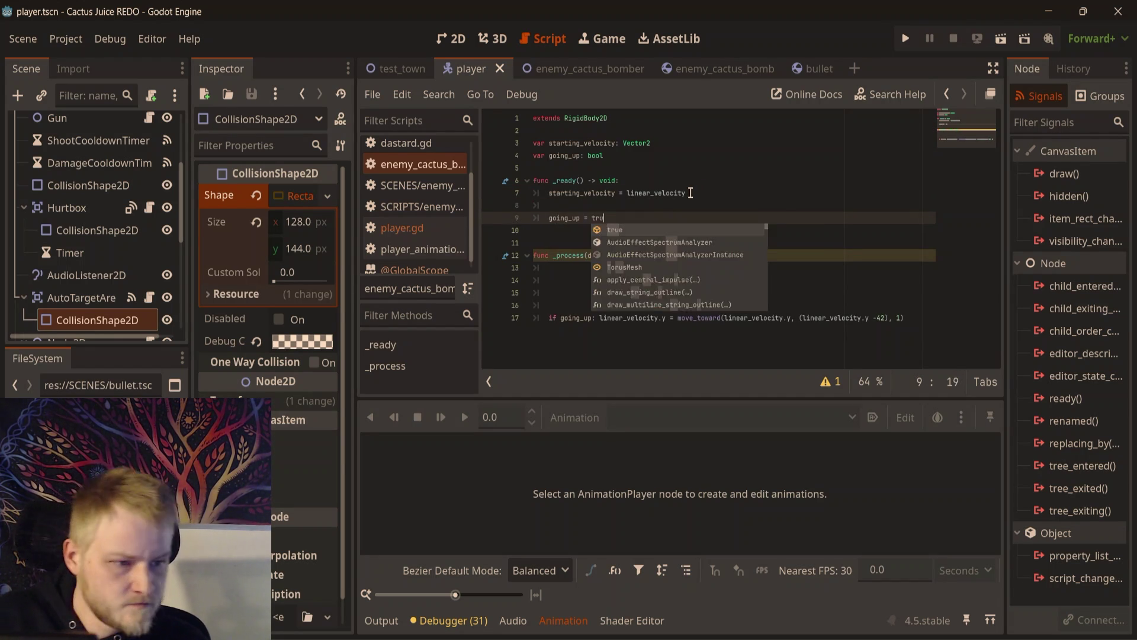
click(685, 193)
key(ctrl+s)
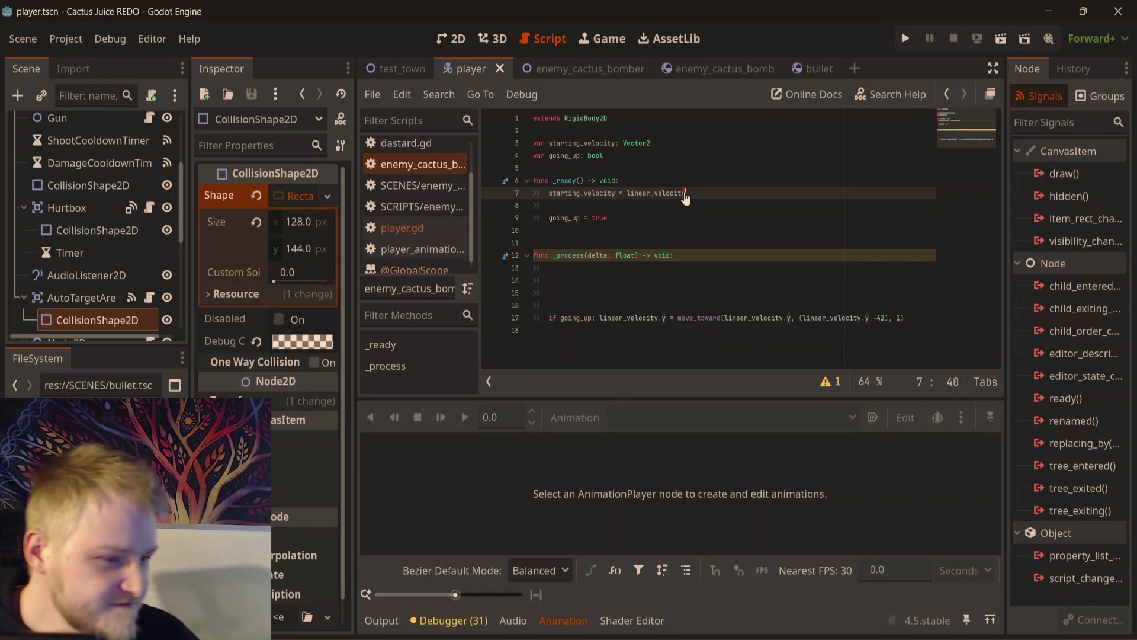
Remove the extra blank lines above the if line in _process
click(794, 282)
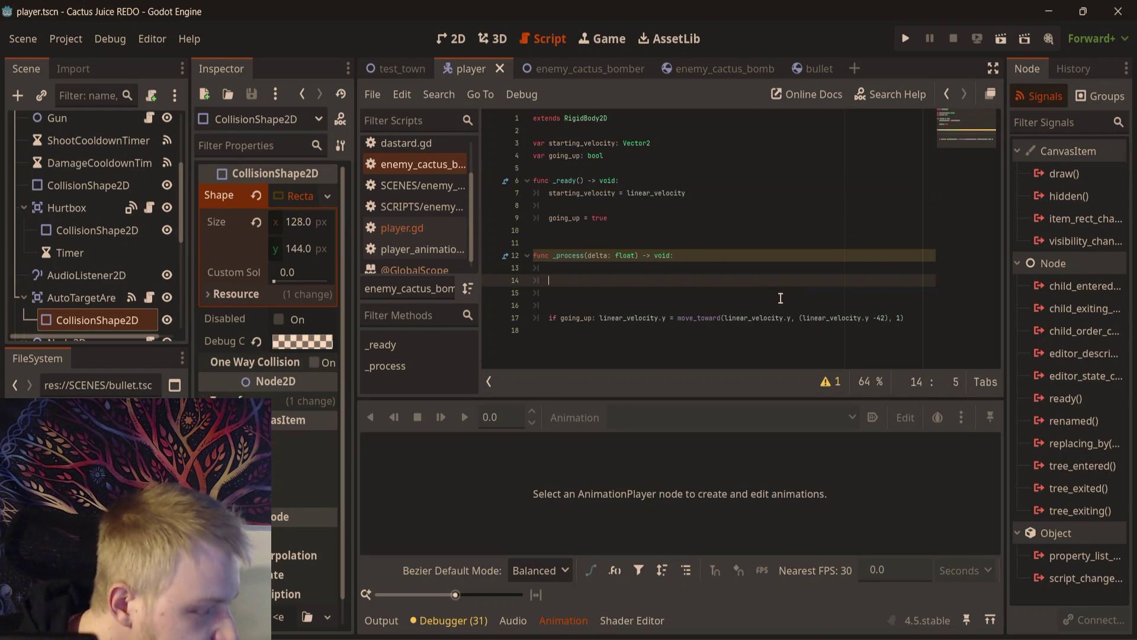
click(627, 298)
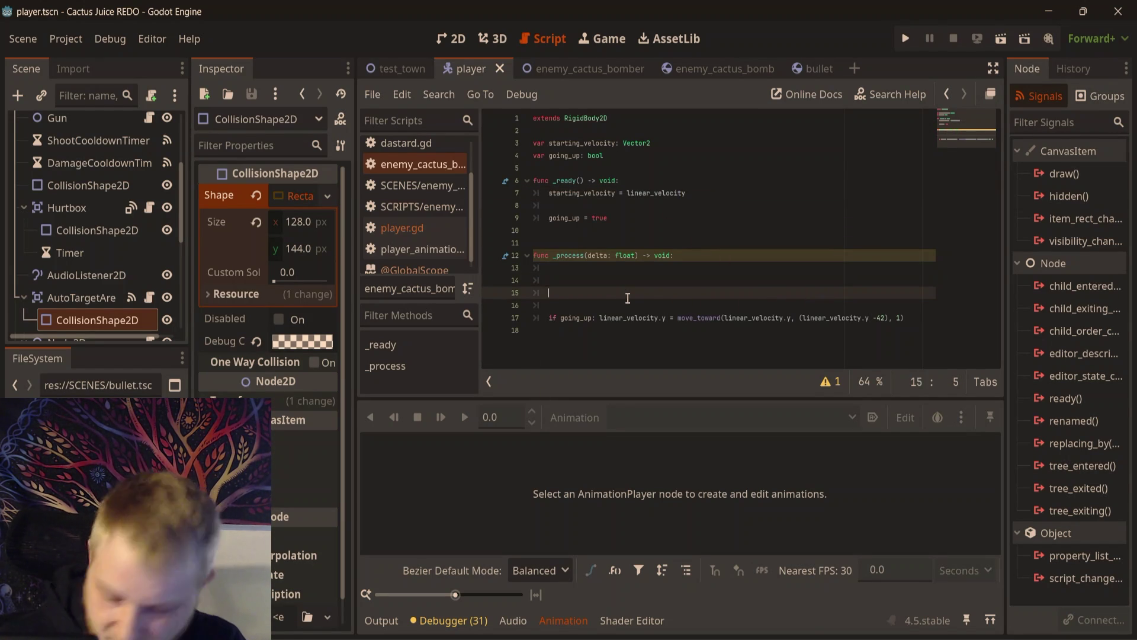
key(BackSpace)
key(BackSpace)
key(BackSpace)
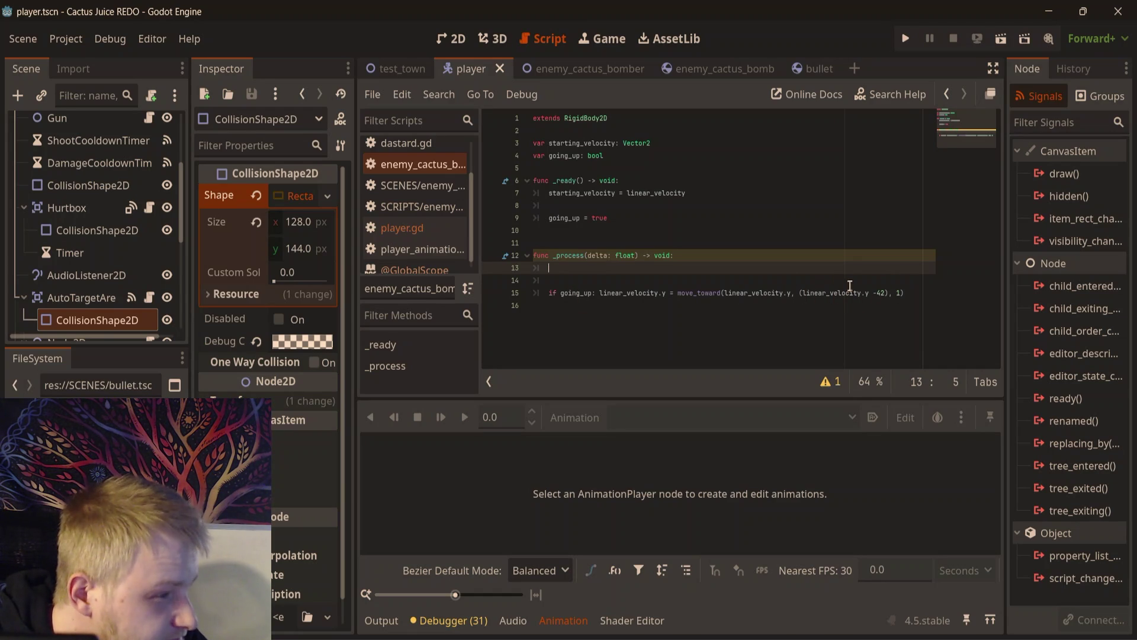
click(866, 243)
click(629, 271)
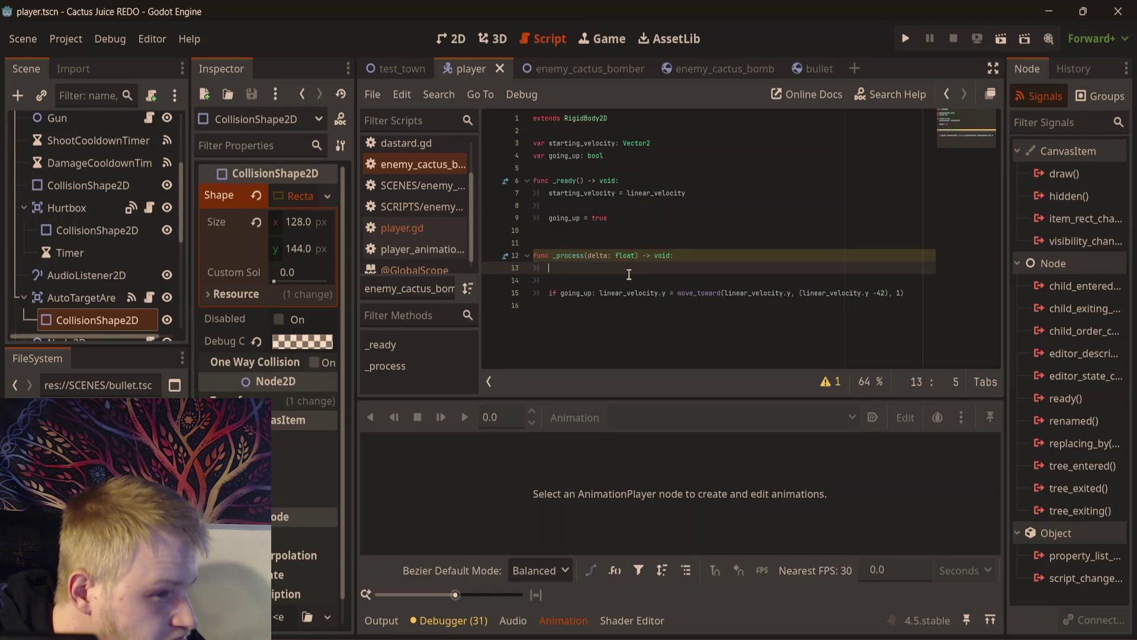
In the enemy_cactus_bomb scene, turn off Autoplay on Load for the arc animation and save
mouse_move(407, 77)
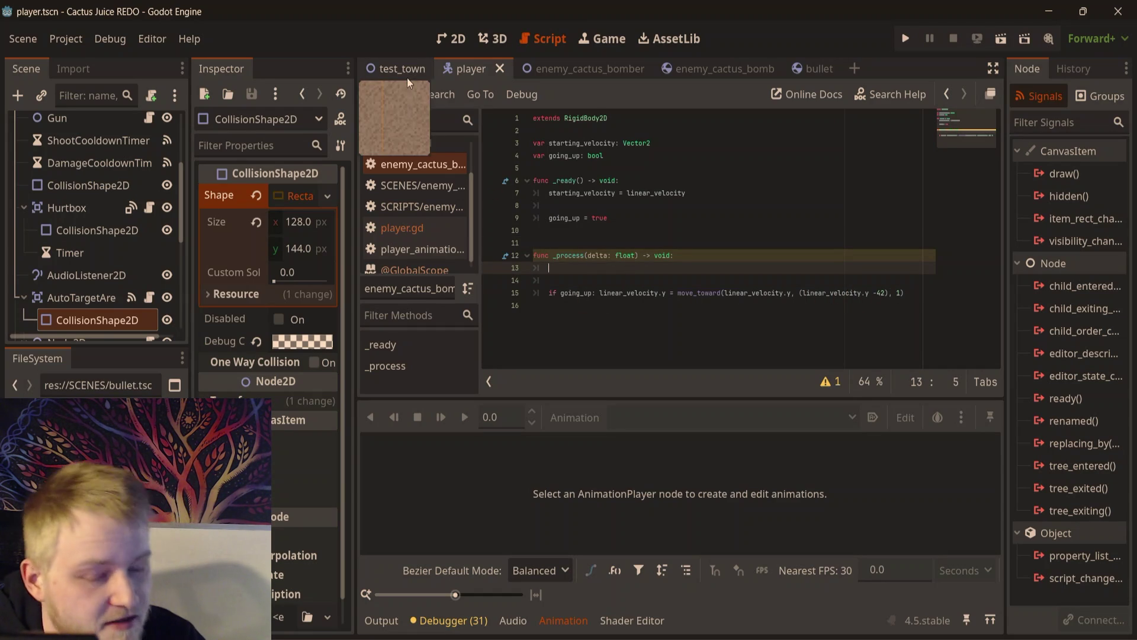
click(407, 78)
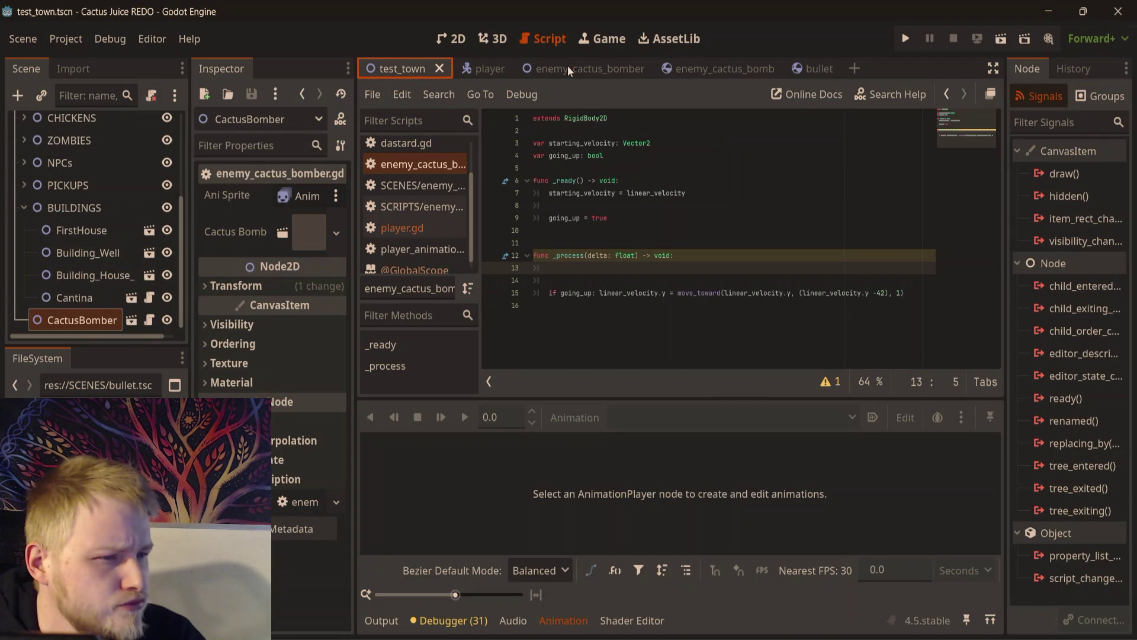
click(747, 71)
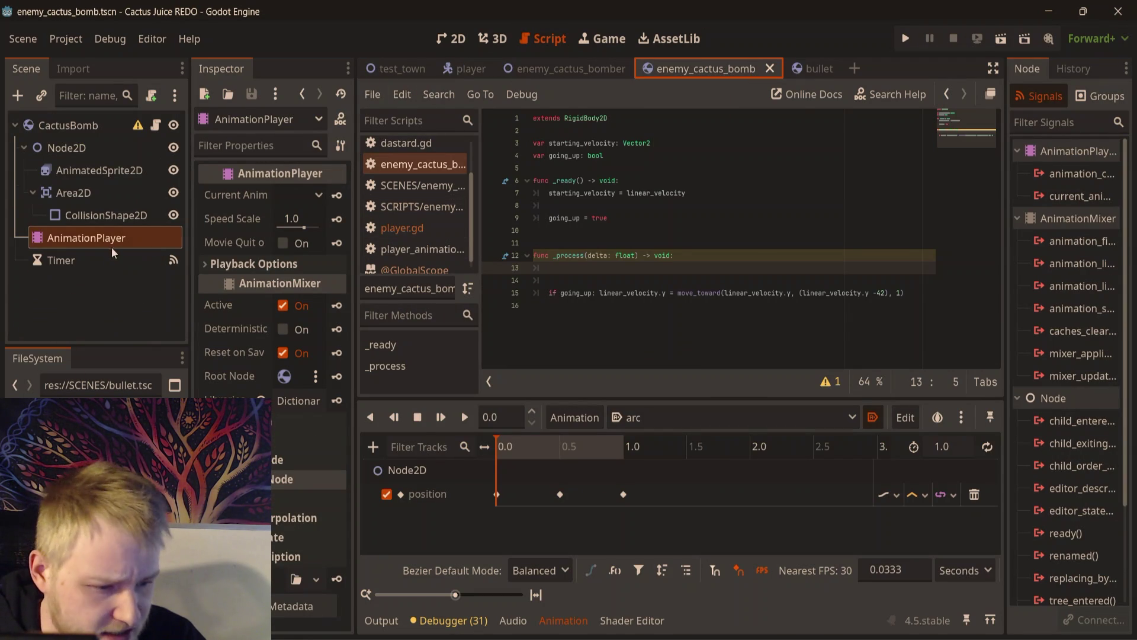
click(872, 417)
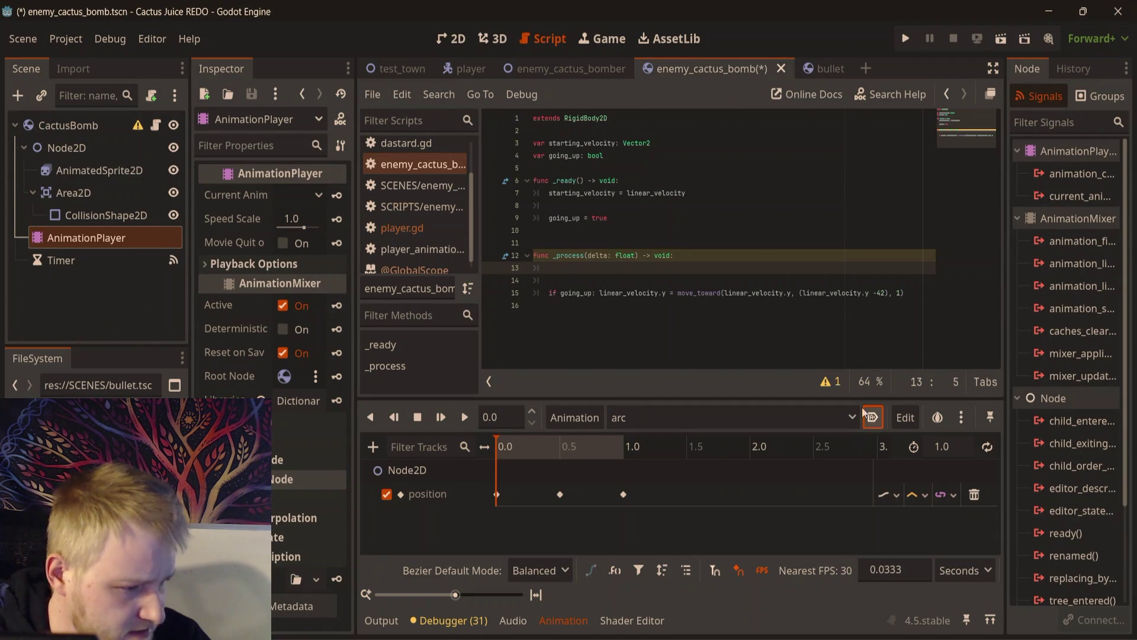
key(ctrl+s)
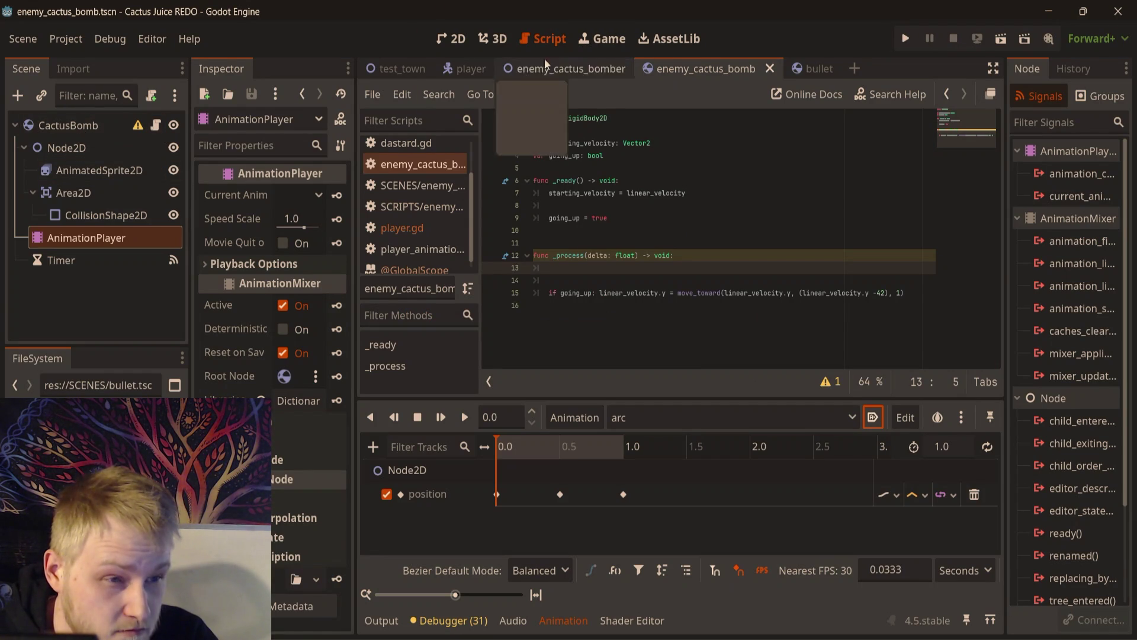
Run the test_town scene with F6 to watch the cactus bombs fly, then close the game
click(407, 73)
click(450, 51)
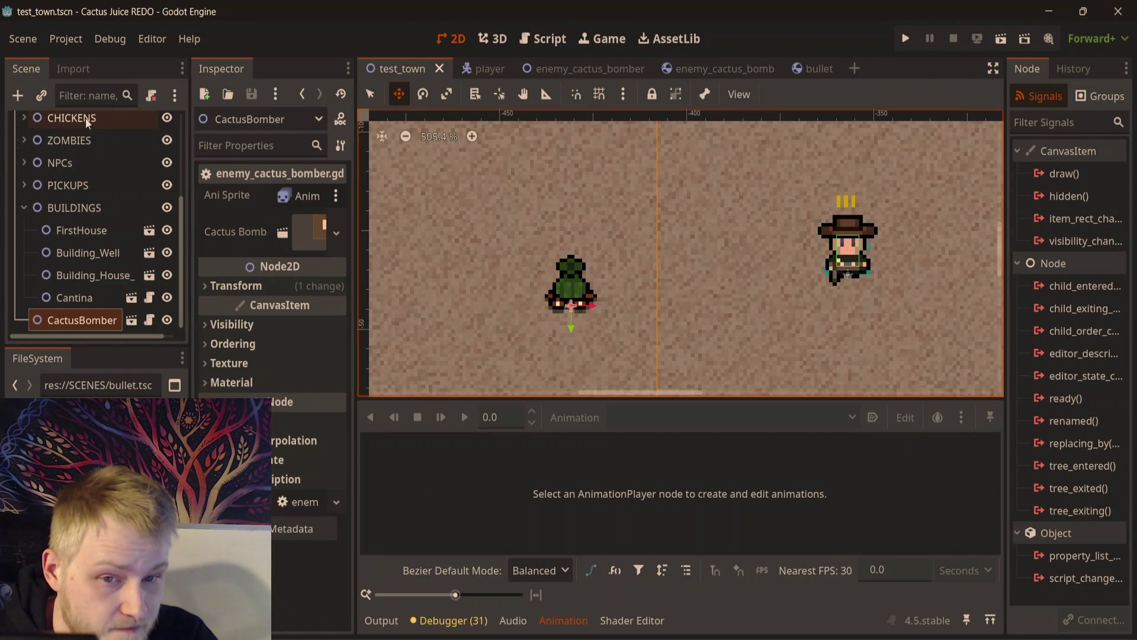
scroll(605, 127, down, 2)
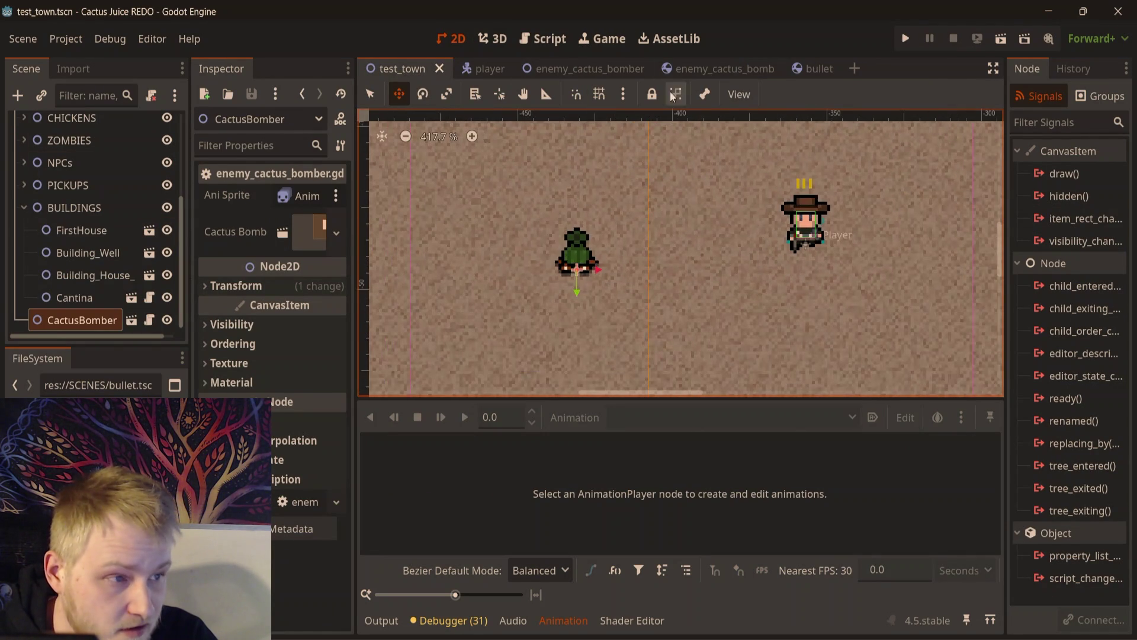
scroll(626, 199, left, 2)
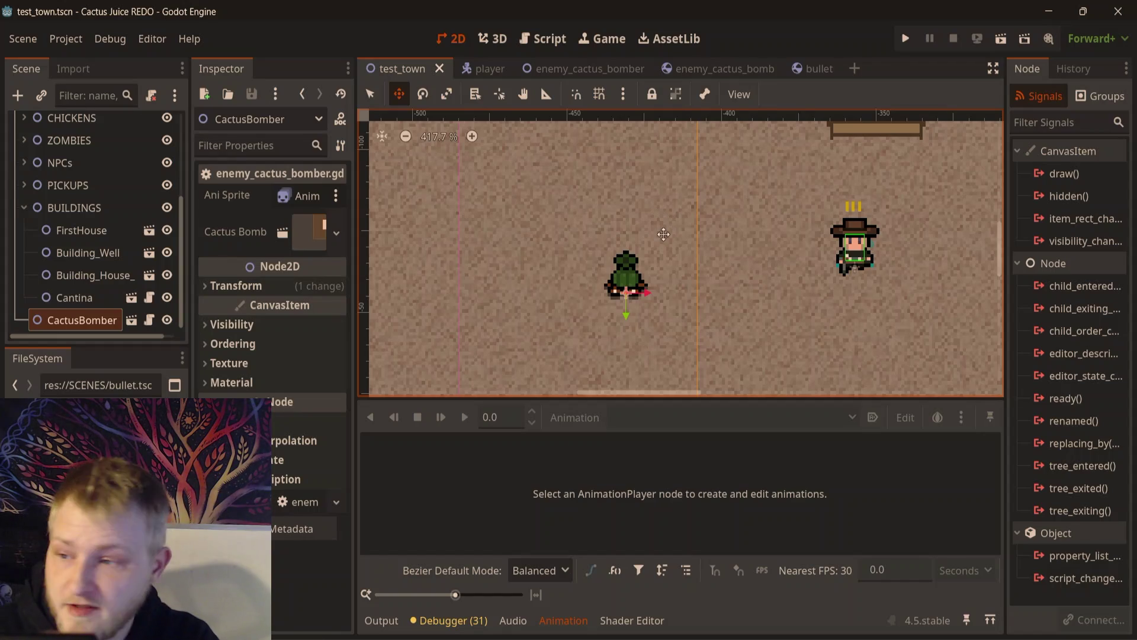
key(F6)
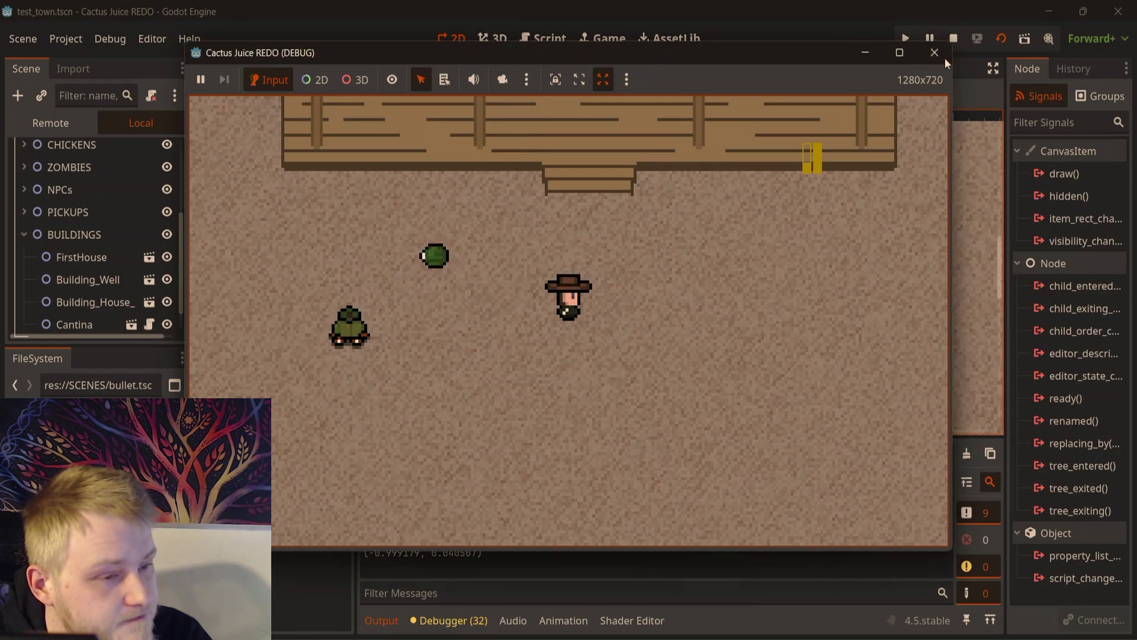
click(944, 58)
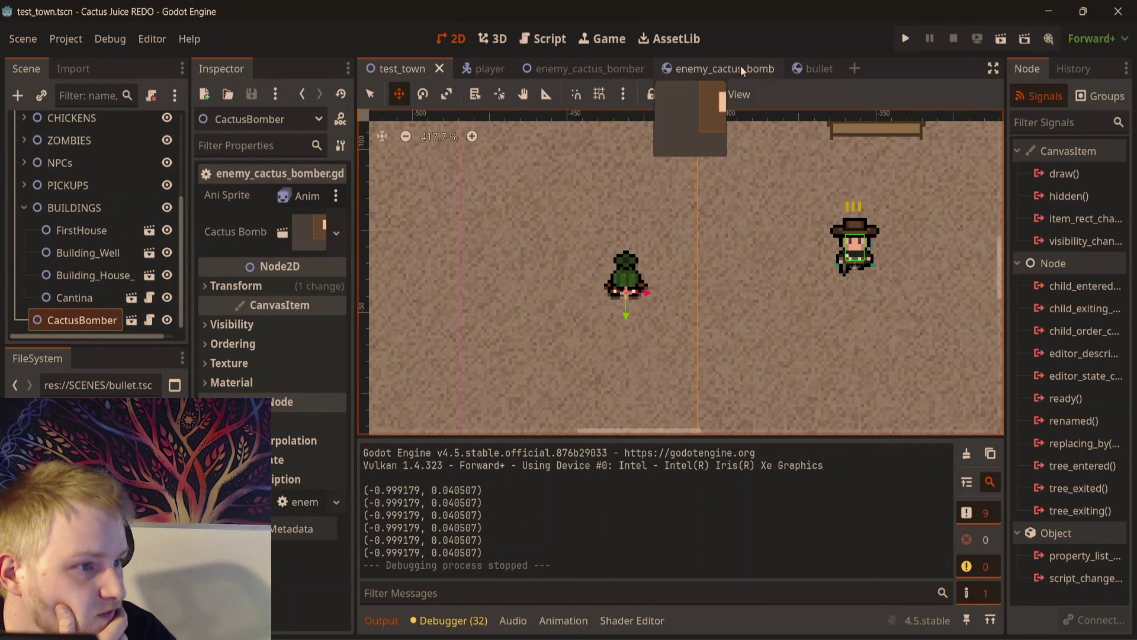
click(742, 66)
Add linear_velocity.y -= 20 at the start of _ready
click(535, 41)
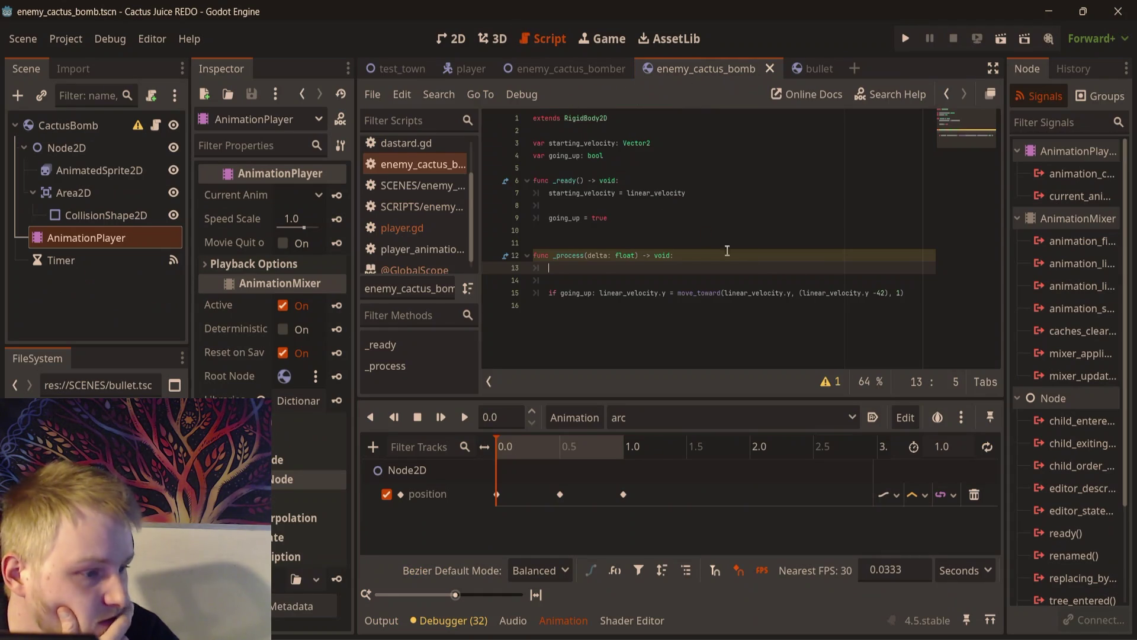
click(900, 294)
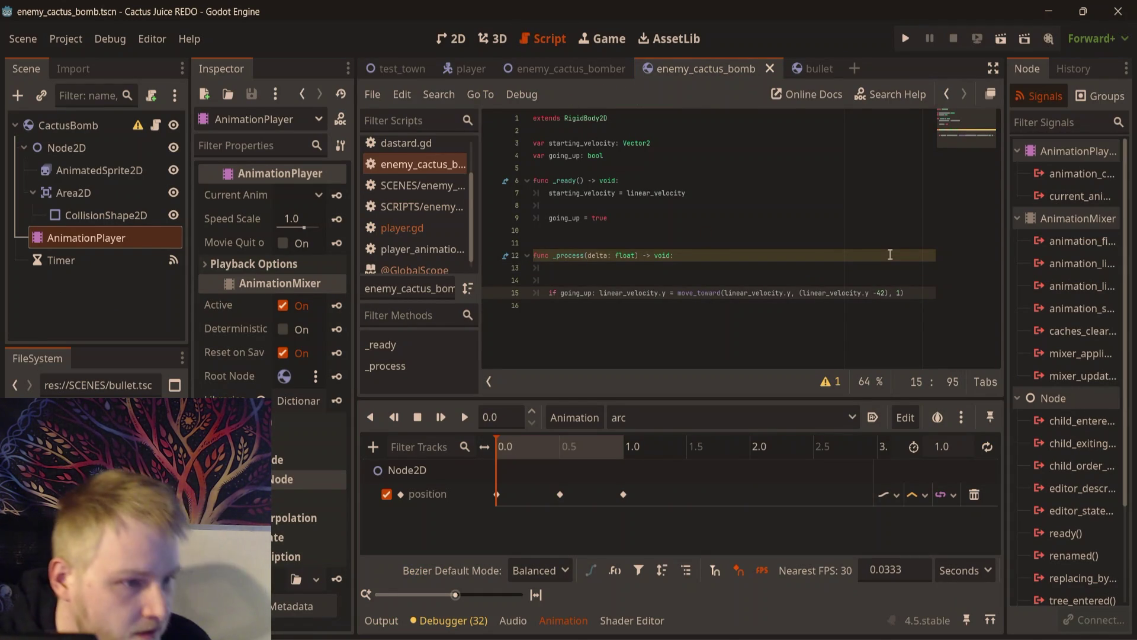
click(732, 179)
key(Return)
key(Return)
key(Return)
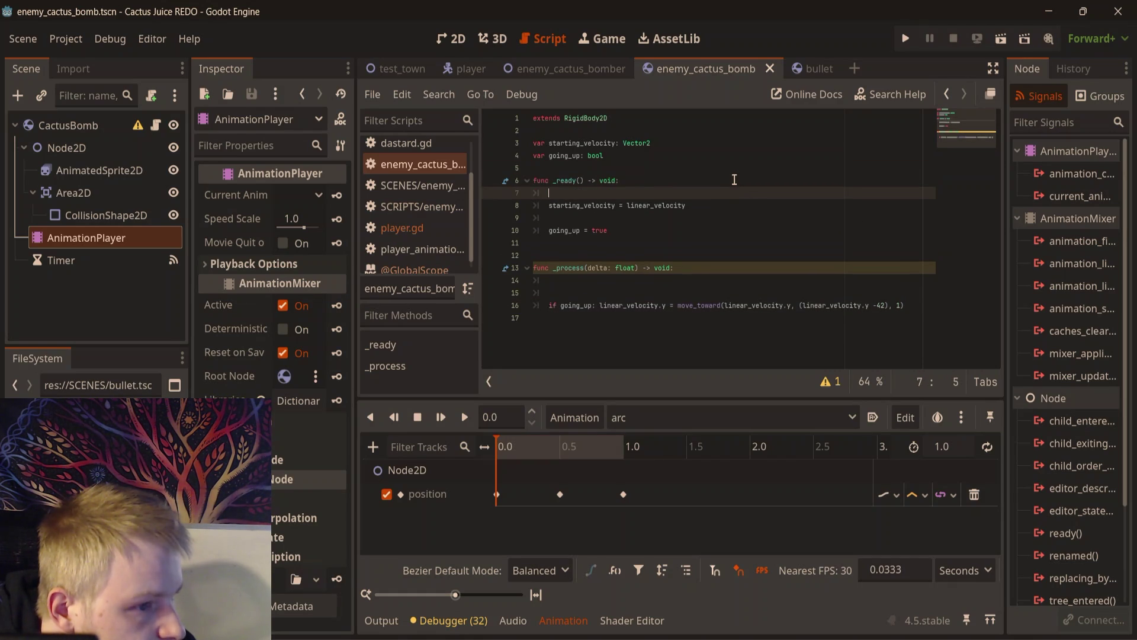
key(Up)
key(Up)
key(Up)
click(737, 205)
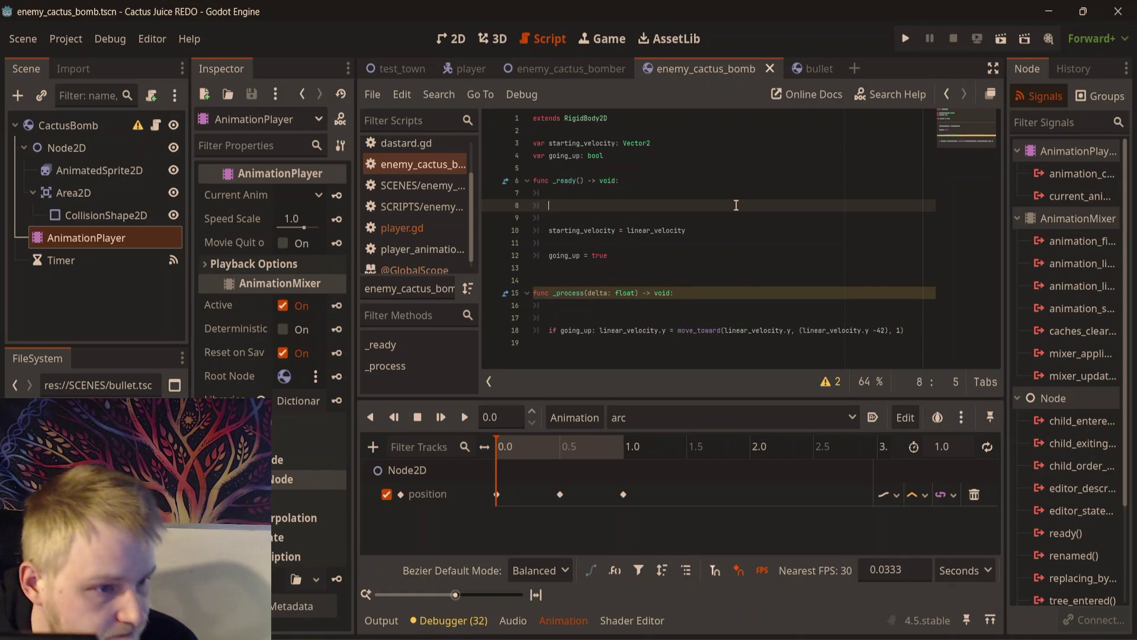
key(Up)
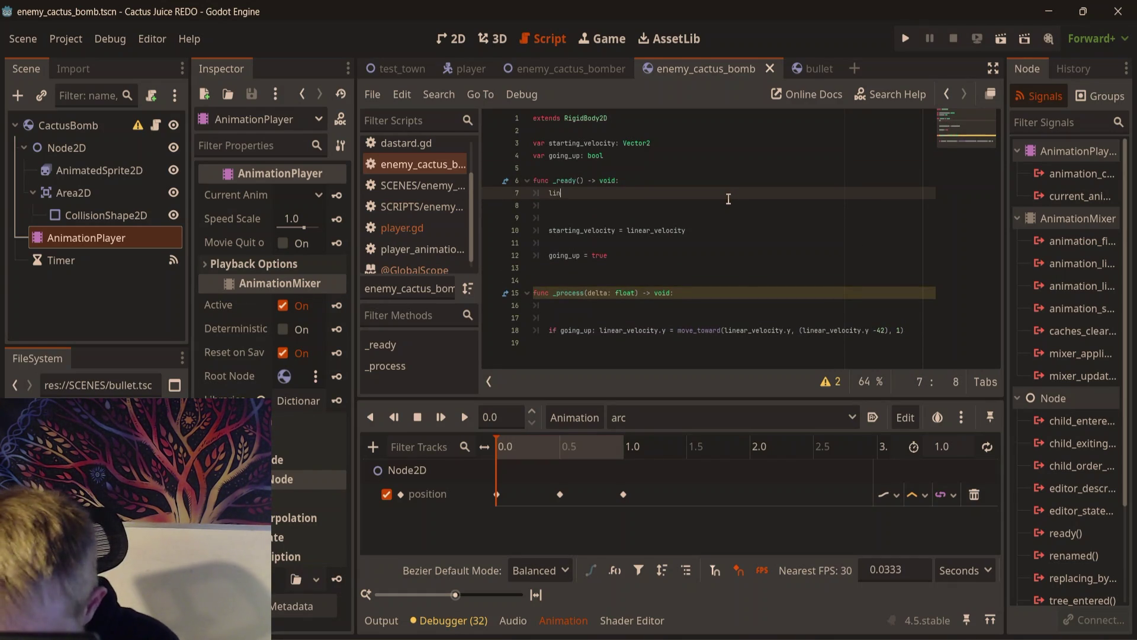
text(r_veloci)
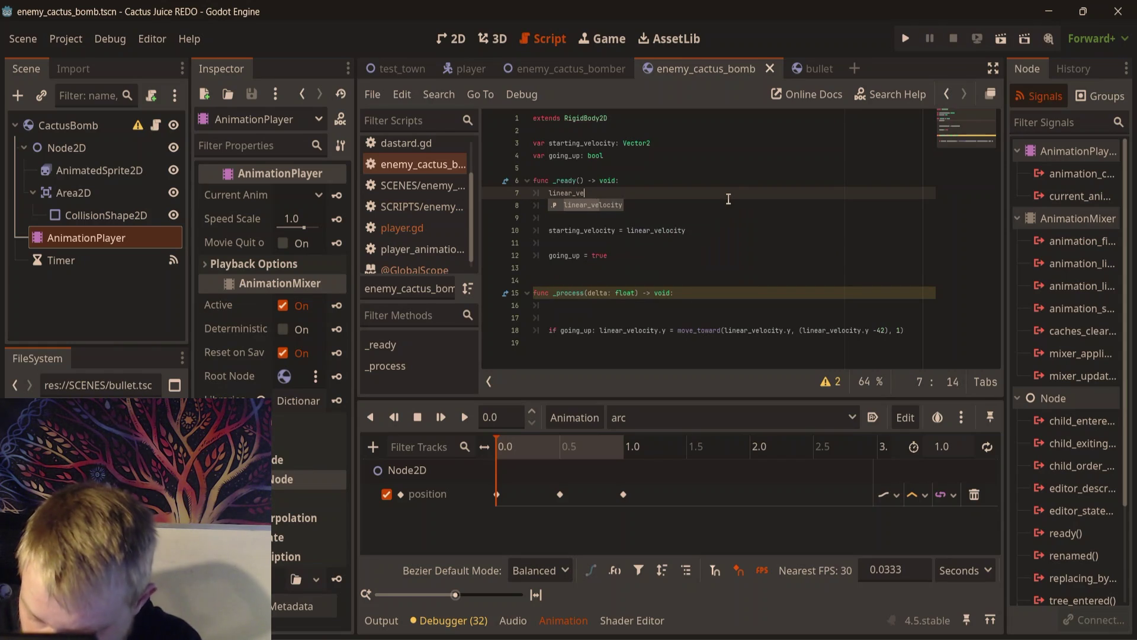
text(ty.)
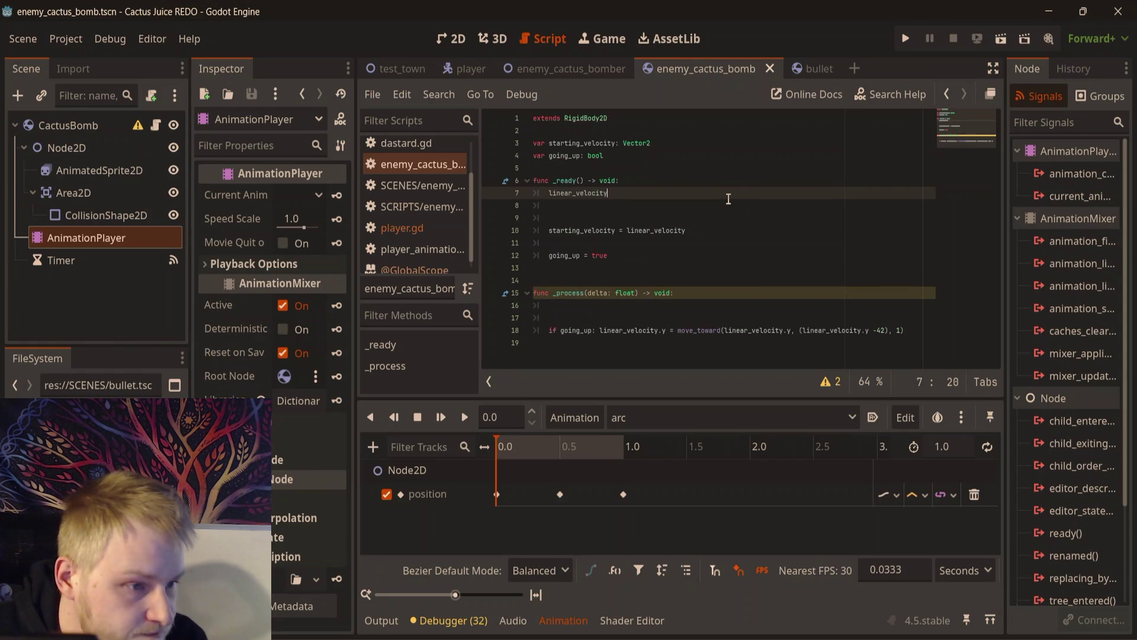
text(y)
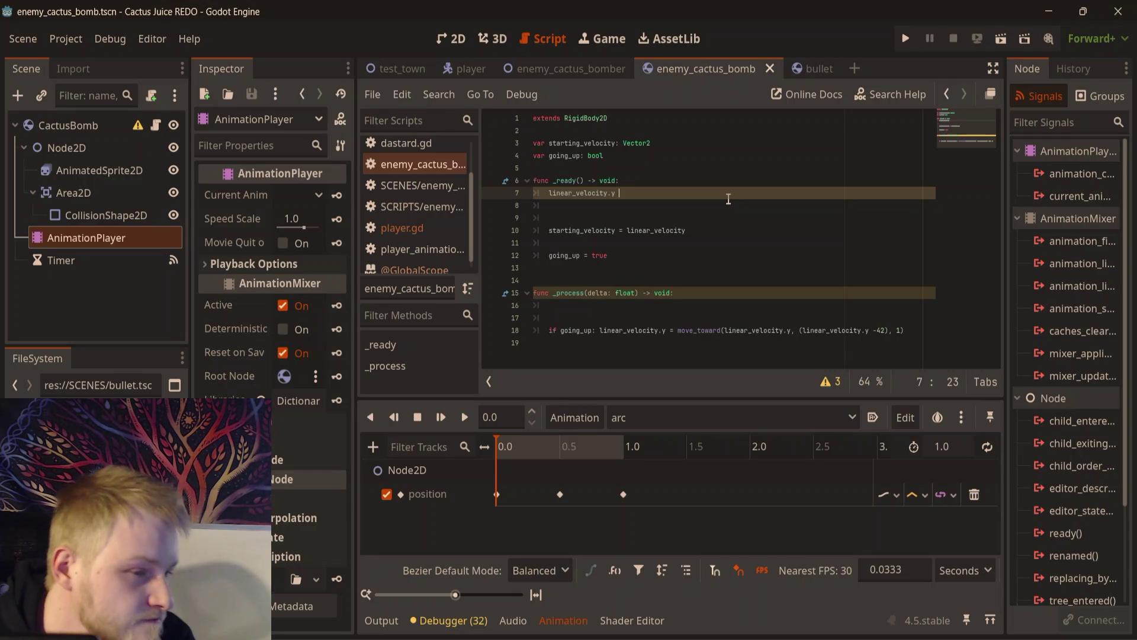
text(-= )
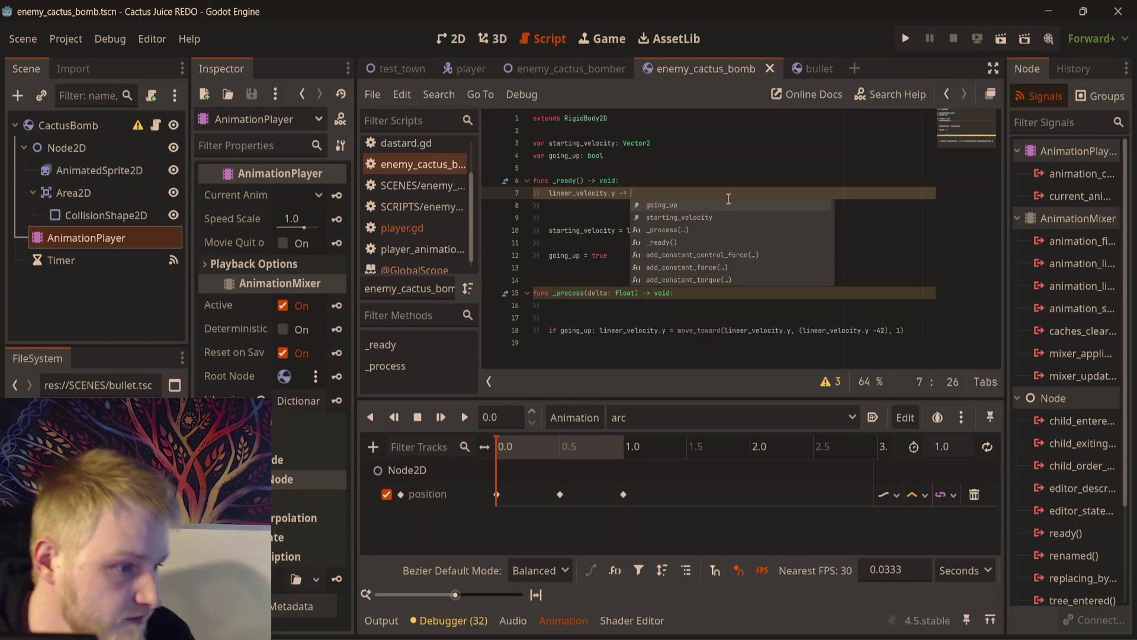
text(20)
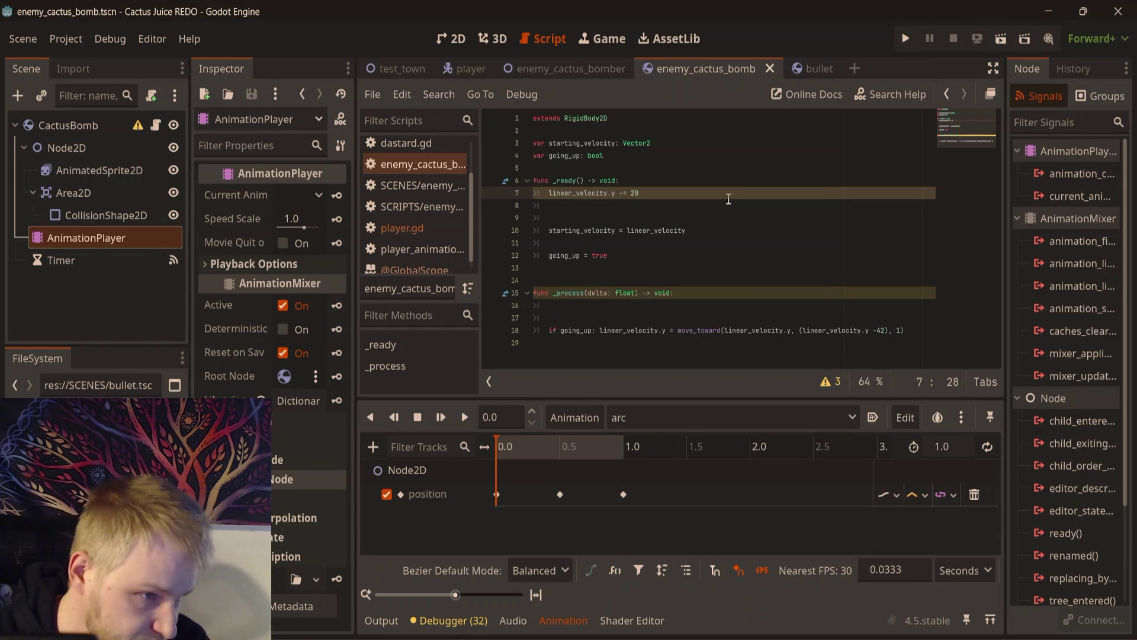
Delete the starting_velocity assignment, rename the variable to target_velocity, and save
drag(707, 231, 548, 230)
key(BackSpace)
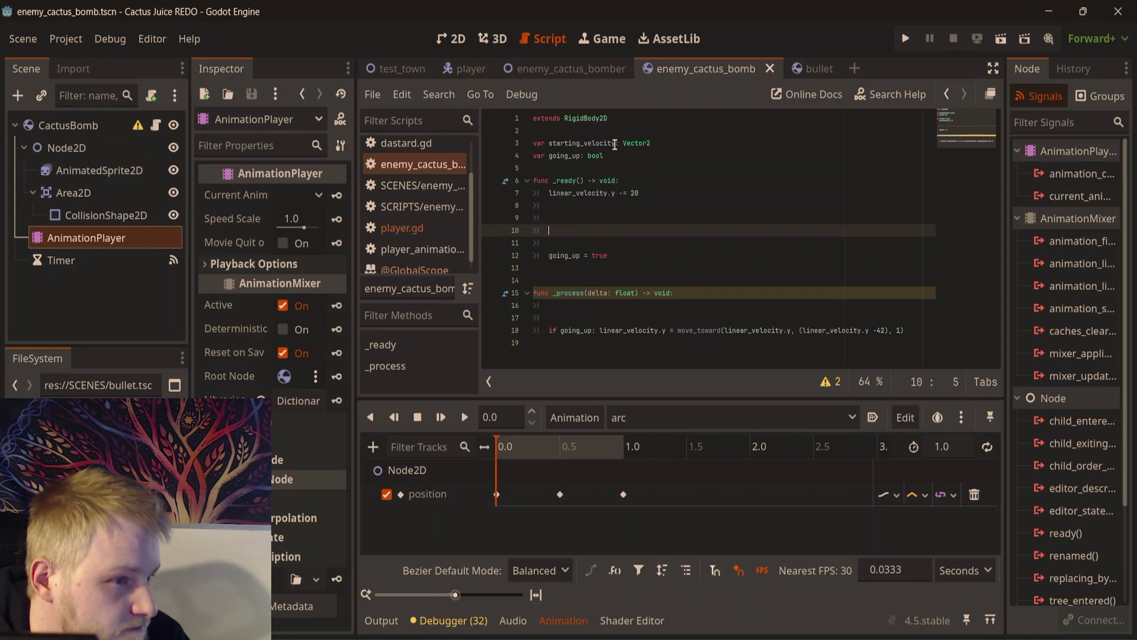
drag(617, 144, 550, 148)
text(target)
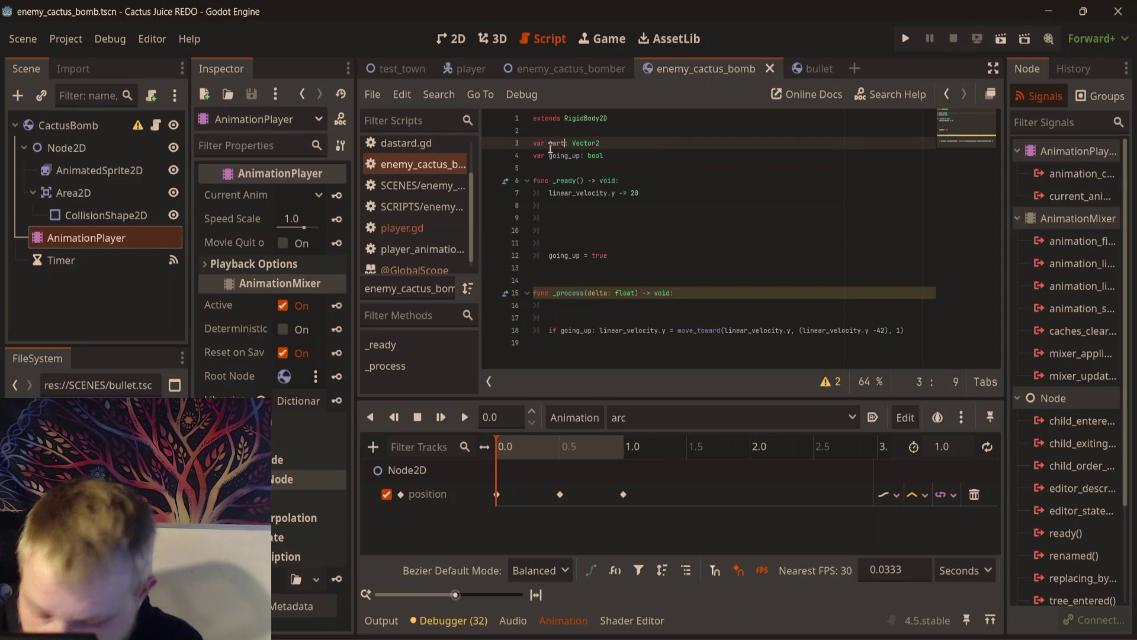
text(_v)
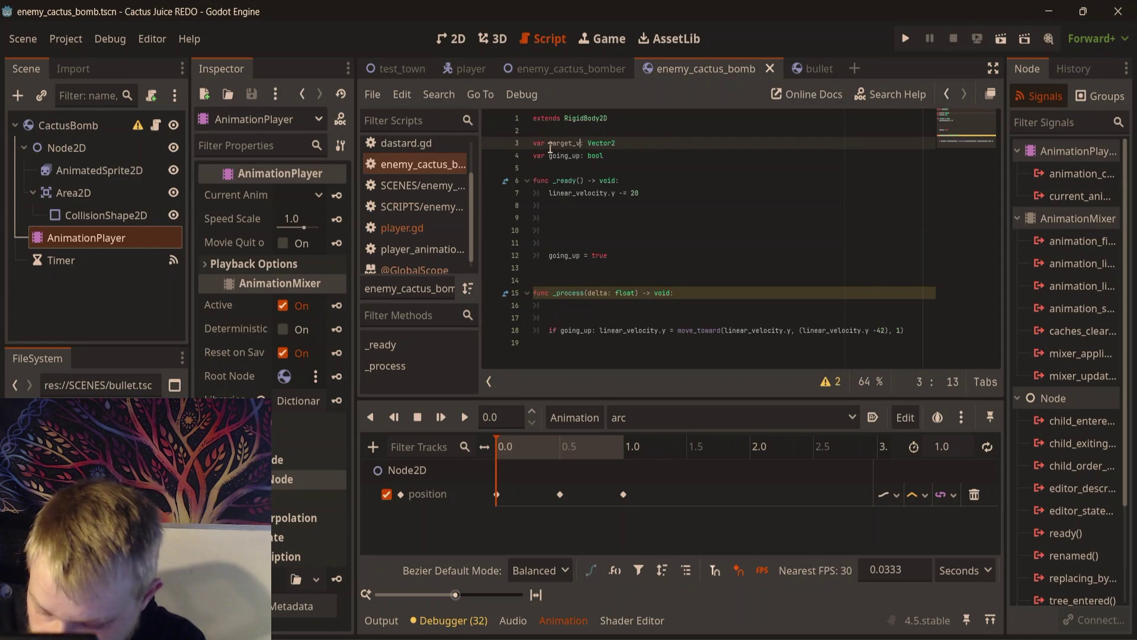
text(elocity)
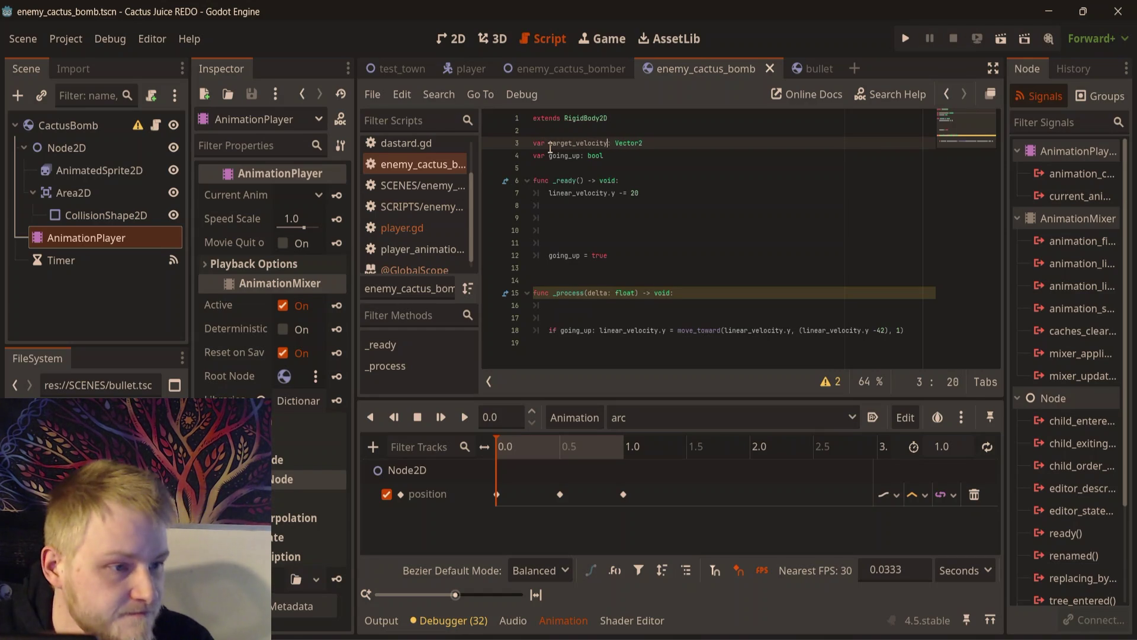
key(ctrl+s)
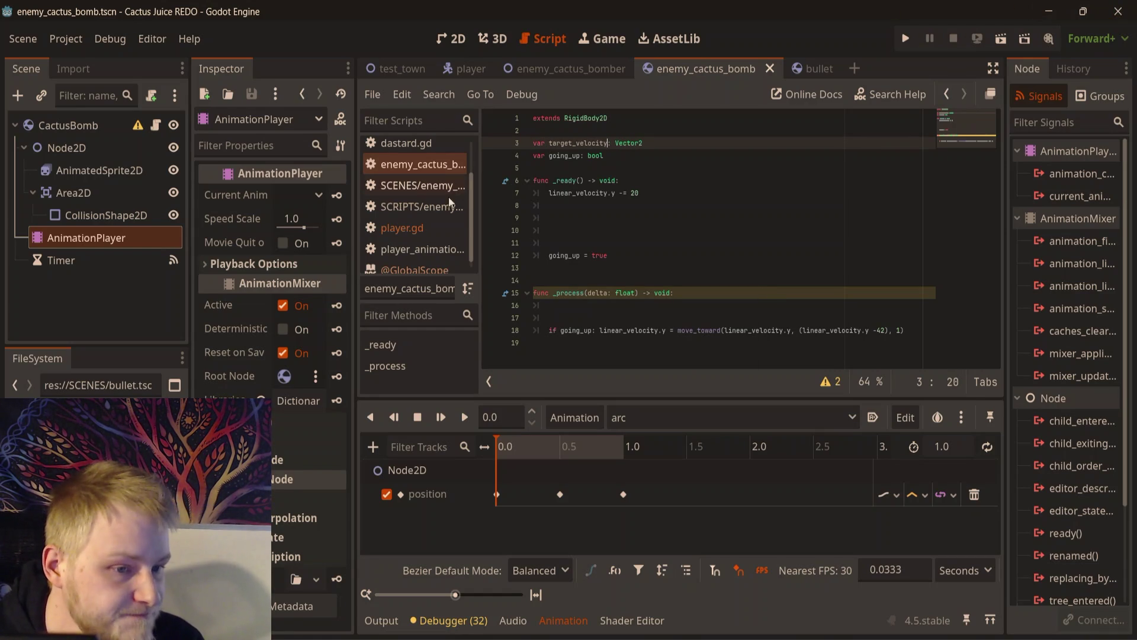
scroll(429, 225, up, 2)
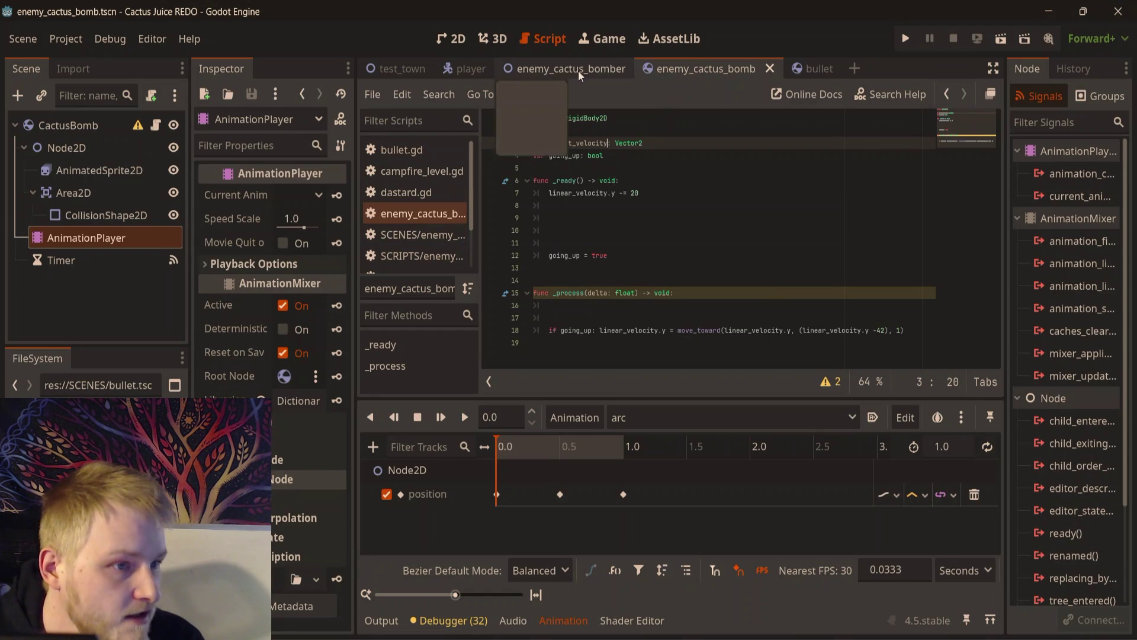
Change bomber script line 36 to assign cactus_bomb.target_velocity instead of linear_velocity
click(578, 70)
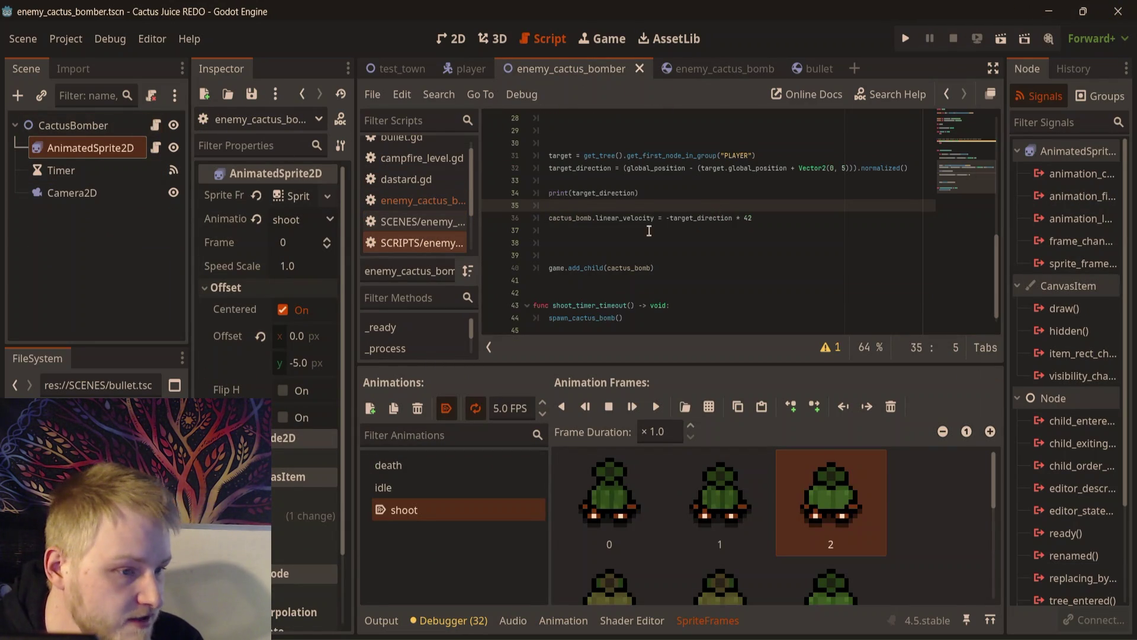
double_click(634, 218)
text(target)
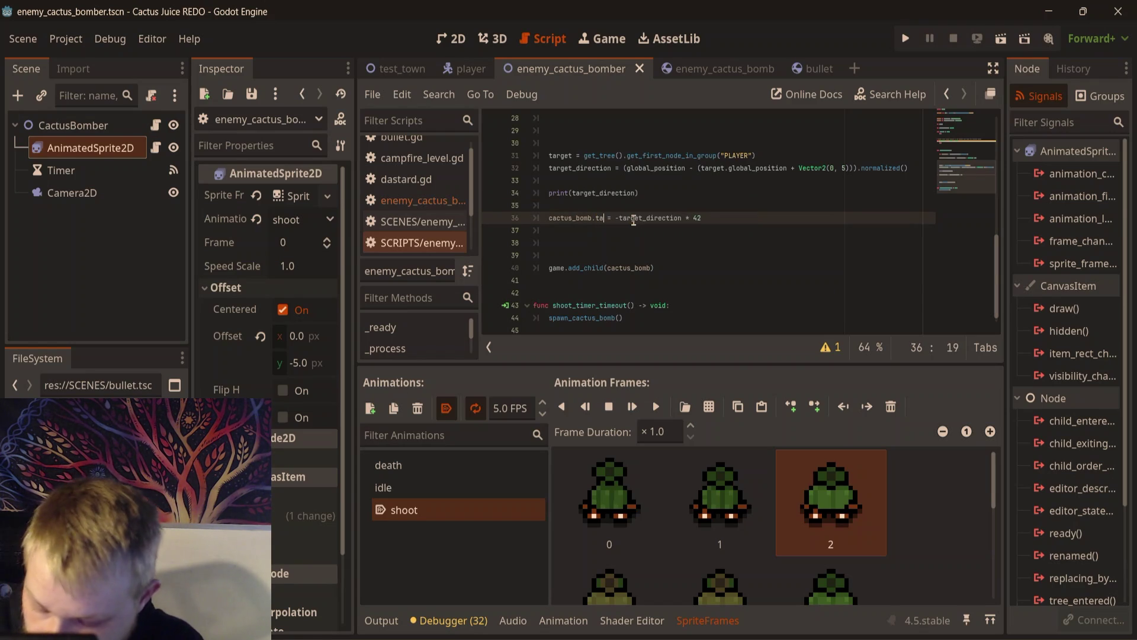
text(_velocity)
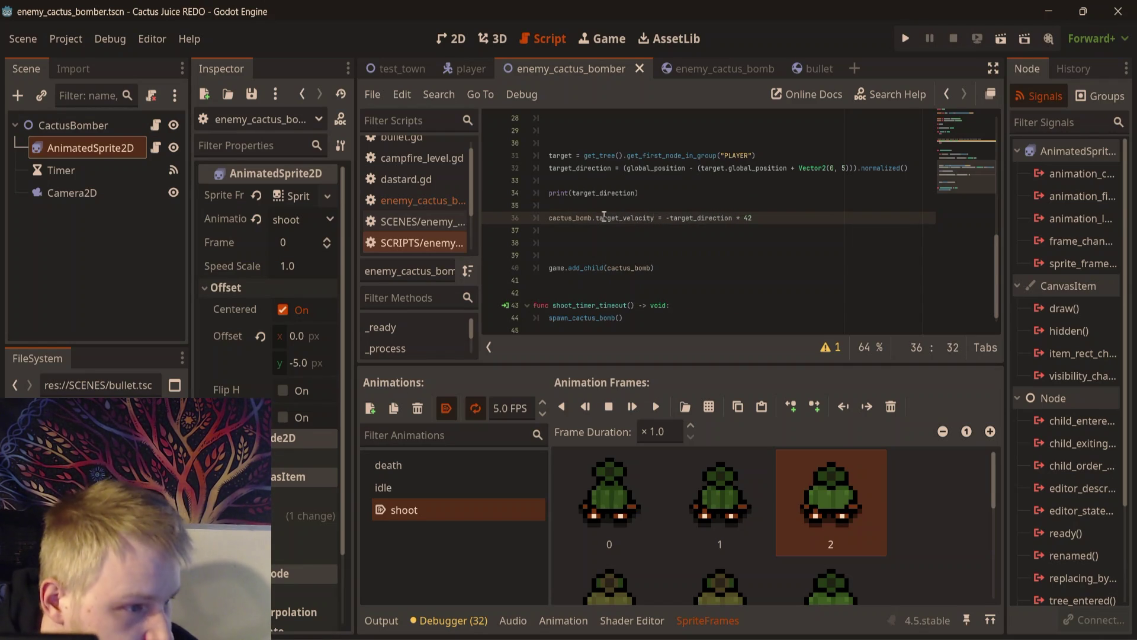
click(808, 208)
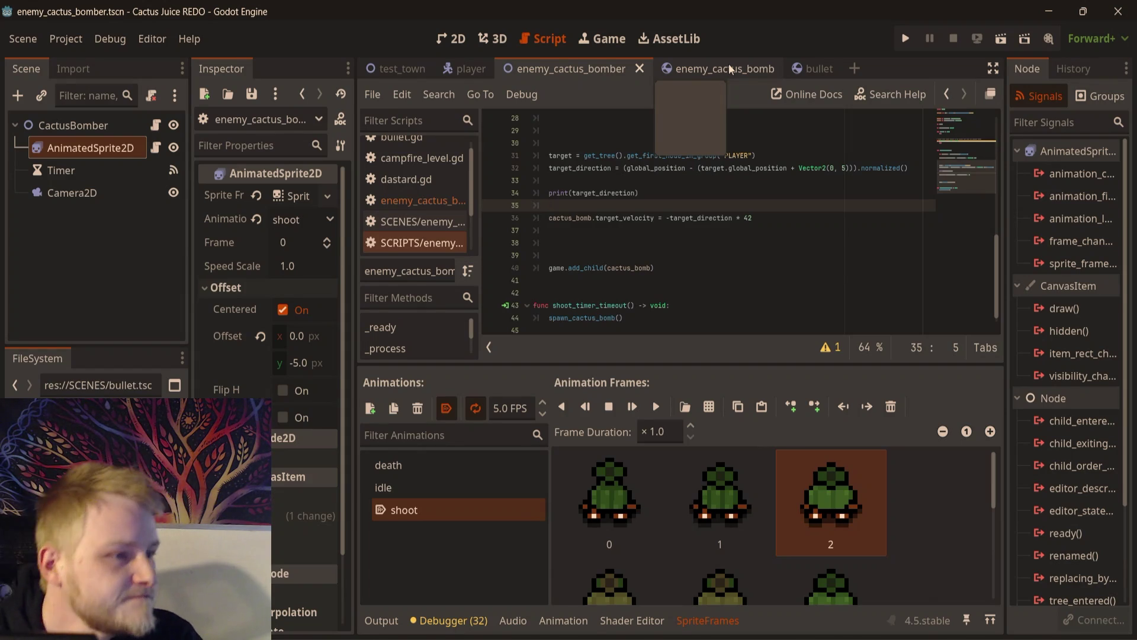
click(729, 70)
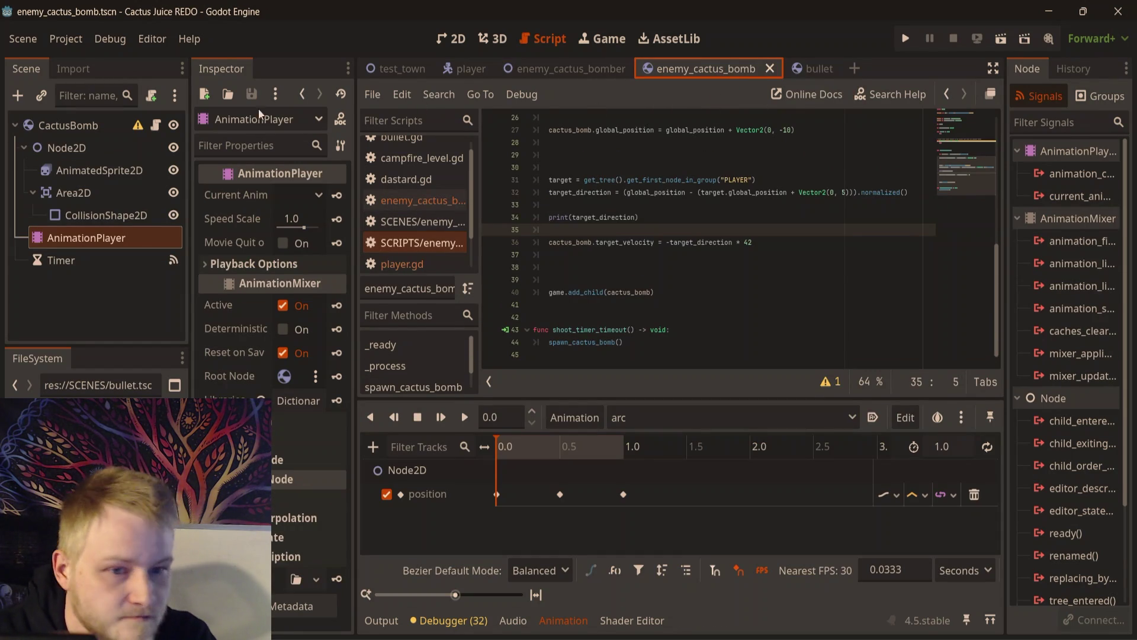
Reopen the CactusBomb script, save, and clean up the empty lines inside _ready
click(158, 125)
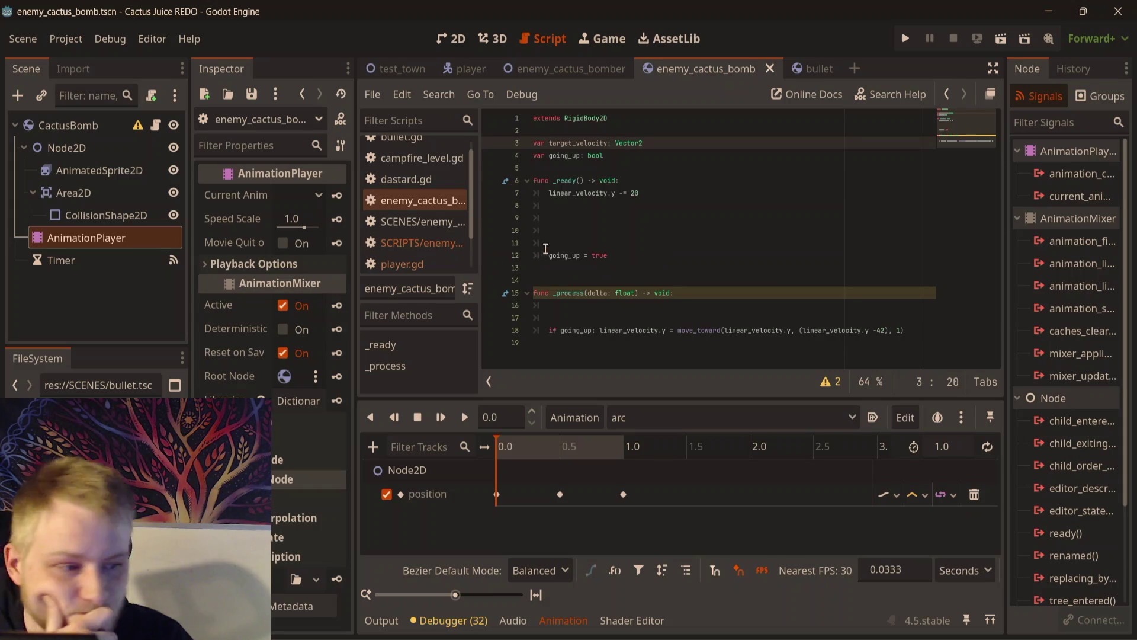
key(ctrl+s)
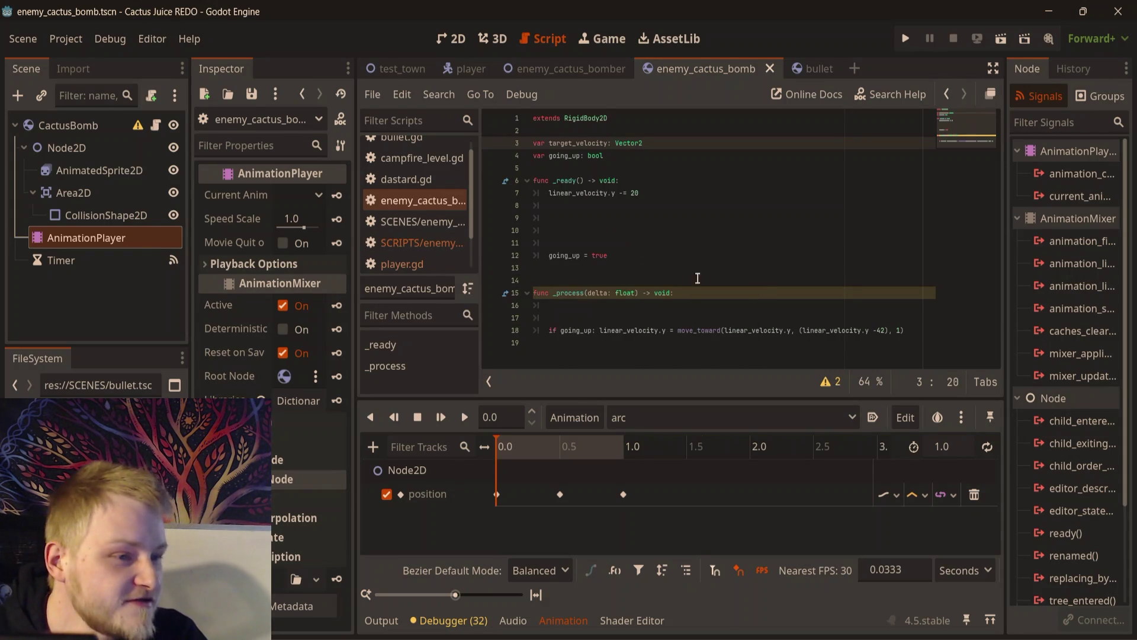
click(727, 218)
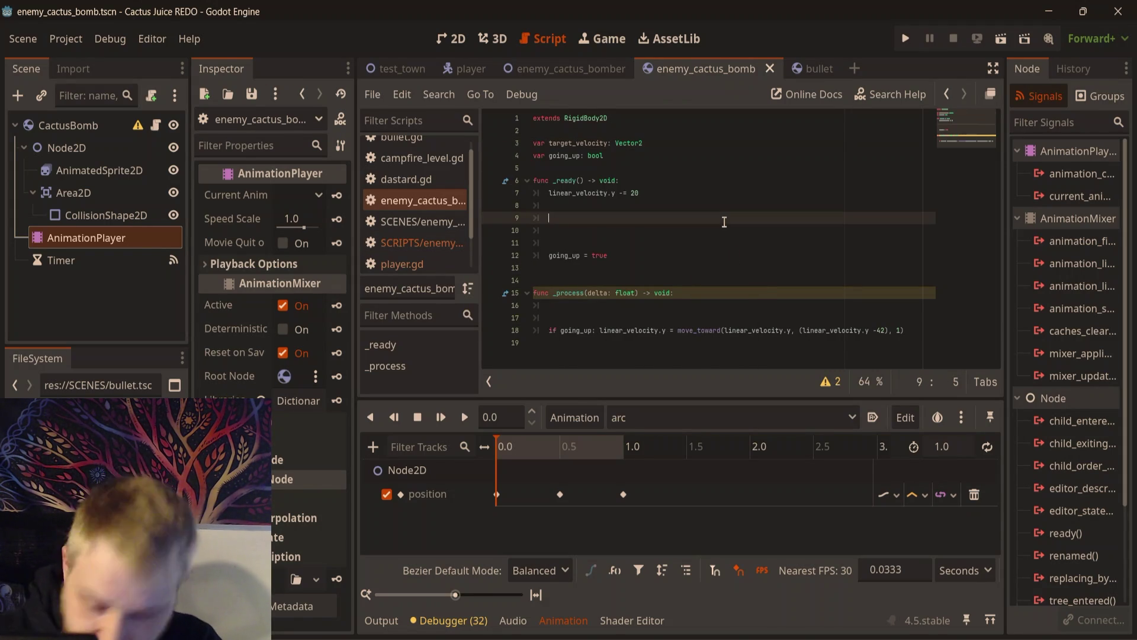
click(737, 180)
key(Return)
click(724, 231)
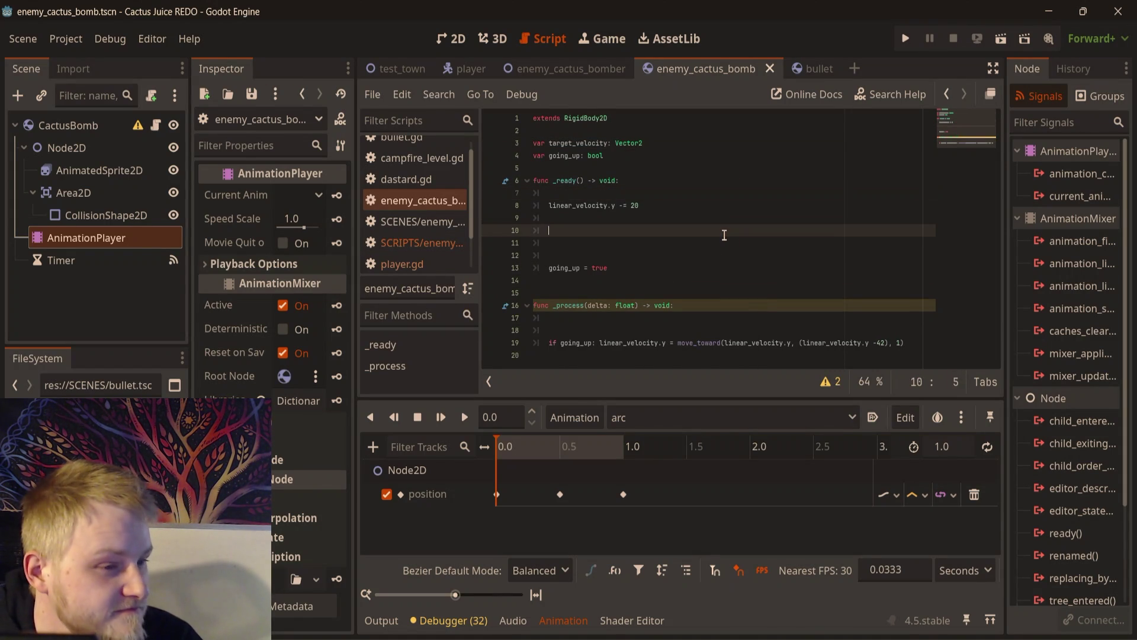
key(BackSpace)
key(BackSpace)
key(BackSpace)
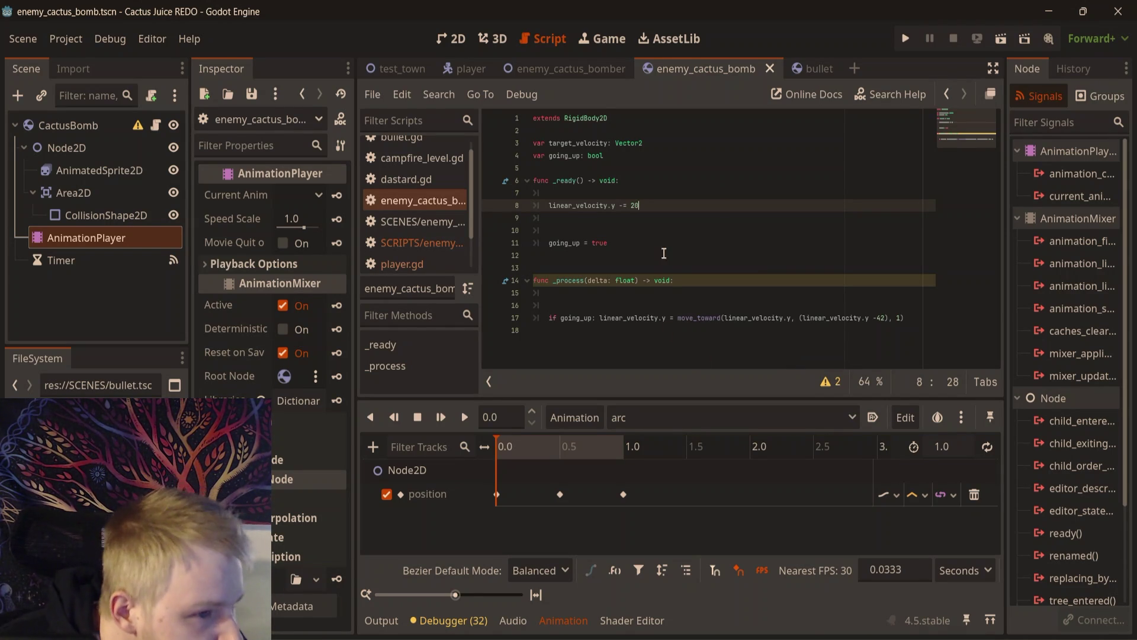
click(665, 232)
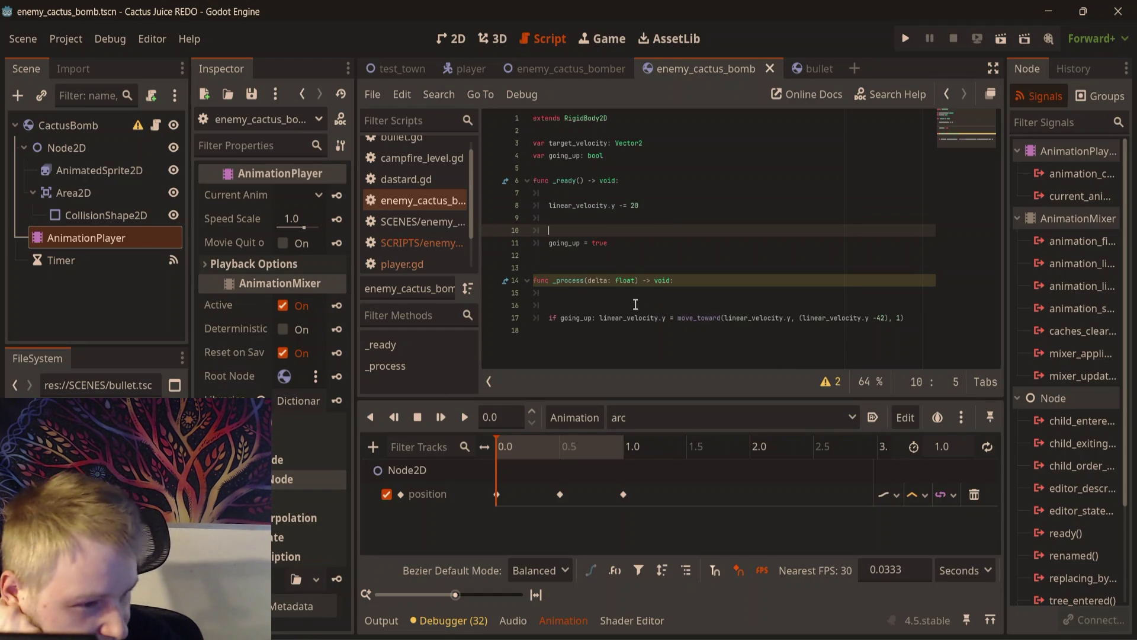
click(618, 294)
Set the Timer's Wait Time to 1.0 s in the Inspector
click(85, 261)
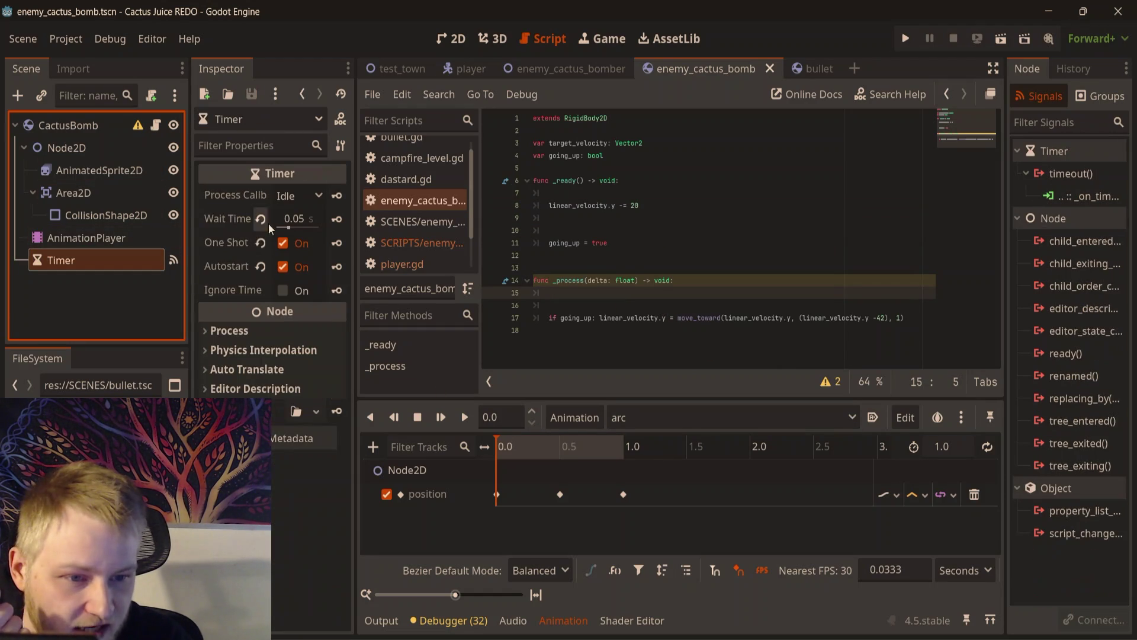
click(302, 219)
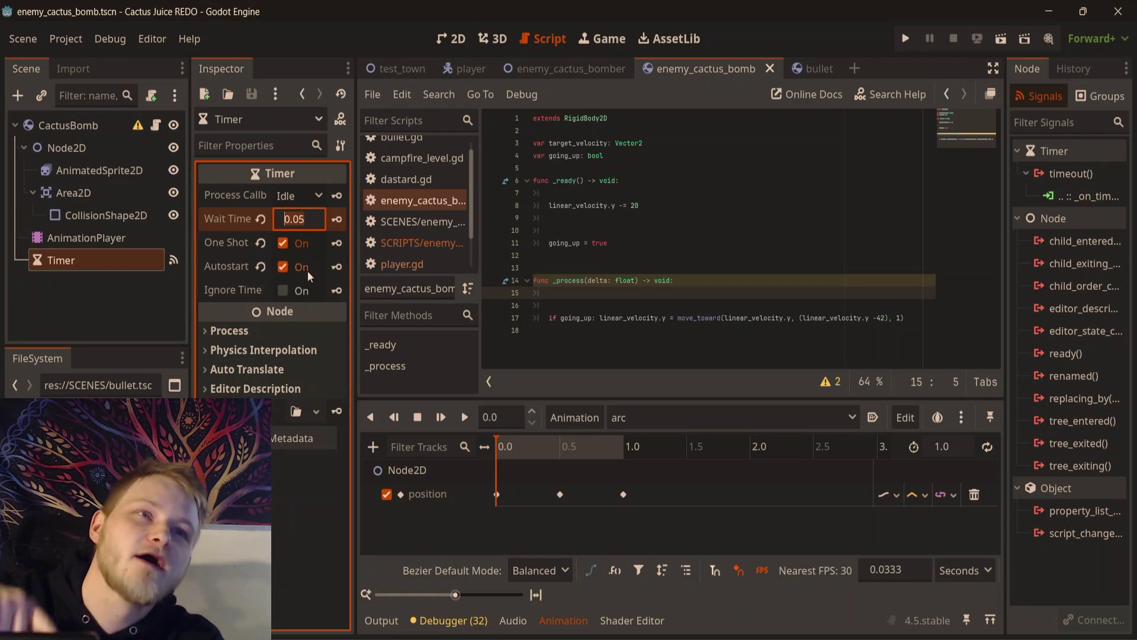
click(303, 221)
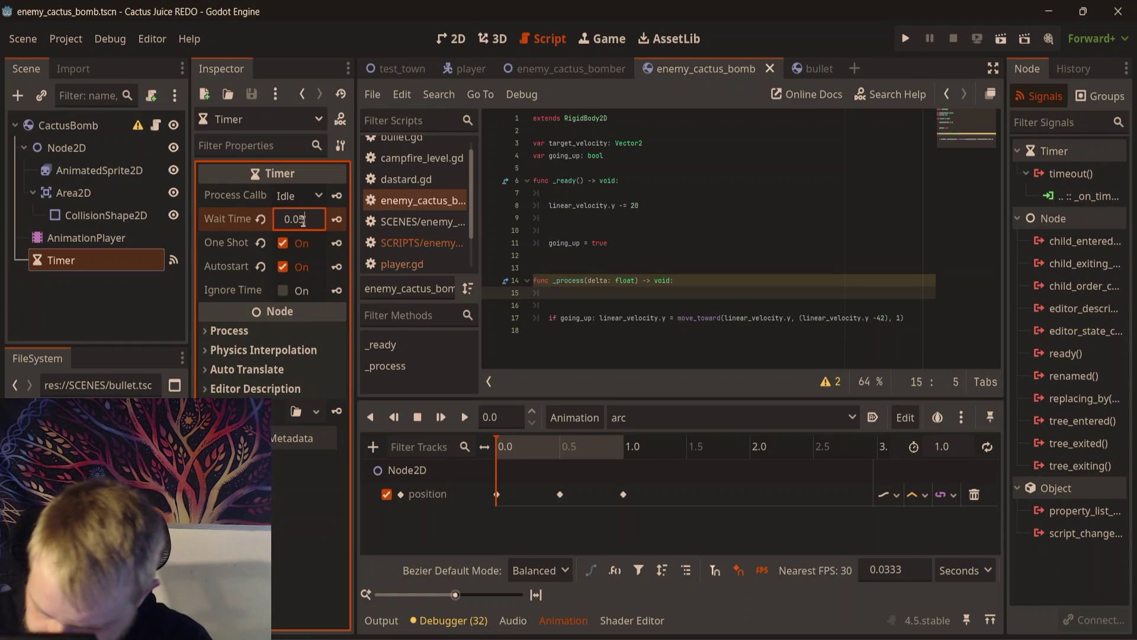
text(1)
key(Return)
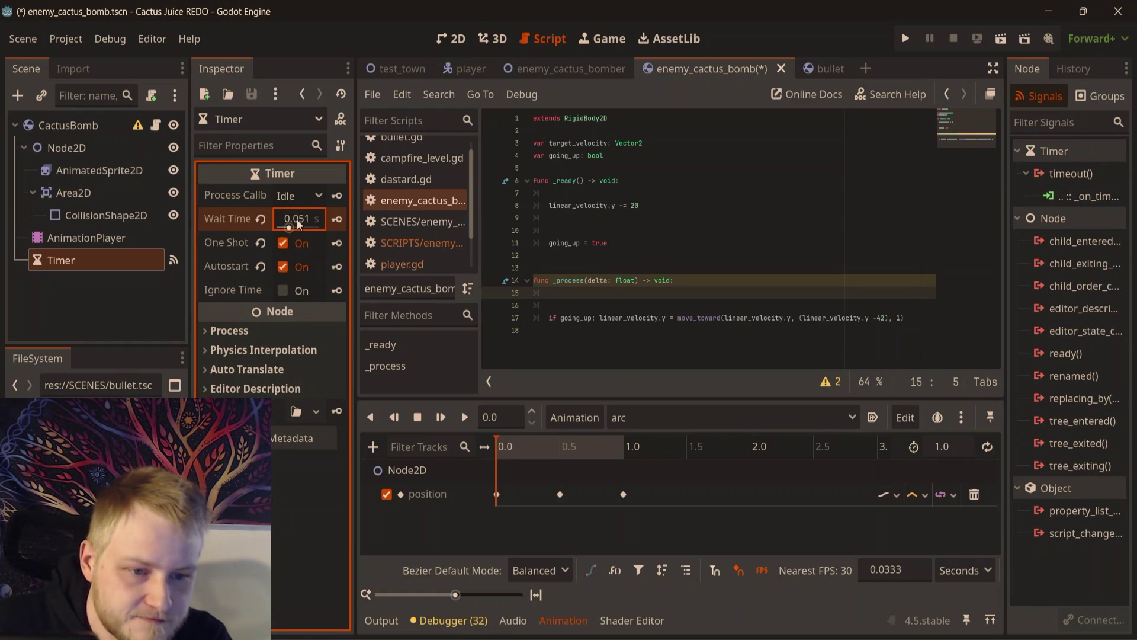
key(BackSpace)
key(BackSpace)
key(BackSpace)
text(1)
key(BackSpace)
text(1)
key(Return)
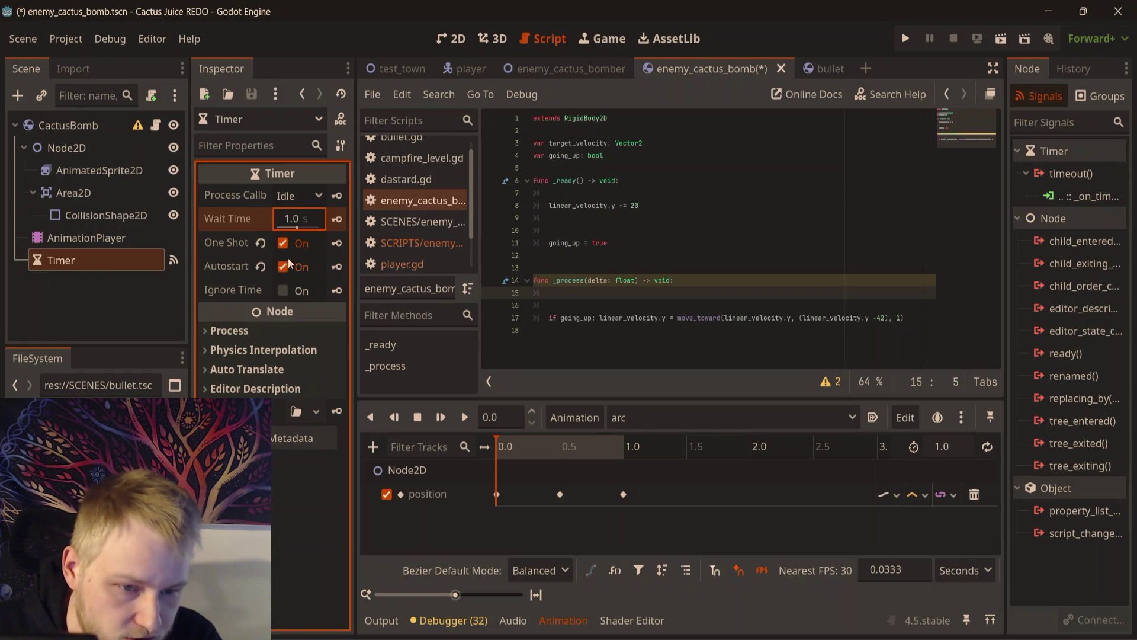
click(730, 305)
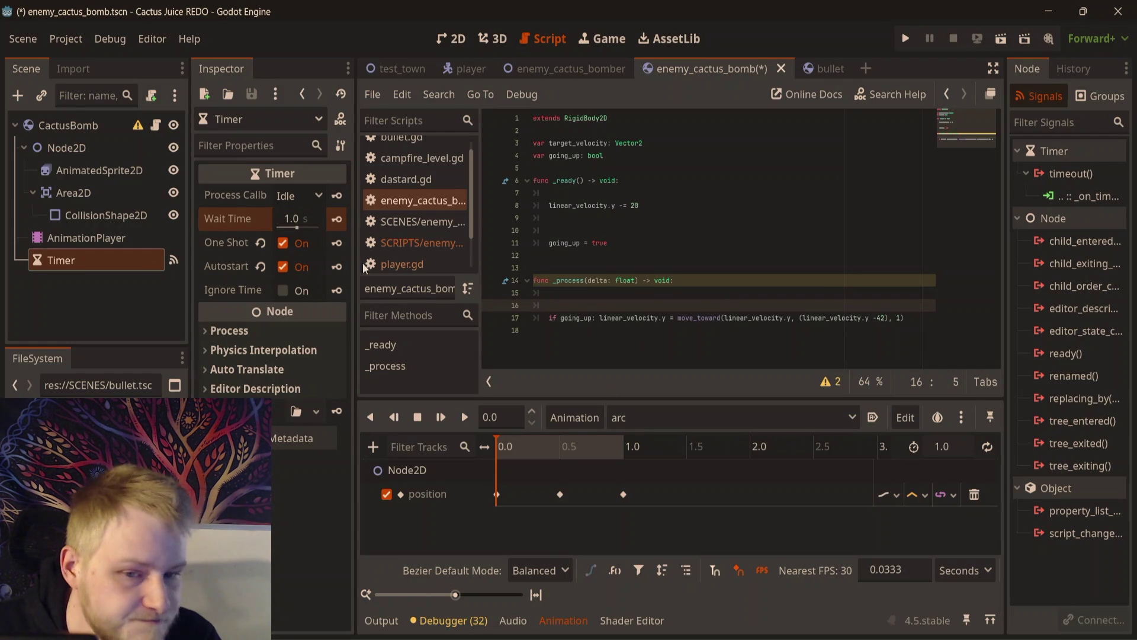
Replace the old timeout connection with a new _on_timer_timeout function and delete its pass line
right_click(1097, 193)
click(1088, 243)
double_click(1086, 175)
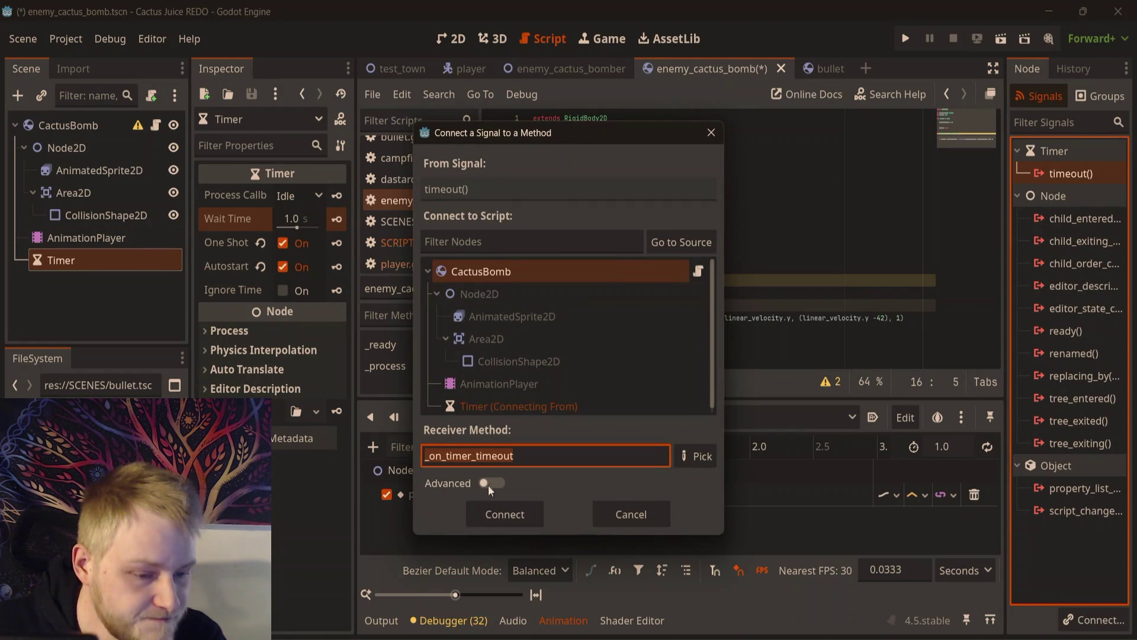
click(530, 513)
drag(716, 345, 548, 344)
key(BackSpace)
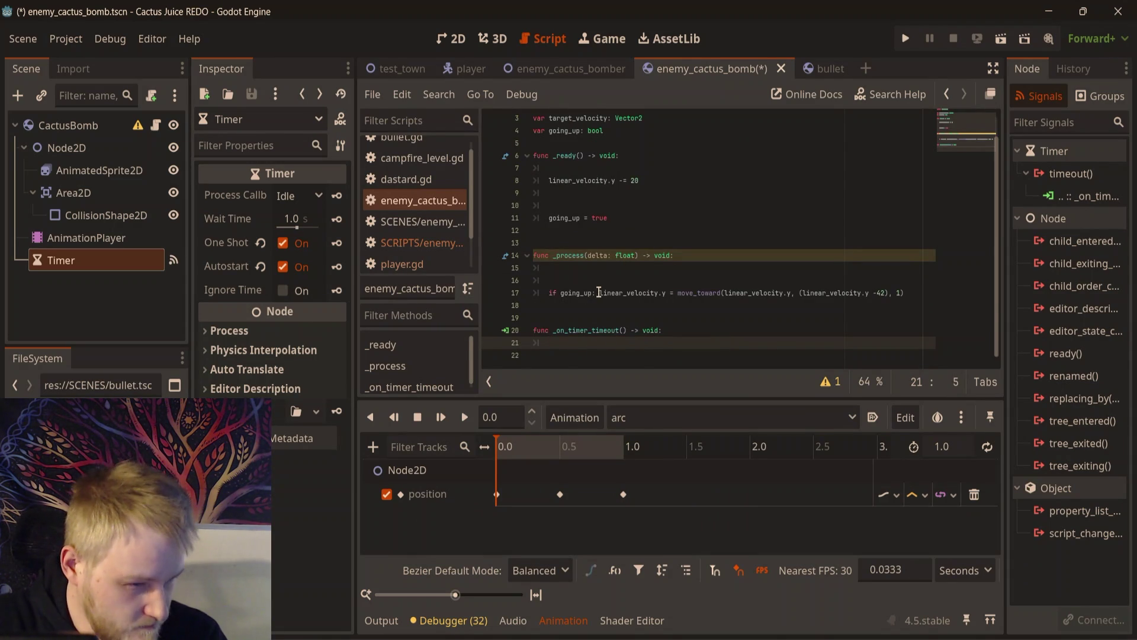
drag(599, 293, 658, 295)
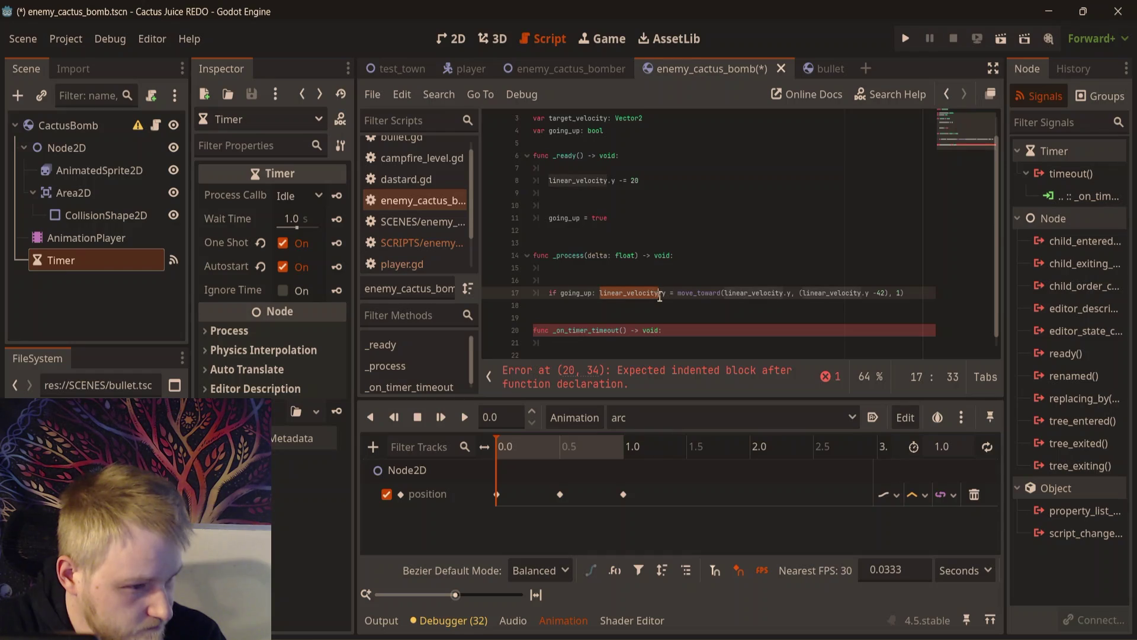
Start line 21 of the timeout handler with the pasted linear_velocity = move_toward
scroll(656, 308, down, 1)
click(607, 335)
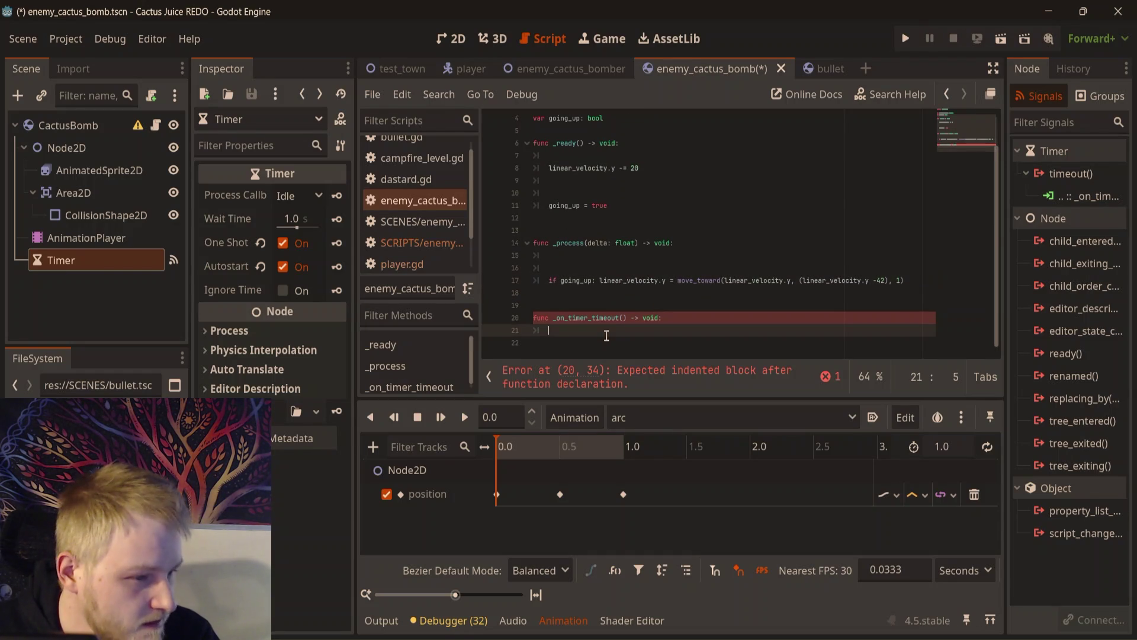
text(linear_velocity)
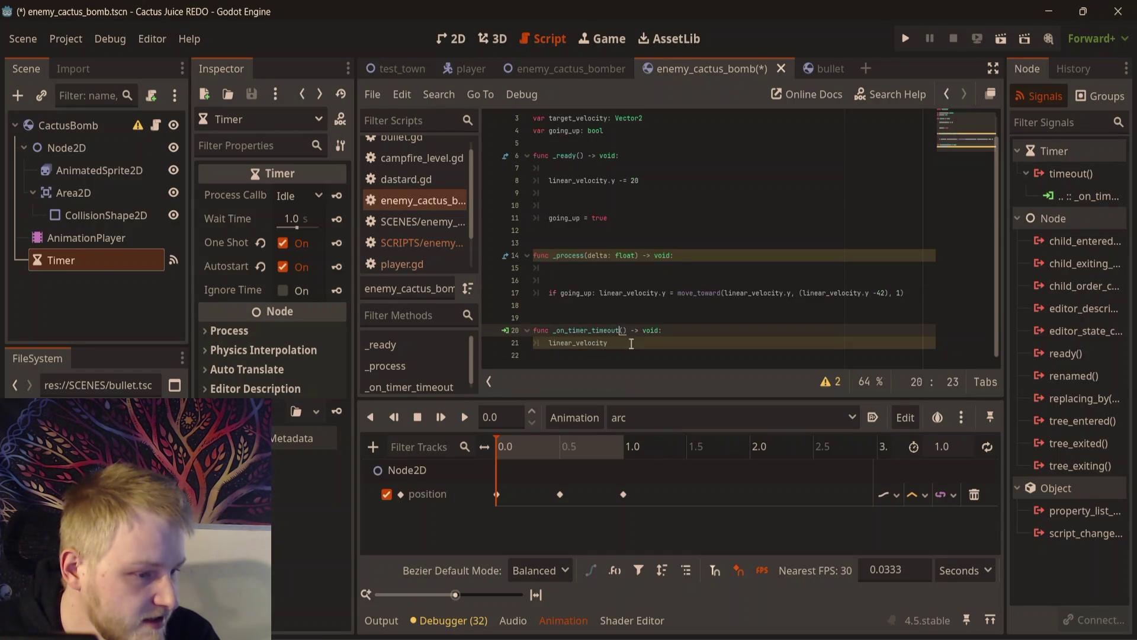
text(= m)
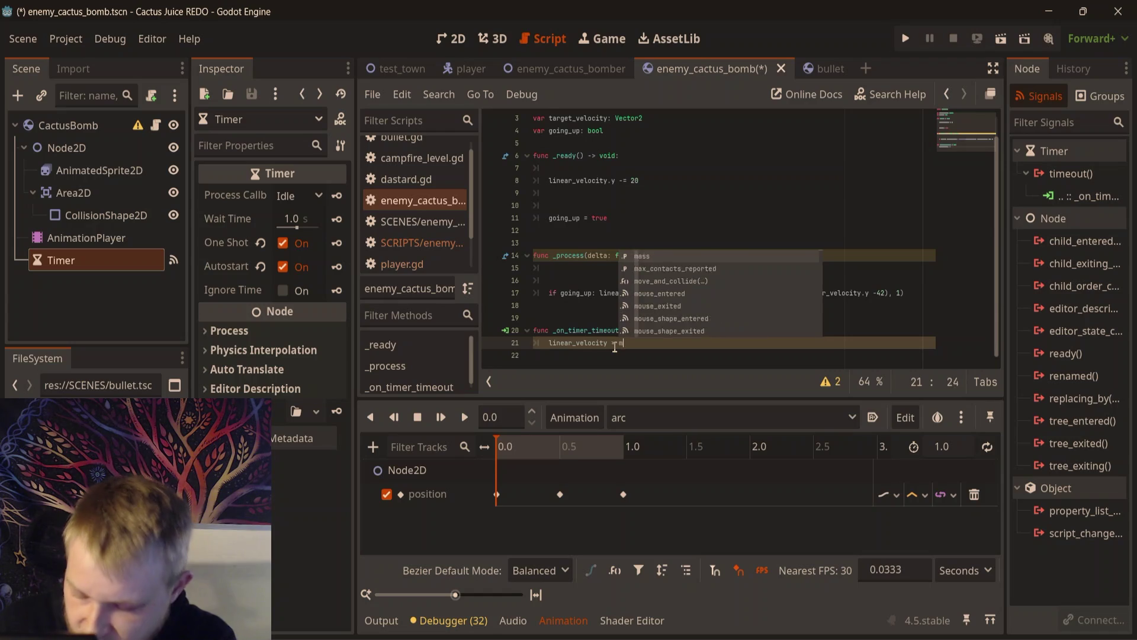
text(ove)
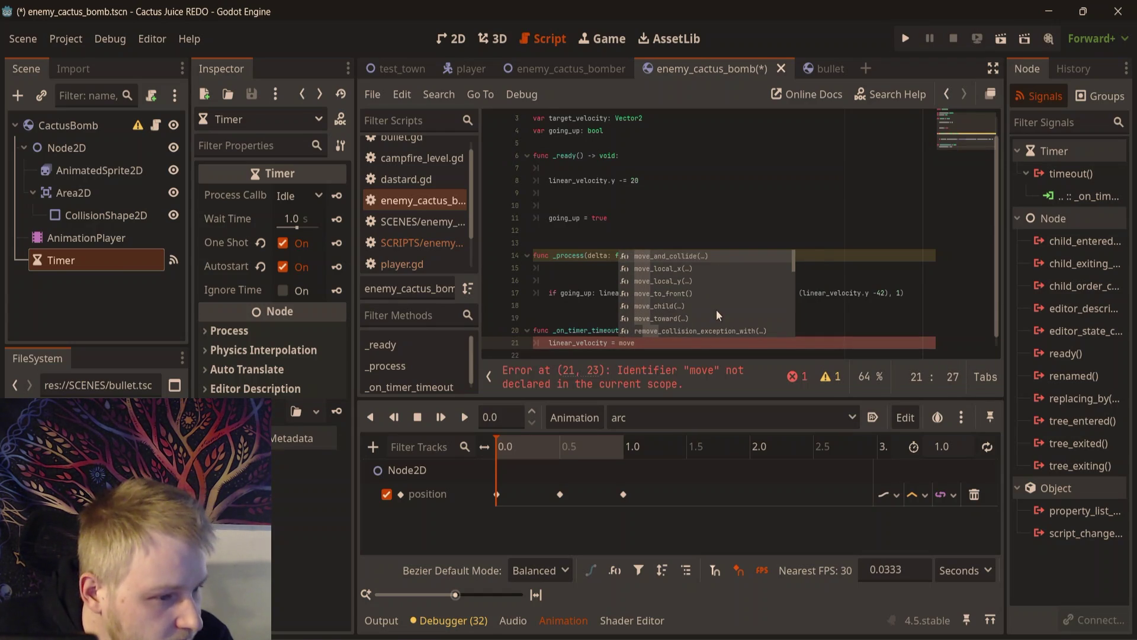
click(717, 317)
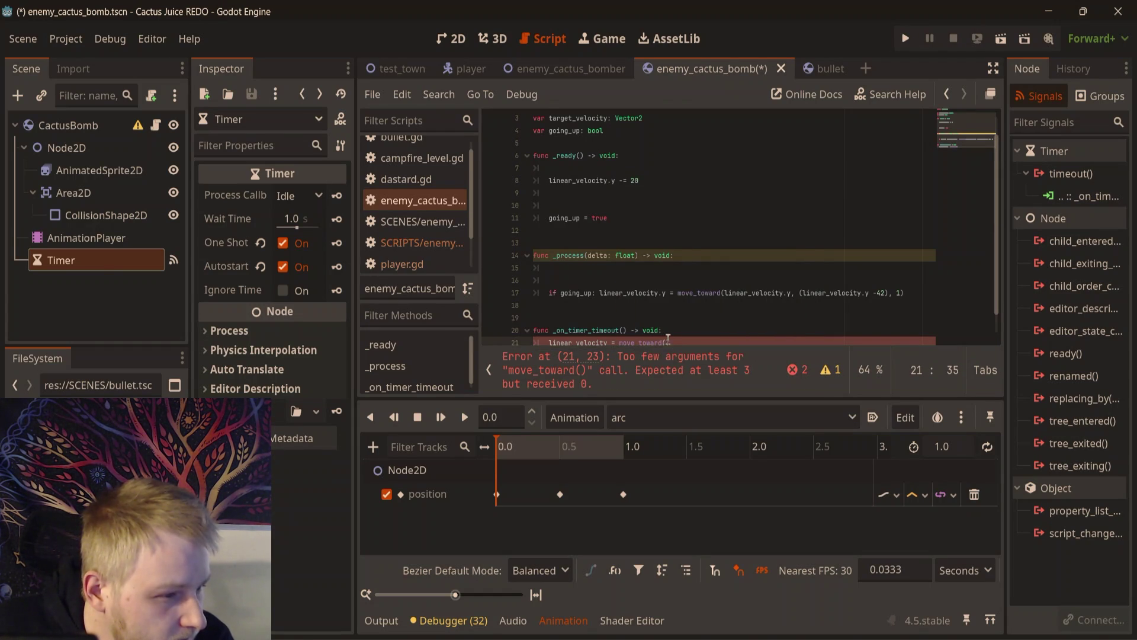
Fill in move_toward's arguments: linear_velocity, target_velocity and 1
scroll(741, 269, down, 1)
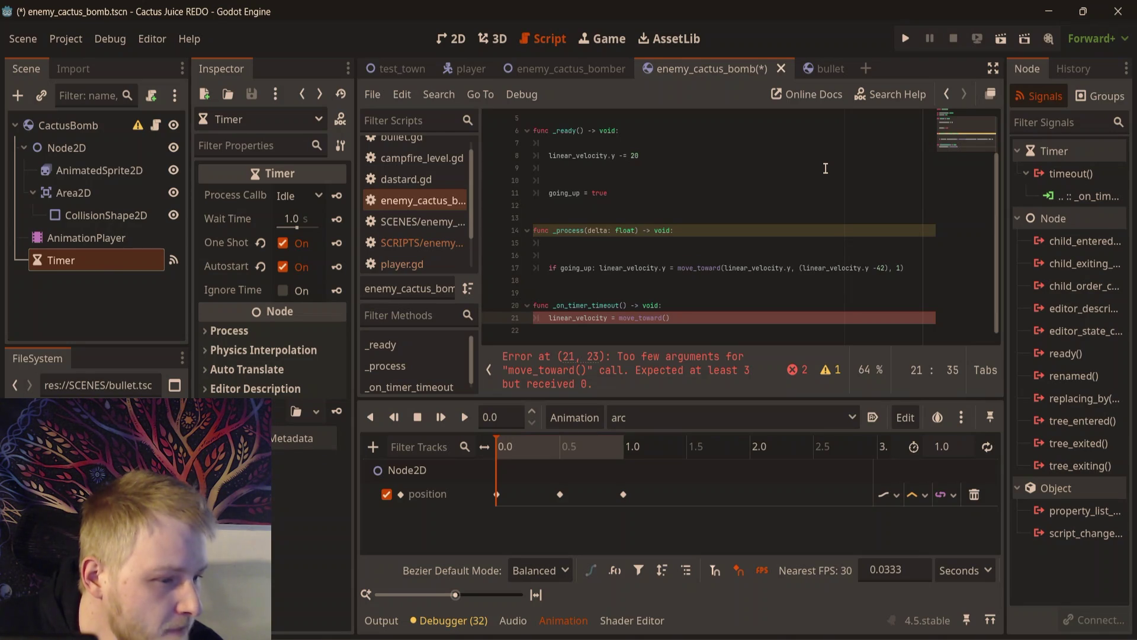
text(inea)
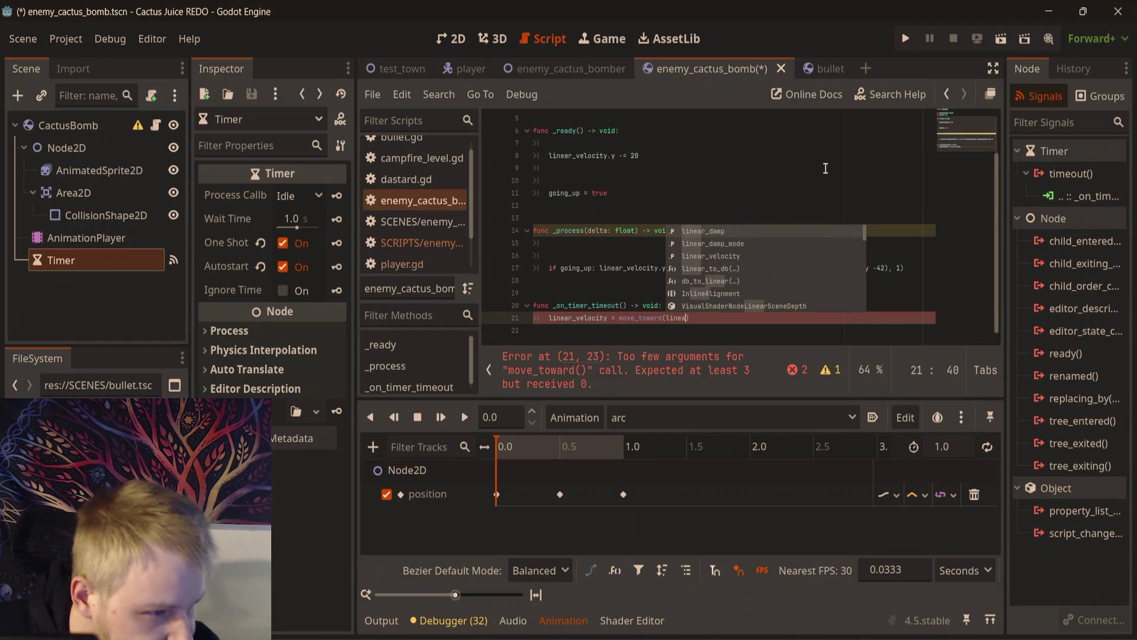
key(Down)
key(Down)
key(Return)
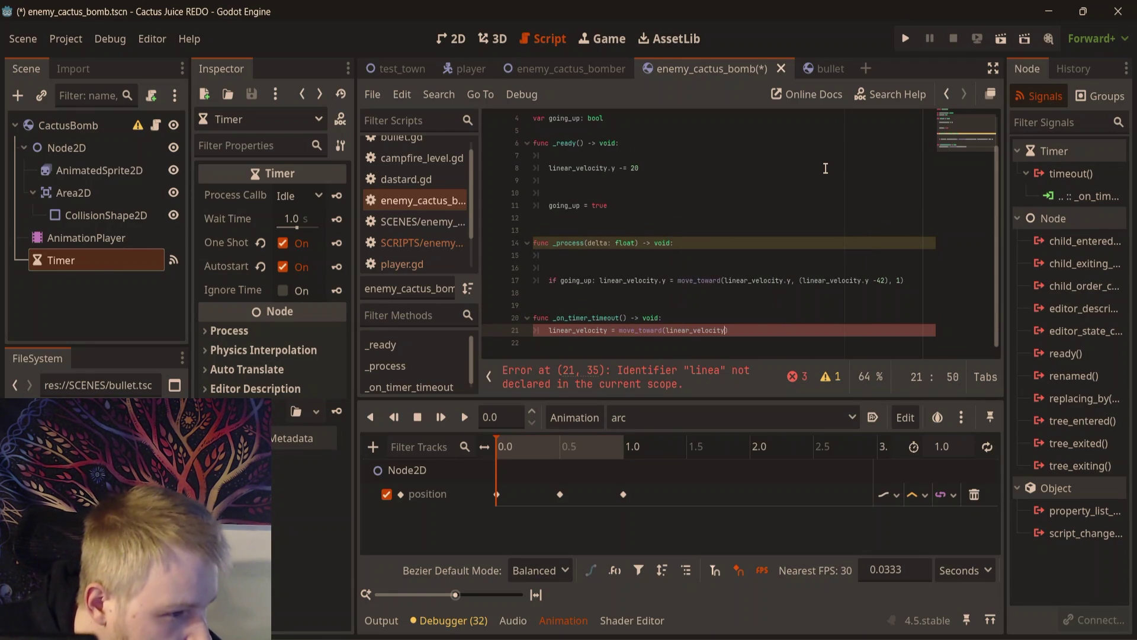
text(, )
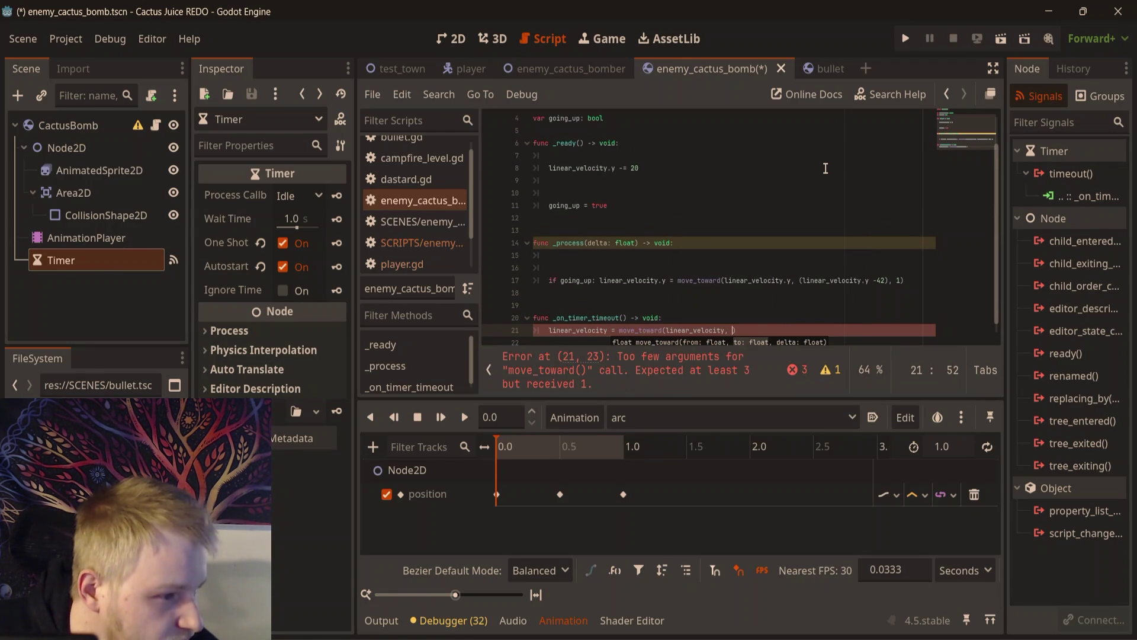
text(targ)
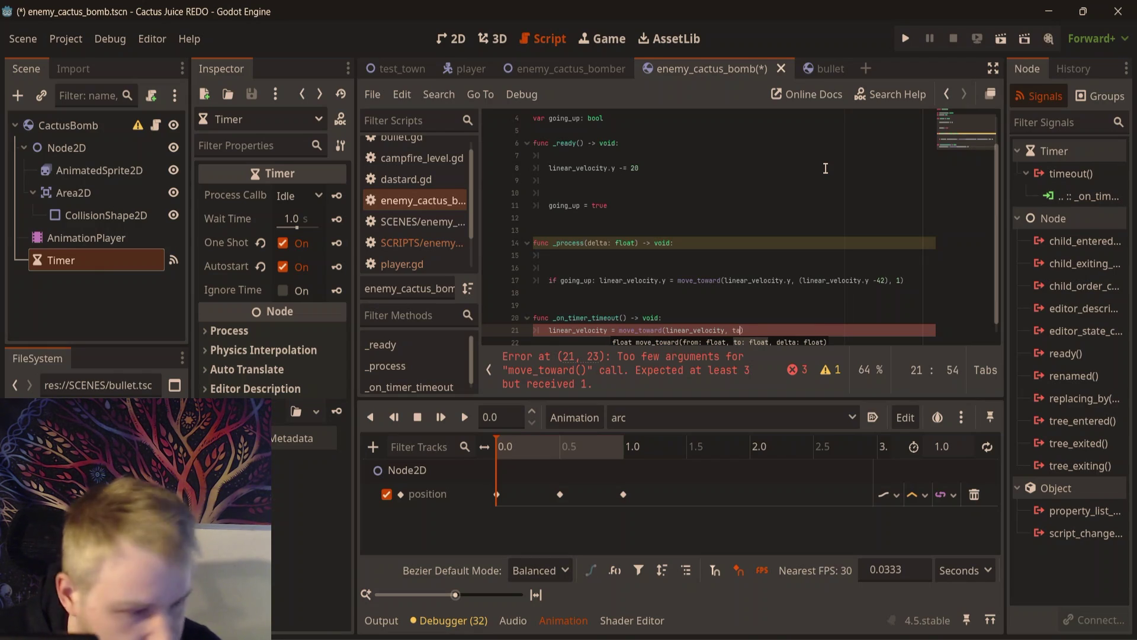
key(Return)
text(, 1)
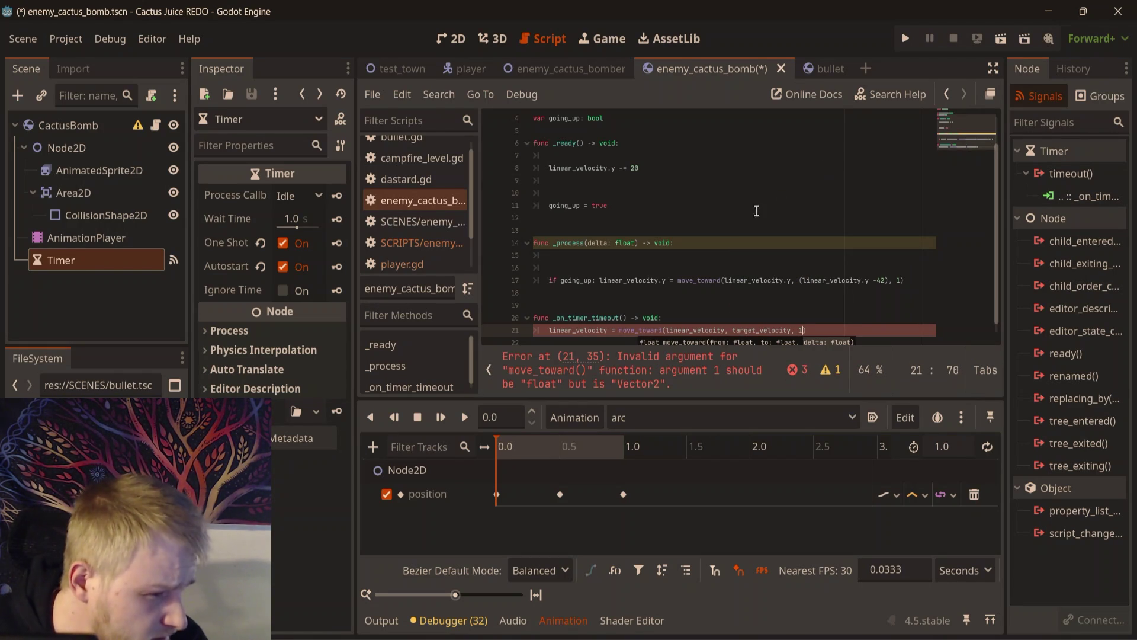
scroll(785, 266, down, 1)
click(831, 303)
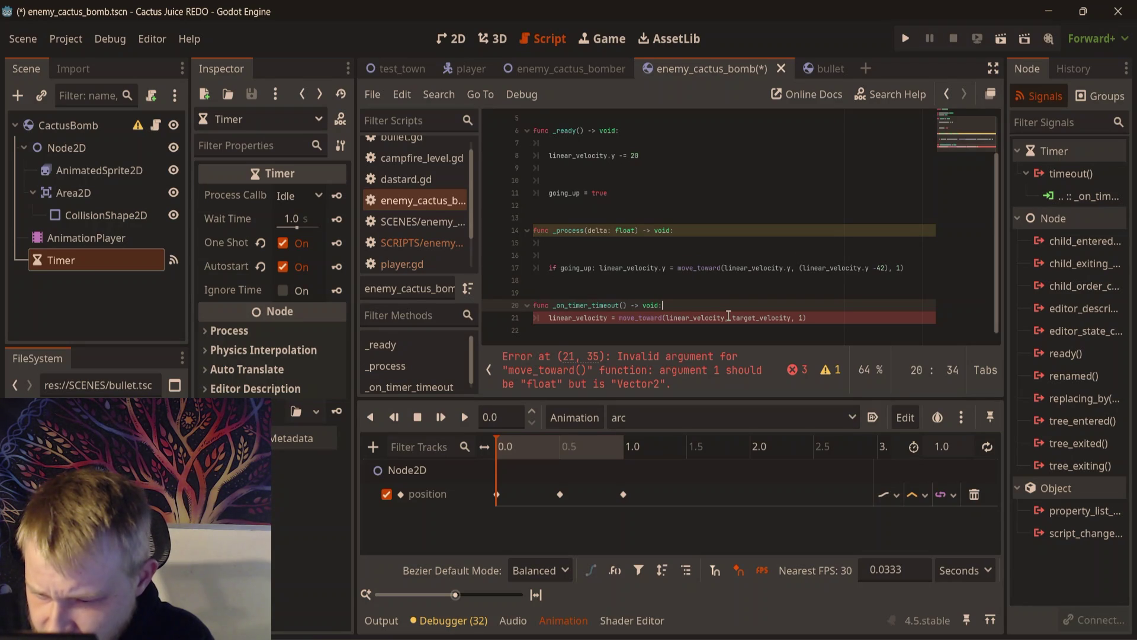
Insert two indented blank lines in the timeout handler and save the scene
key(Up)
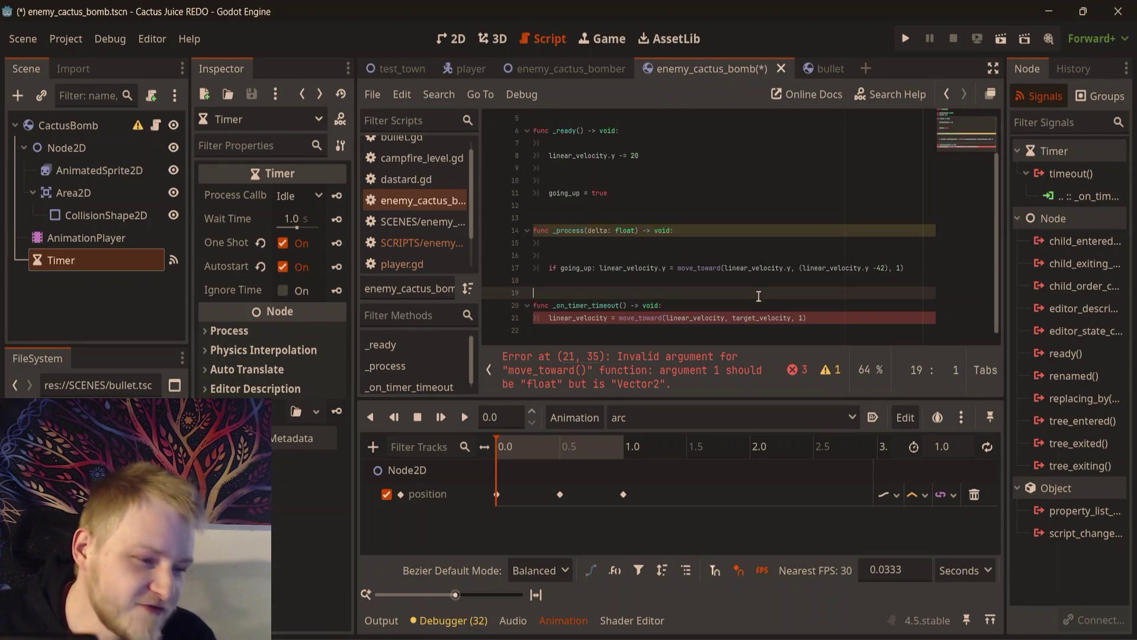
key(Down)
key(Return)
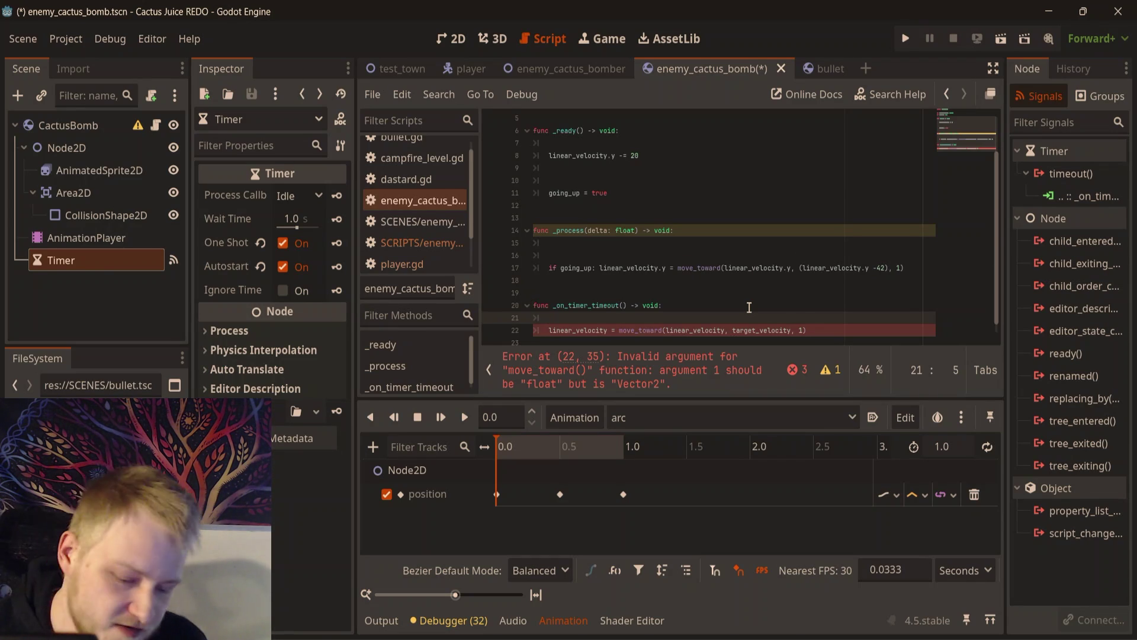
click(876, 280)
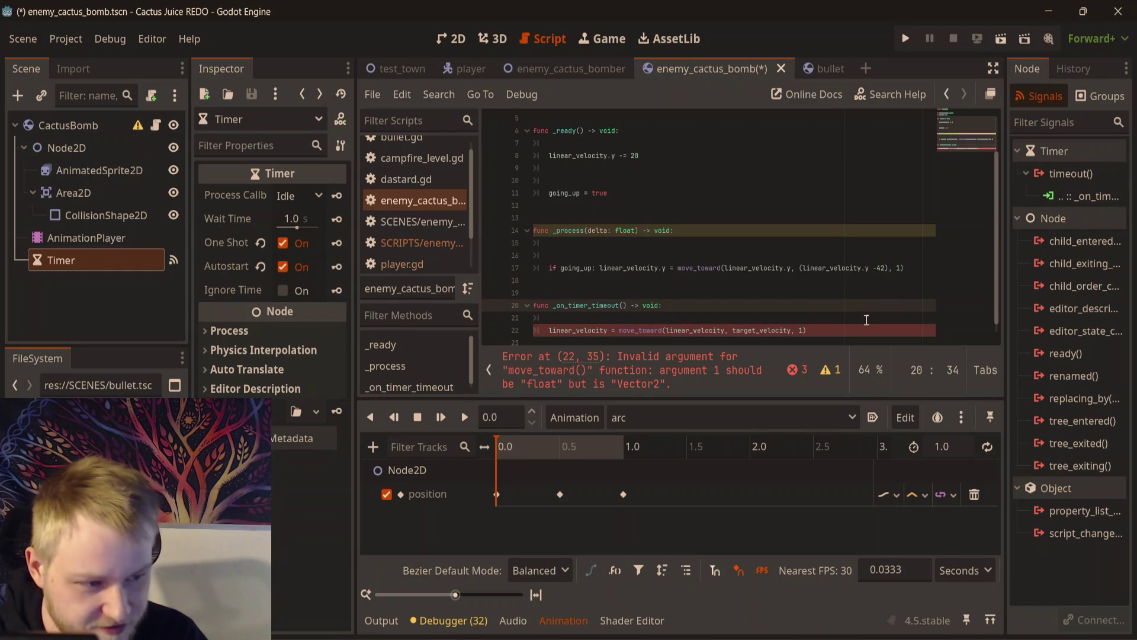
click(868, 318)
key(Return)
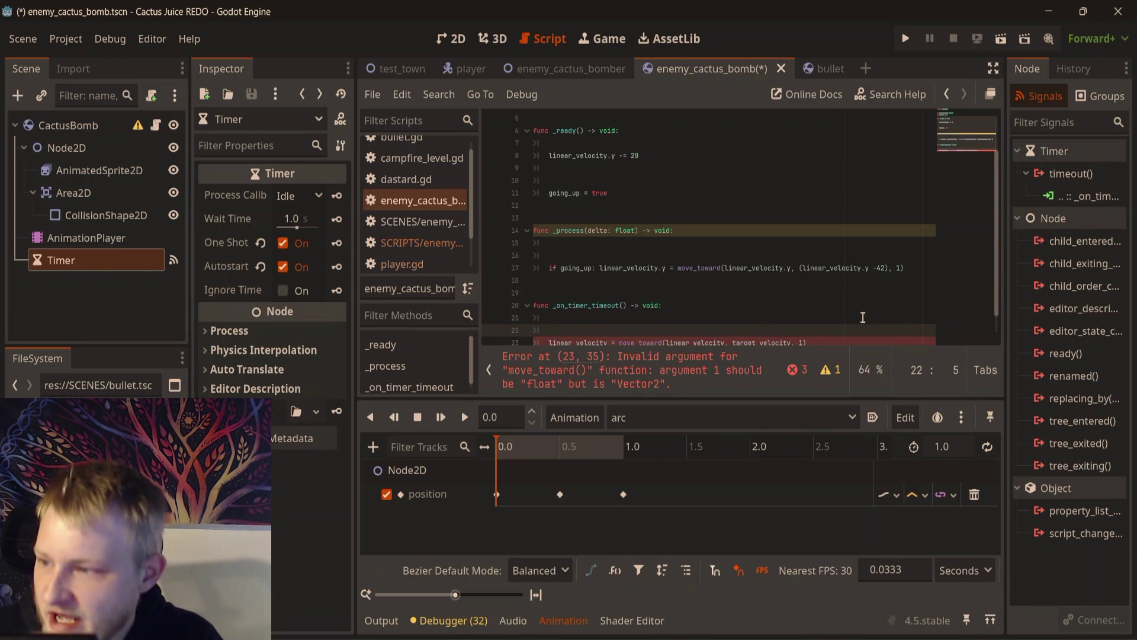
key(ctrl+s)
Put the caret right after linear_velocity on line 23, dismissing its documentation popup
scroll(875, 264, down, 1)
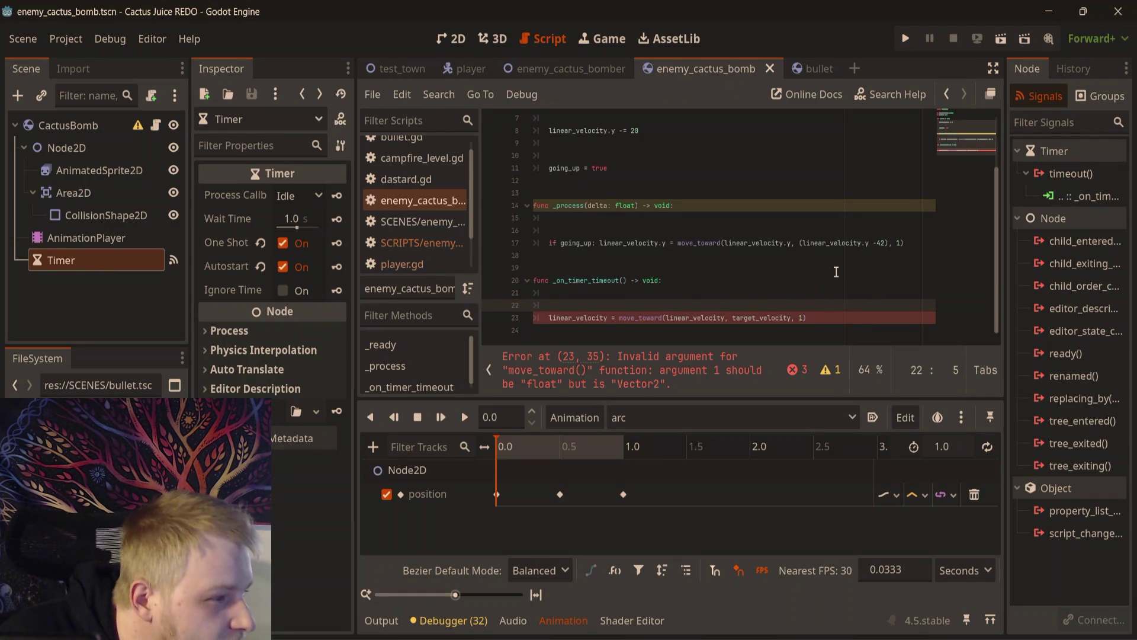
click(818, 319)
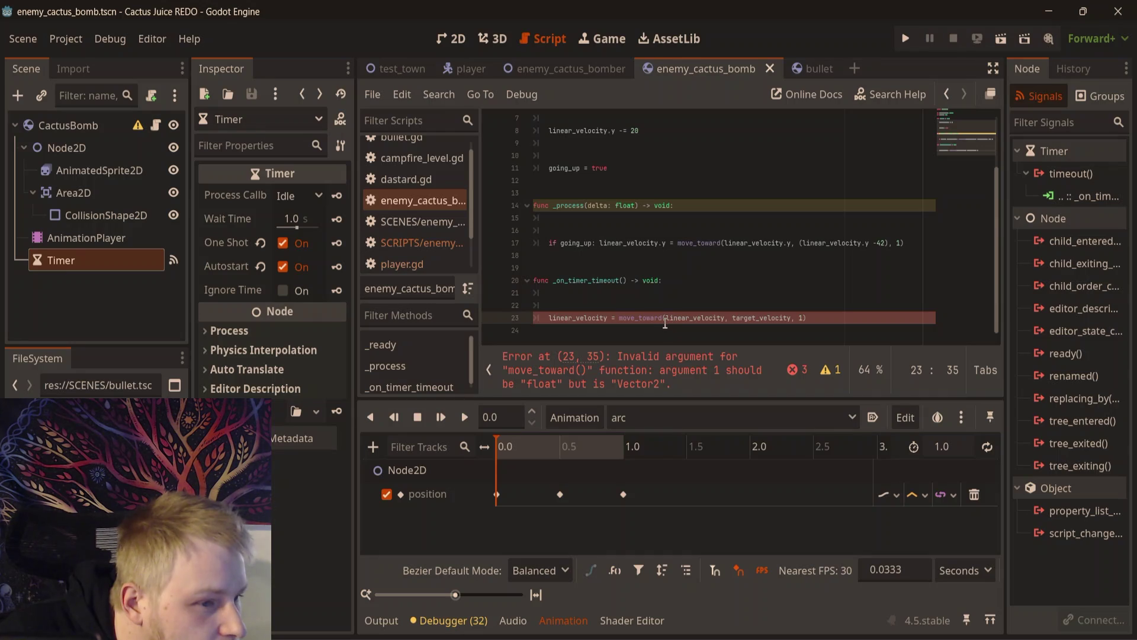
mouse_move(666, 321)
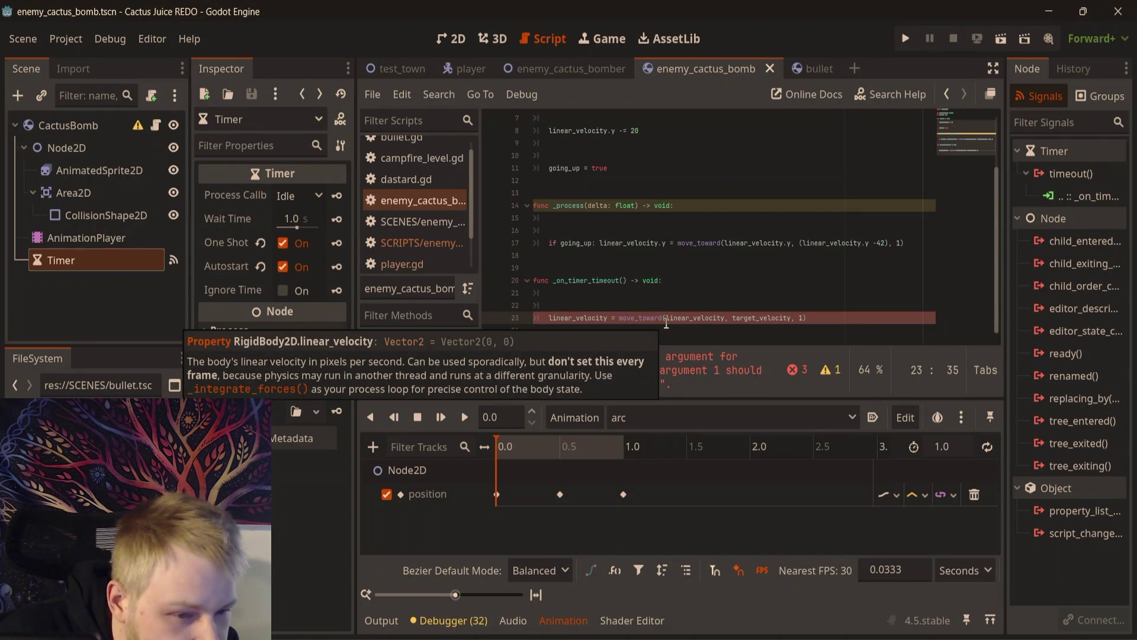
click(695, 306)
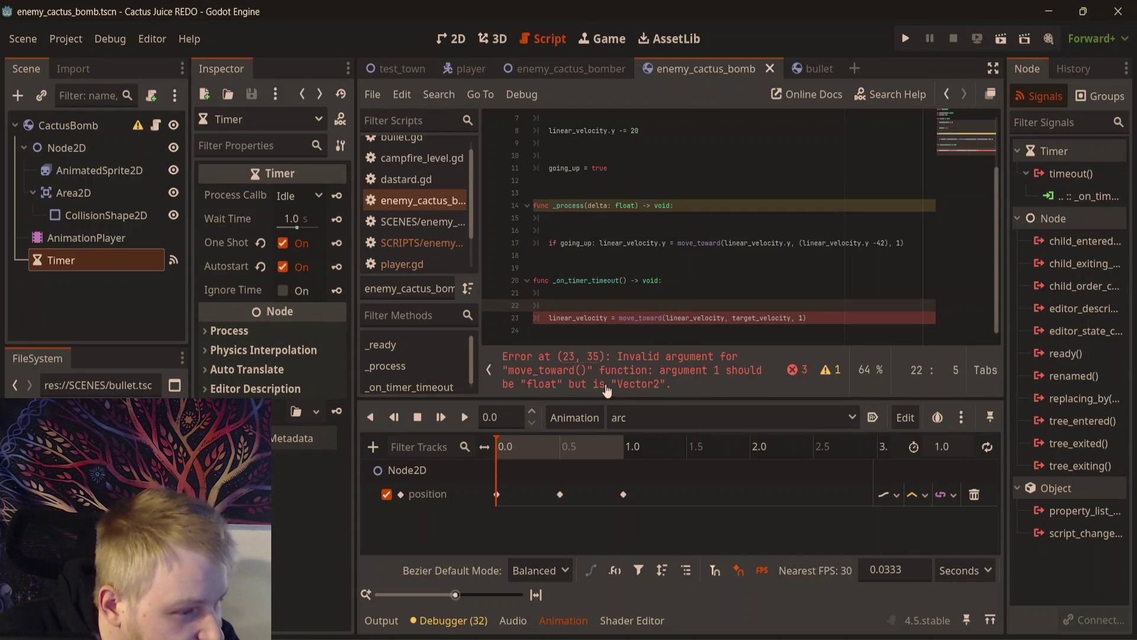
click(726, 318)
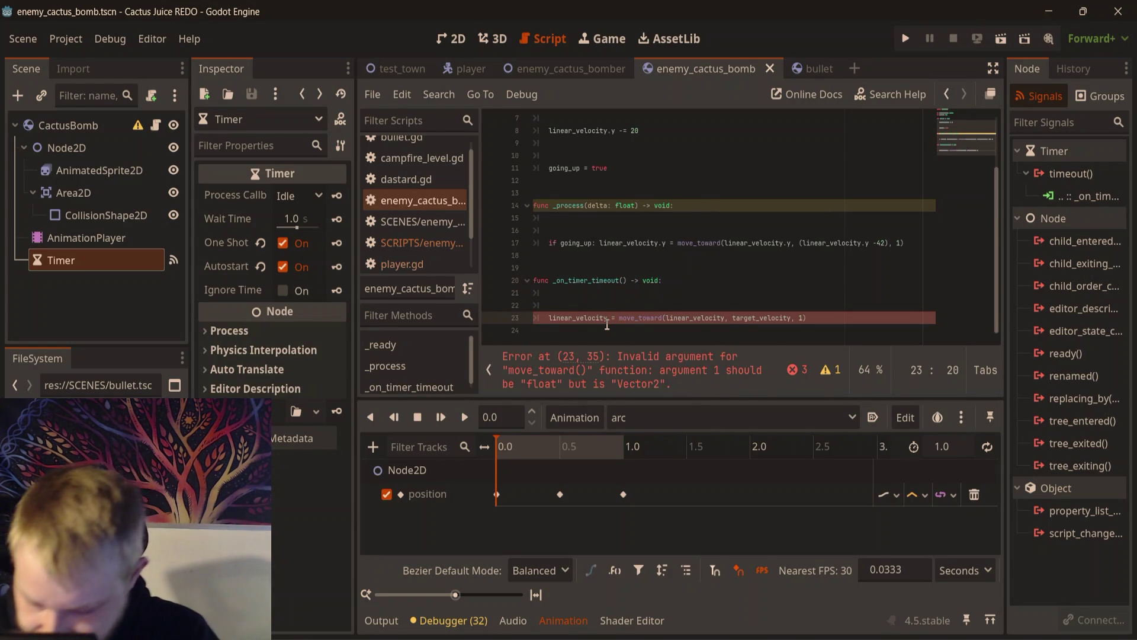
Add .y to both linear_velocity references and to target_velocity on line 23, then save
mouse_move(607, 325)
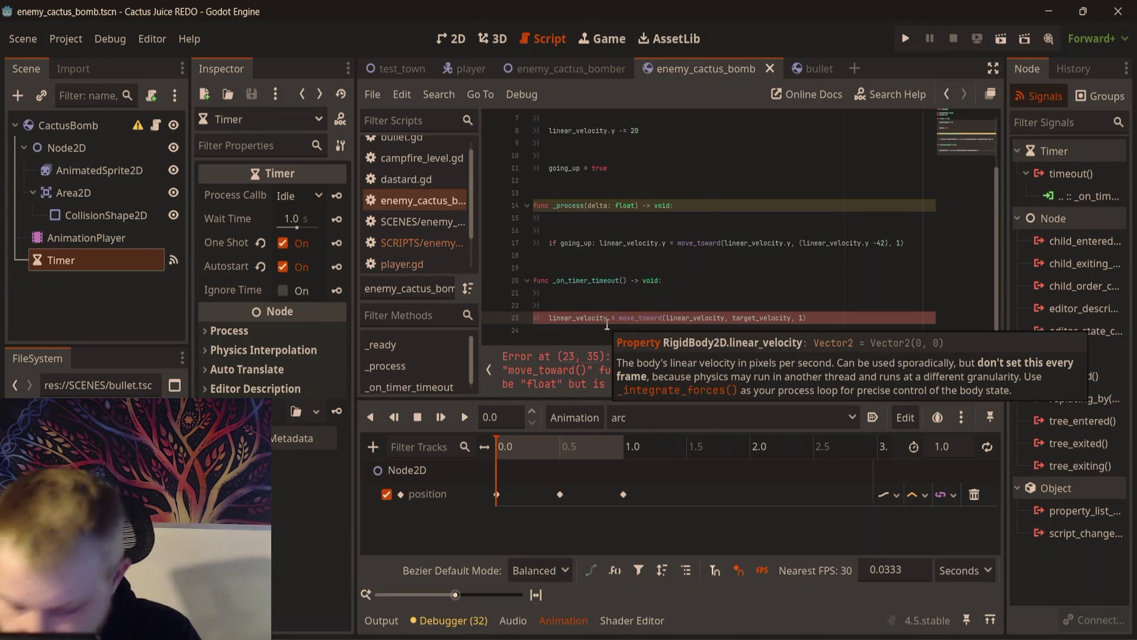
text(.y)
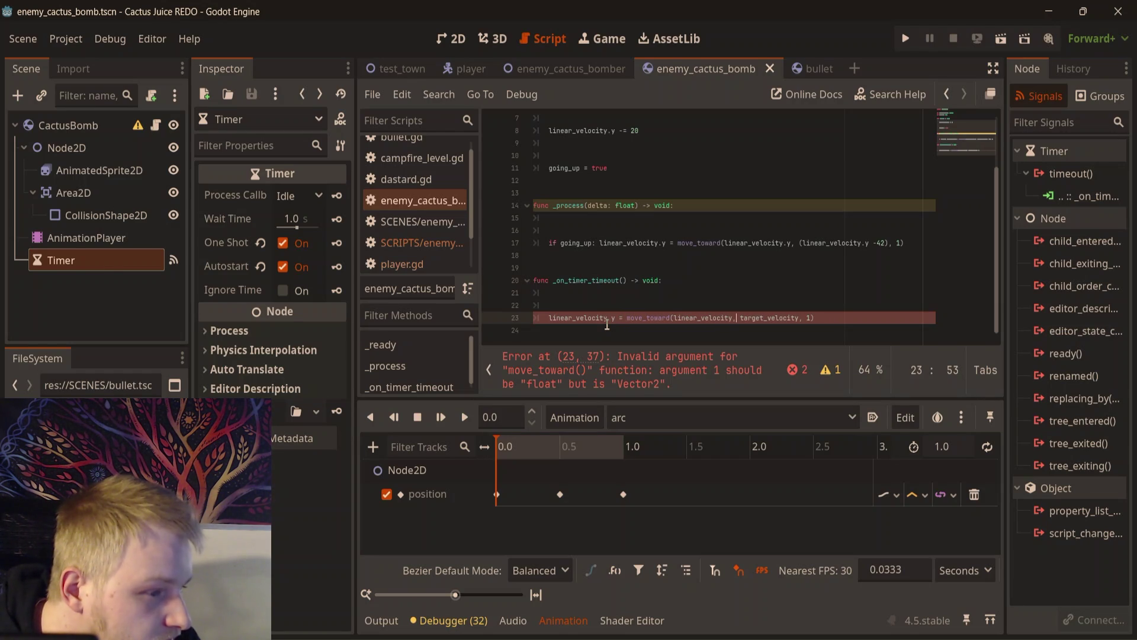
text(.y)
key(Right)
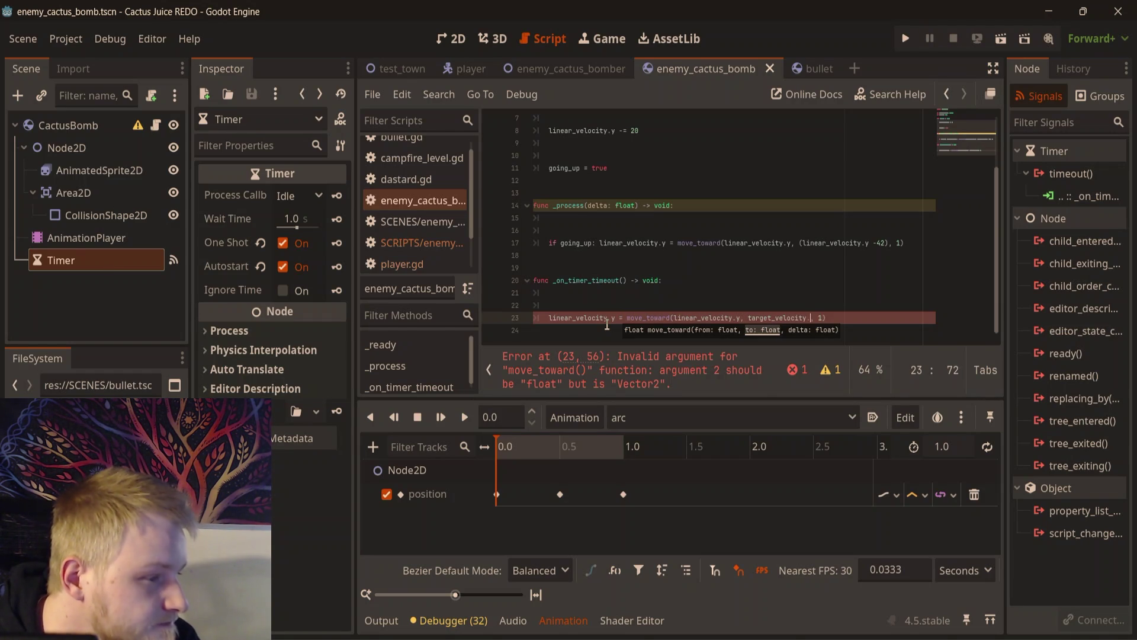
text(y)
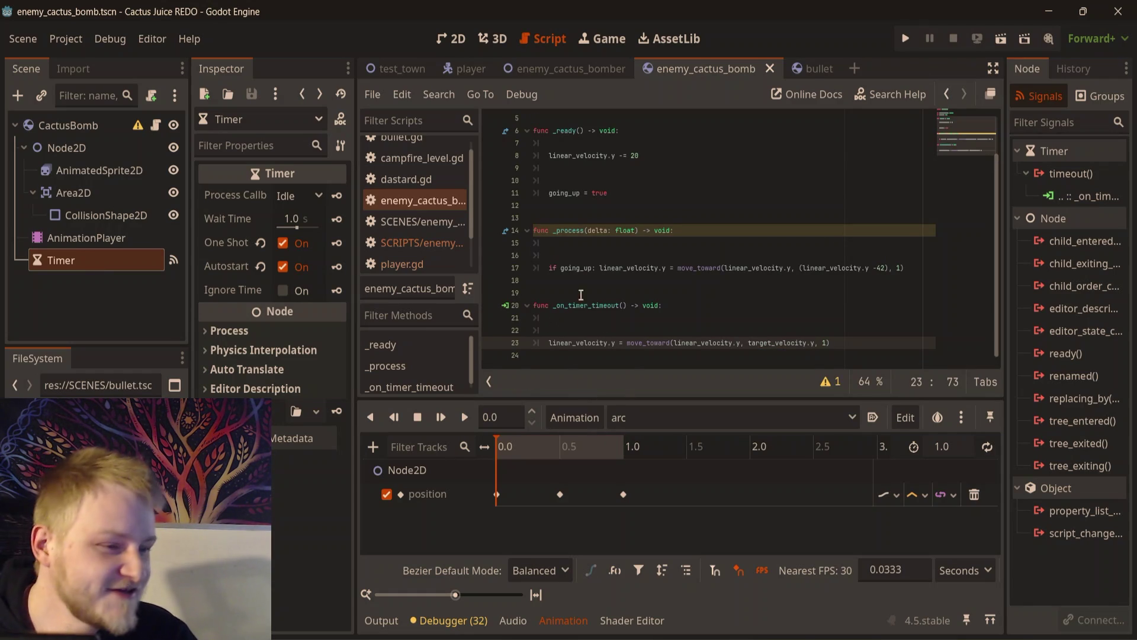
scroll(600, 284, up, 2)
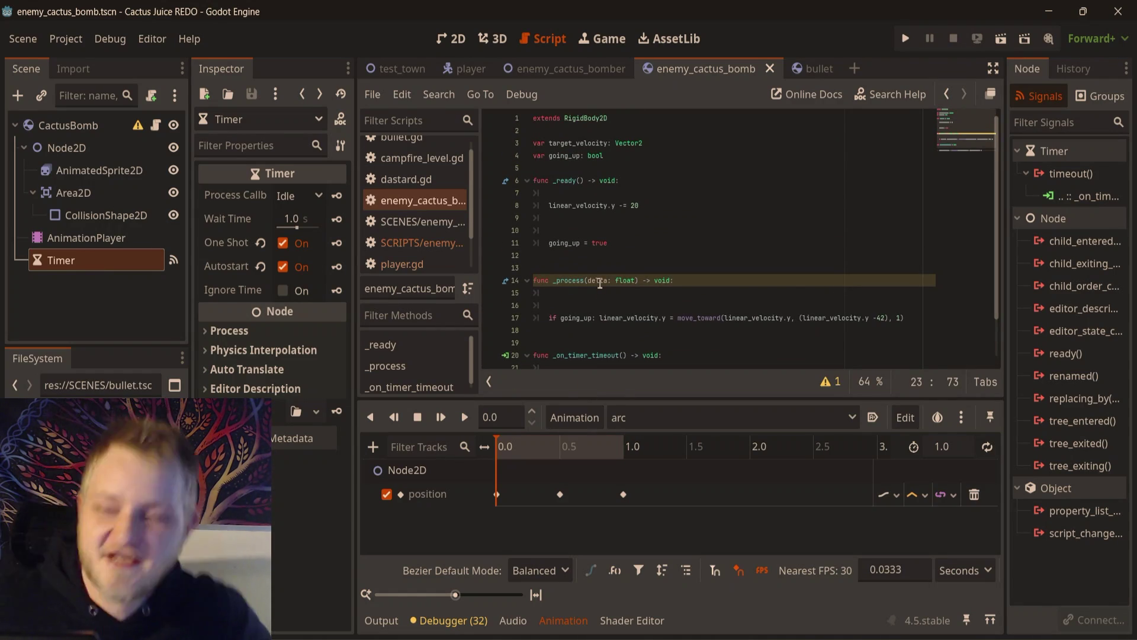
key(ctrl+s)
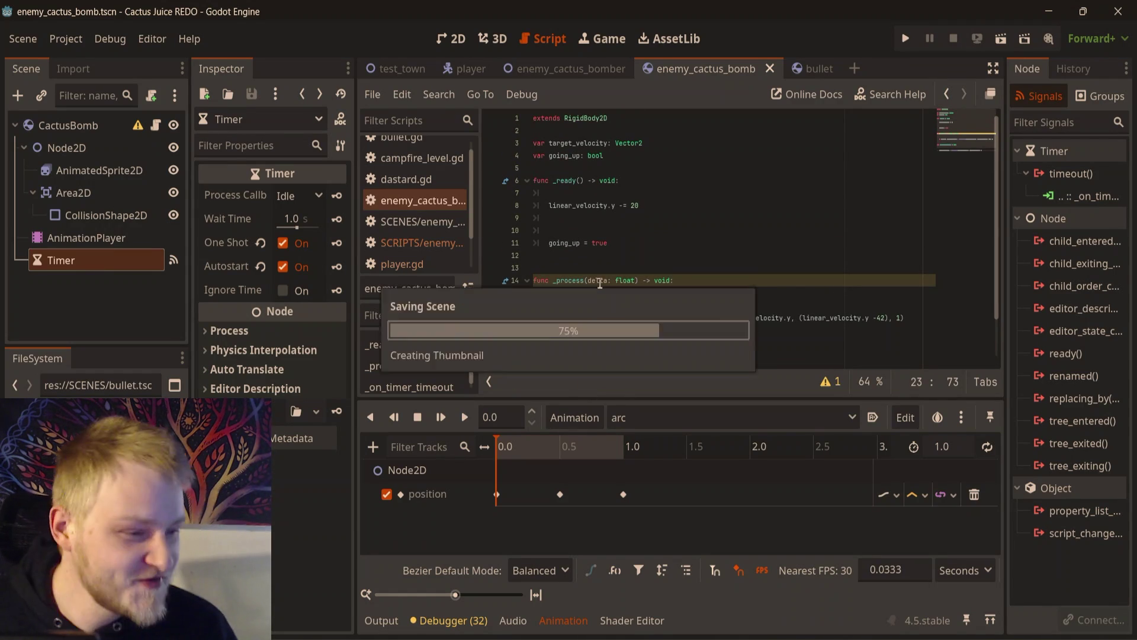
Run the game with F5 to test the y-only easing
scroll(671, 223, down, 2)
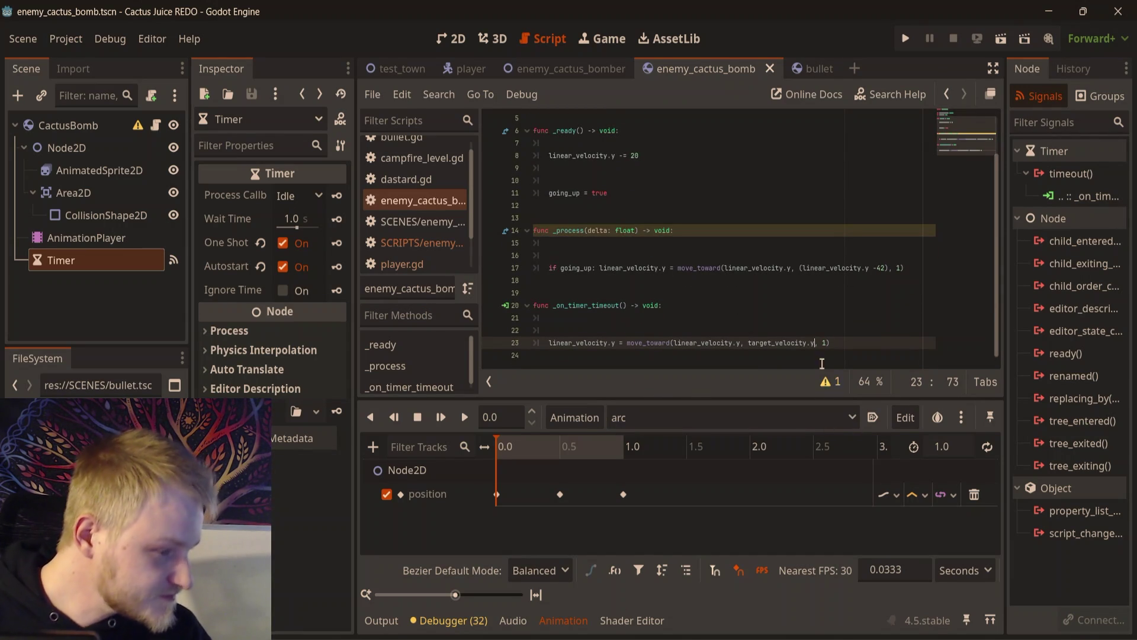
click(842, 348)
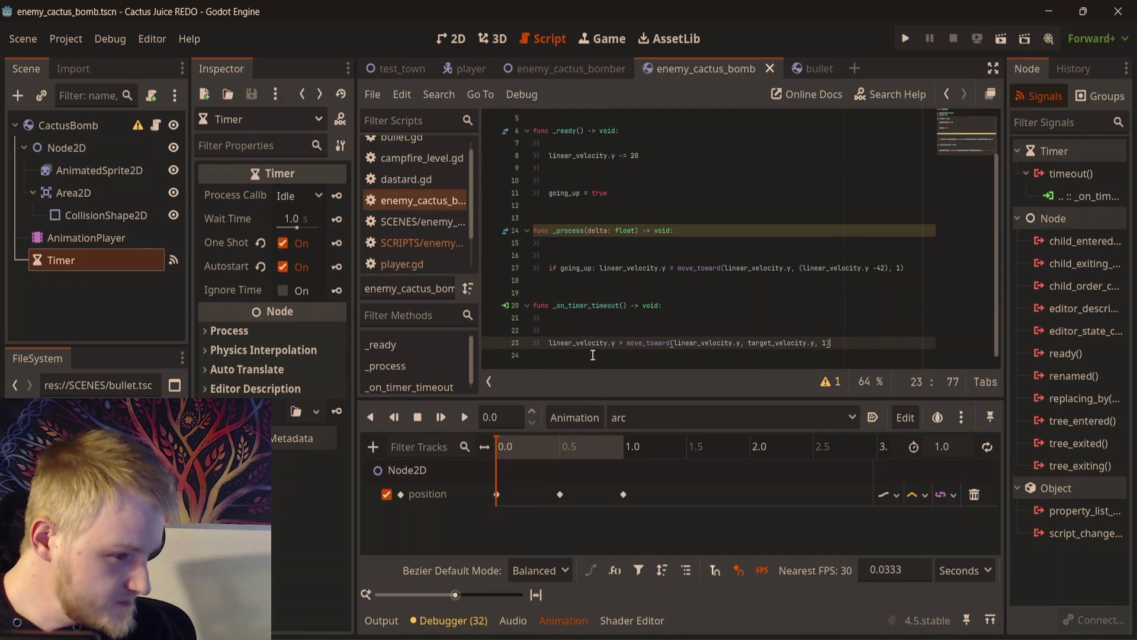
click(841, 323)
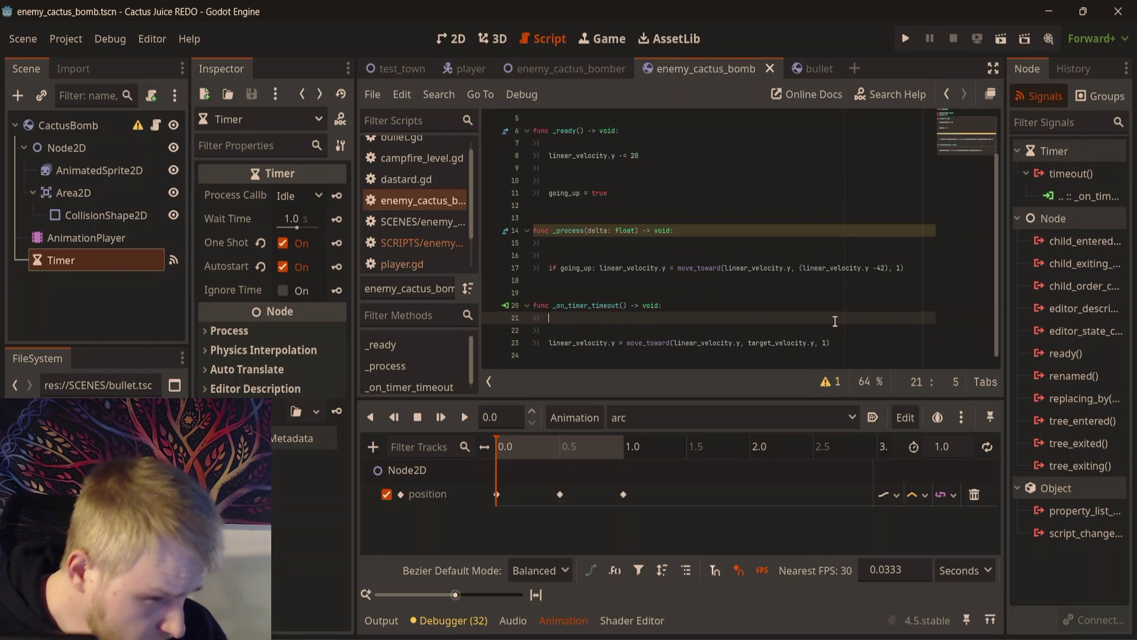
key(F5)
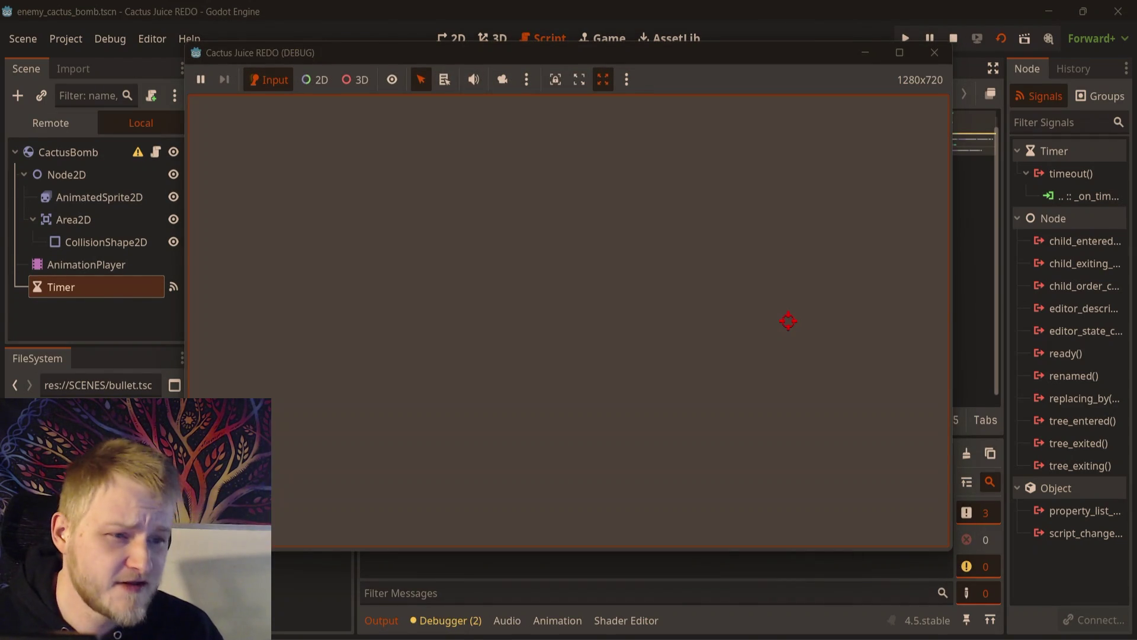
Close the debug game and relaunch the main scene with F5
click(934, 54)
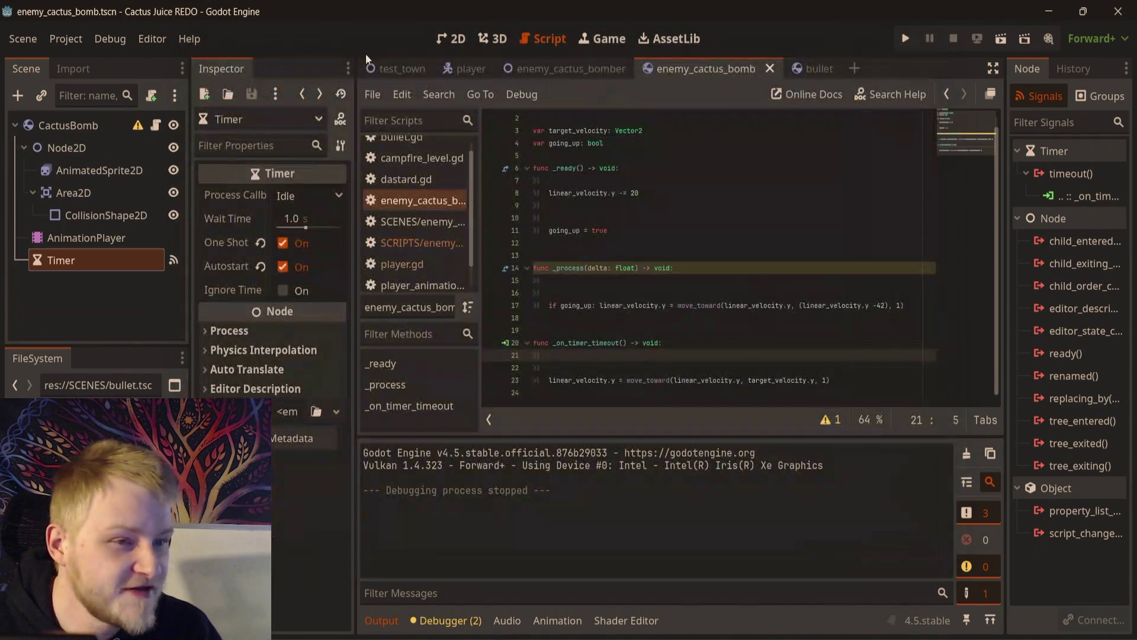
click(389, 65)
key(F5)
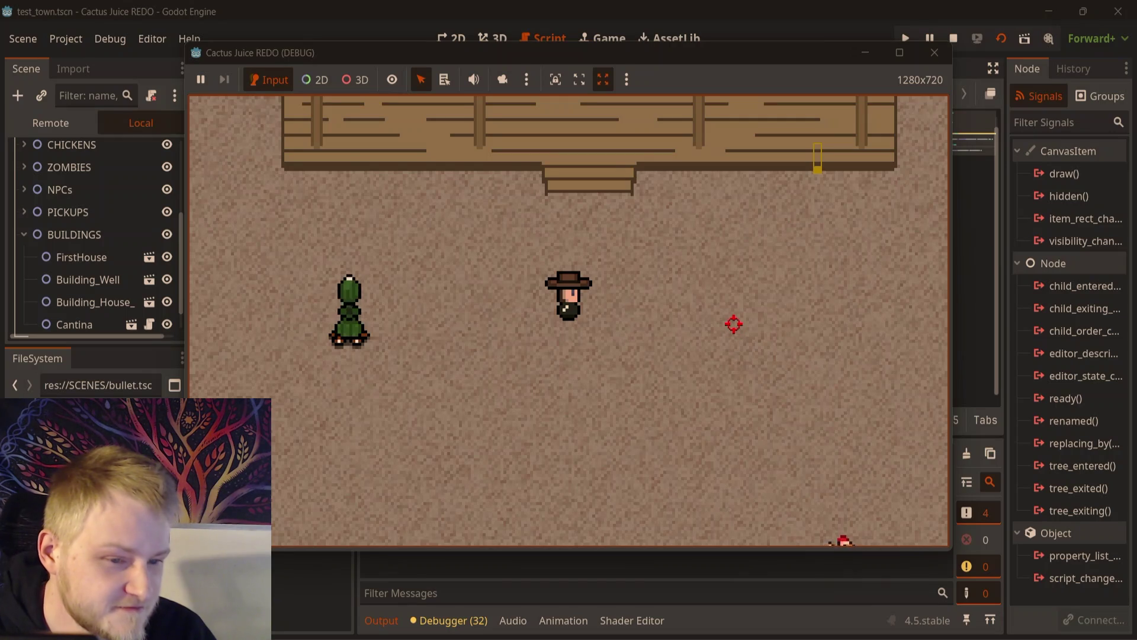
Walk the player into the cantina and back out, then close the game and open enemy_cactus_bomb
key(w)
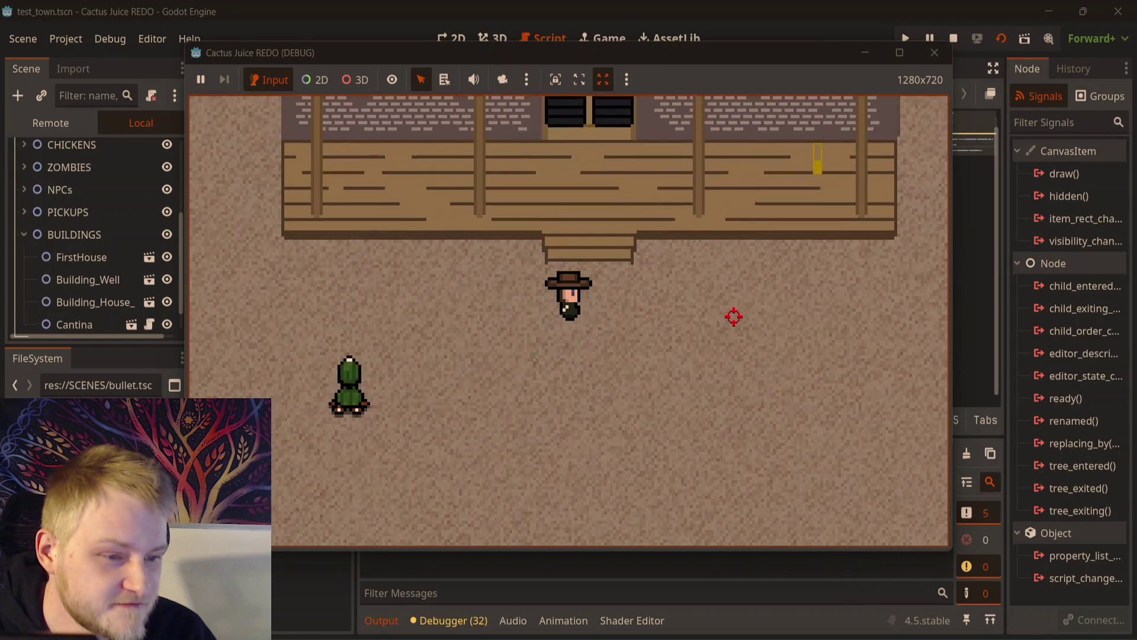
key(w)
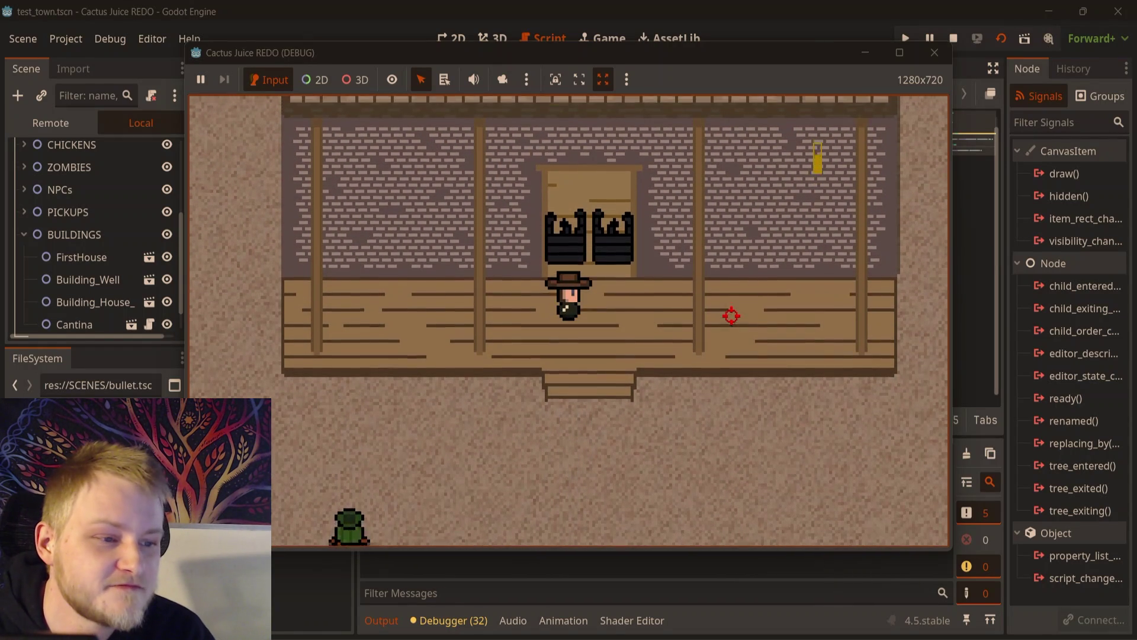
key(s)
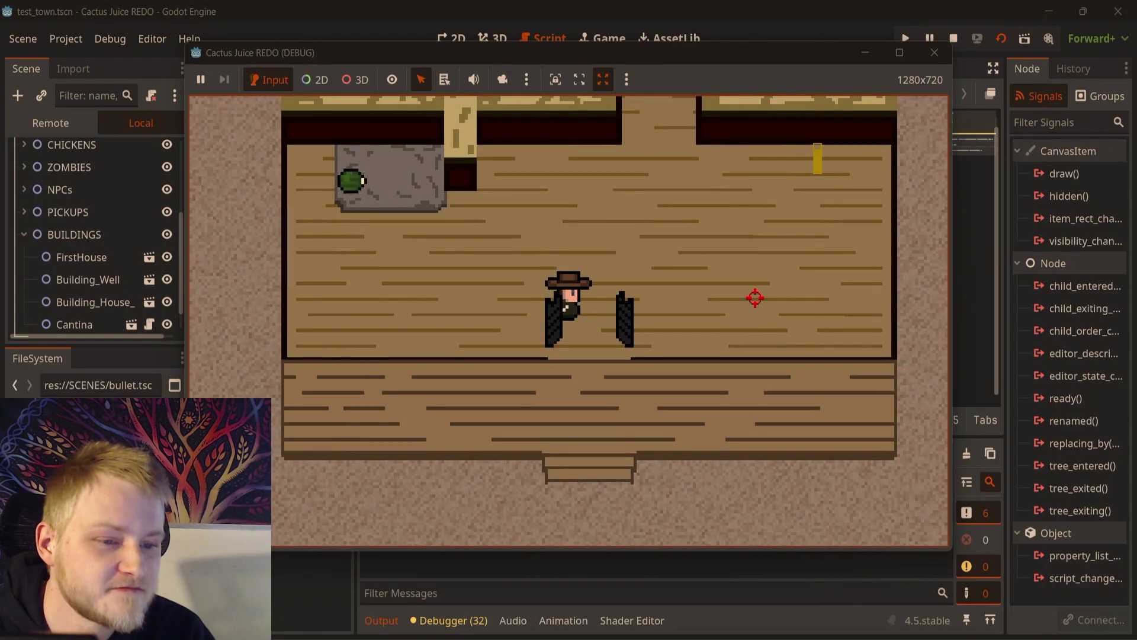
click(935, 52)
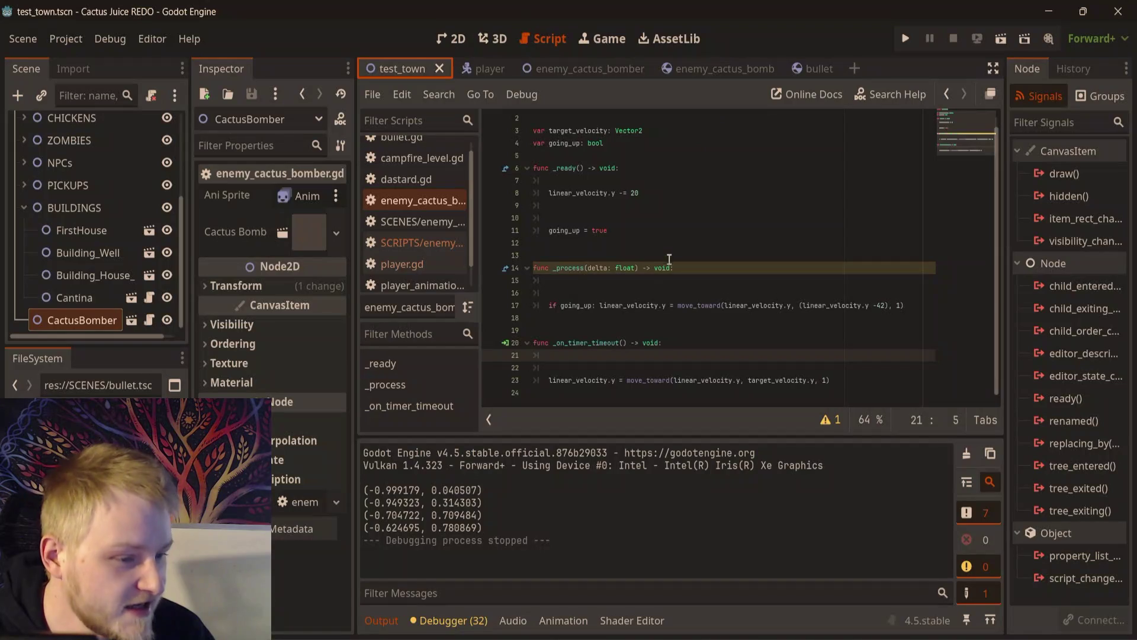
click(709, 69)
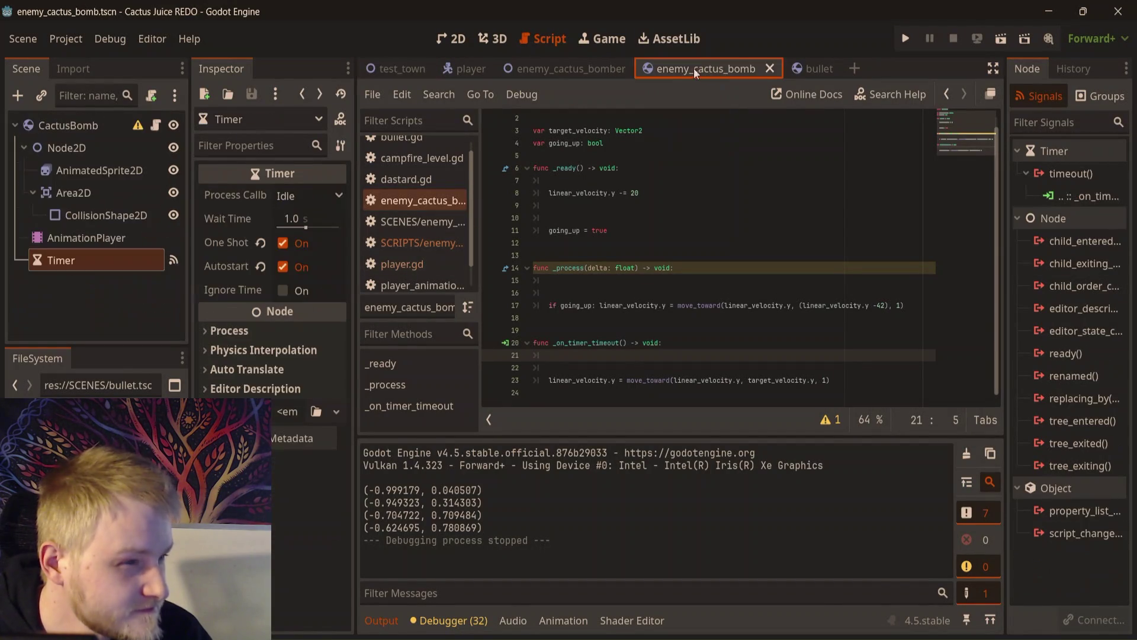
click(613, 69)
click(707, 69)
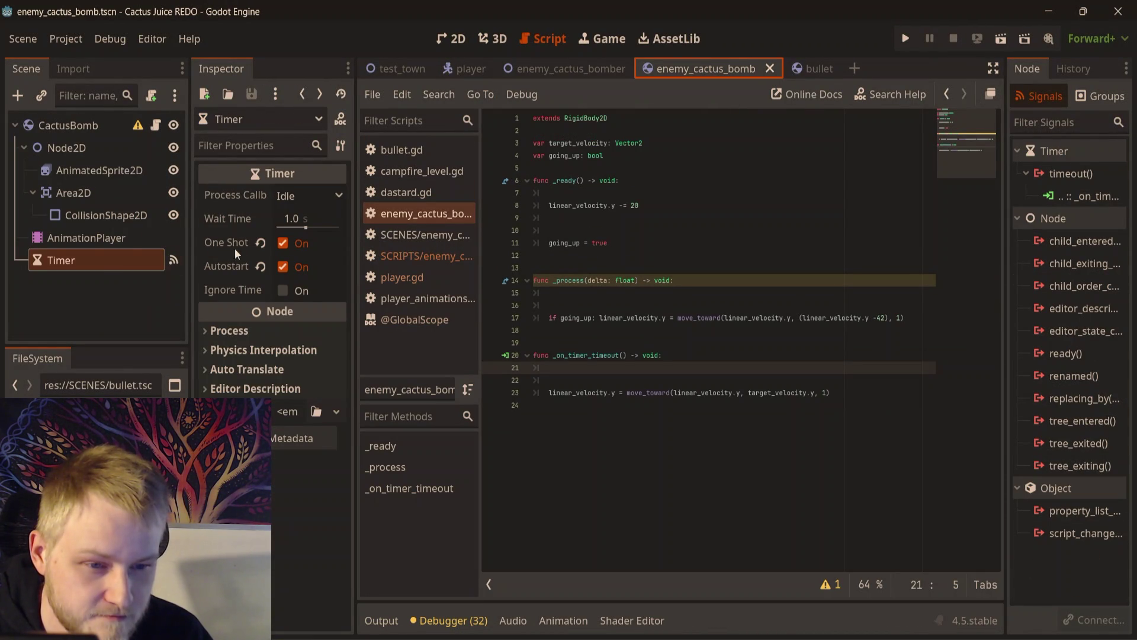
click(660, 397)
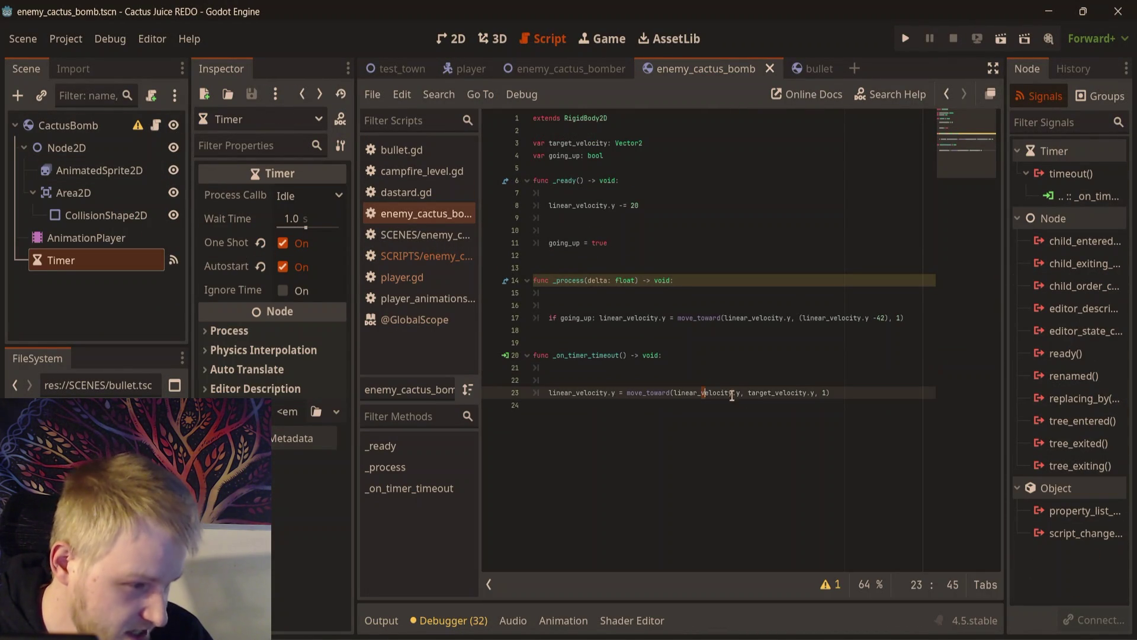
drag(764, 393, 829, 393)
click(858, 390)
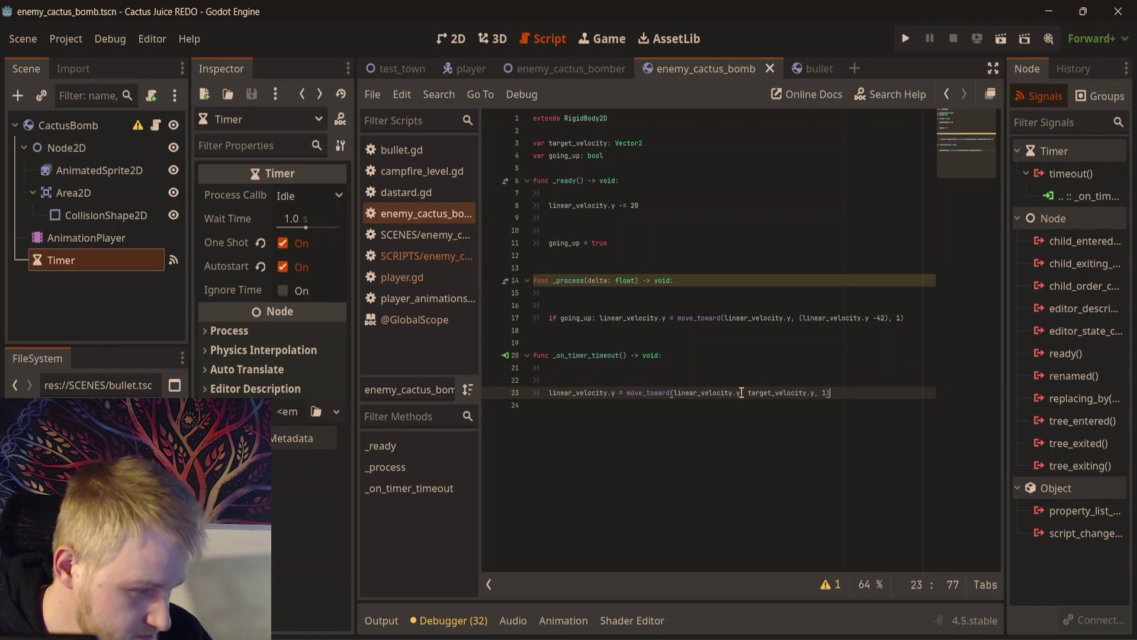
mouse_move(740, 393)
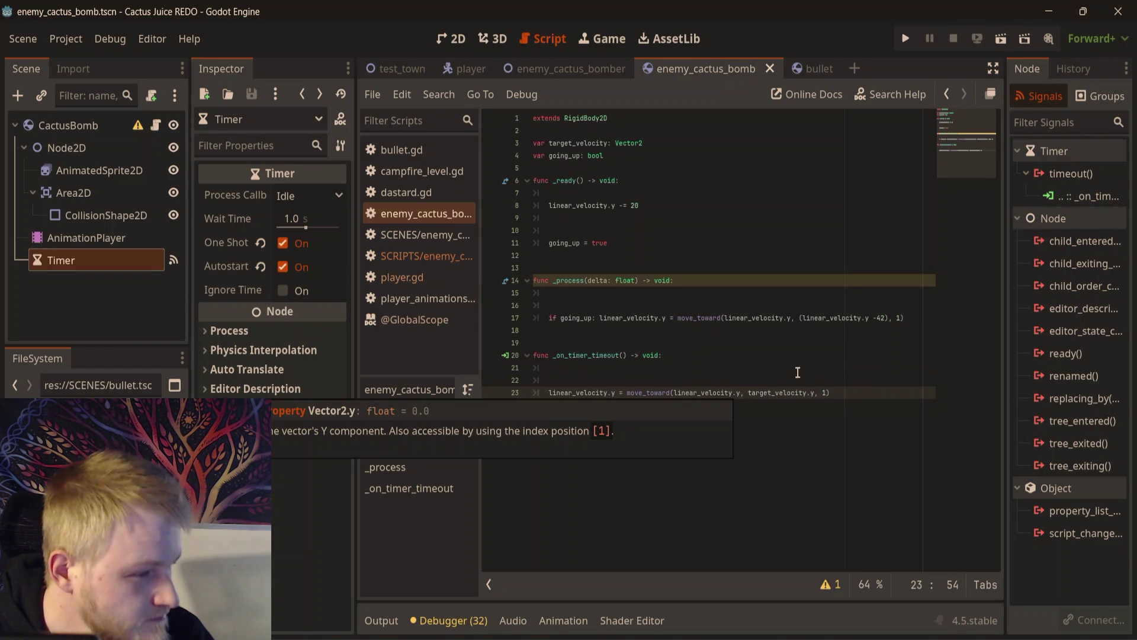
mouse_move(863, 321)
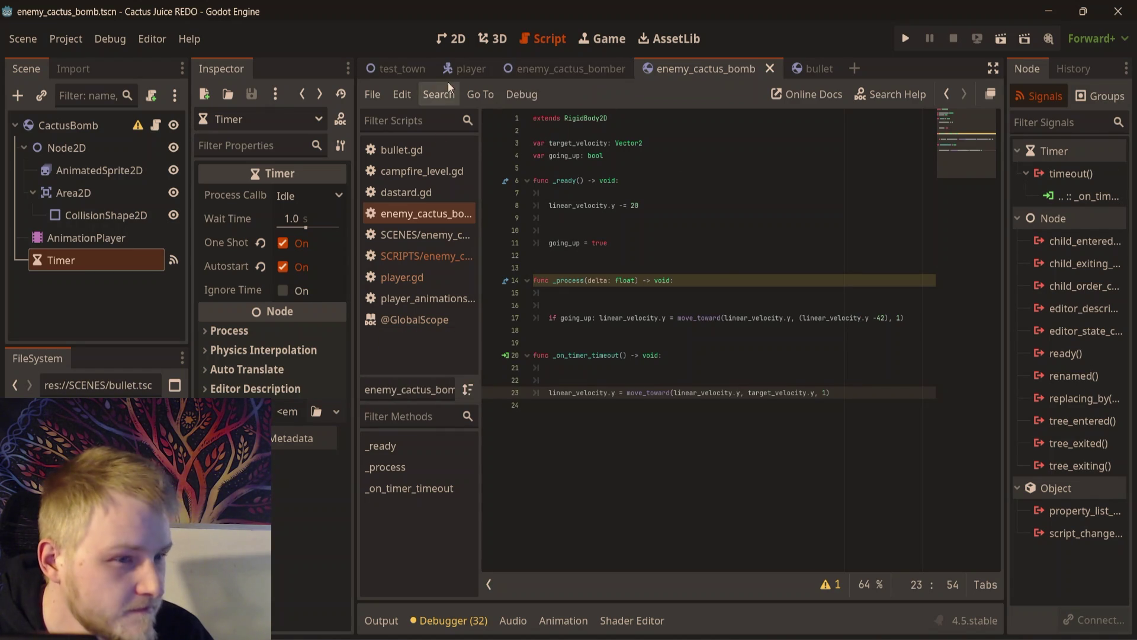
click(450, 279)
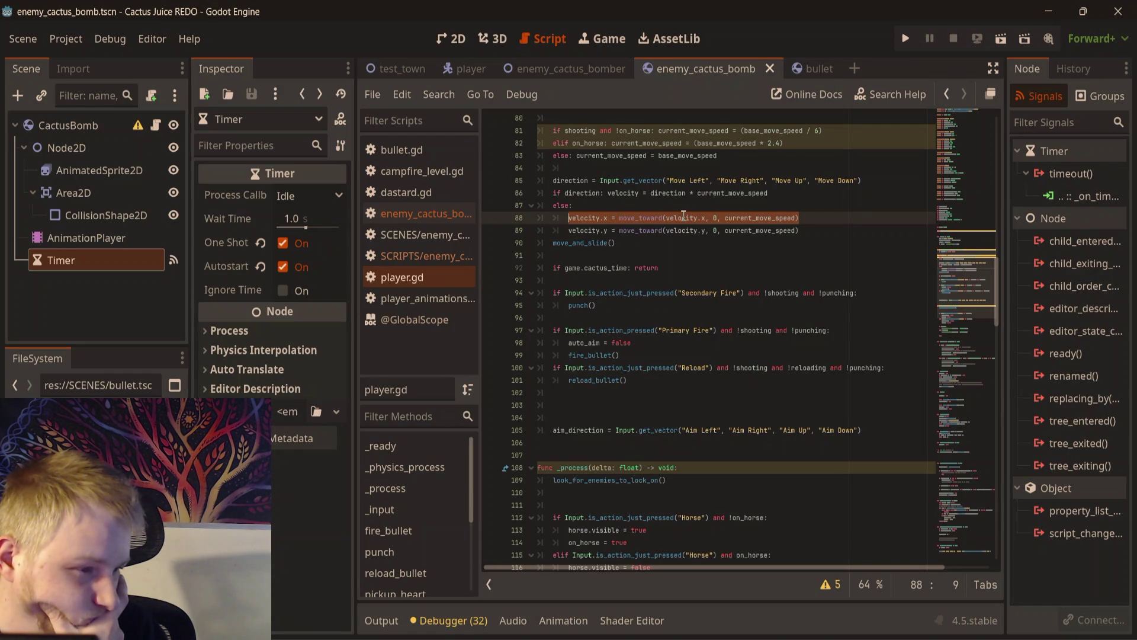
mouse_move(684, 216)
click(431, 215)
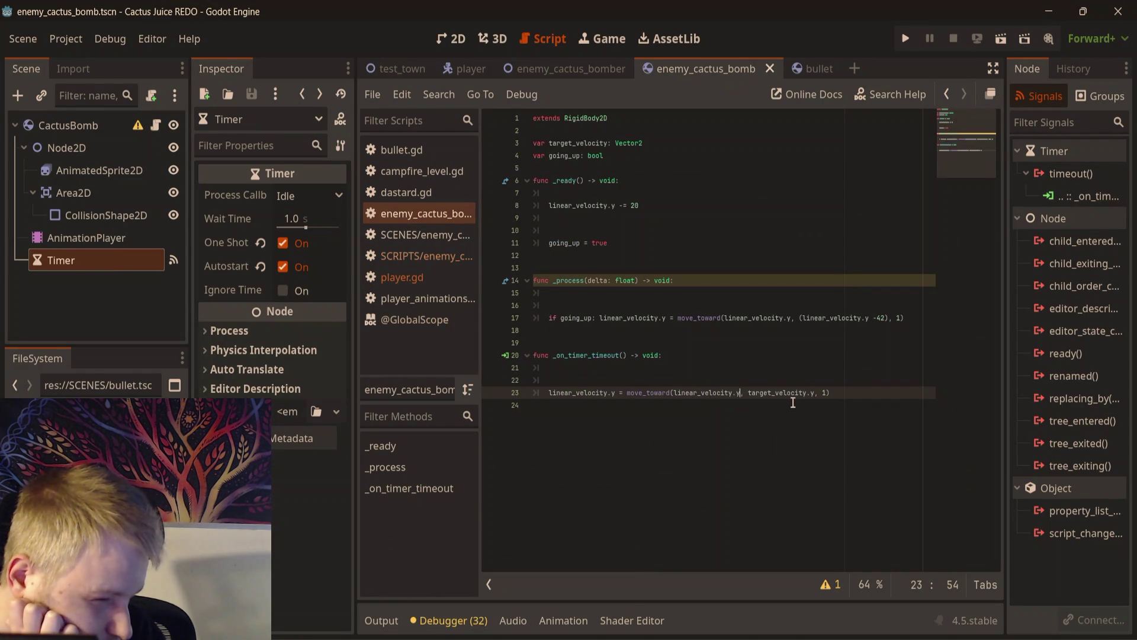
click(828, 392)
key(Left)
key(Left)
key(Right)
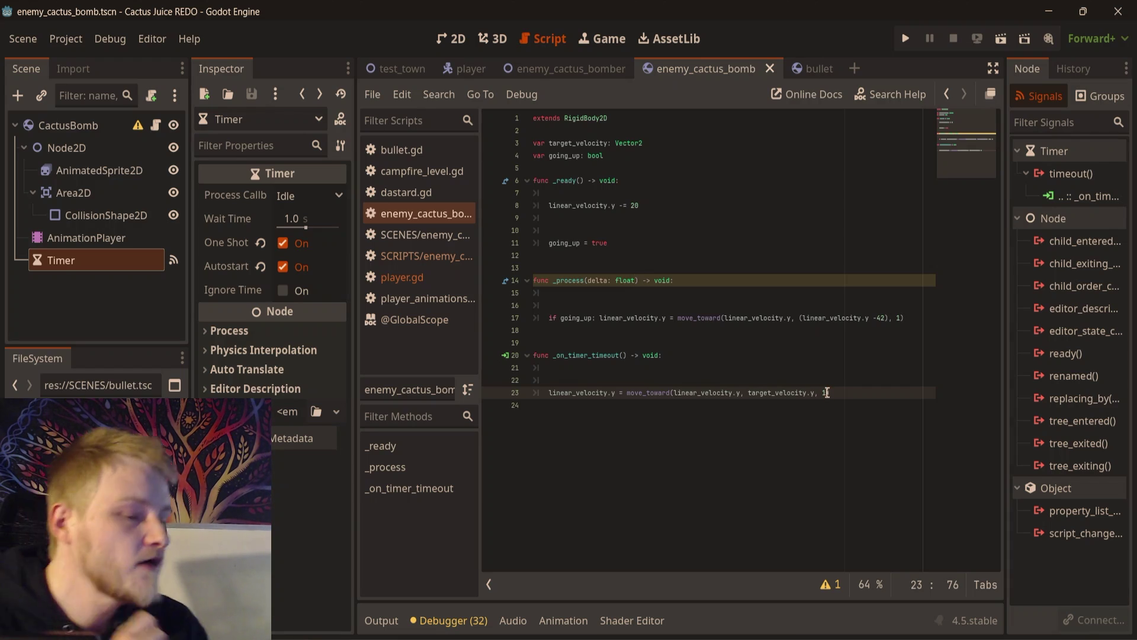
drag(905, 318, 600, 323)
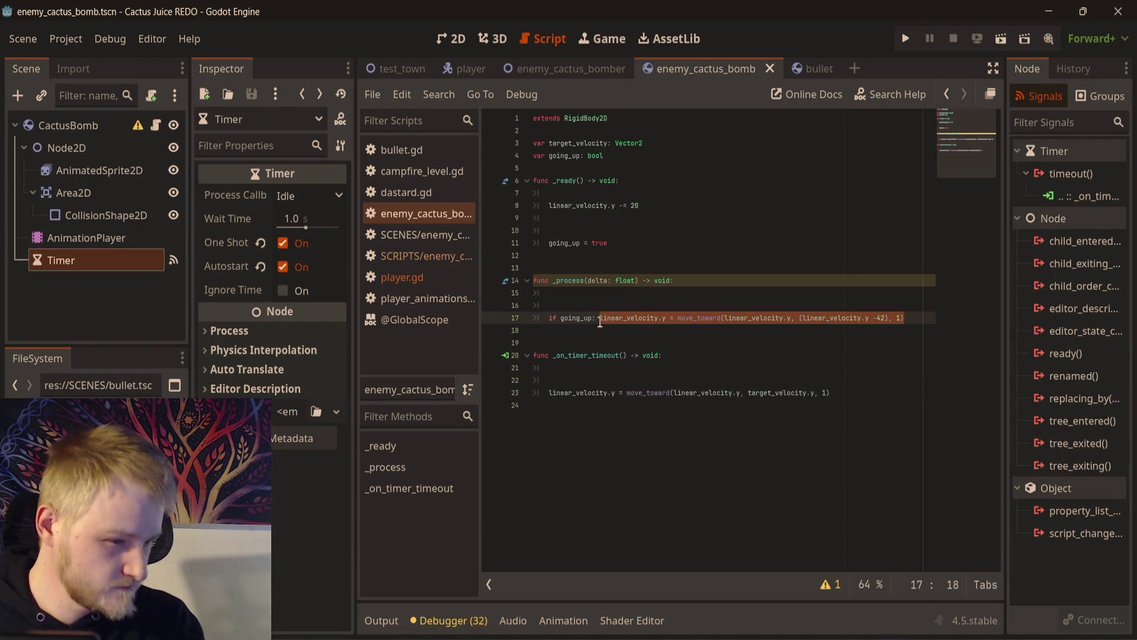
Cut the movement code from line 17 and declare var test: bool below going_up
key(ctrl+x)
click(582, 233)
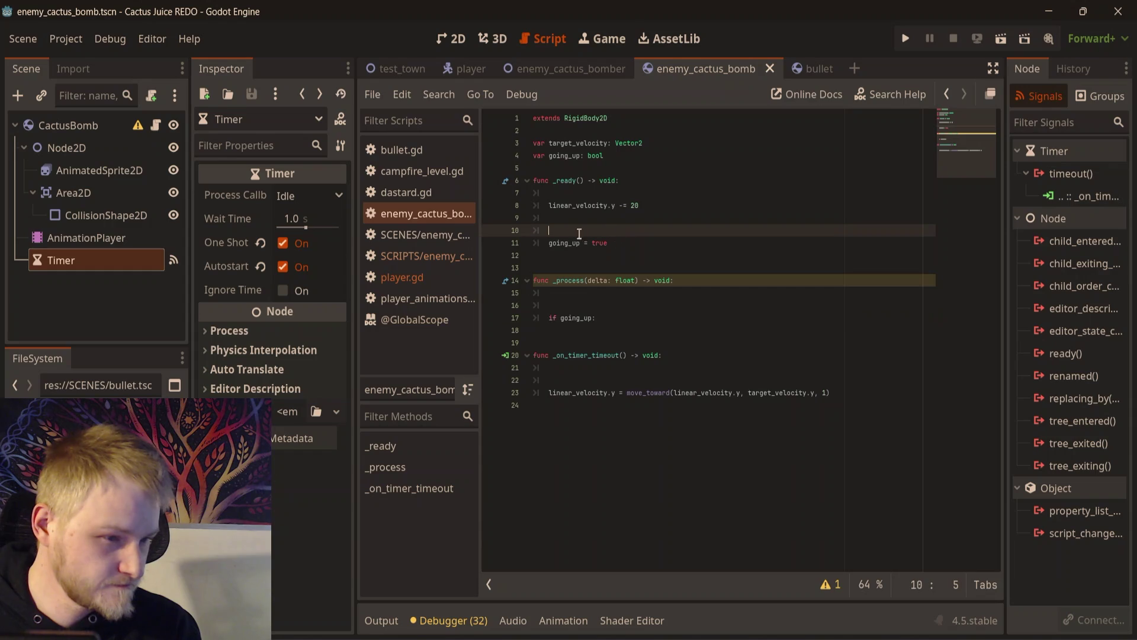
click(613, 248)
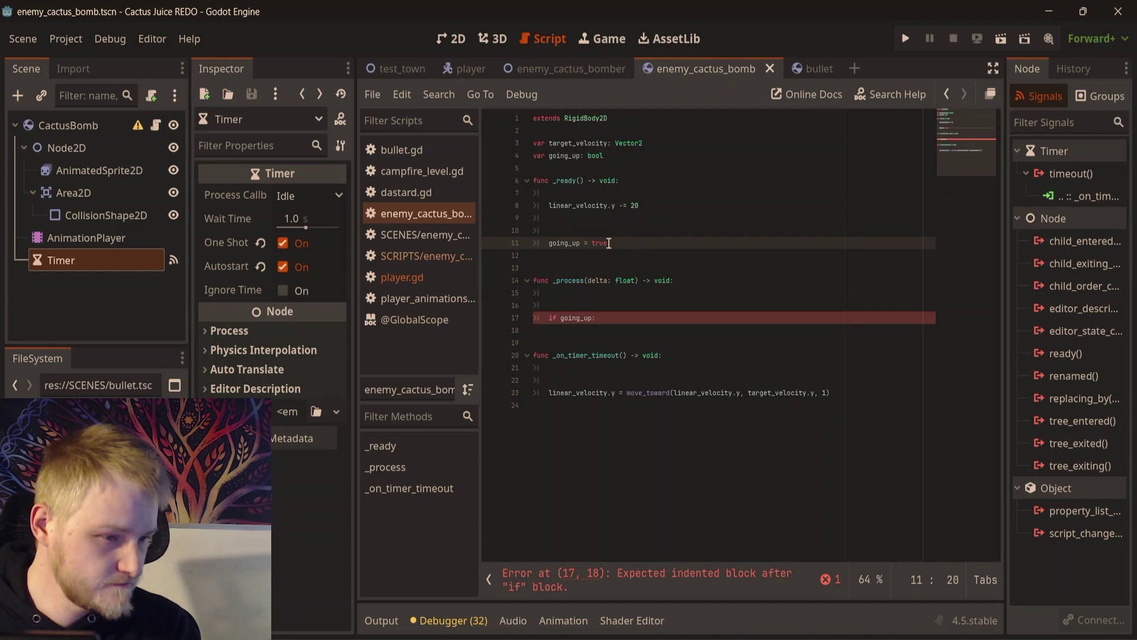
click(669, 157)
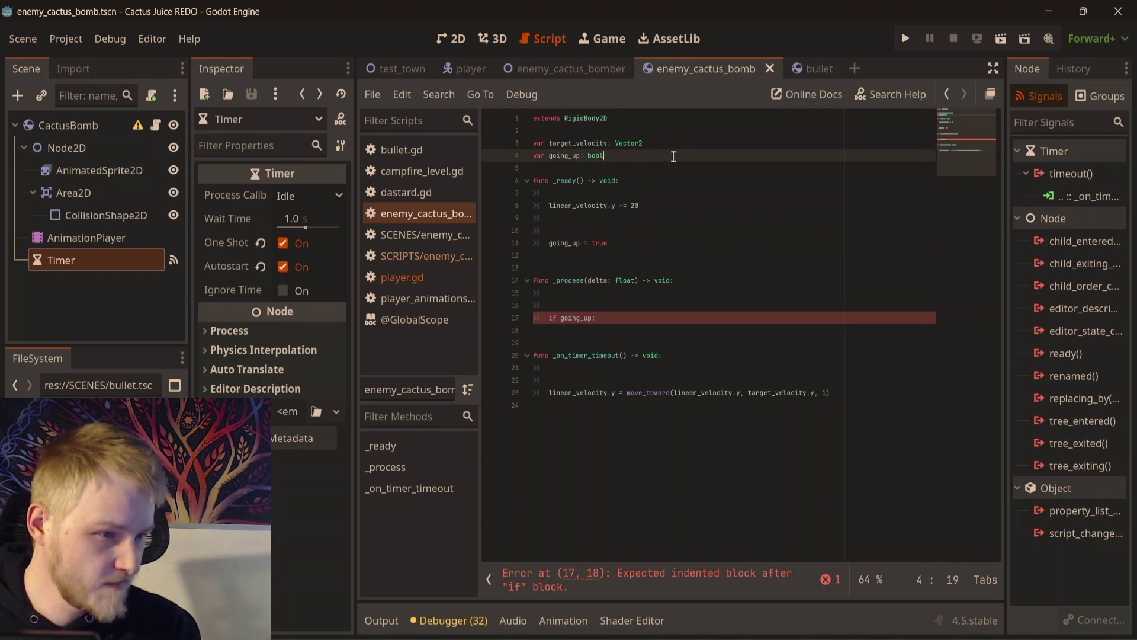
key(Return)
text(ar test: )
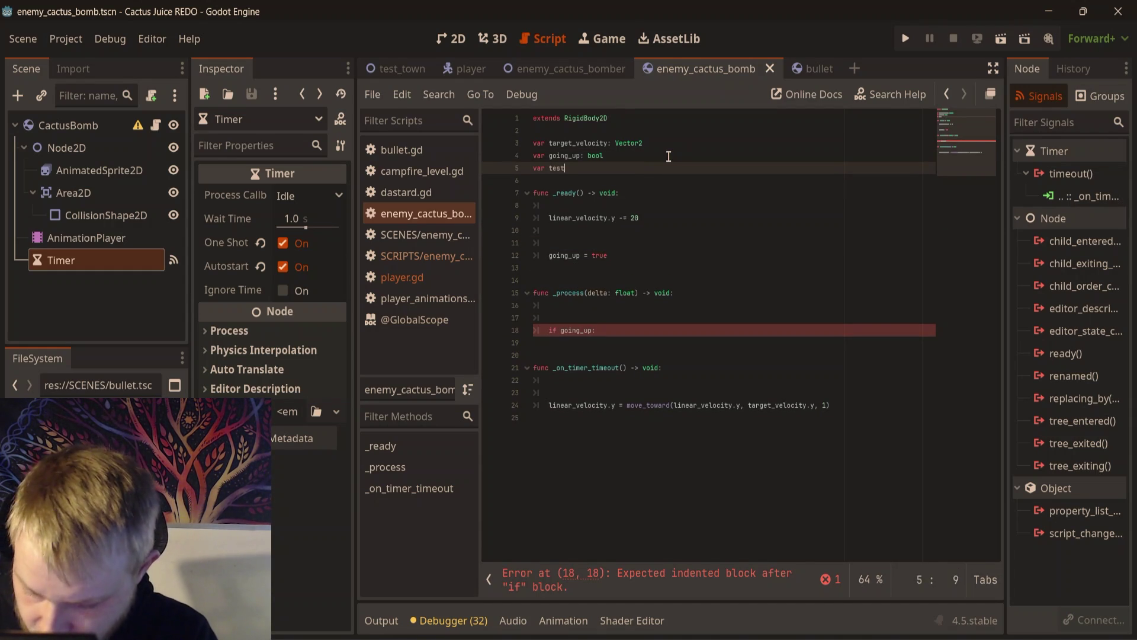
text(bool)
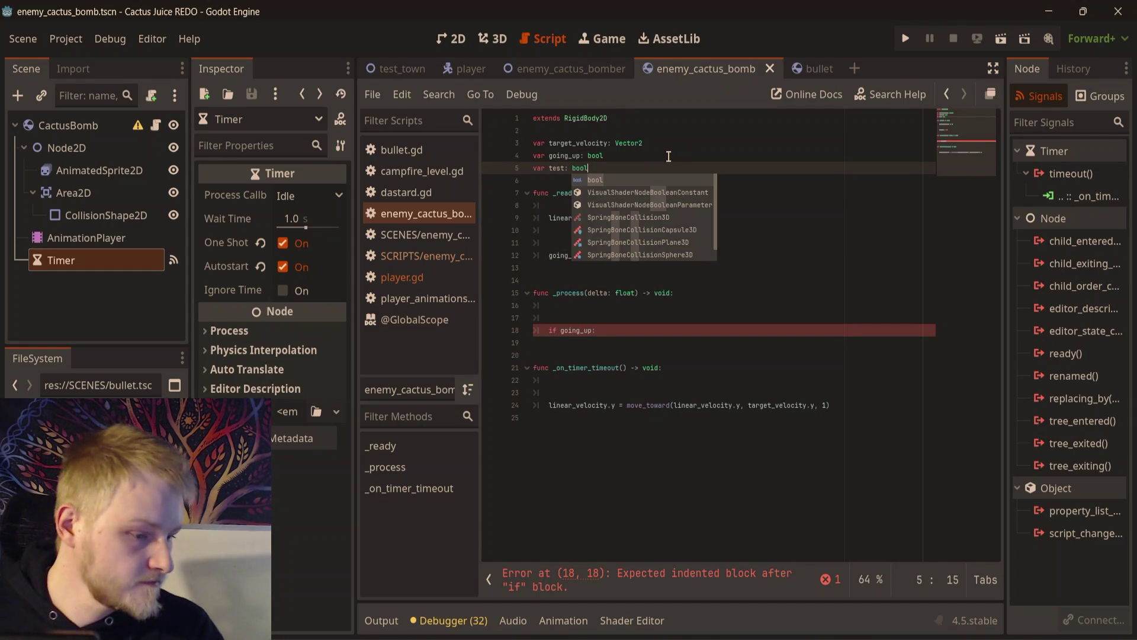
Replace the going_up check in _process with pass
click(813, 343)
drag(780, 331, 522, 304)
text(pass)
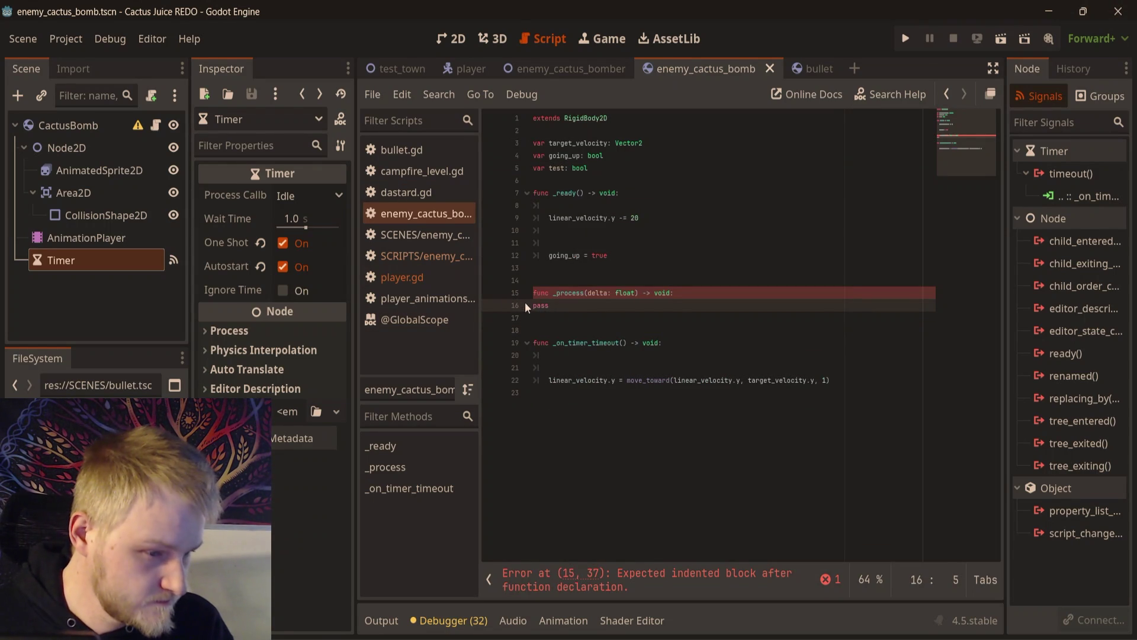
Indent pass in _process and delete the move_toward line from _on_timer_timeout
key(Tab)
click(644, 359)
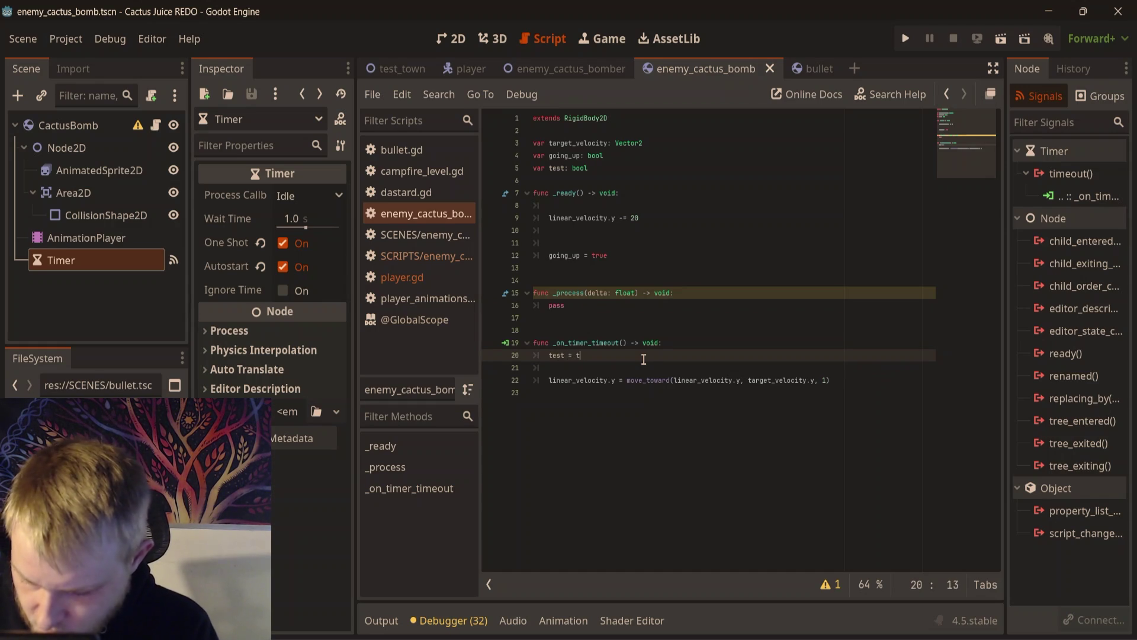
mouse_move(841, 381)
mouse_down()
mouse_move(510, 361)
mouse_move(550, 380)
mouse_up()
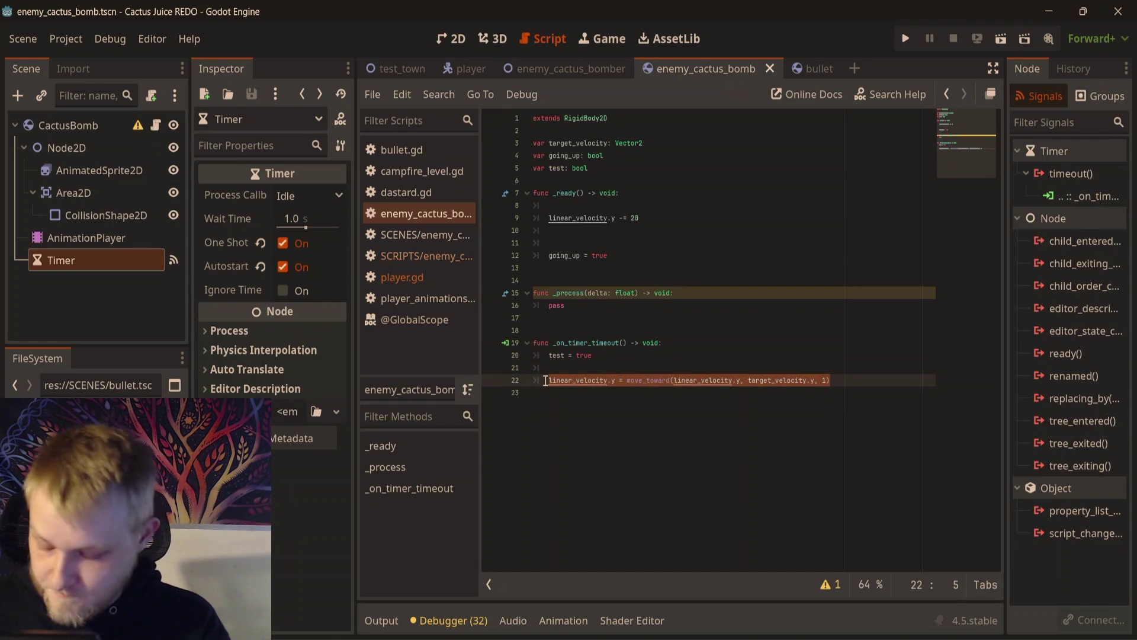
key(BackSpace)
In _process, write if test: linear_velocity.y = move_toward(linear_velocity.y, target_velocity.y, 1)
click(653, 309)
key(BackSpace)
key(BackSpace)
key(BackSpace)
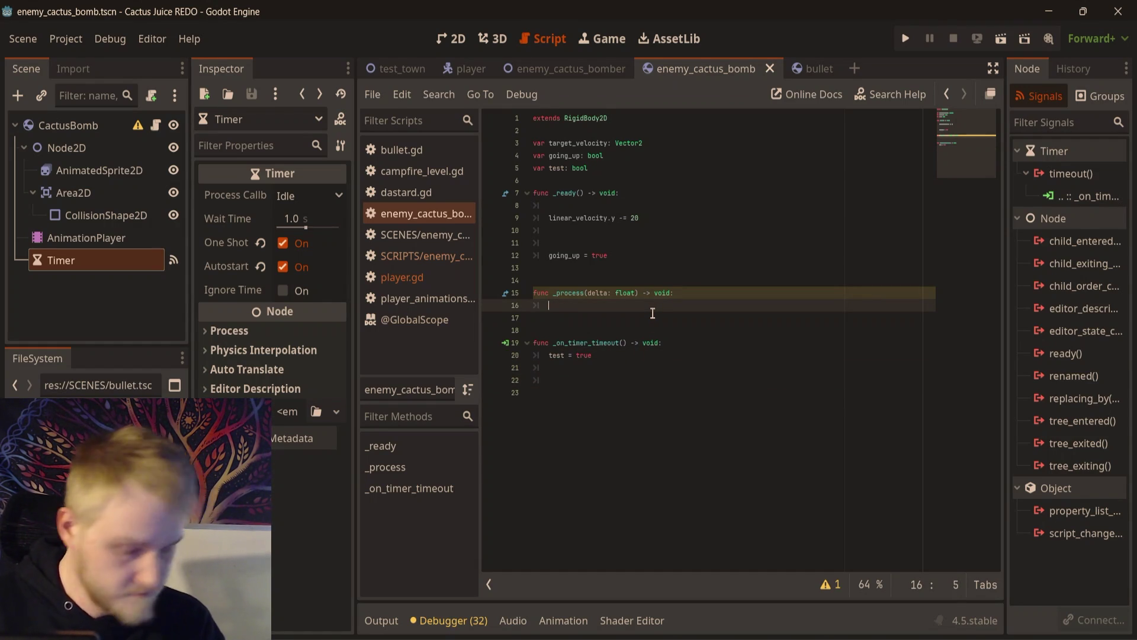
text(test: linear_velocity.y = move_toward(linear_velocity.y, target_velocity.y, 1))
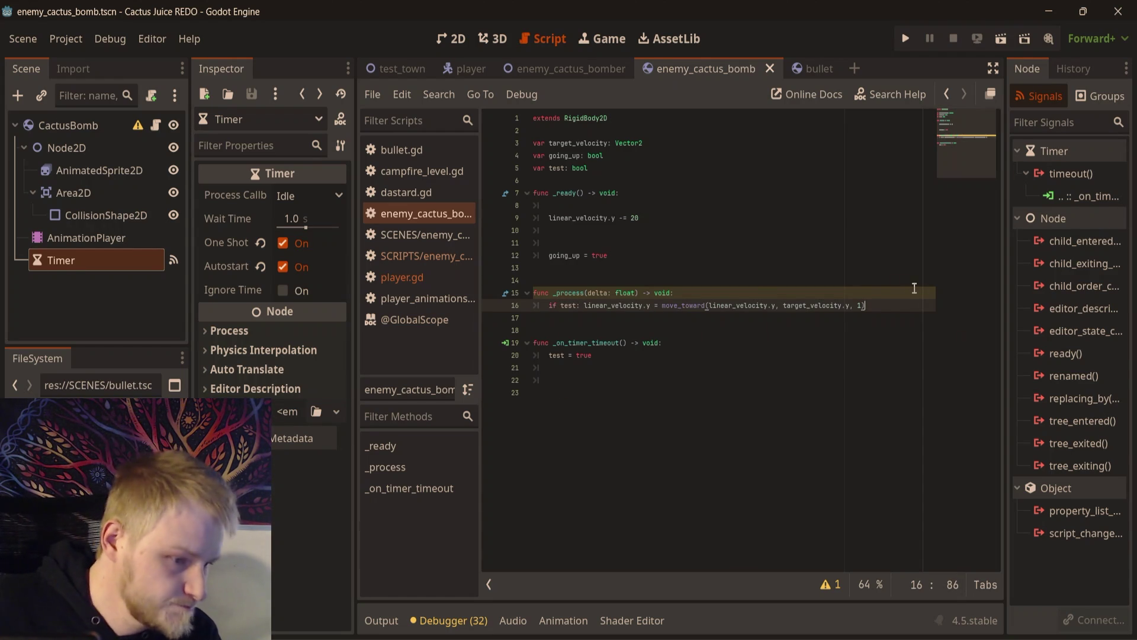
click(866, 259)
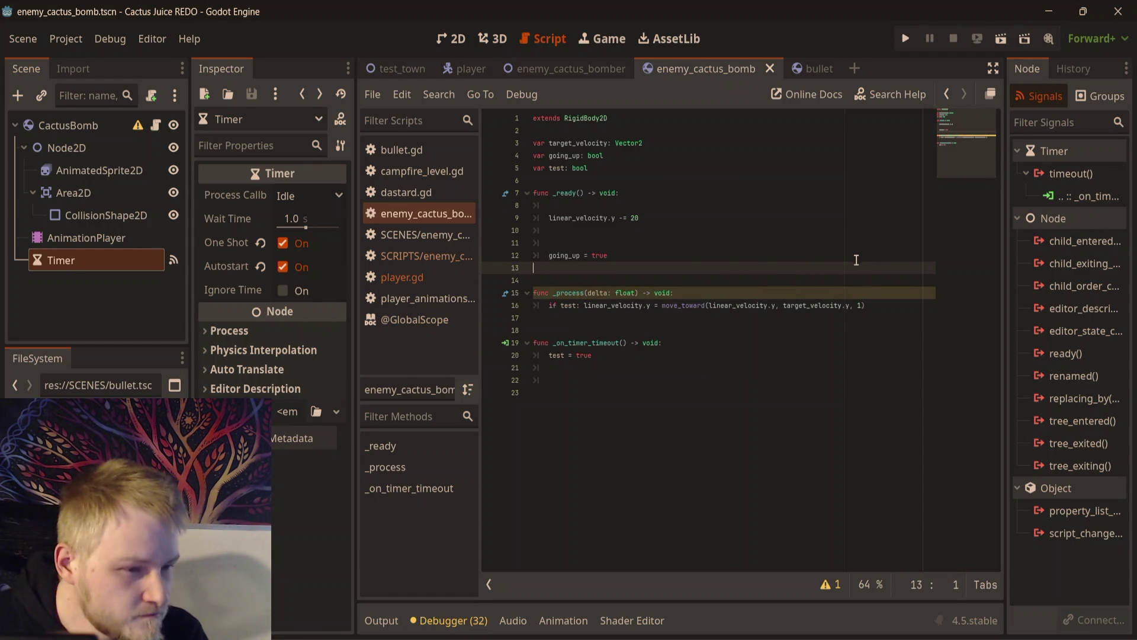
click(669, 247)
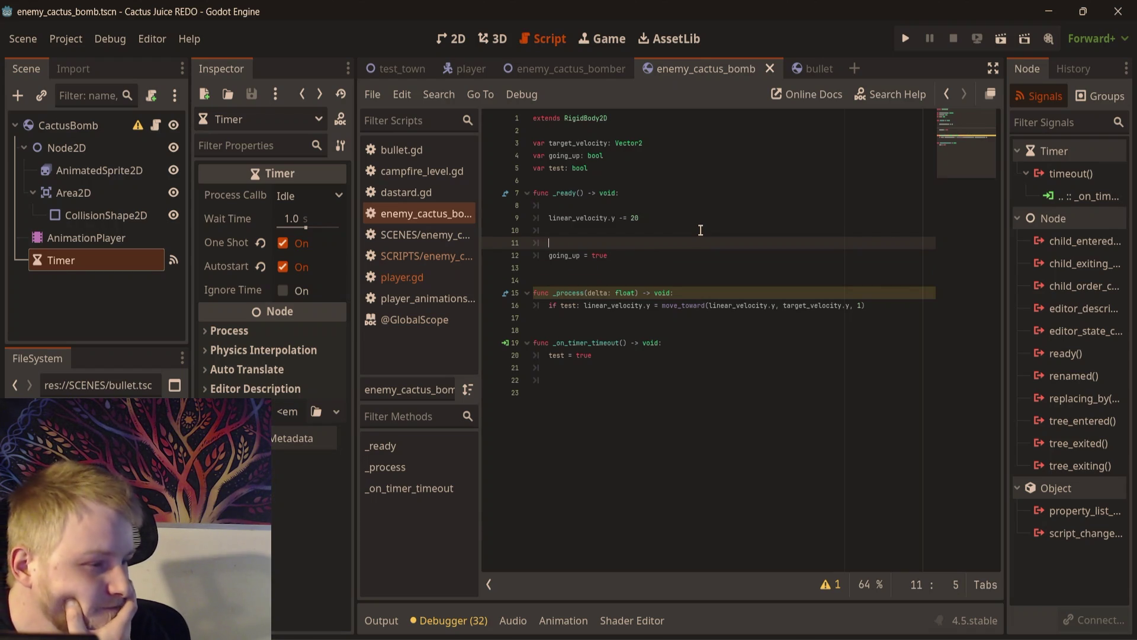
click(399, 70)
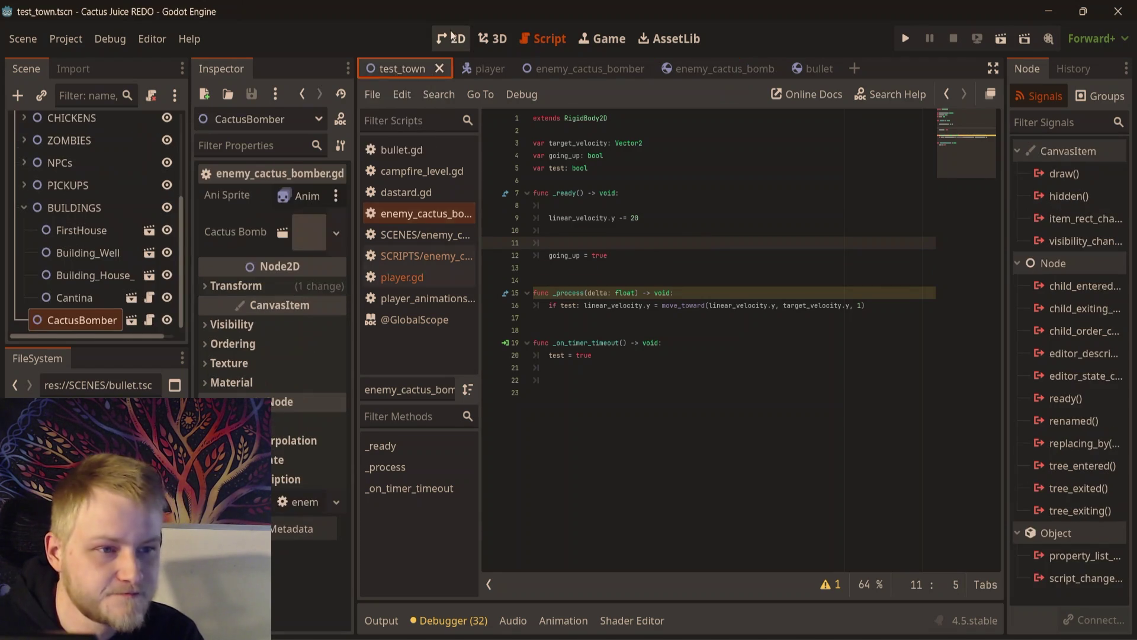
Run test_town with F6, watch the cactus bombs stack above the bomber, then close it
click(449, 46)
key(F6)
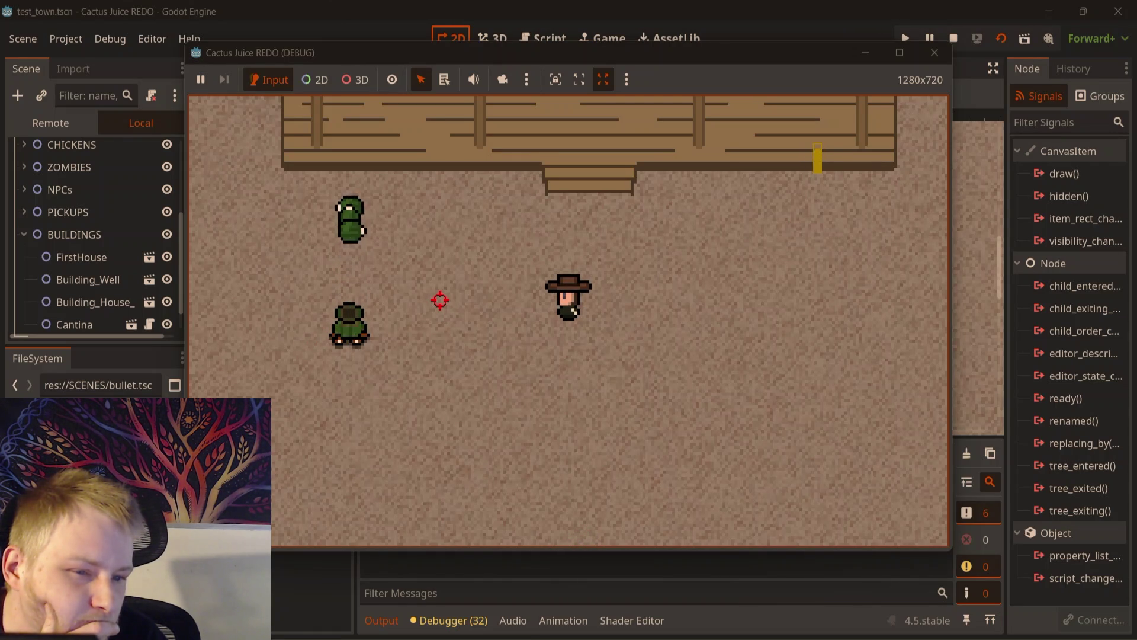
click(936, 57)
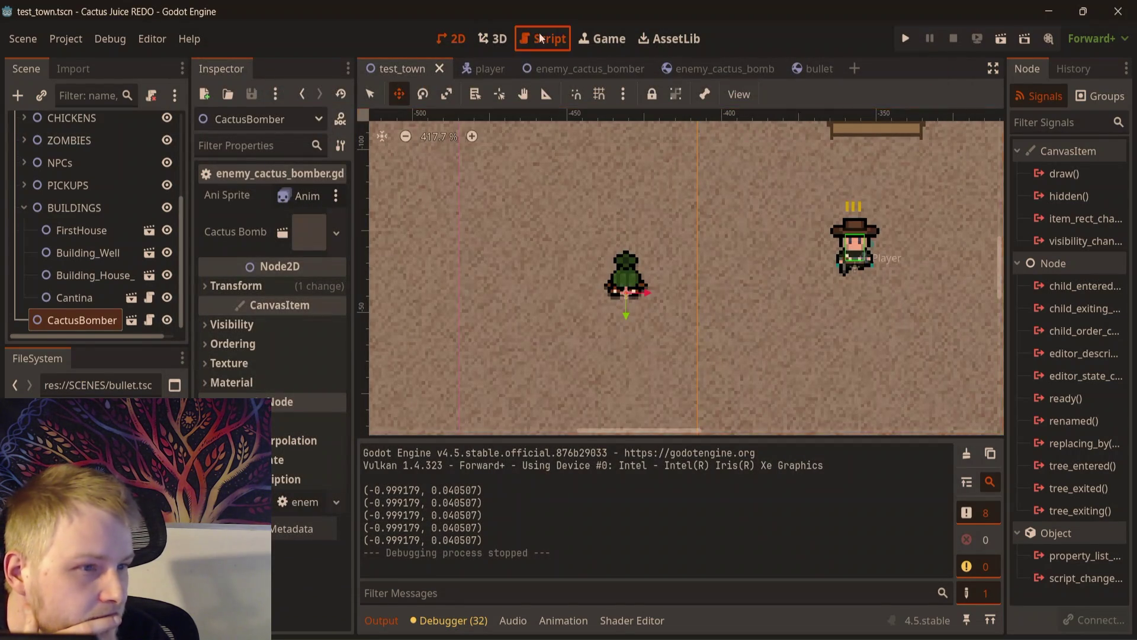
Open the enemy_cactus_bomber scene's script after glancing at the bomb's script resource
click(539, 34)
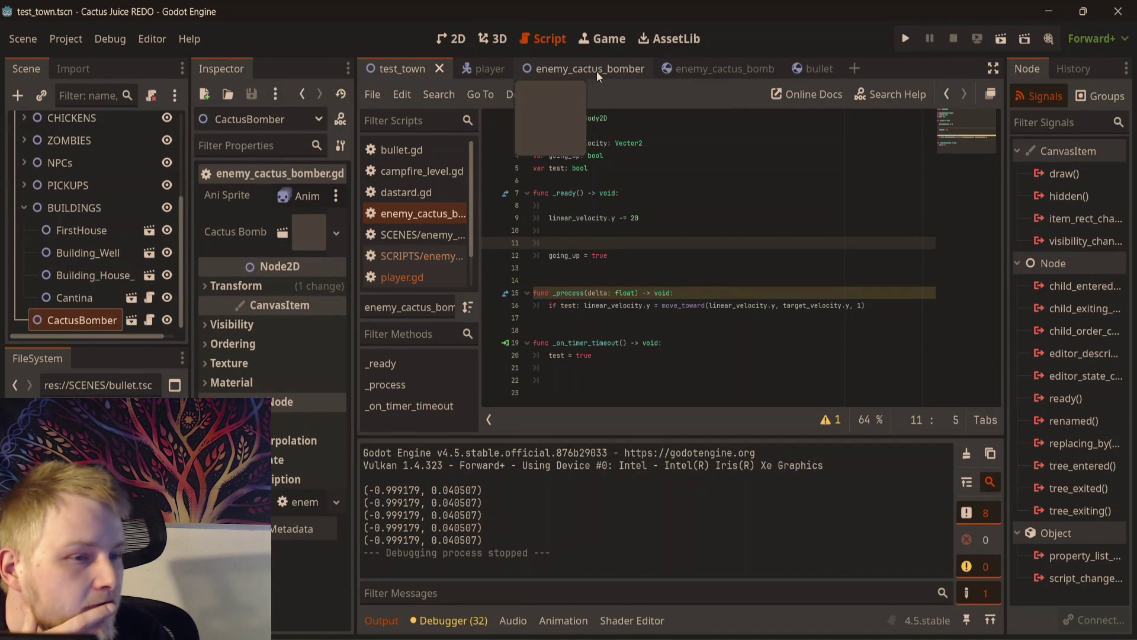
click(708, 72)
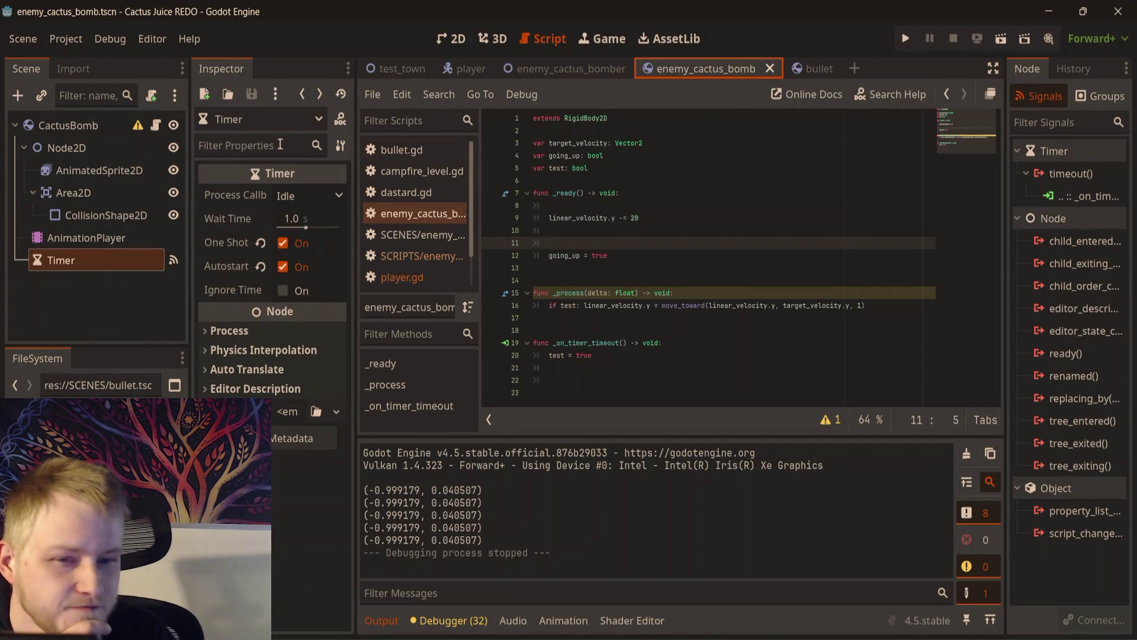
click(158, 128)
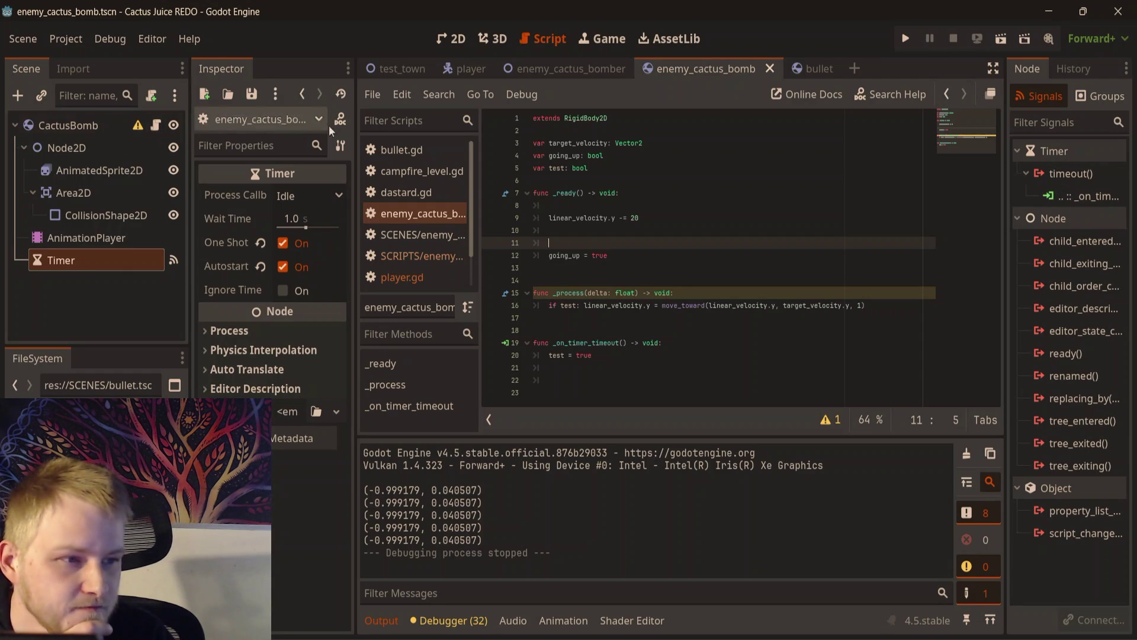
click(571, 76)
click(155, 125)
Read through the bomber's spawn code, then bring up the CactusBomb script again
scroll(808, 273, up, 2)
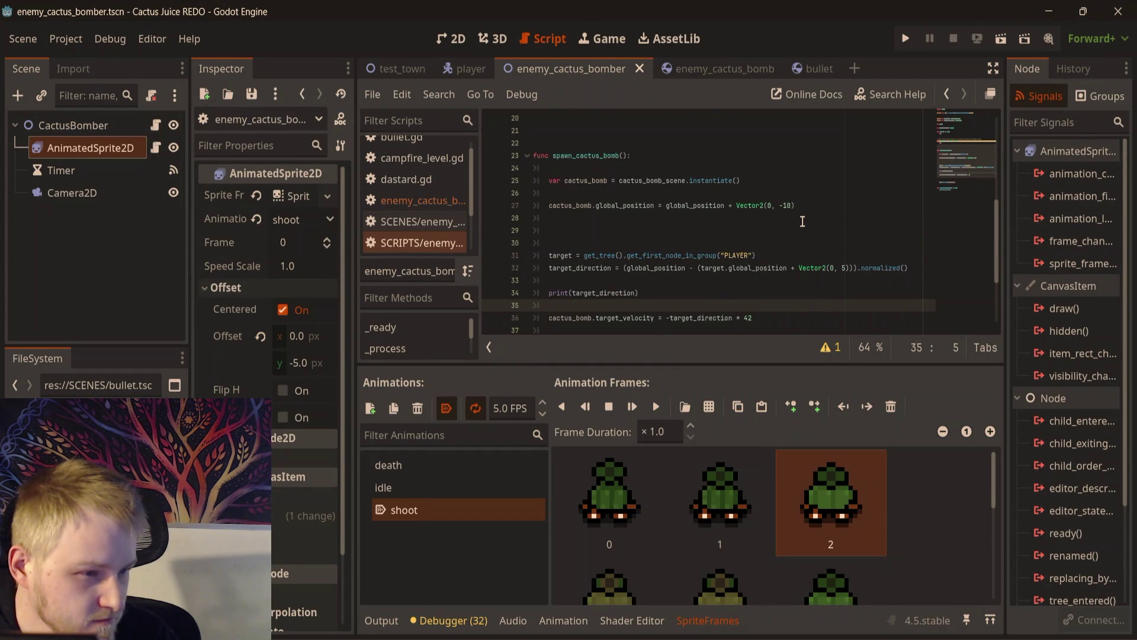
scroll(803, 221, down, 1)
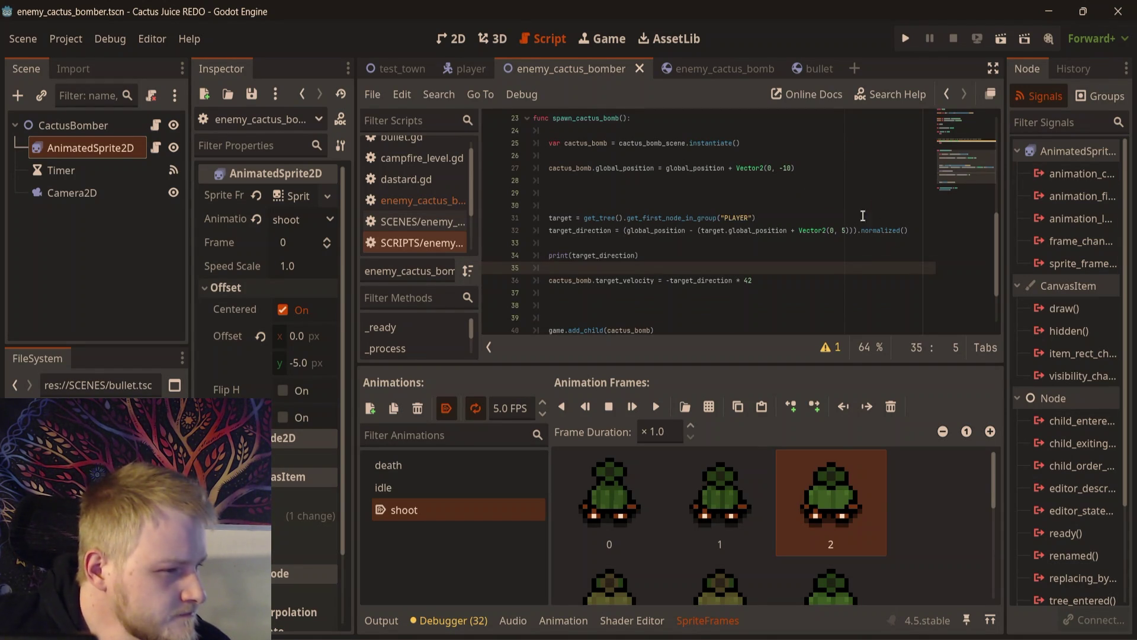
scroll(784, 228, down, 2)
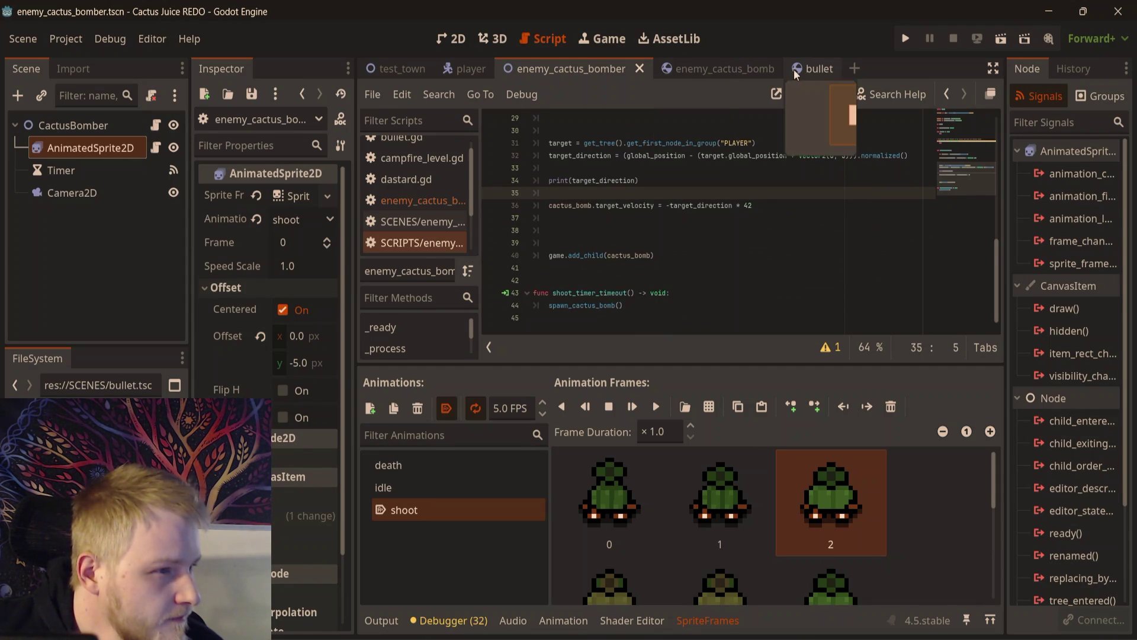
click(737, 67)
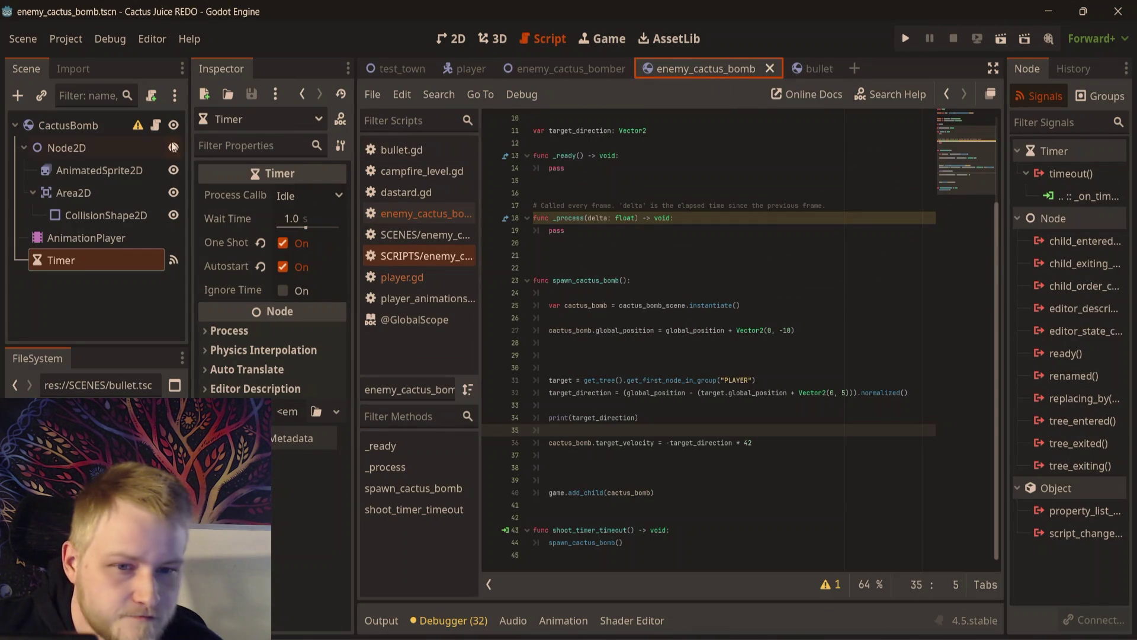
click(521, 244)
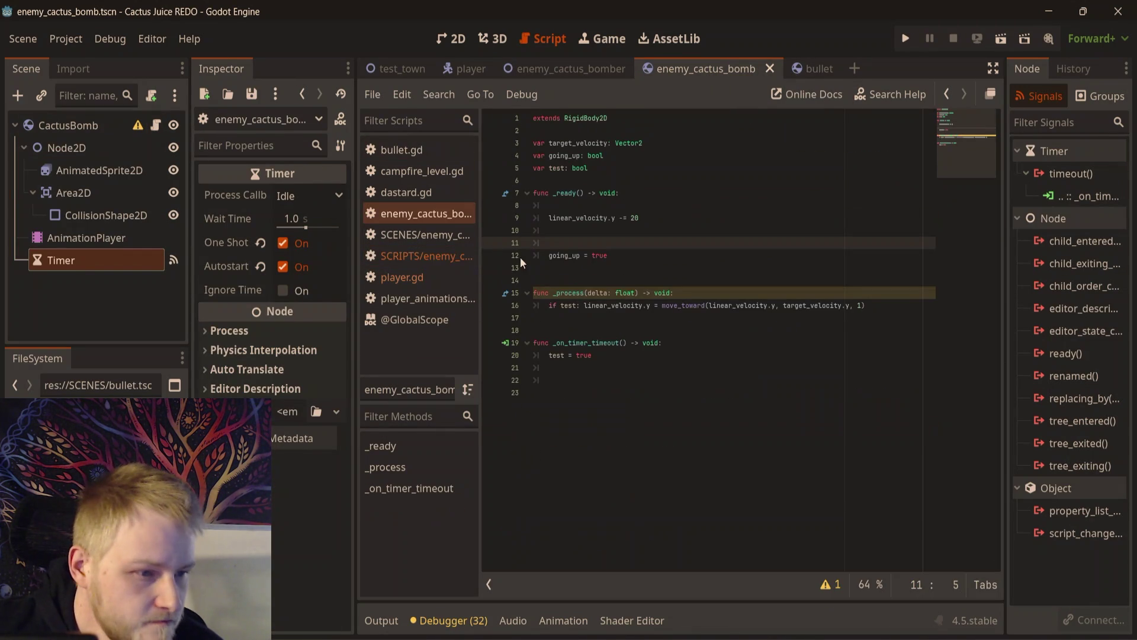
Add linear_velocity.x = target_velocity.x on line 10 of _ready and save
click(673, 237)
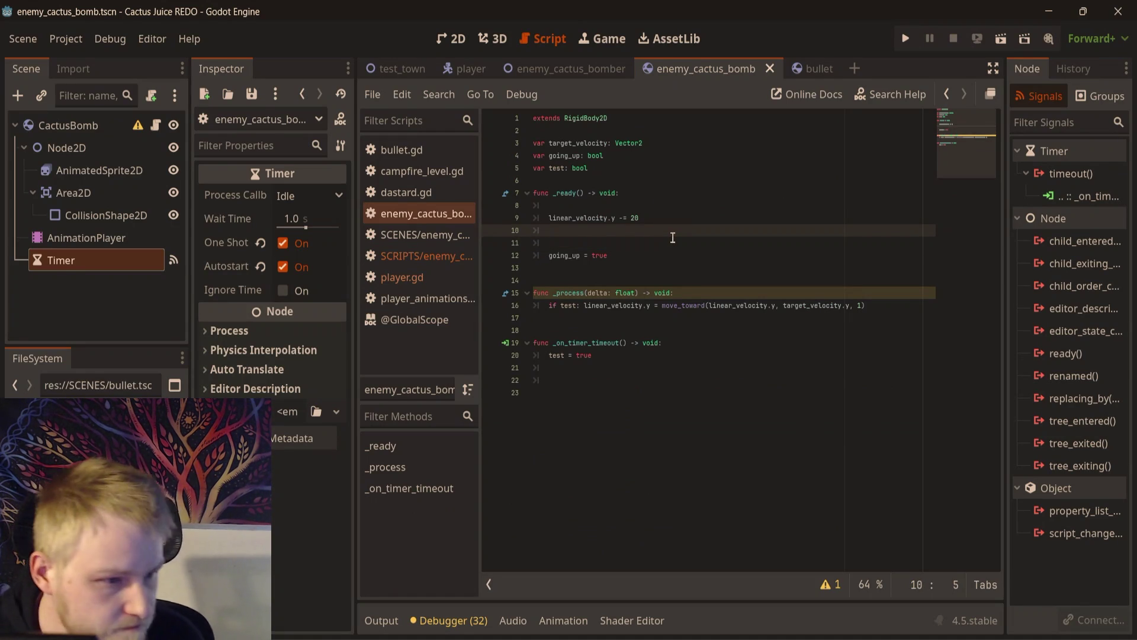
text(lin)
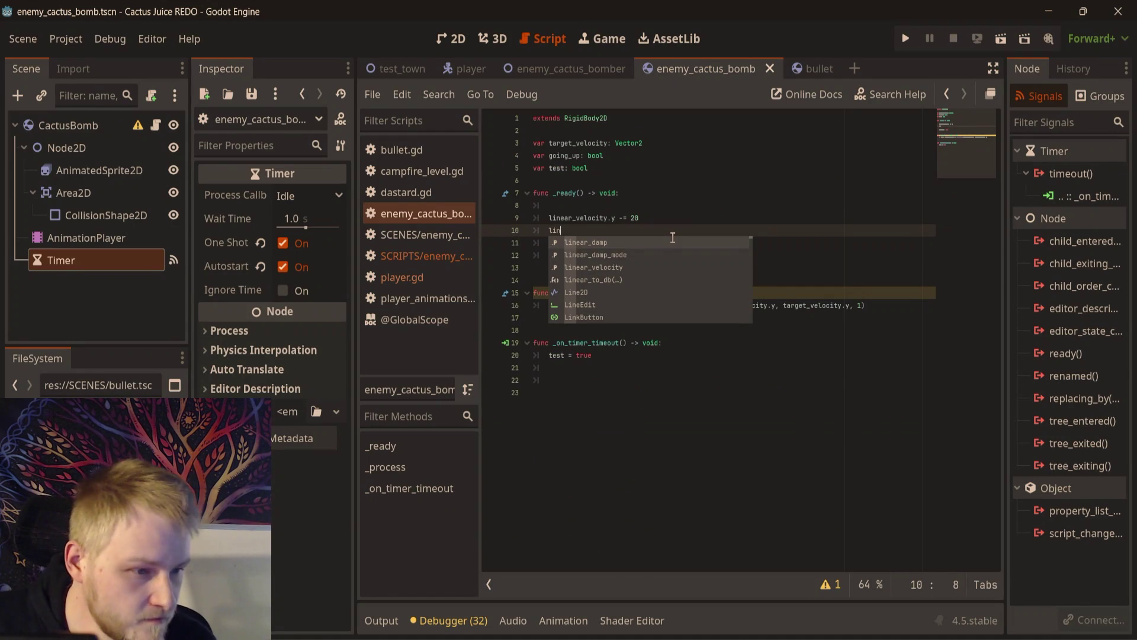
key(Down)
key(Down)
key(Return)
text(.x)
text(= target_velocity.x)
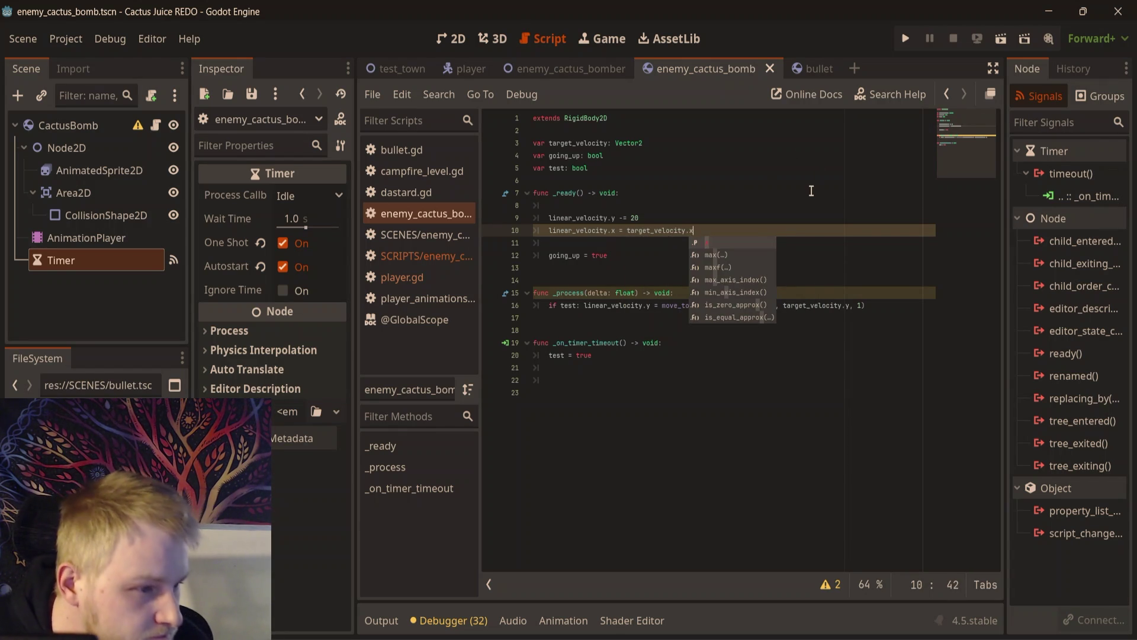
click(811, 190)
key(ctrl+s)
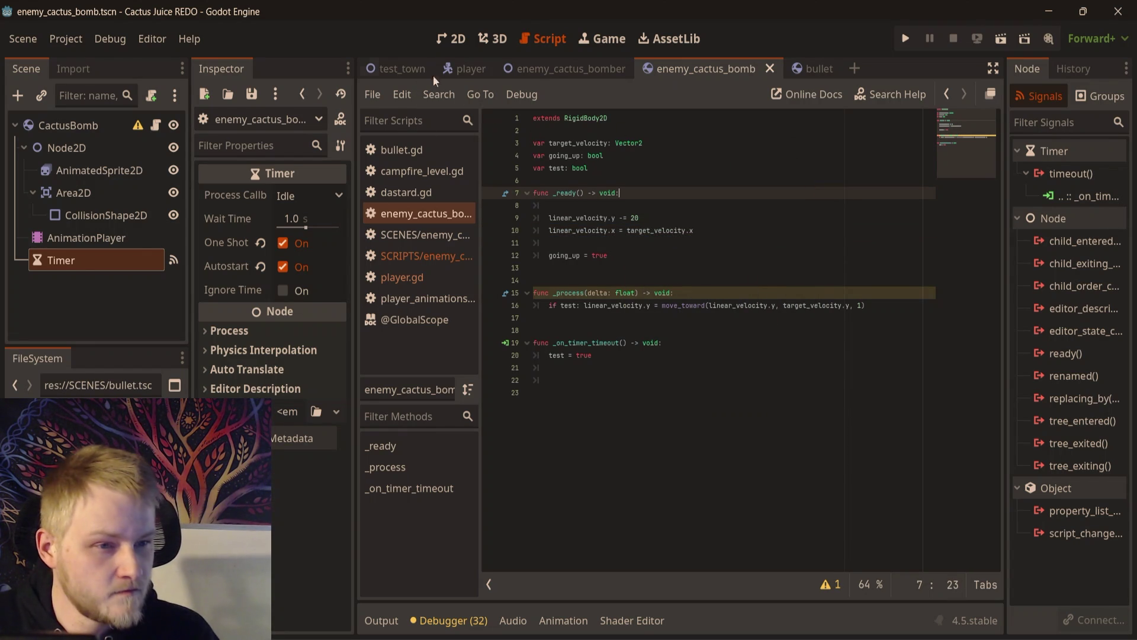
Run the game from test_town with F5 to watch the bombs, then stop it
click(409, 69)
click(444, 40)
key(F5)
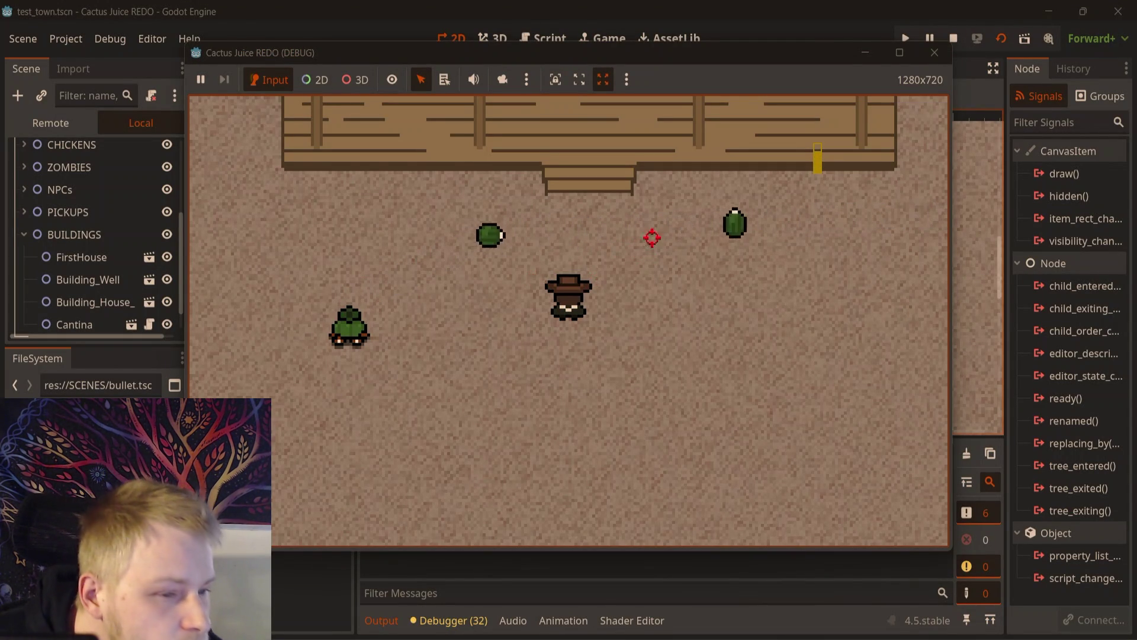
click(934, 53)
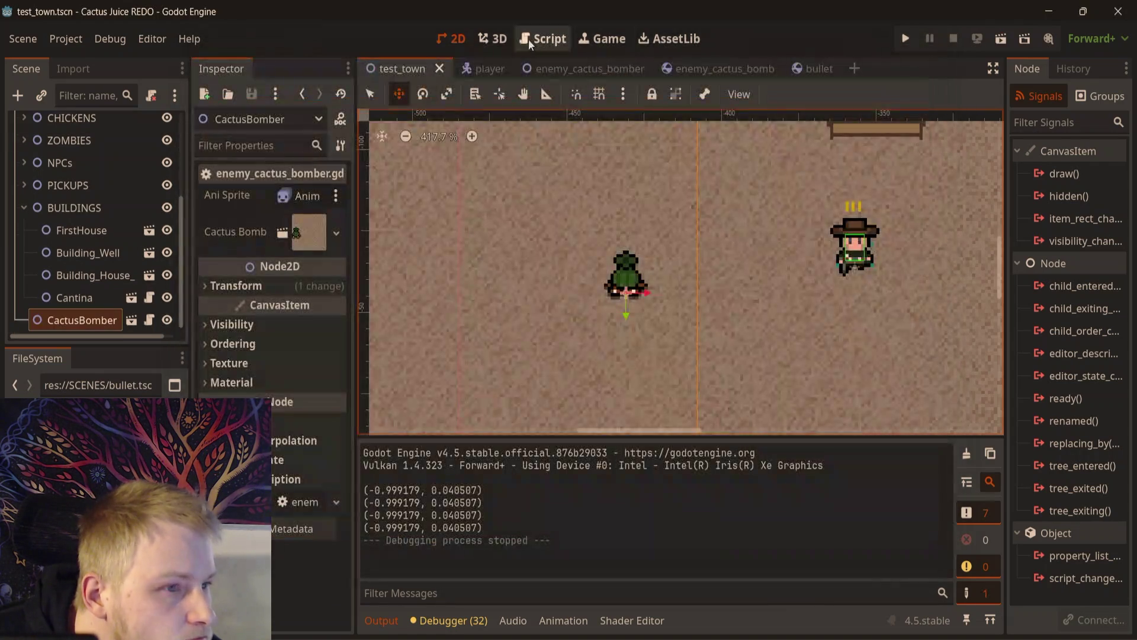
Check how move_toward is used in player.gd, then return to the cactus bomb script
click(532, 40)
click(850, 306)
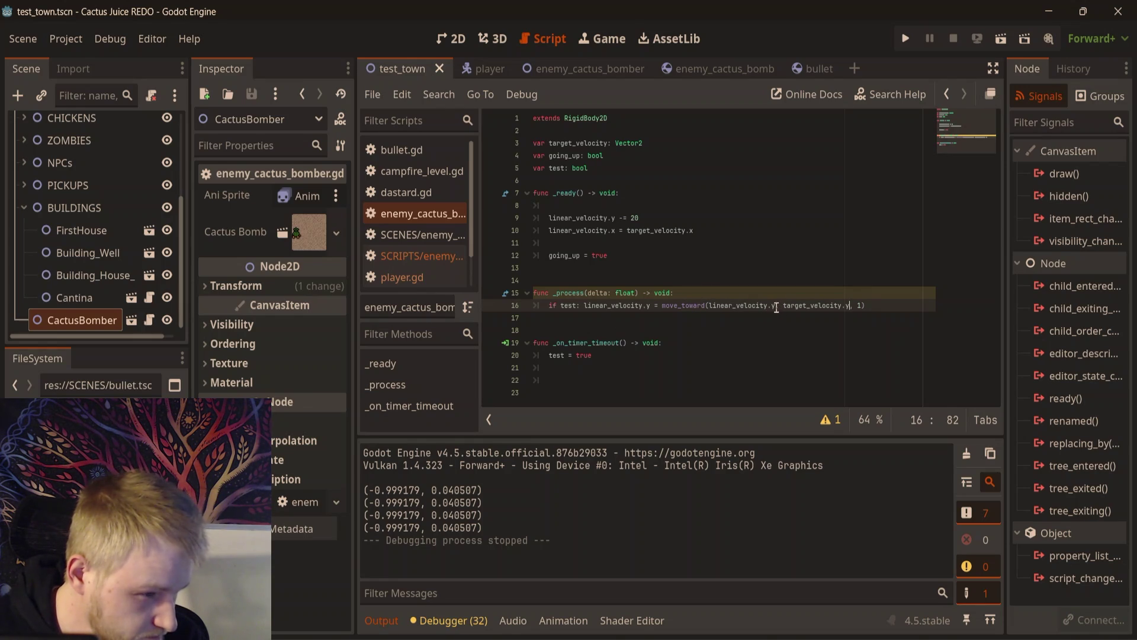
mouse_move(776, 308)
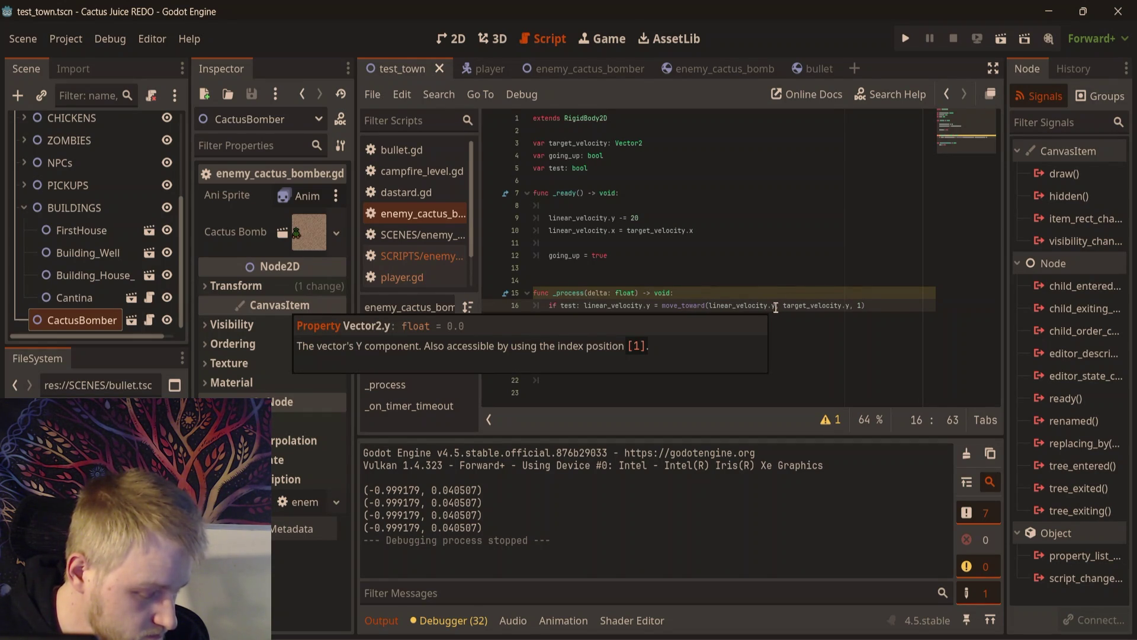
key(alt+Left)
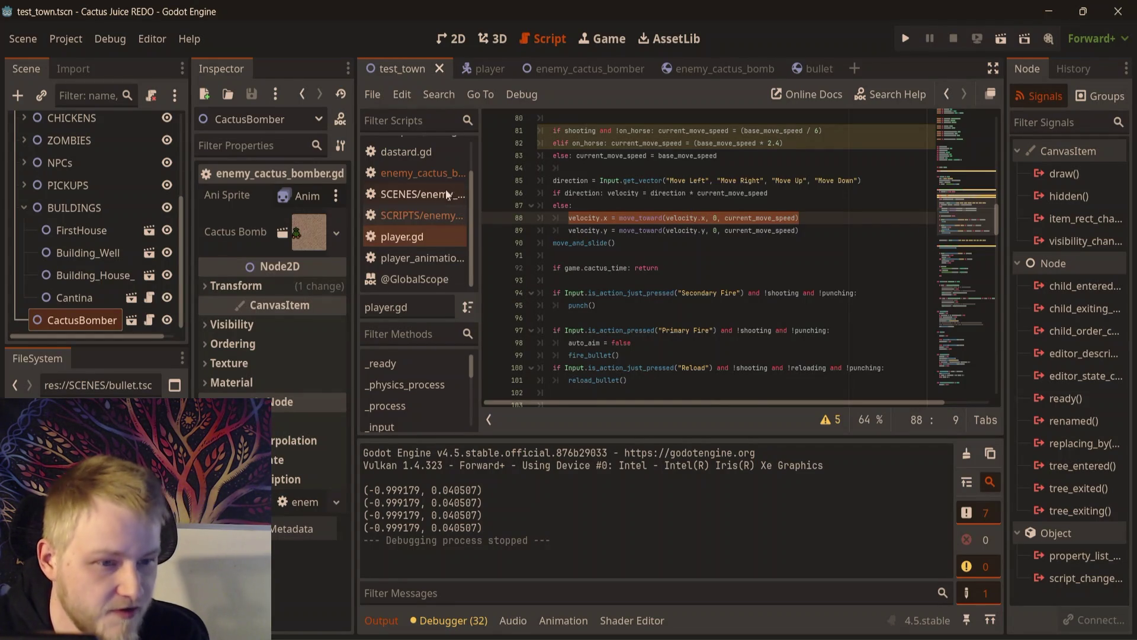
click(427, 174)
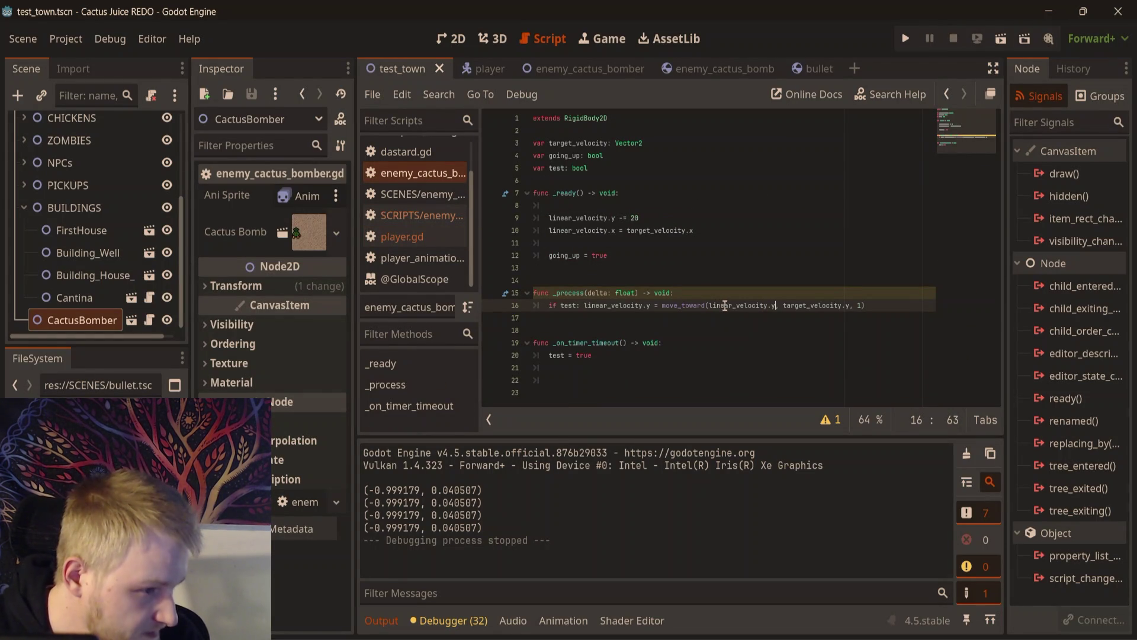
Change line 16's move_toward target to (target_velocity.y + 20)
click(849, 305)
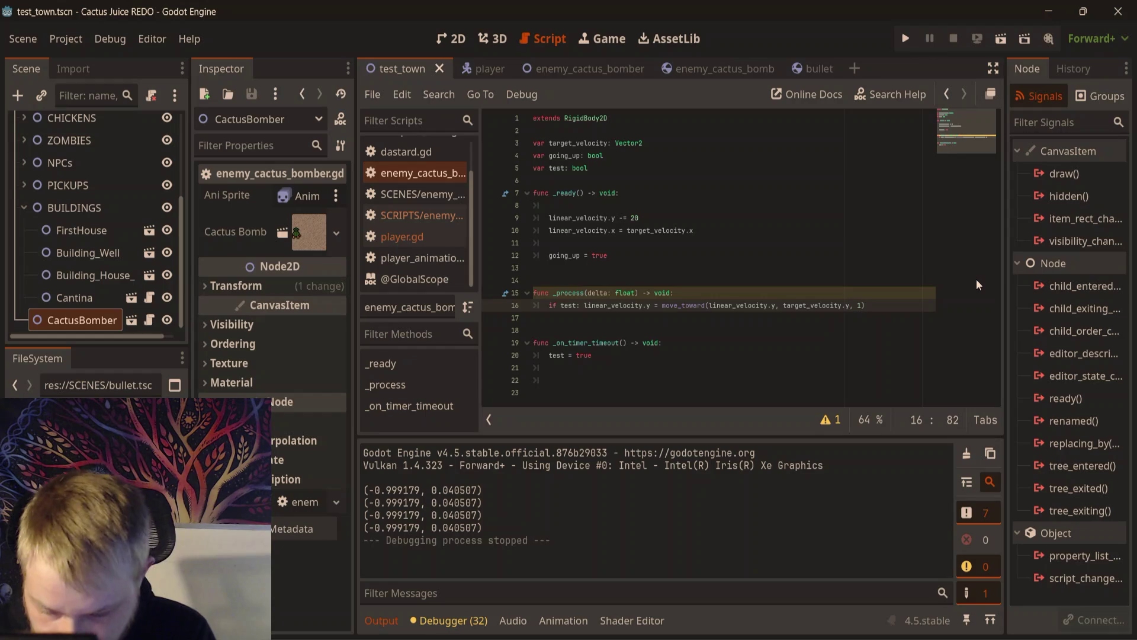
text(+)
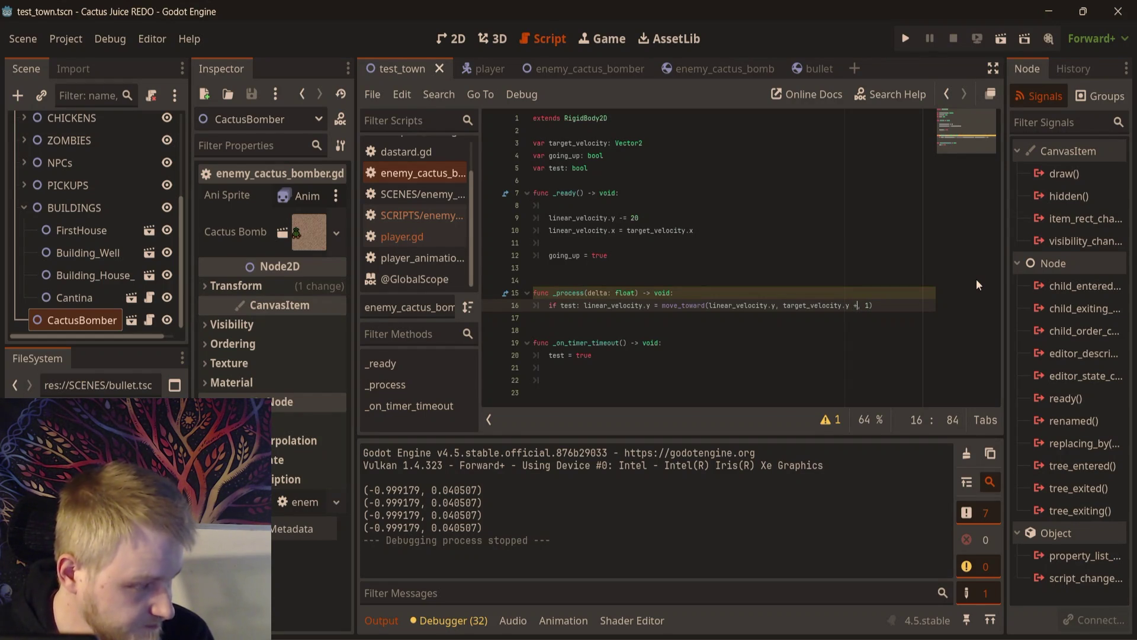
text( 20)
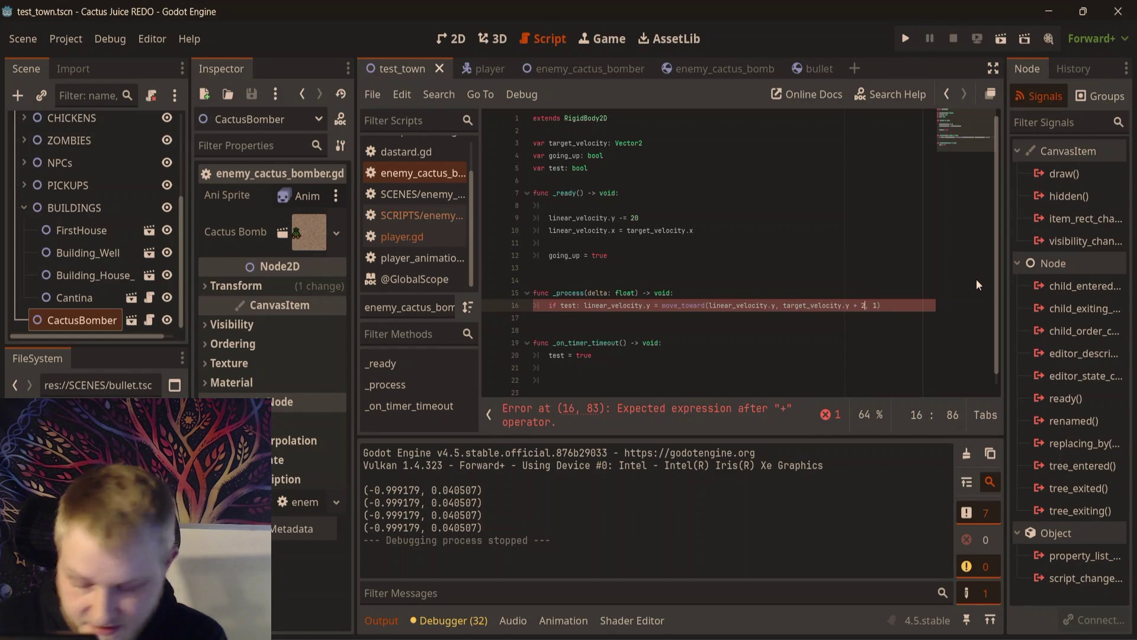
text())
click(786, 307)
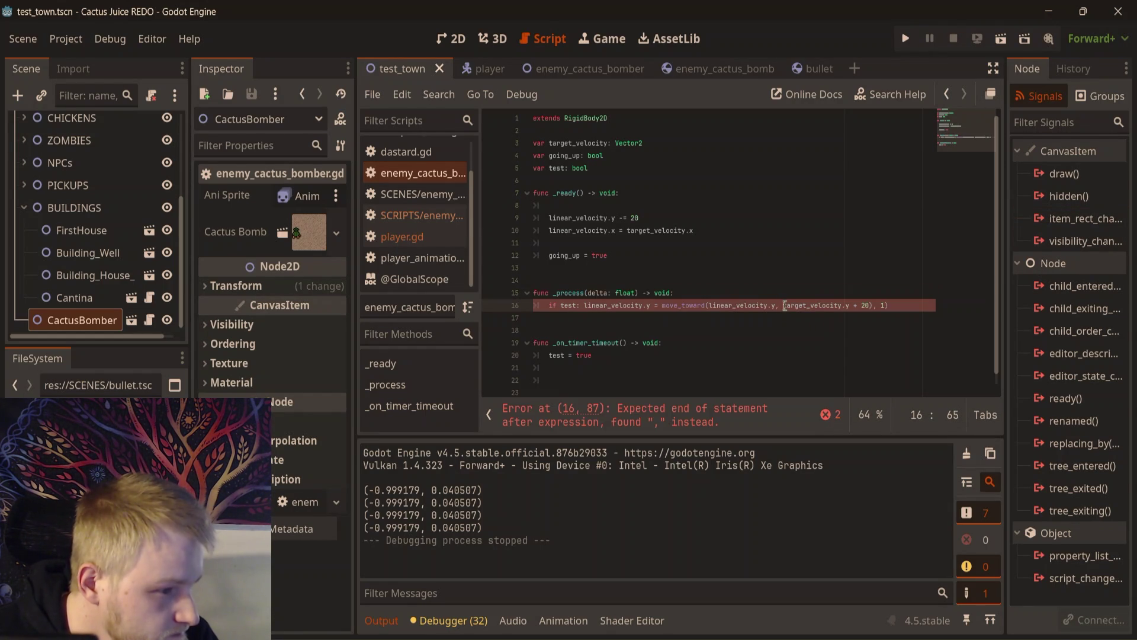
text(()
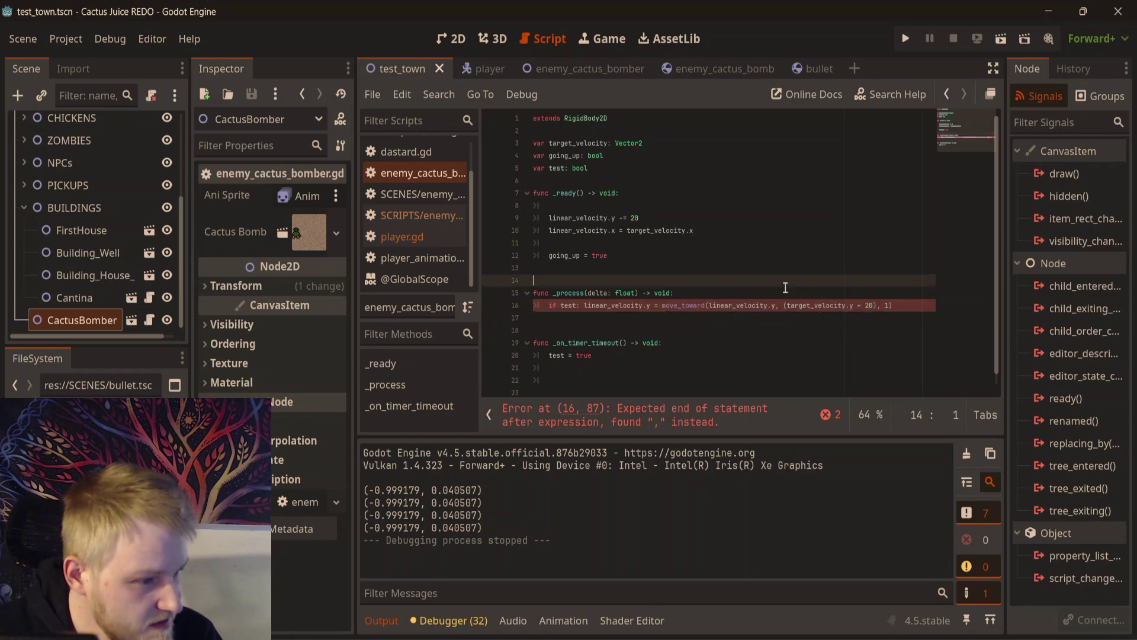
click(786, 285)
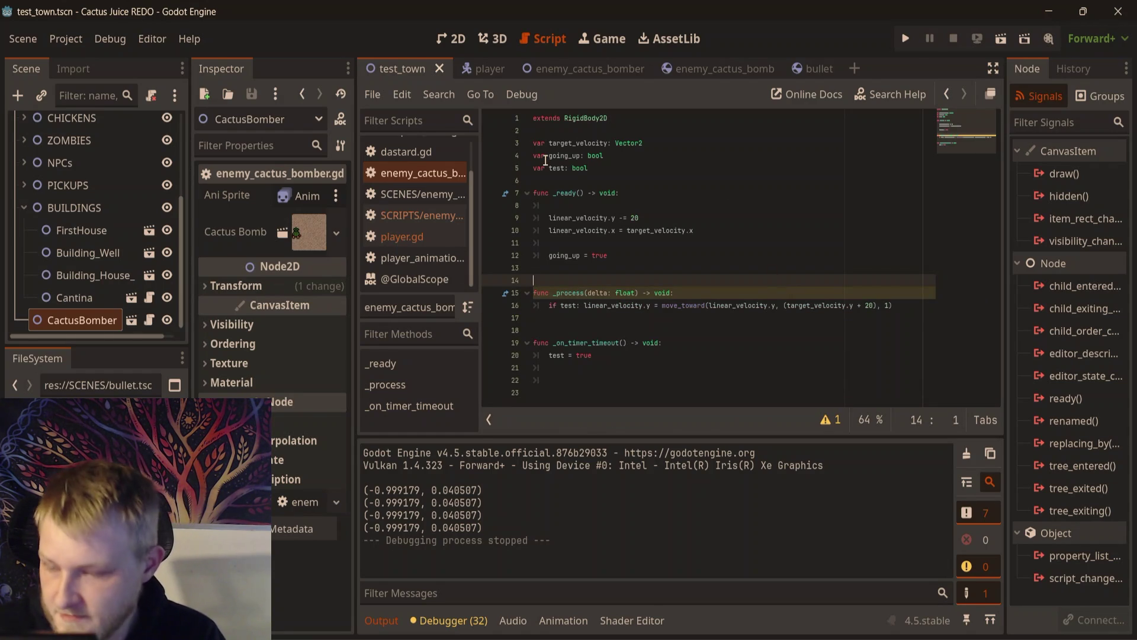
key(F6)
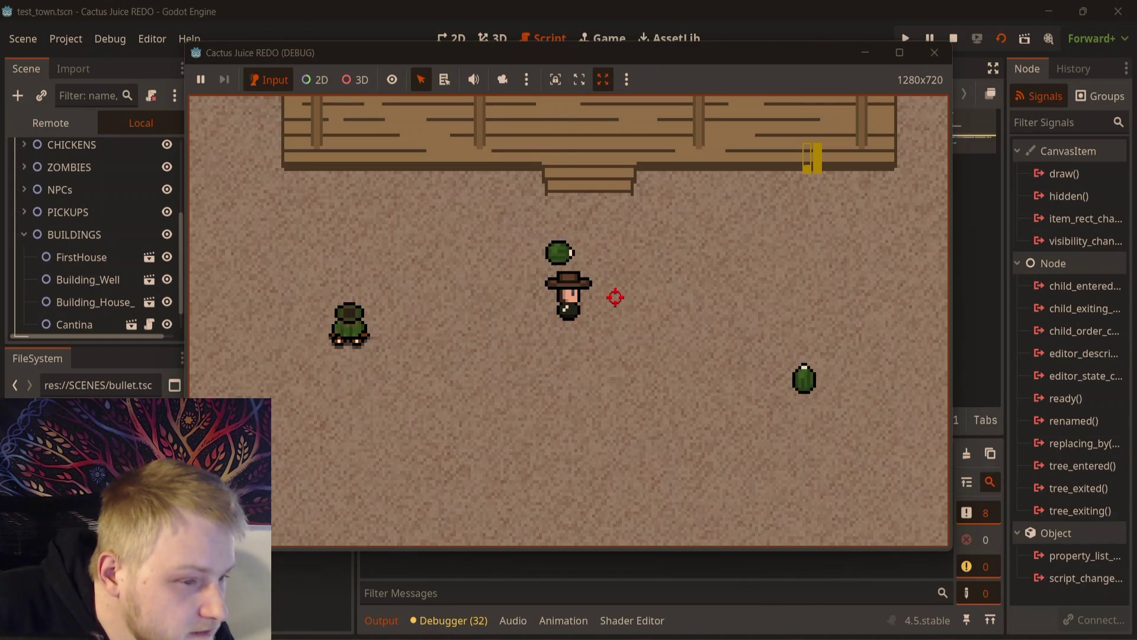
click(936, 53)
click(663, 278)
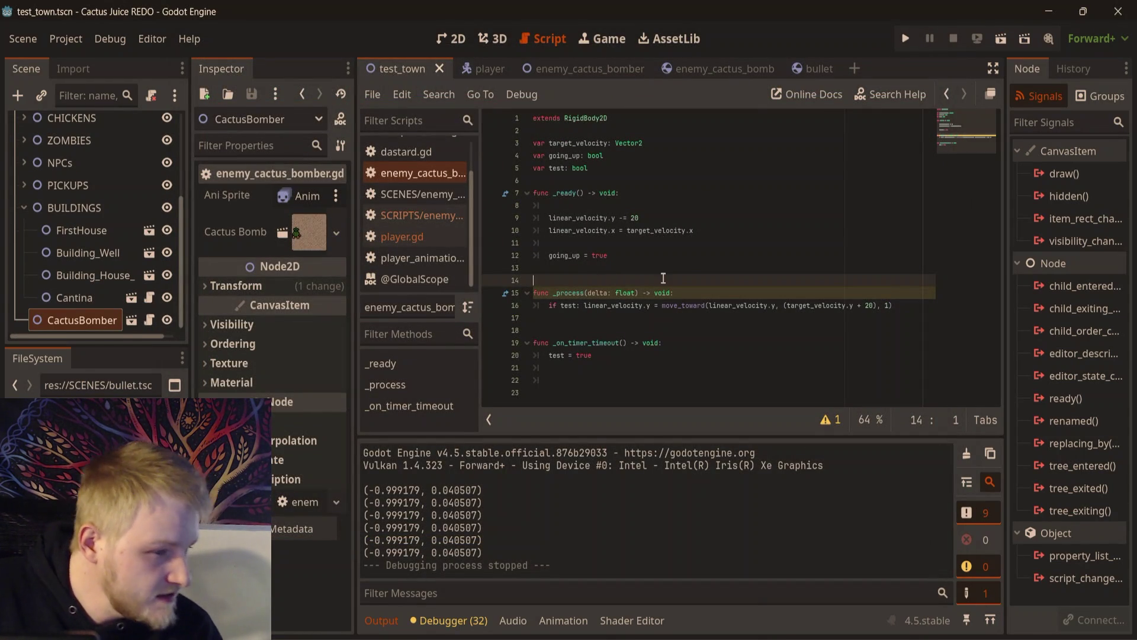
Make line 10 set linear_velocity.x = target_velocity.x - 10, then run test_town to test
click(724, 230)
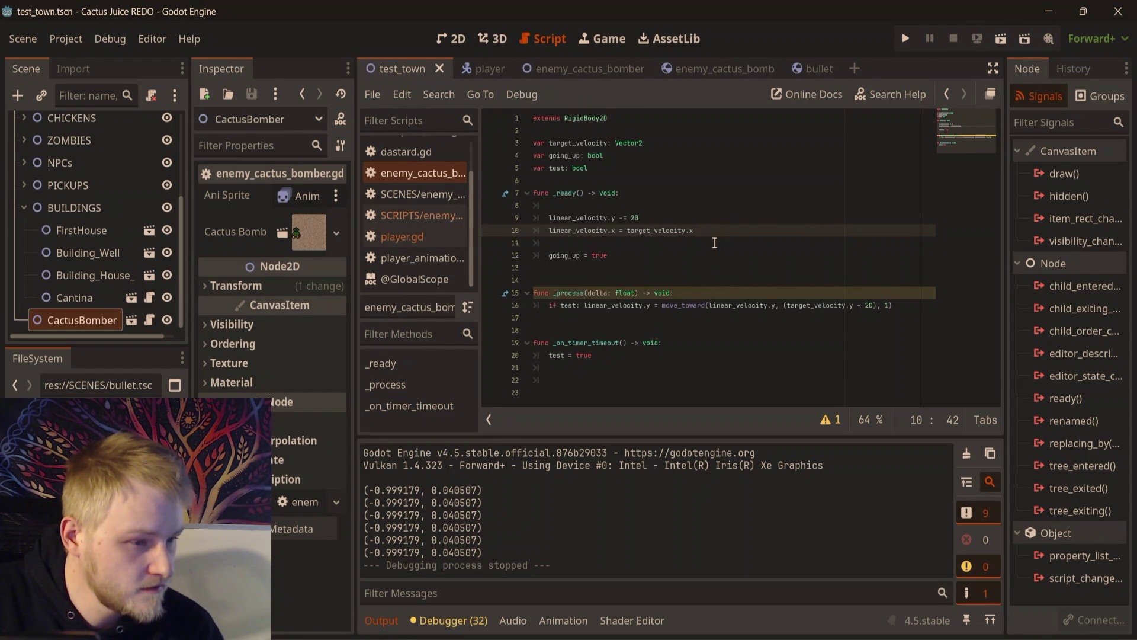
key(Return)
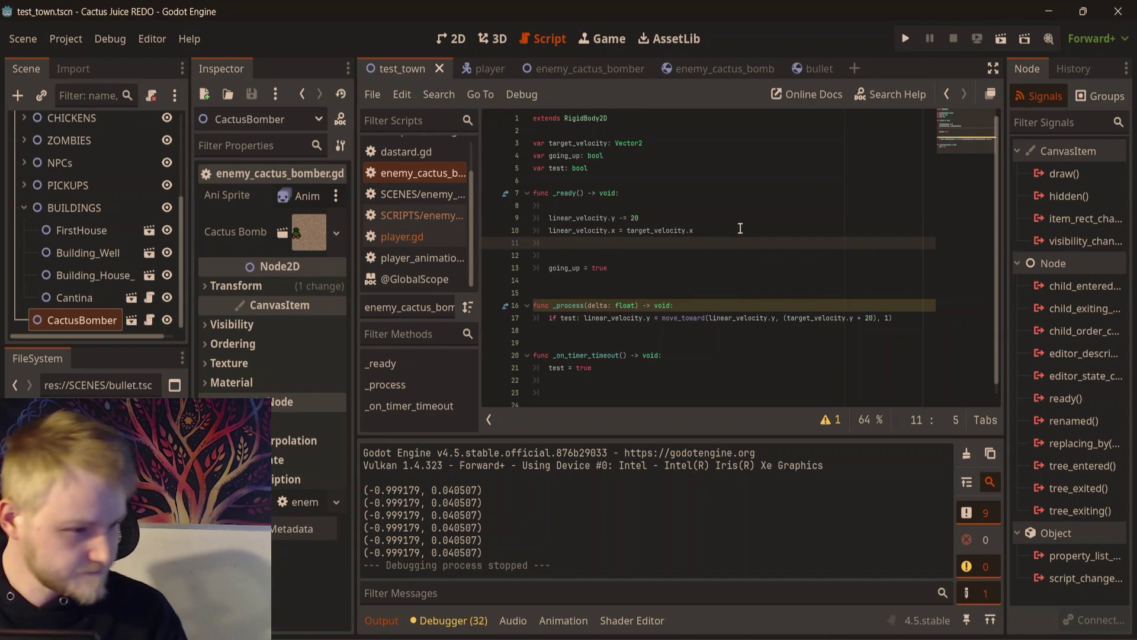
key(BackSpace)
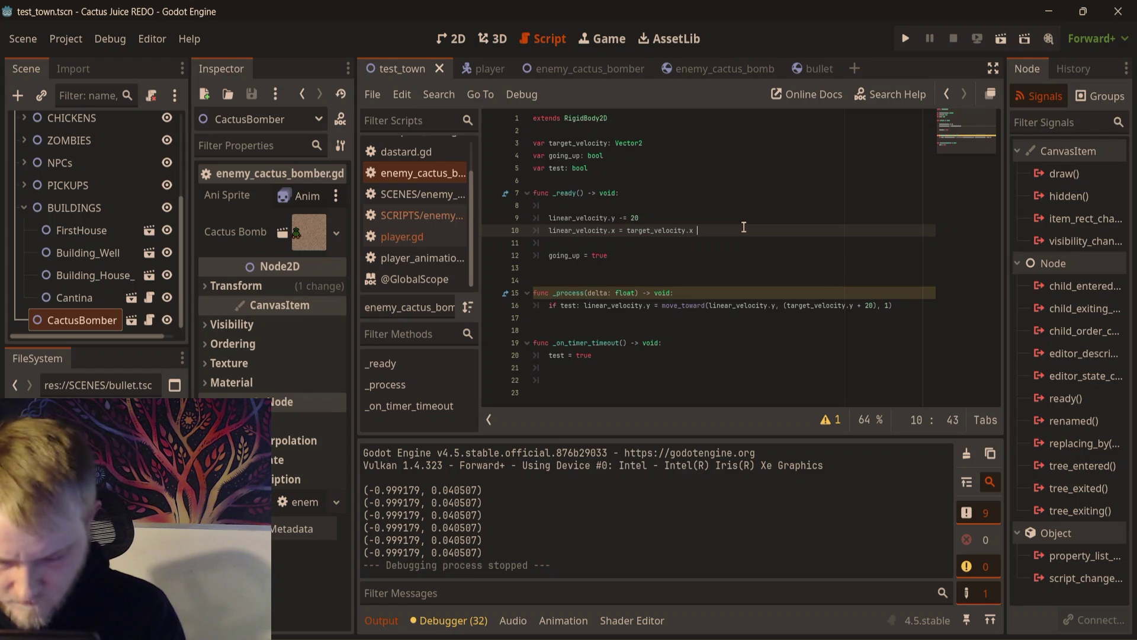
text(10)
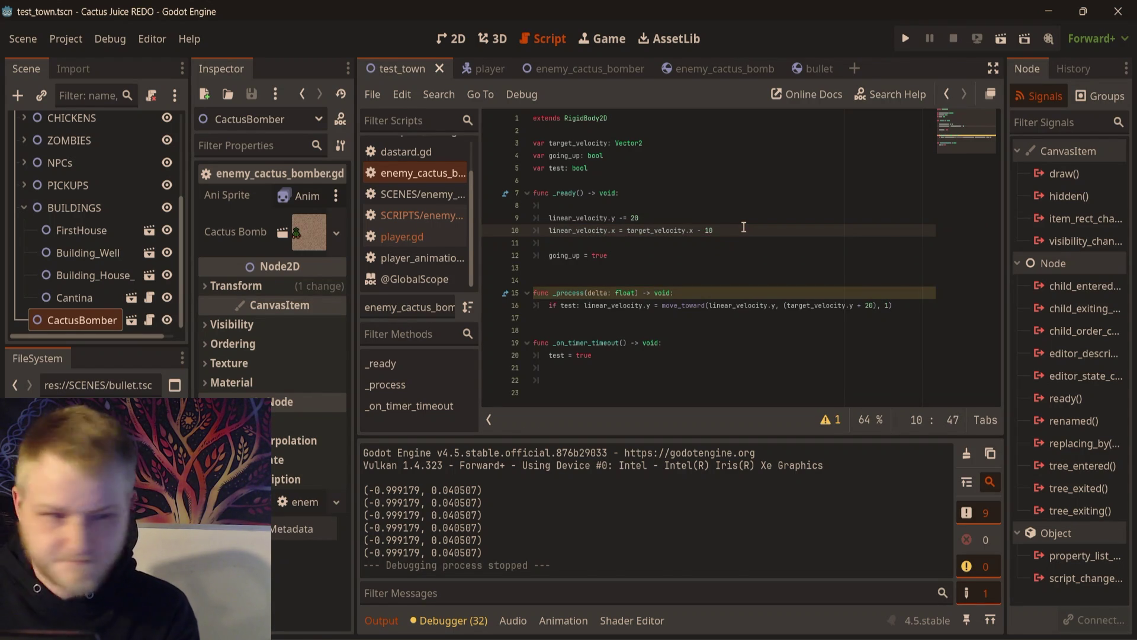
key(F6)
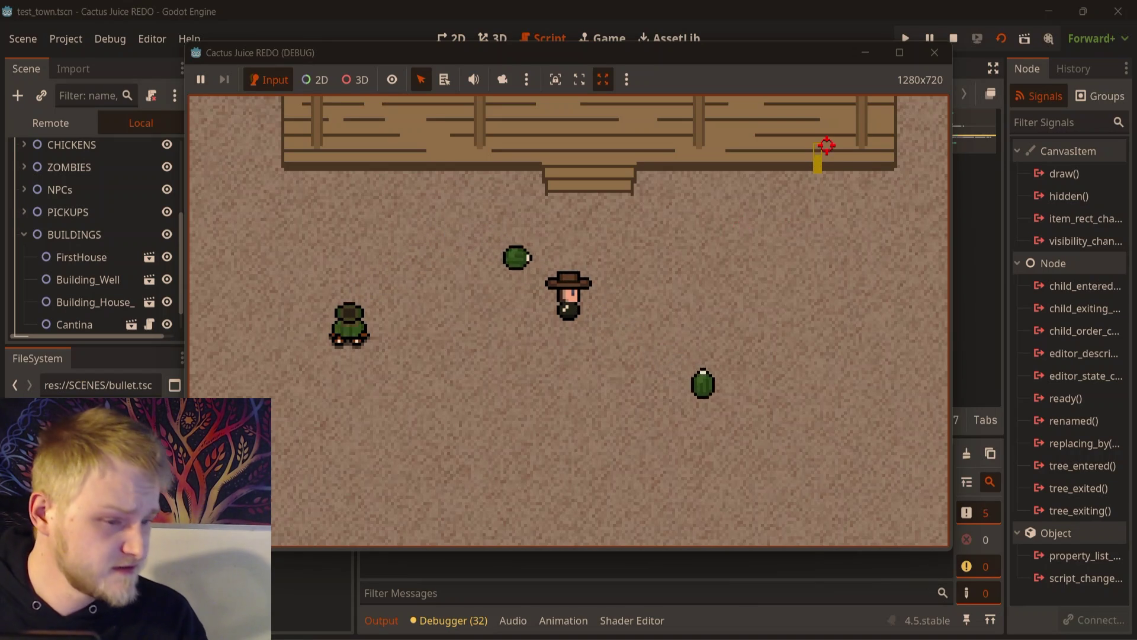
key(s)
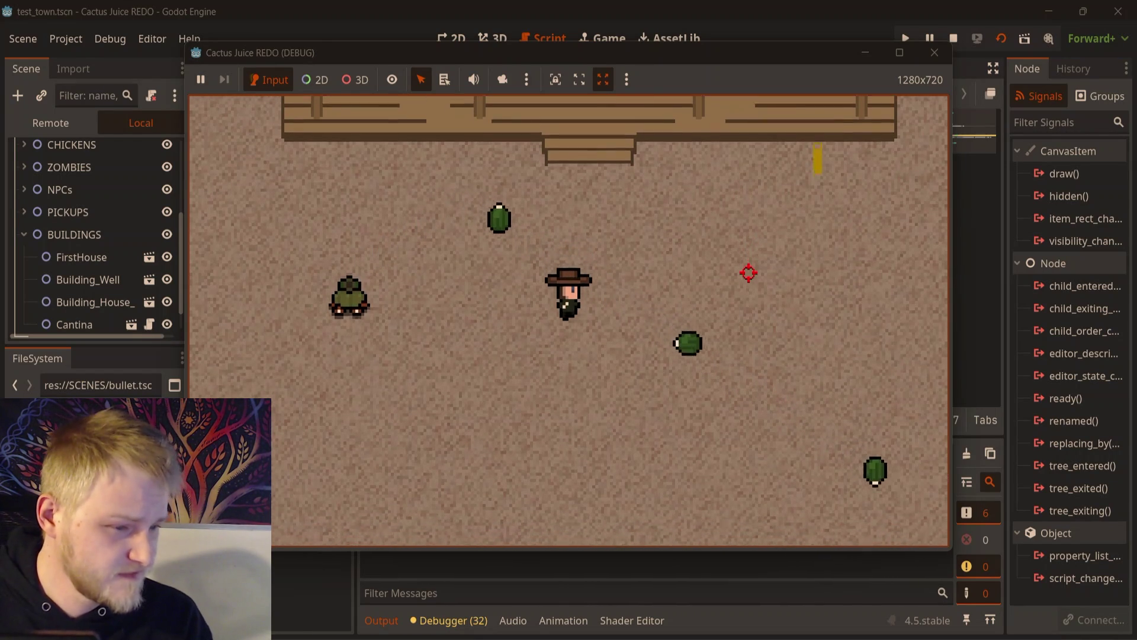
key(d)
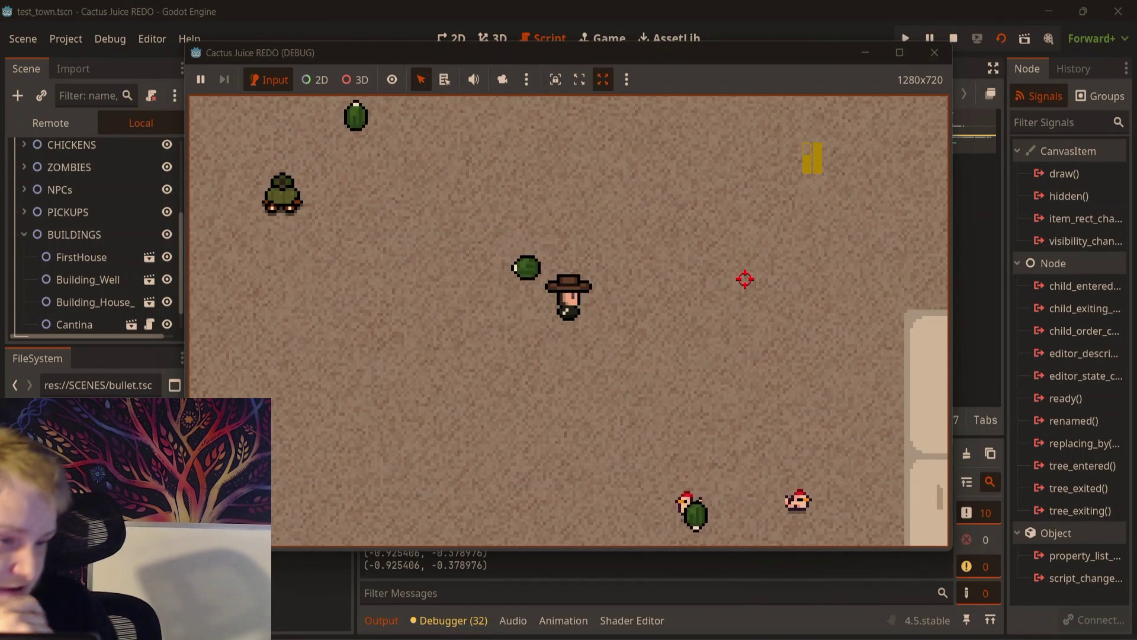
key(a)
key(a)
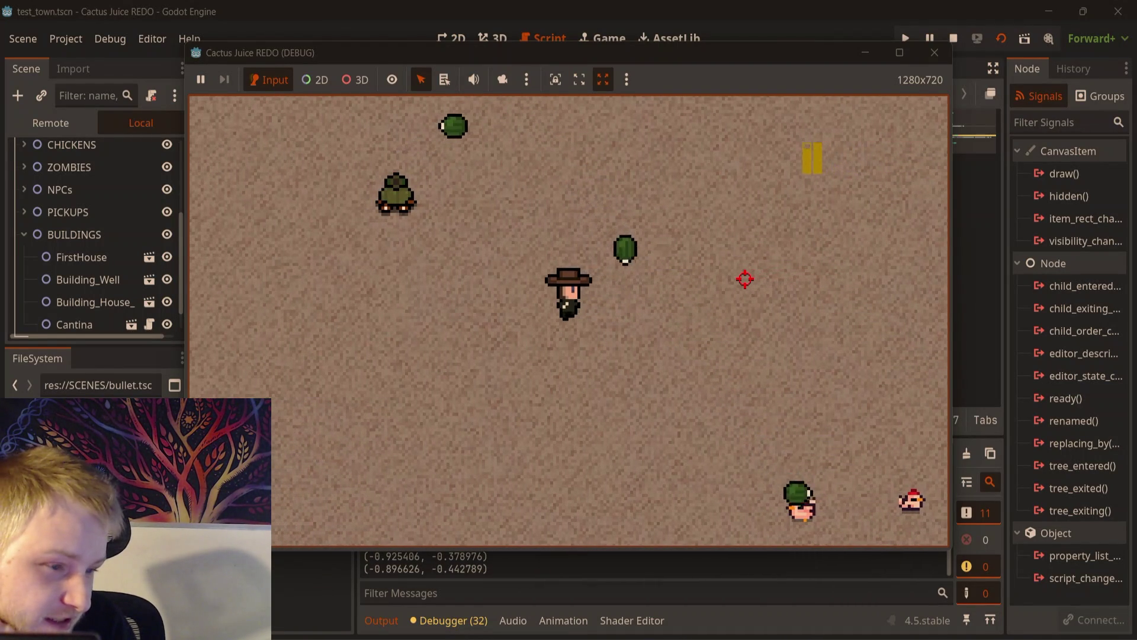
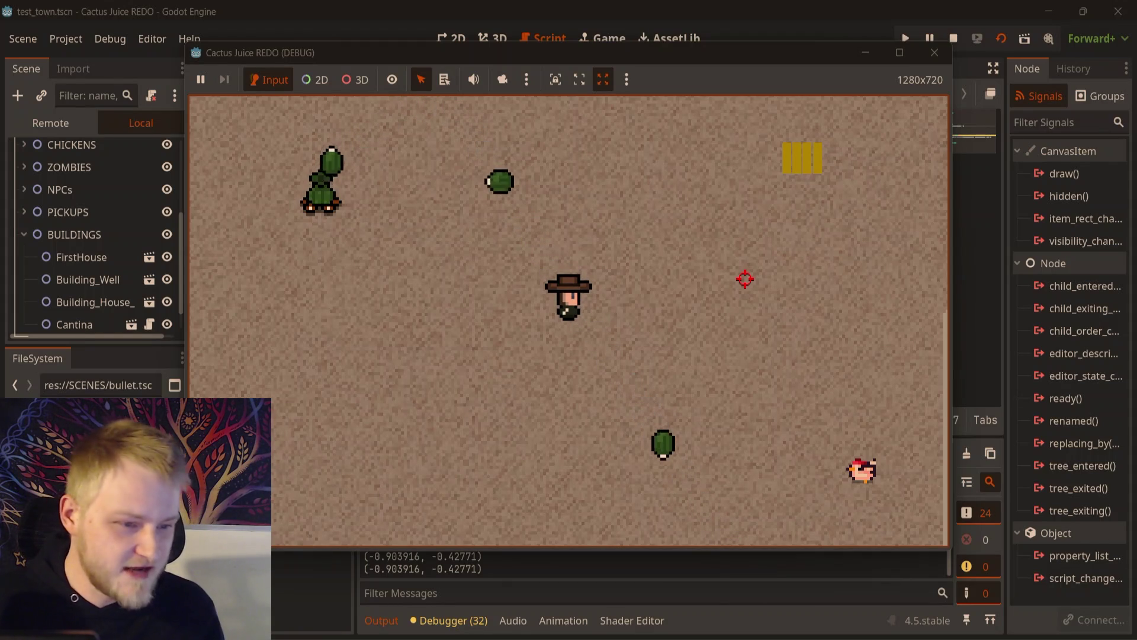
Walk the player north onto the building's porch, then back south, while the cactus throws bombs
key(w)
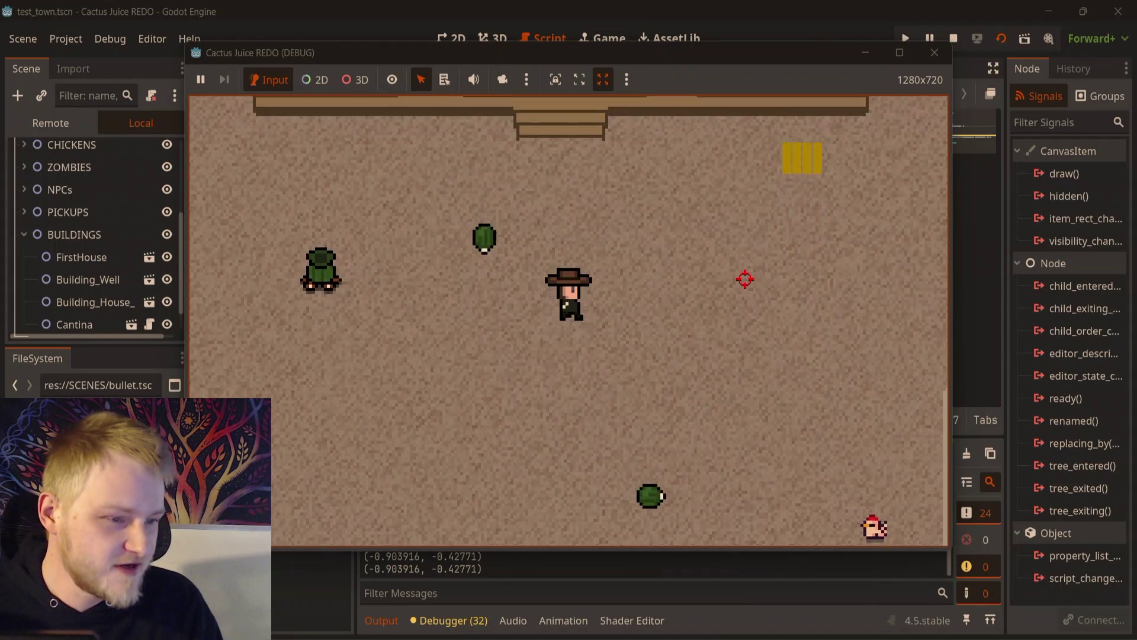
key(w)
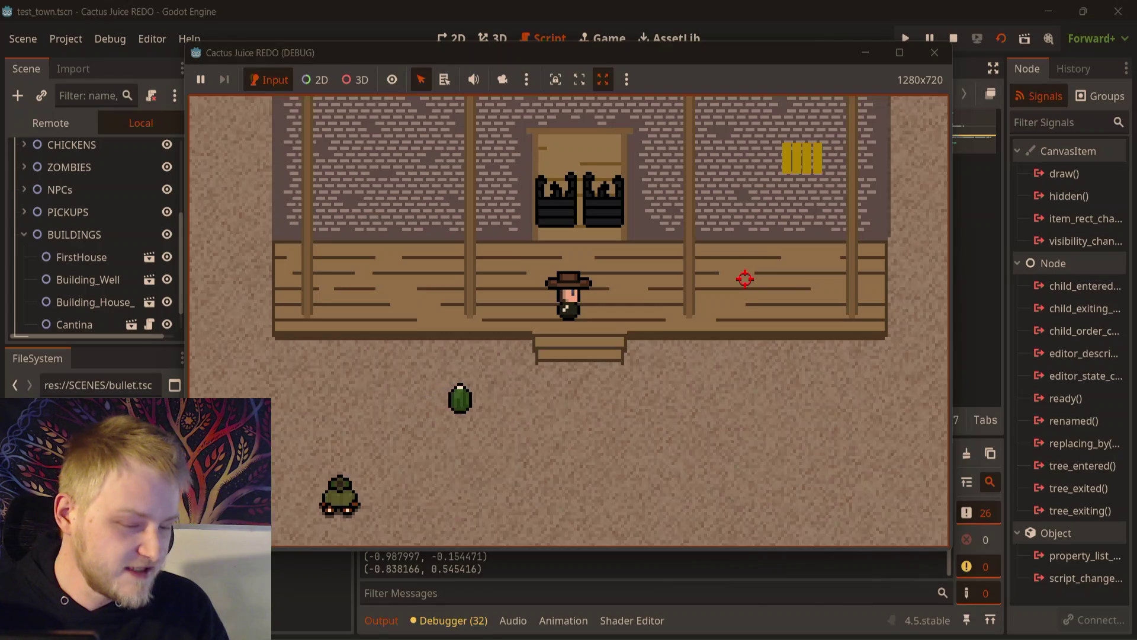
key(s)
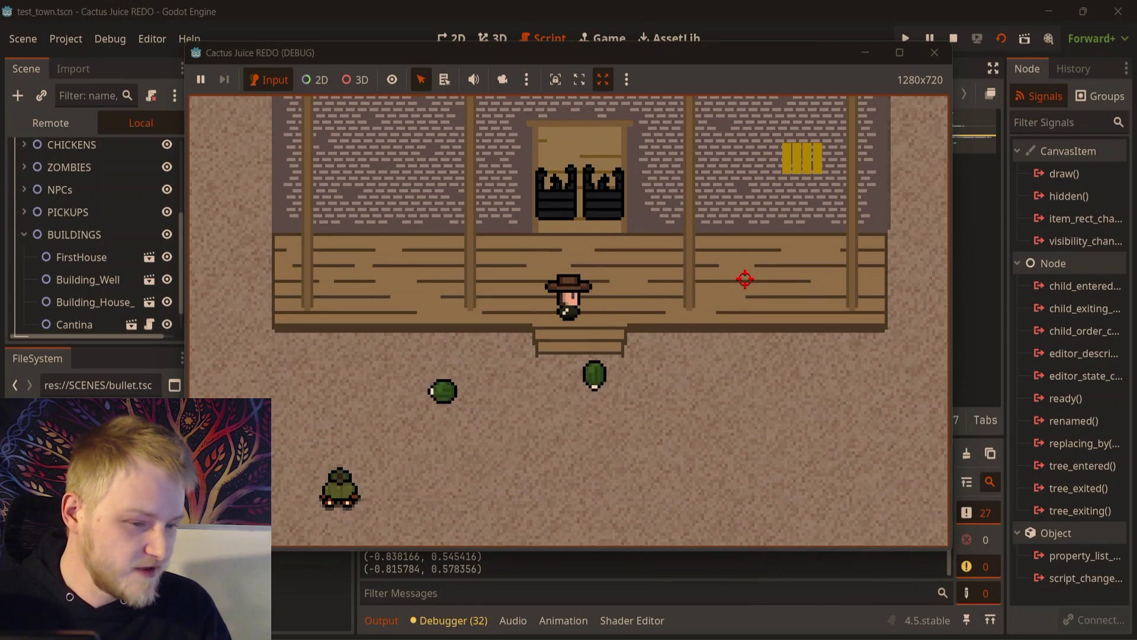
key(s)
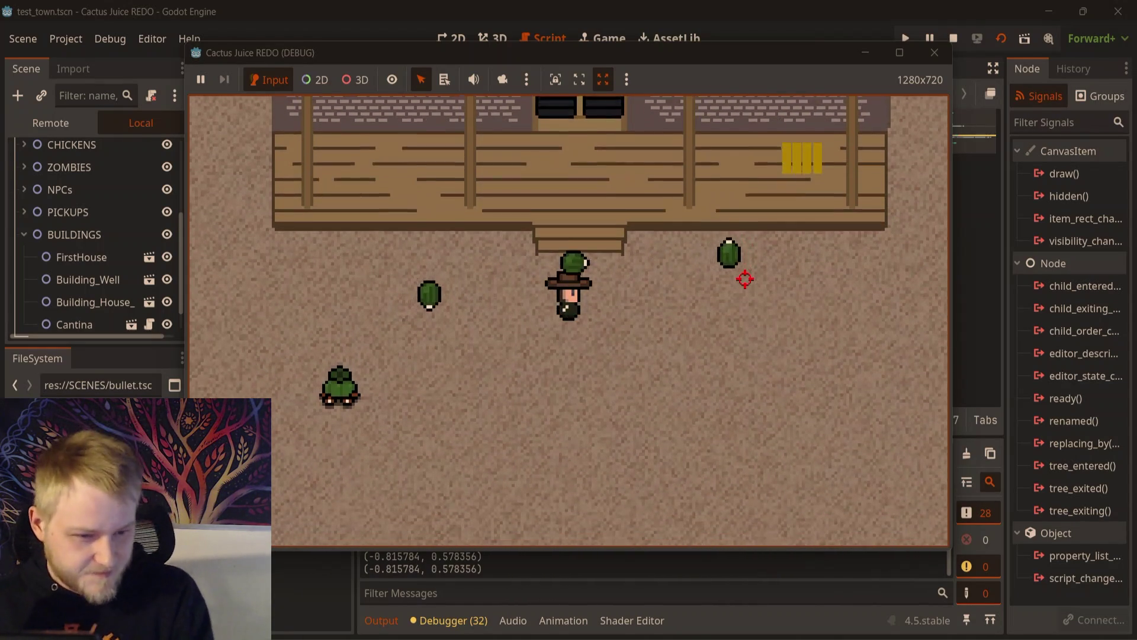
key(s)
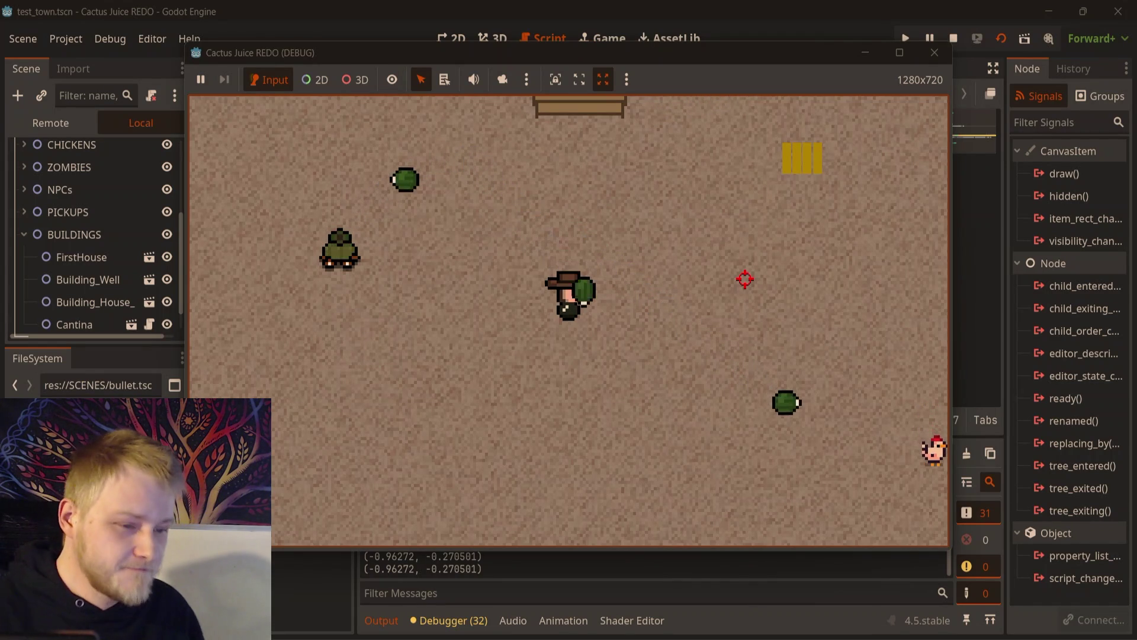
Stop the game and open the enemy_cactus_bomber scene's script
click(940, 57)
click(612, 70)
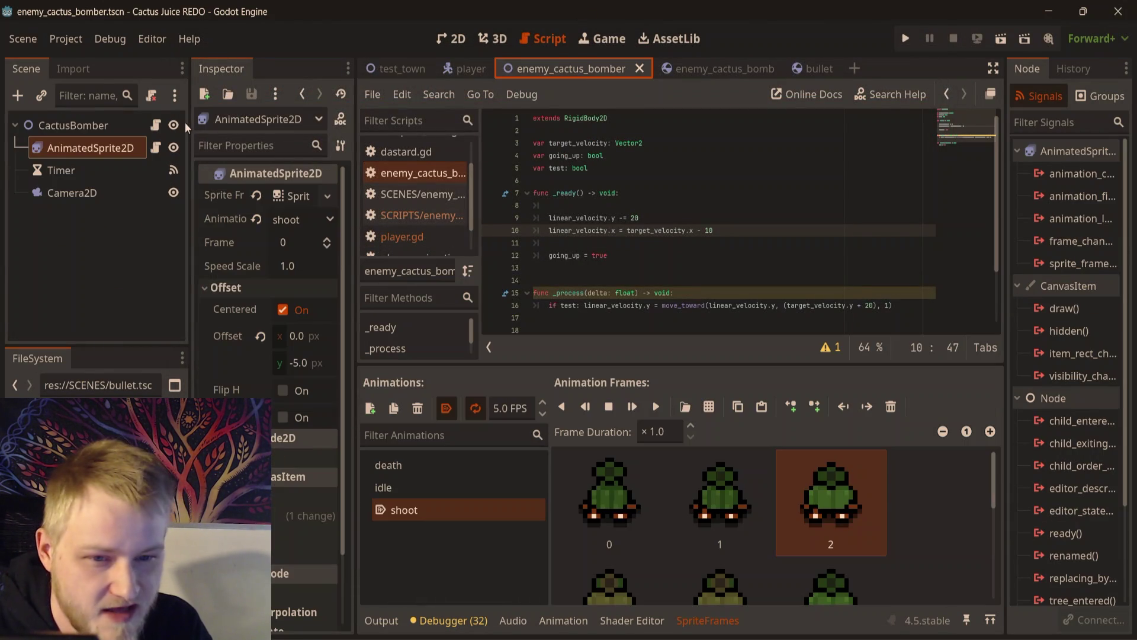
click(422, 215)
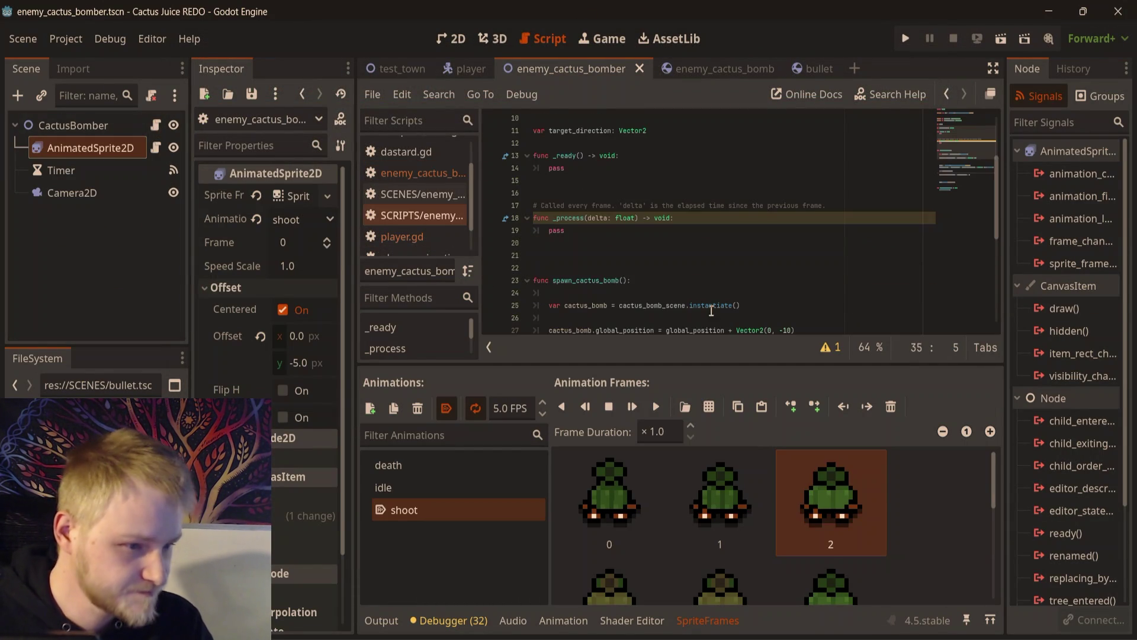
scroll(732, 130, down, 2)
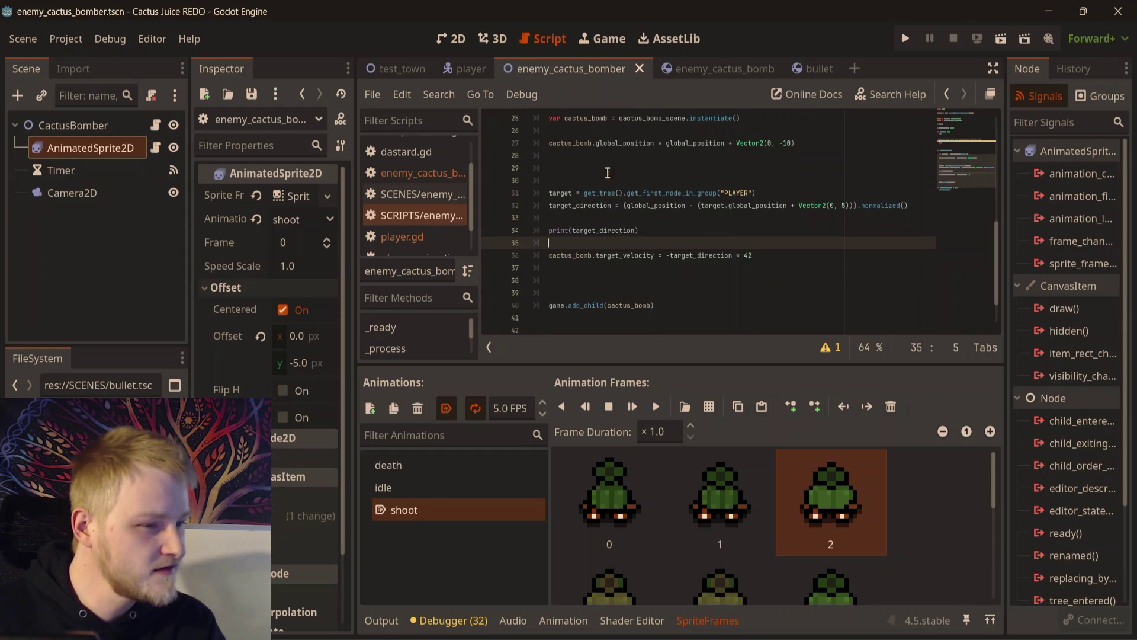
click(704, 269)
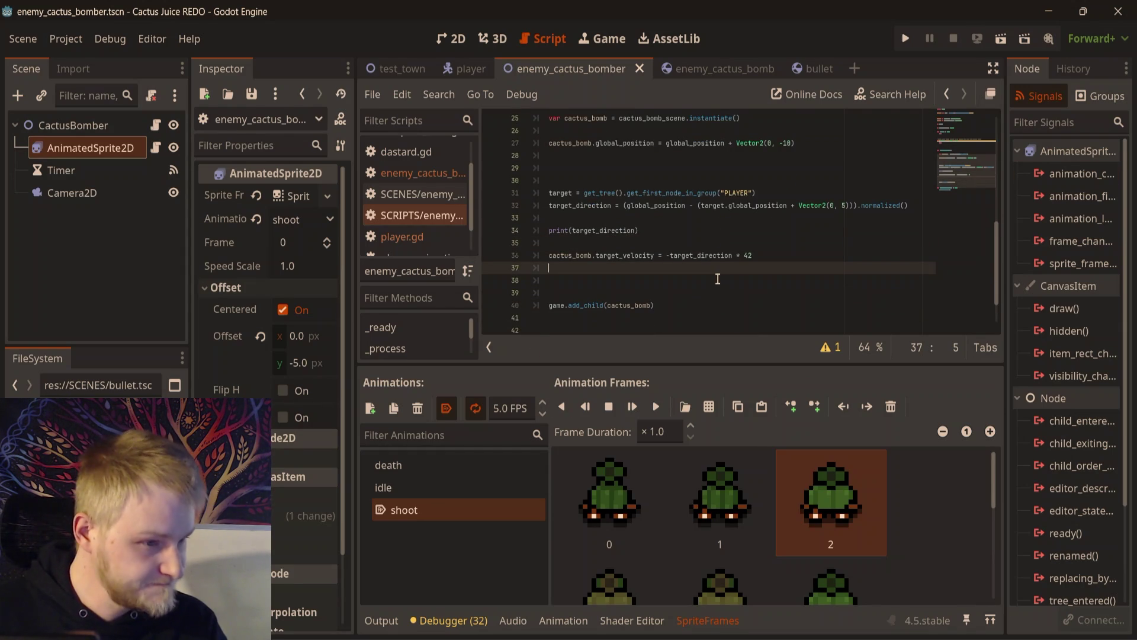
Below the target lookup, add an if check on target.global_position that prints 'TARGET ABOVE'
click(786, 192)
key(Return)
key(Return)
key(Return)
click(747, 219)
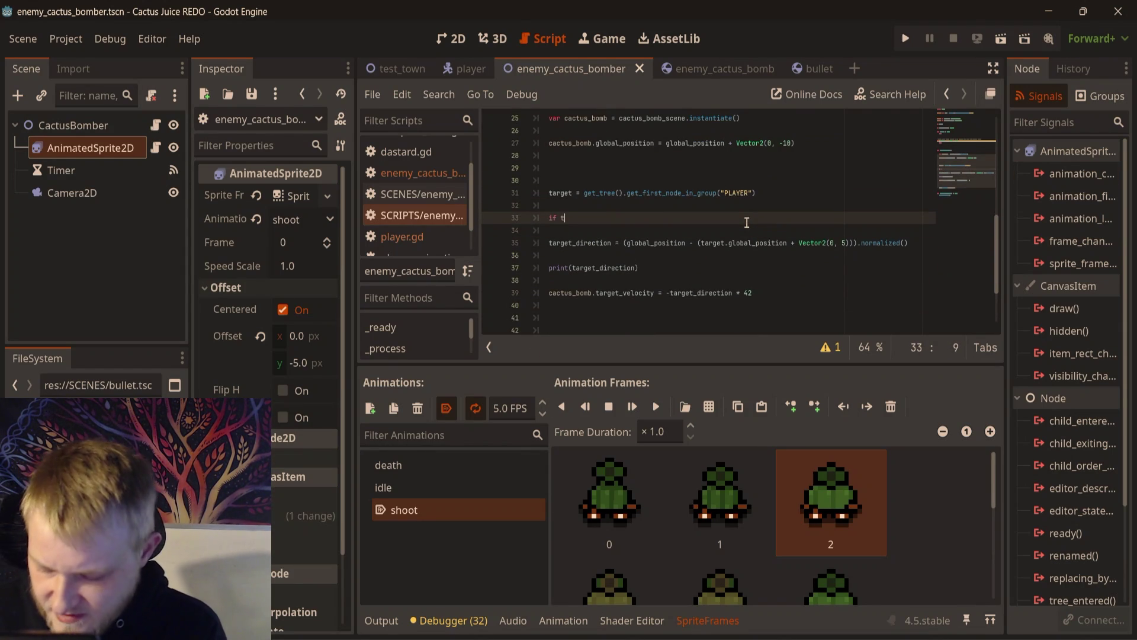
text(rgert)
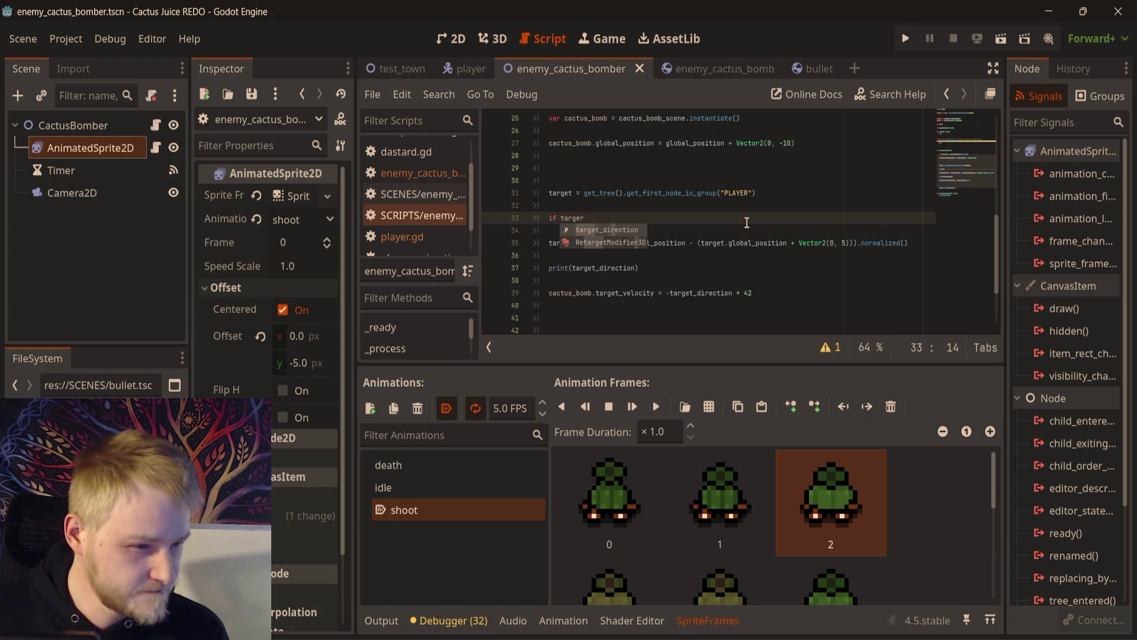
key(BackSpace)
text(t.global_position.y <)
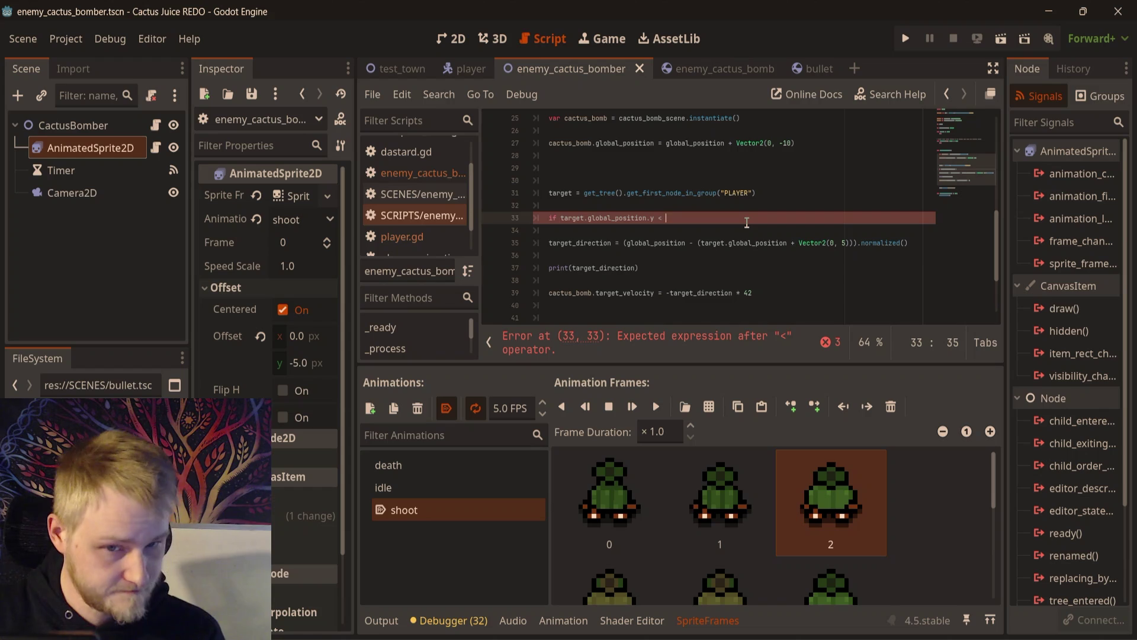
text(obal_pos)
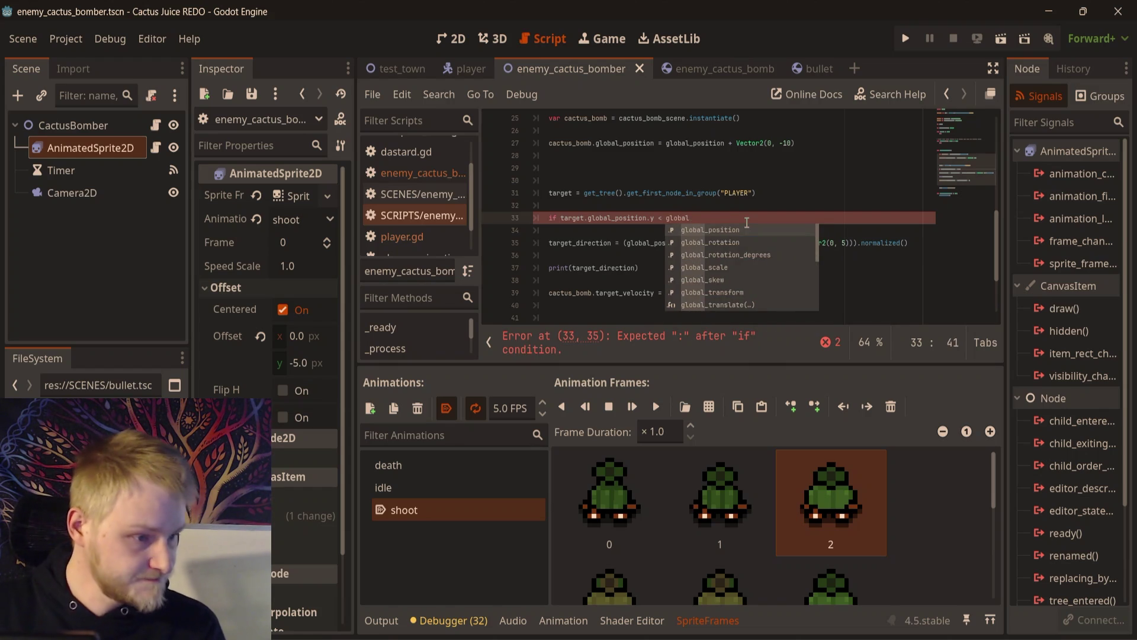
key(Return)
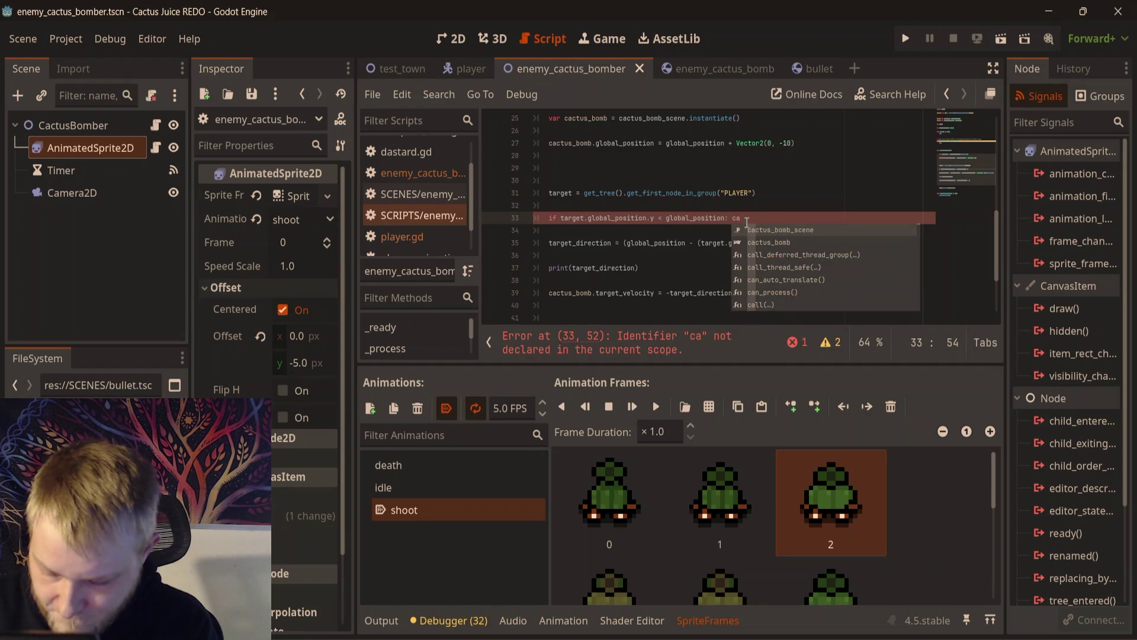
key(BackSpace)
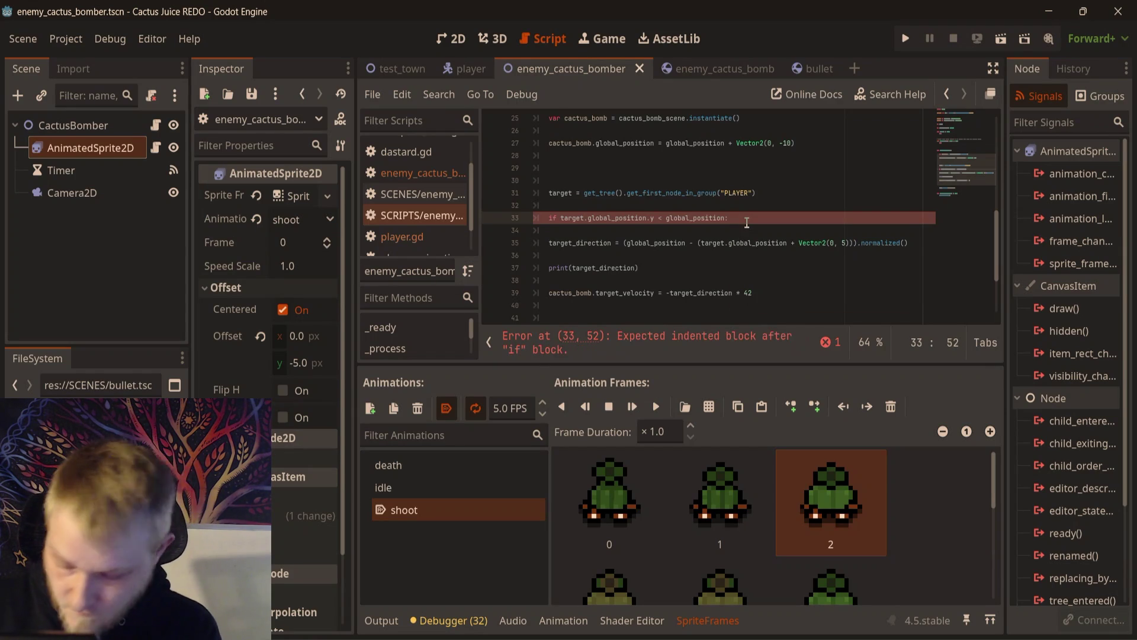
text(et_above)
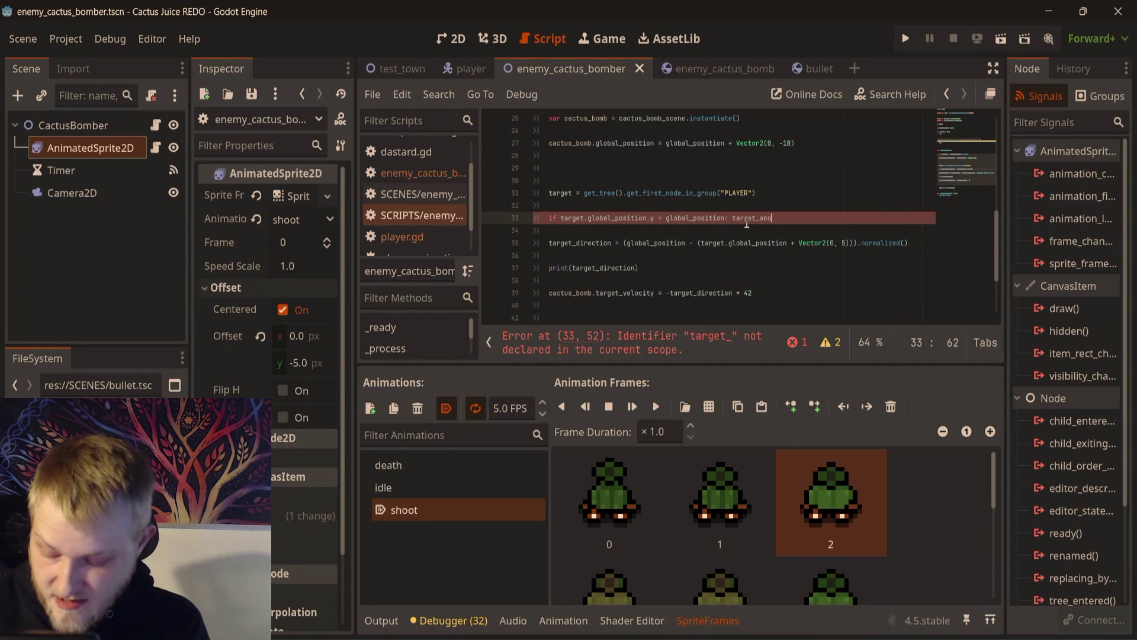
text( = tr)
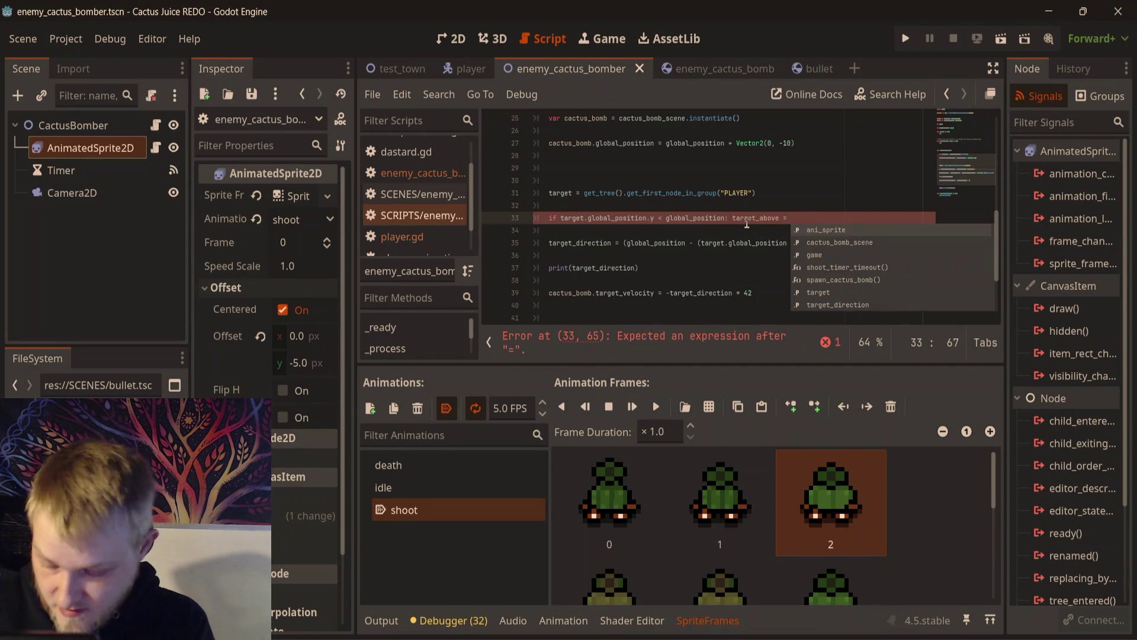
key(BackSpace)
key(BackSpace)
key(BackSpace)
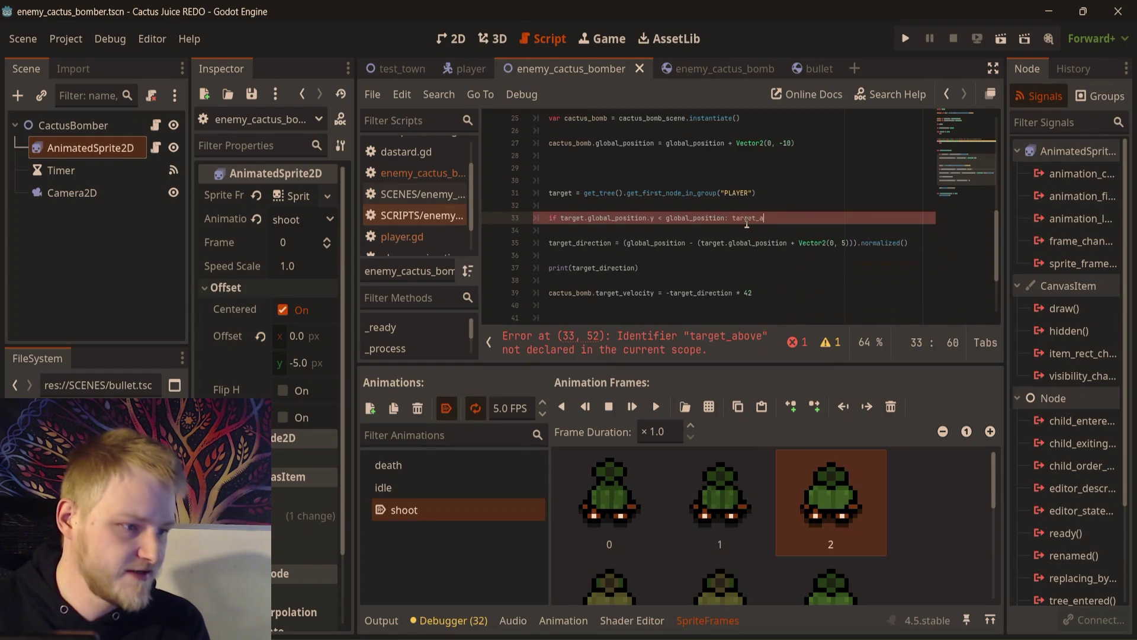
text(print("TARGET AB)
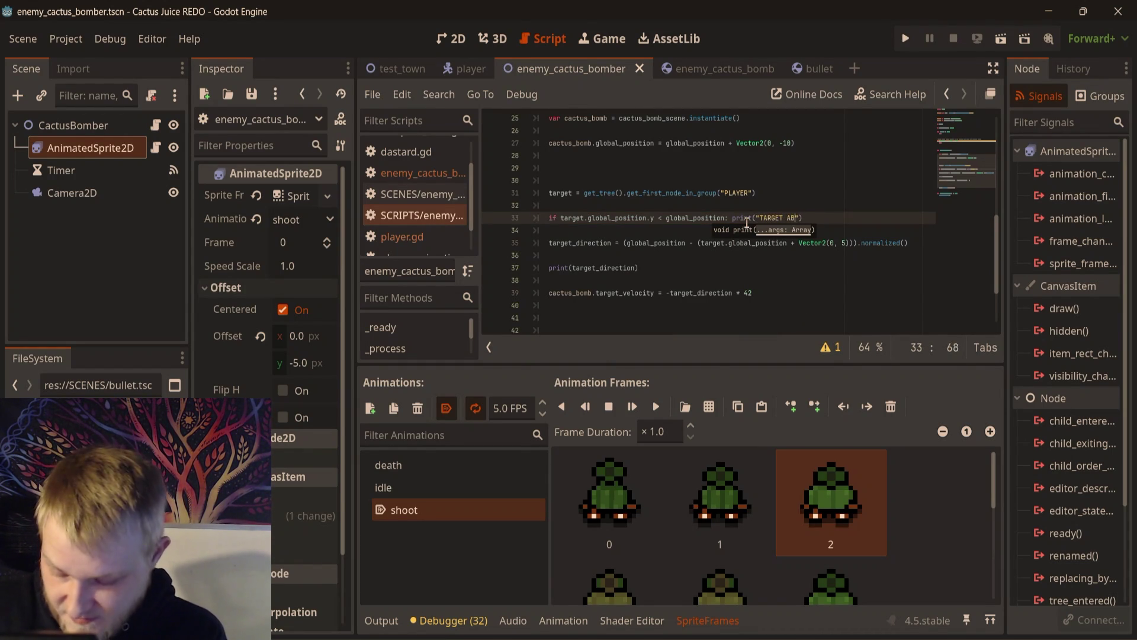
text(OVE)
Run the game from test_town; it halts on line 33 with an invalid-operands error
click(812, 193)
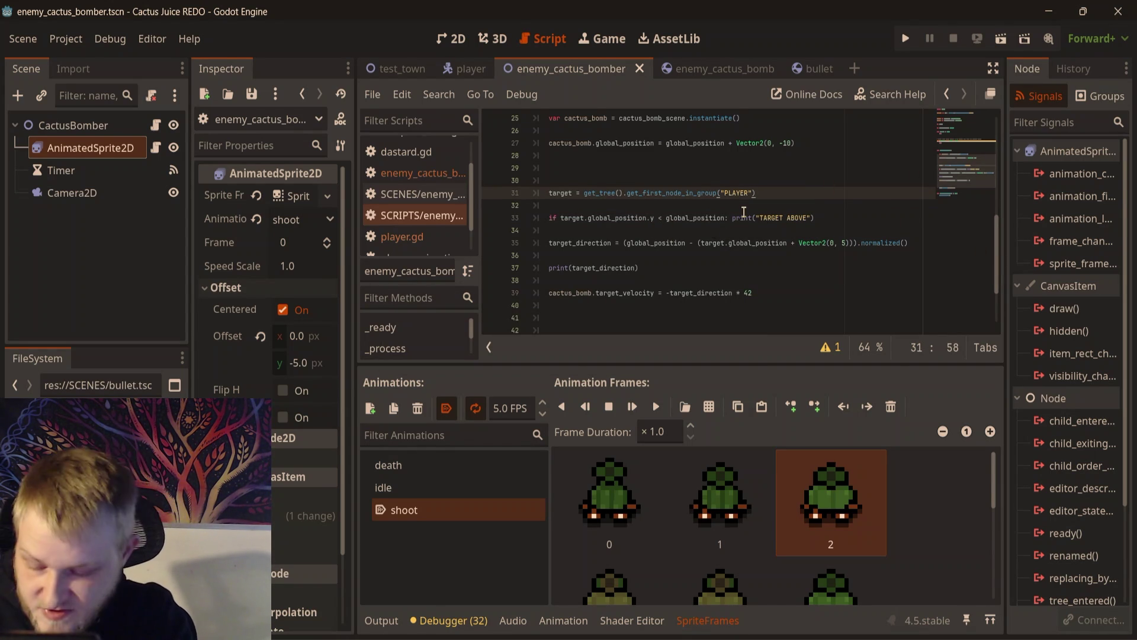
click(403, 69)
key(F5)
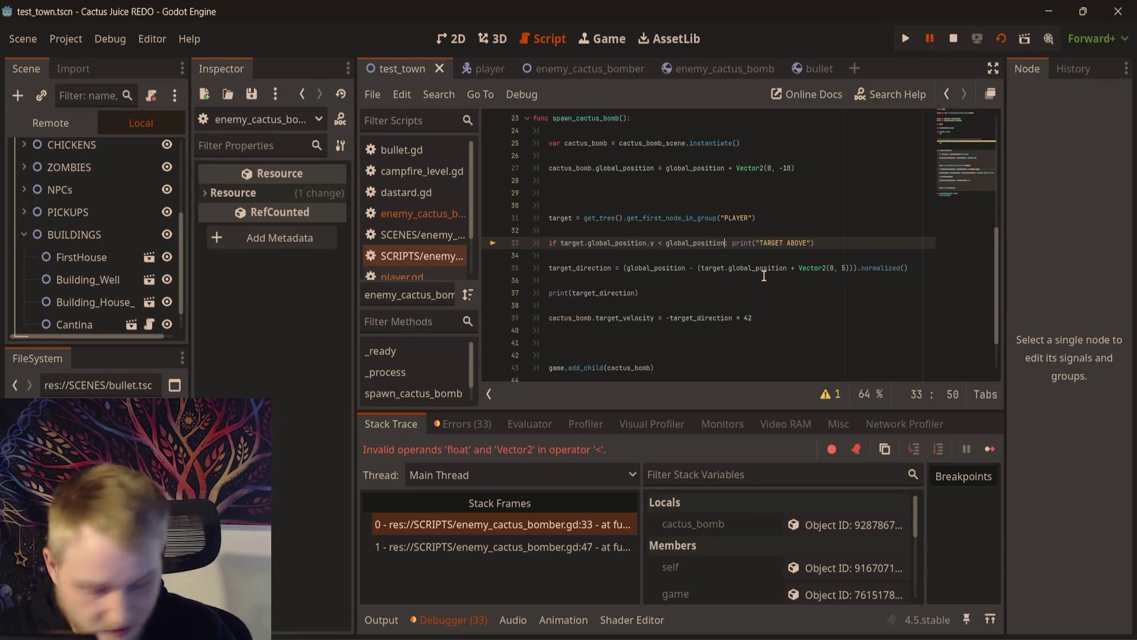
Append .y to global_position on line 33 and restart the test_town scene
text(.y)
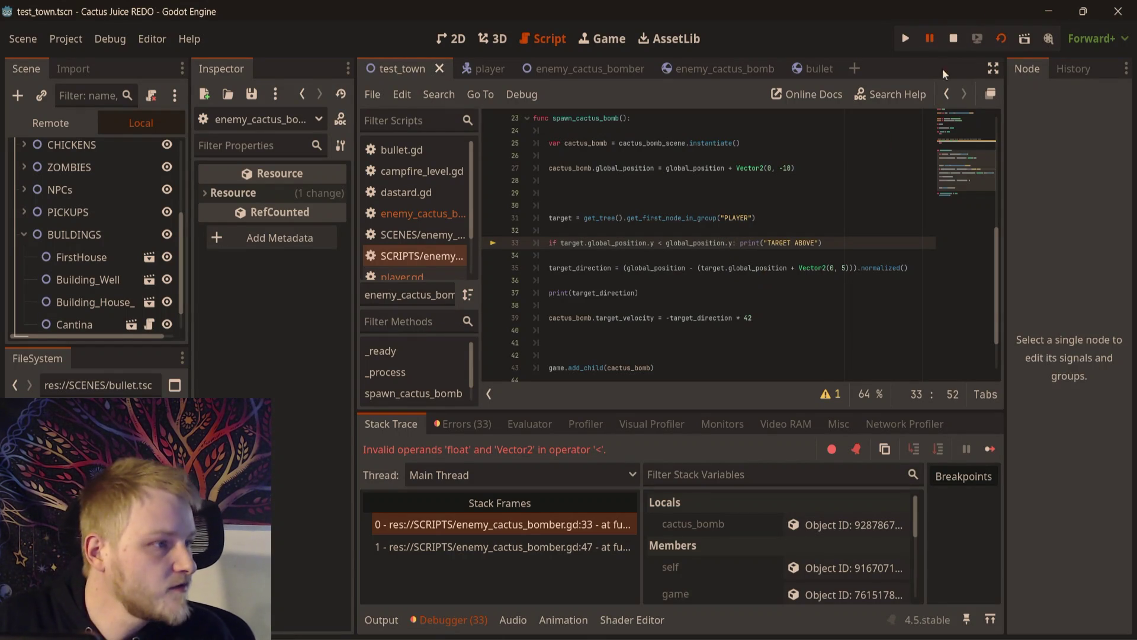
click(954, 38)
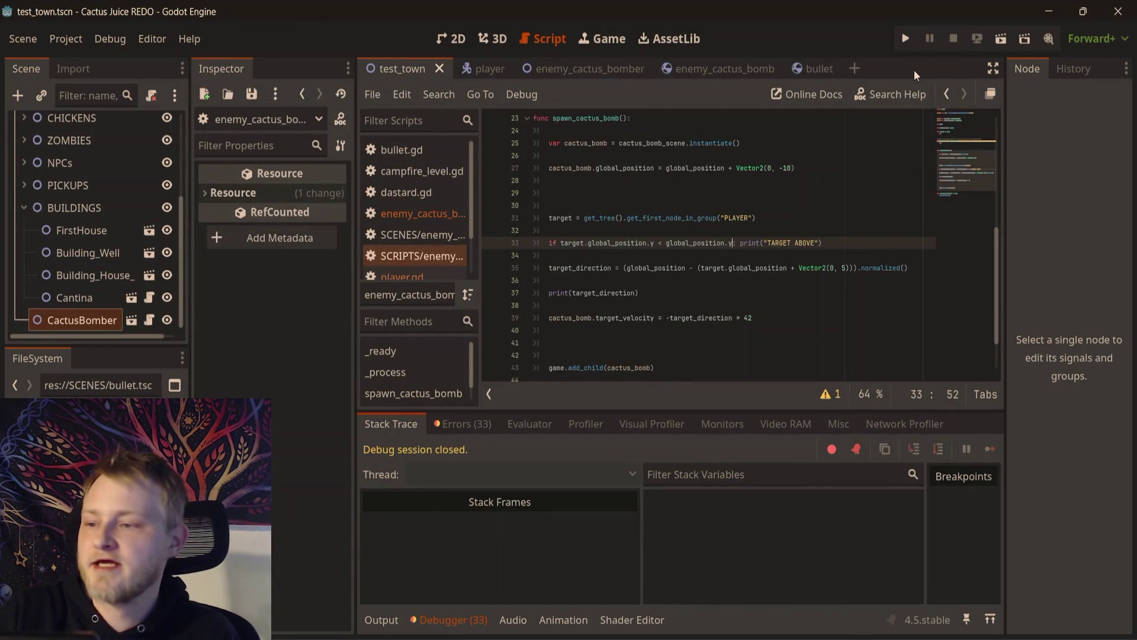
key(F6)
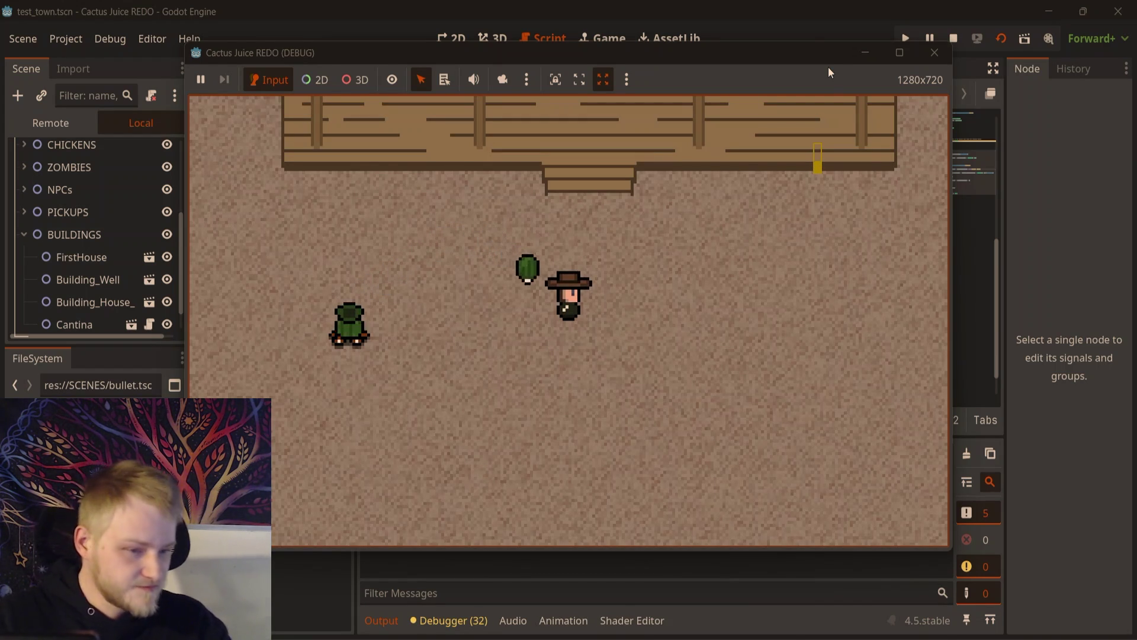
Walk the player north and south, confirm TARGET ABOVE in the Output, then stop the game
key(w)
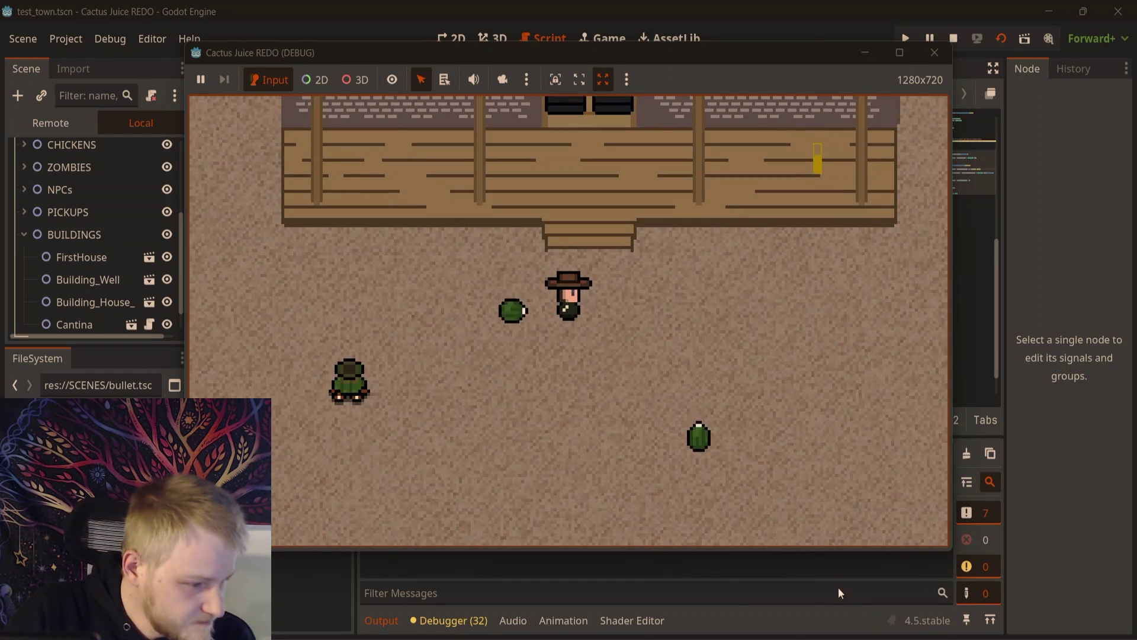
click(839, 593)
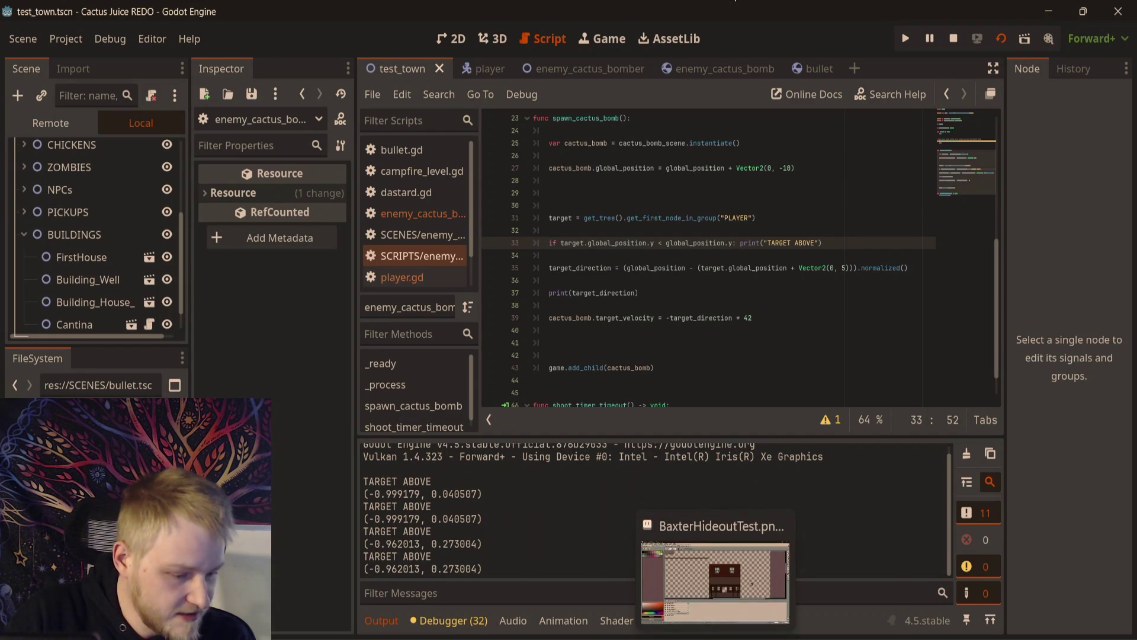
mouse_move(782, 631)
click(853, 563)
key(s)
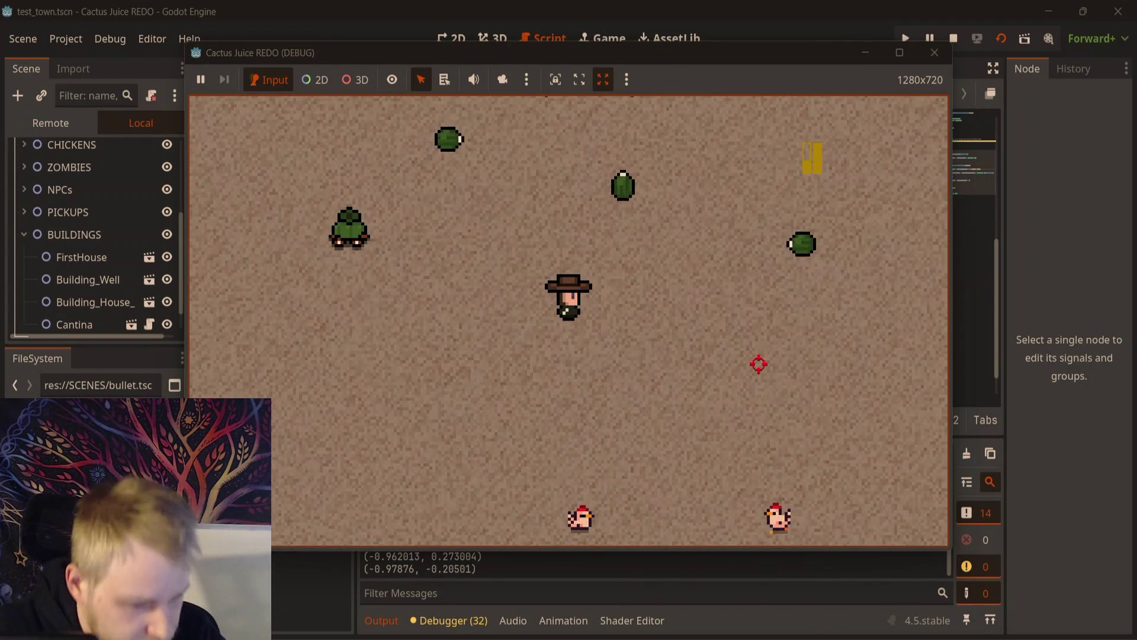
click(510, 562)
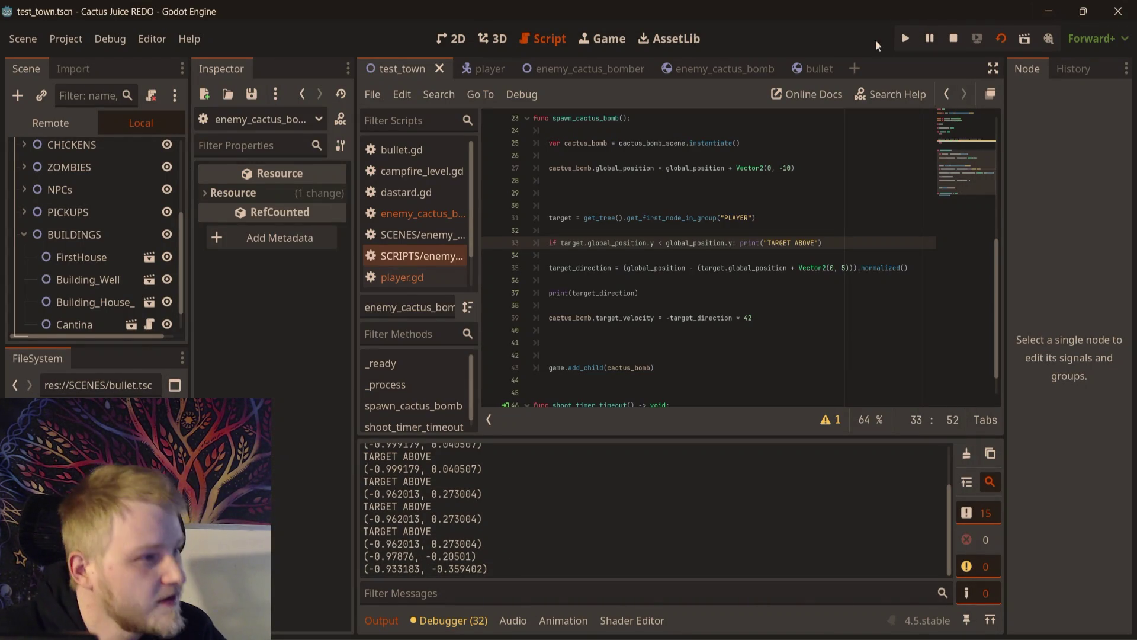
click(947, 45)
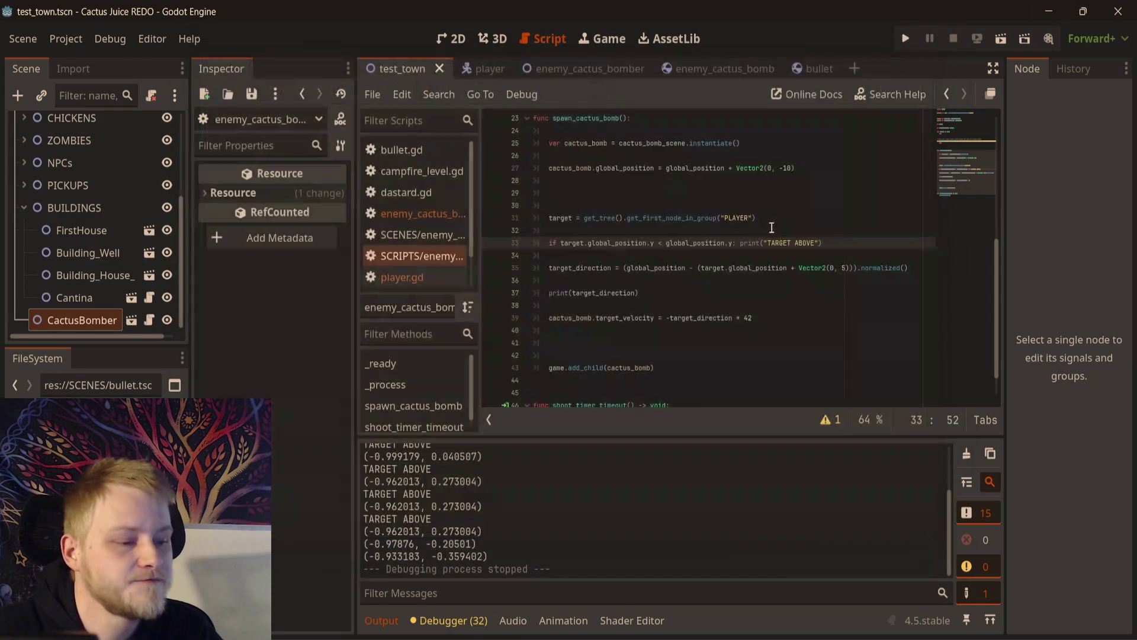
Open the enemy_cactus_bomb script and review how _ready sets linear_velocity from target_velocity
click(736, 345)
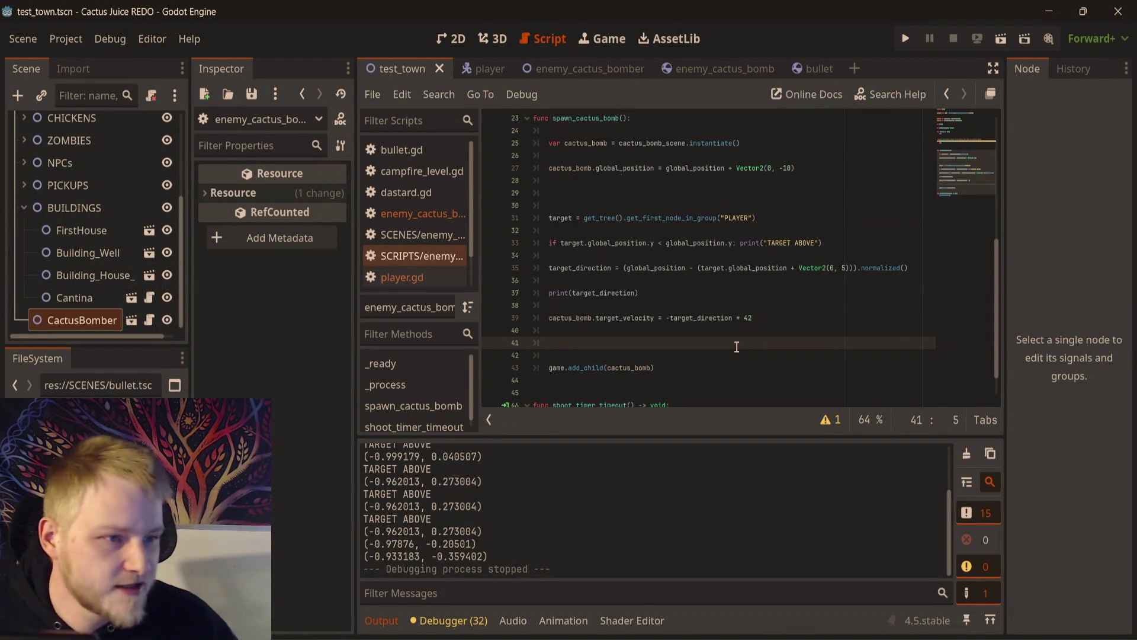
click(731, 72)
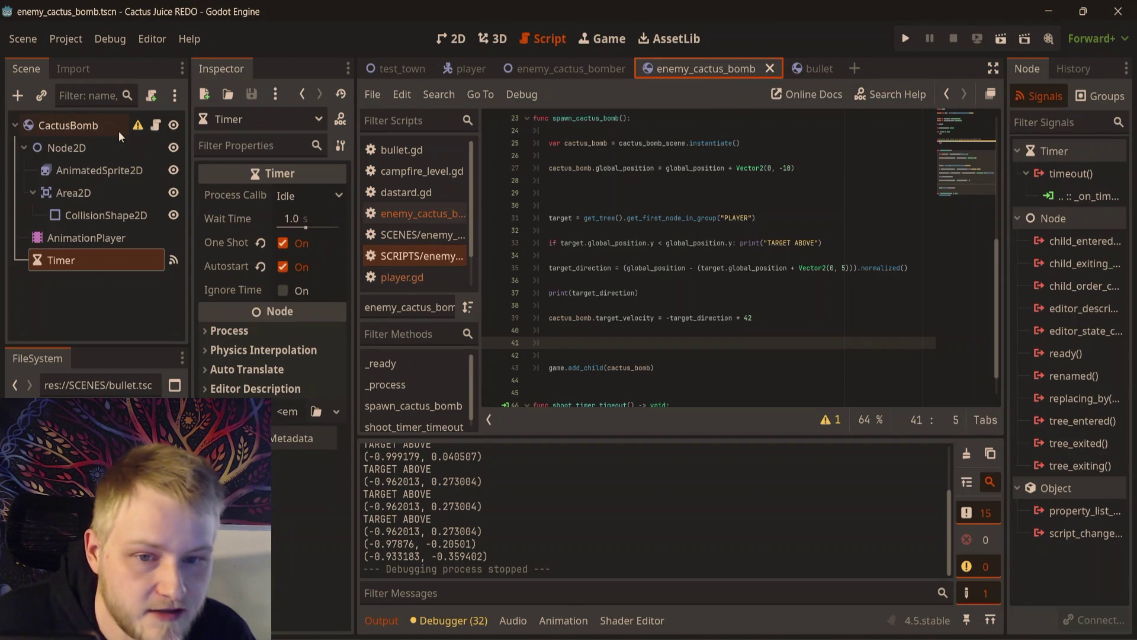
click(156, 125)
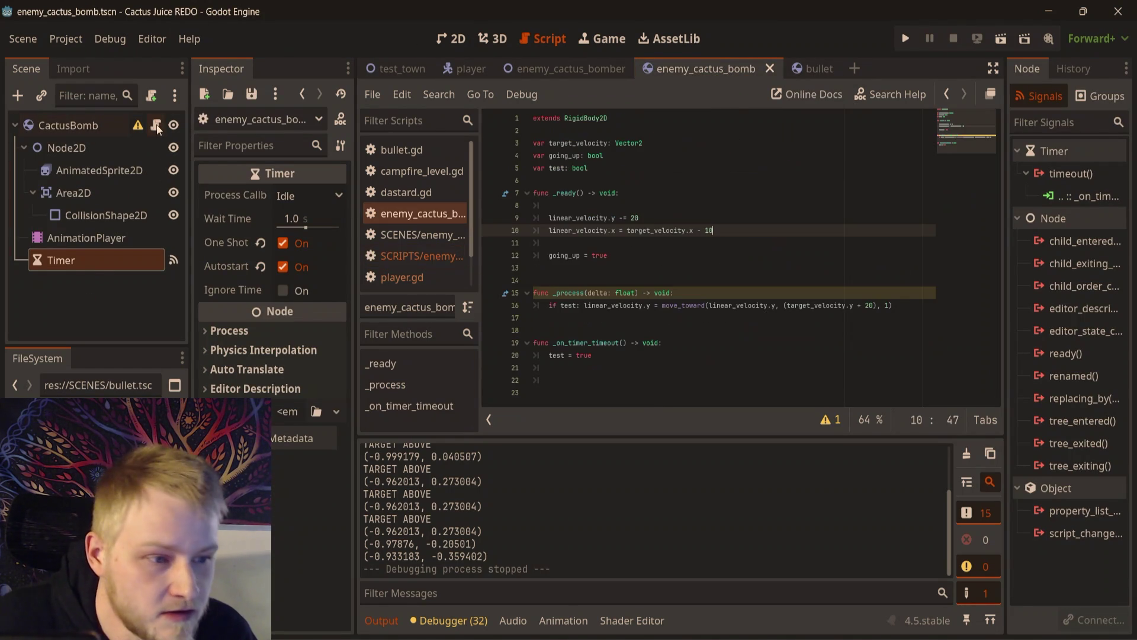
click(750, 262)
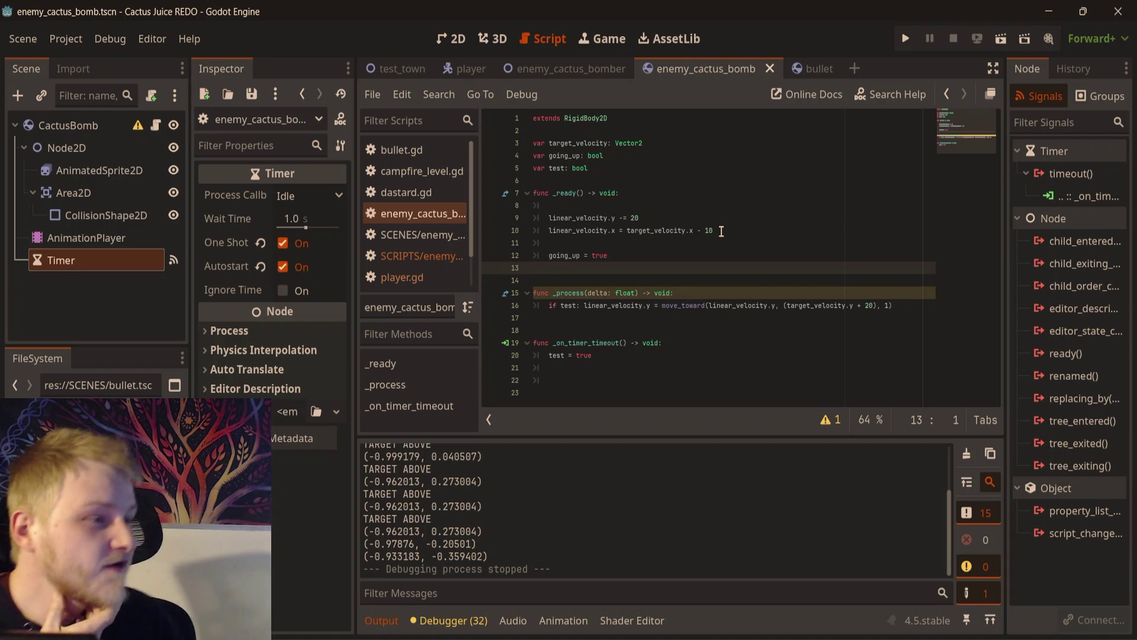
click(403, 76)
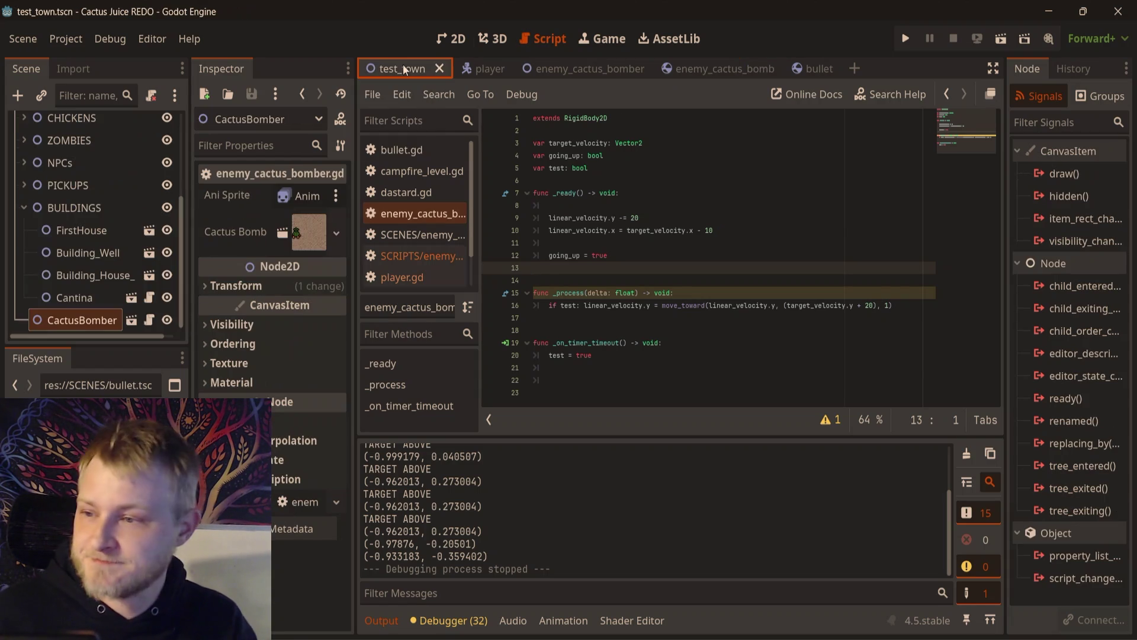
Run test_town, walk the cowboy up-right, down-left and up toward the building, then stop
key(F6)
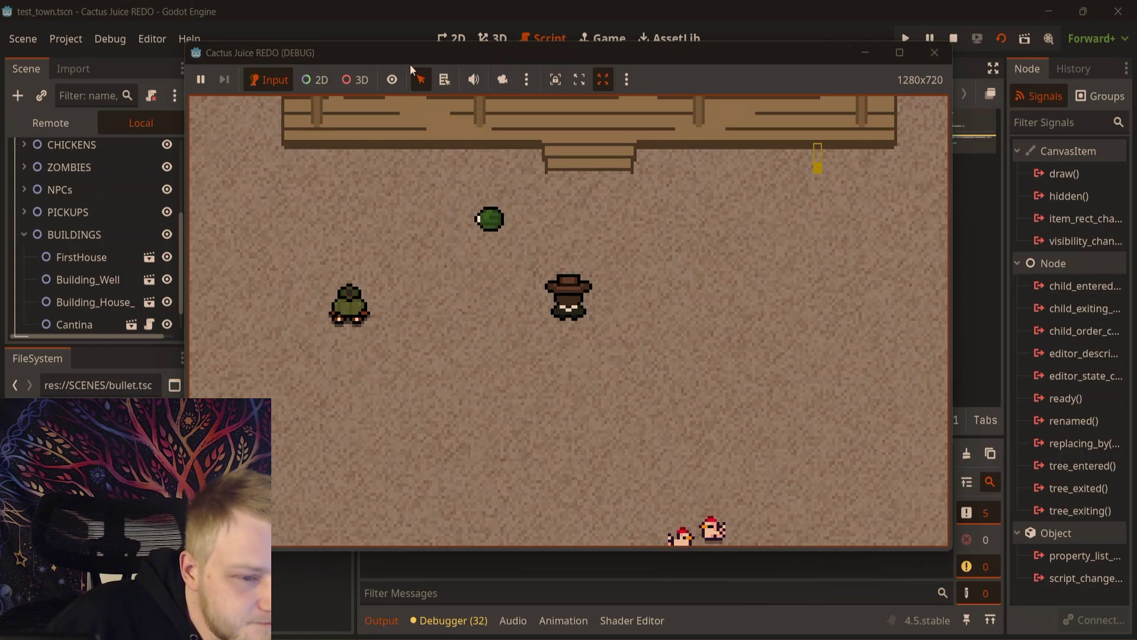
key(w)
key(d)
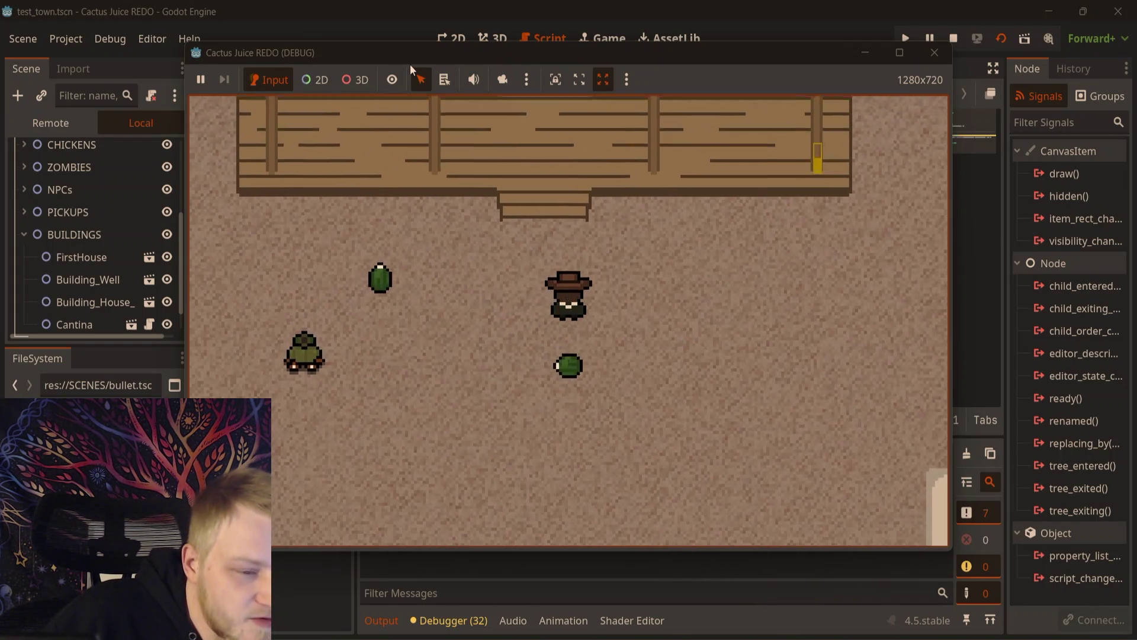
key(w)
key(d)
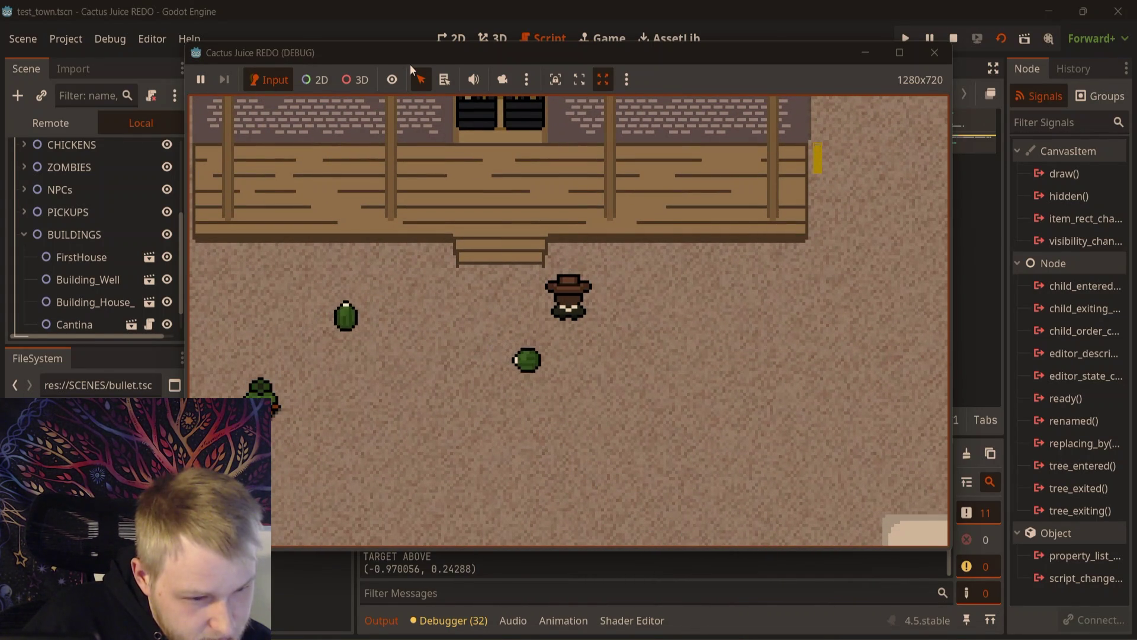
key(s)
key(a)
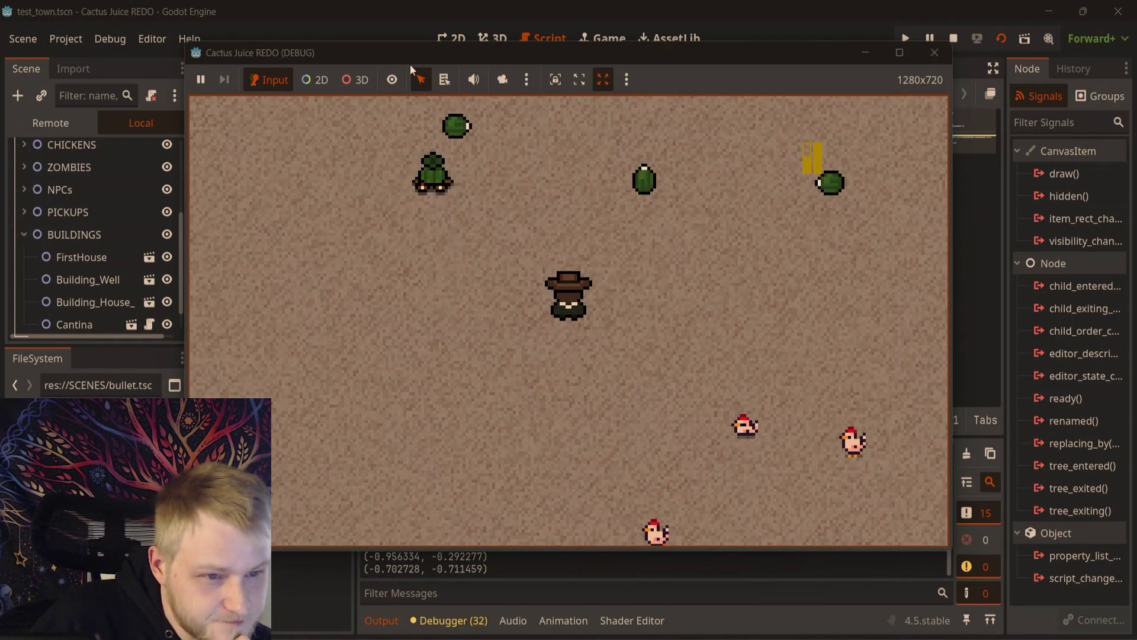
key(w)
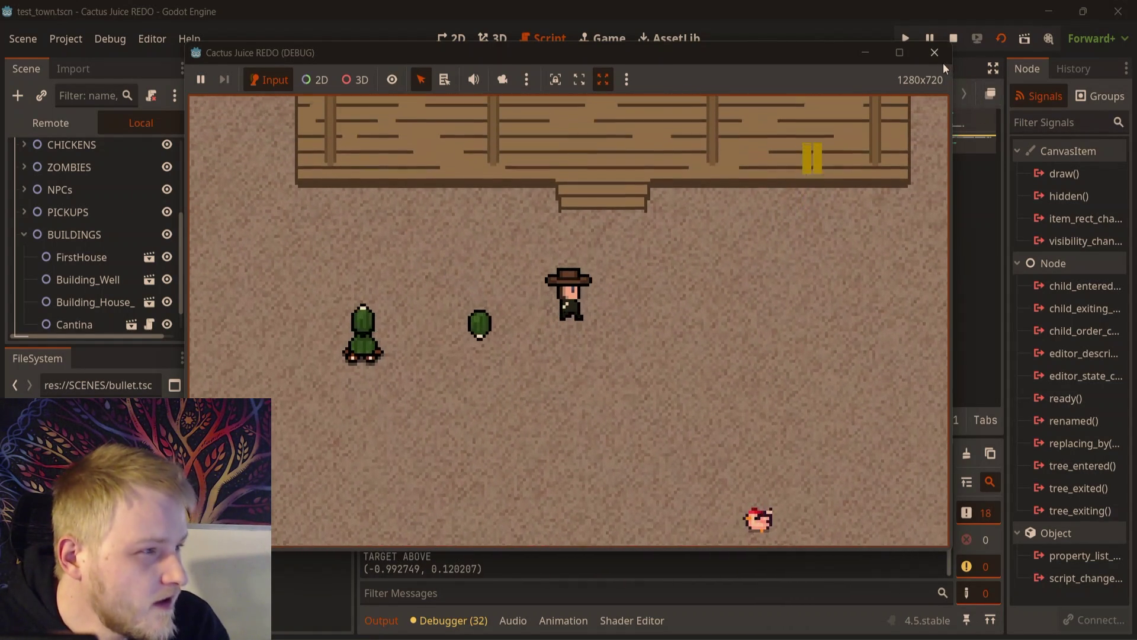
click(938, 48)
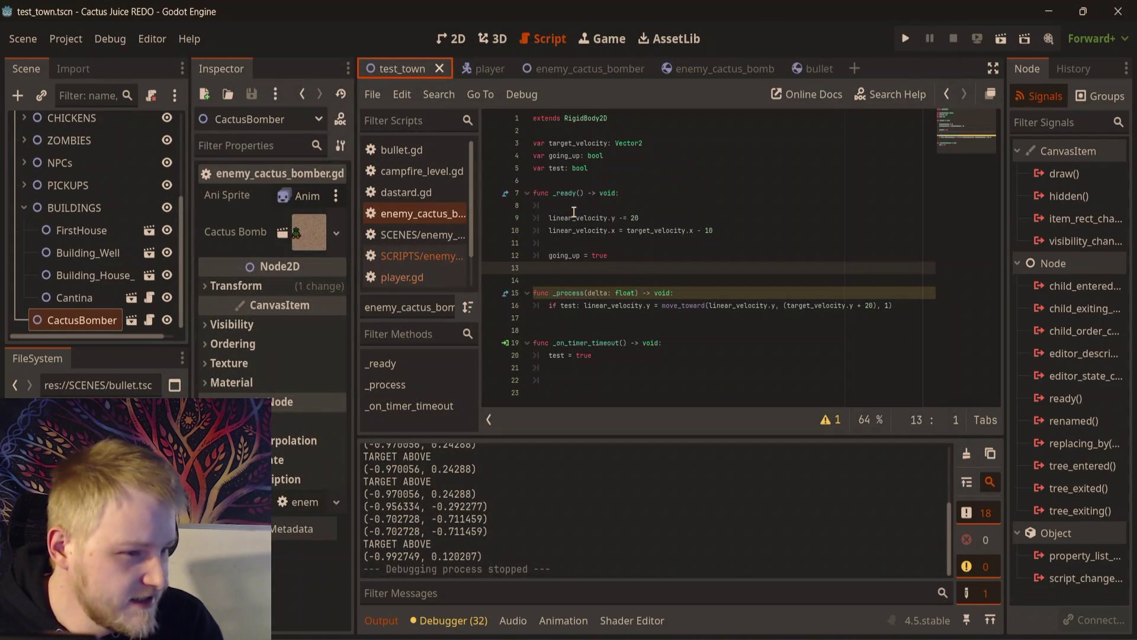
Declare a new 'var target_above: bool' in the bomb script
click(668, 218)
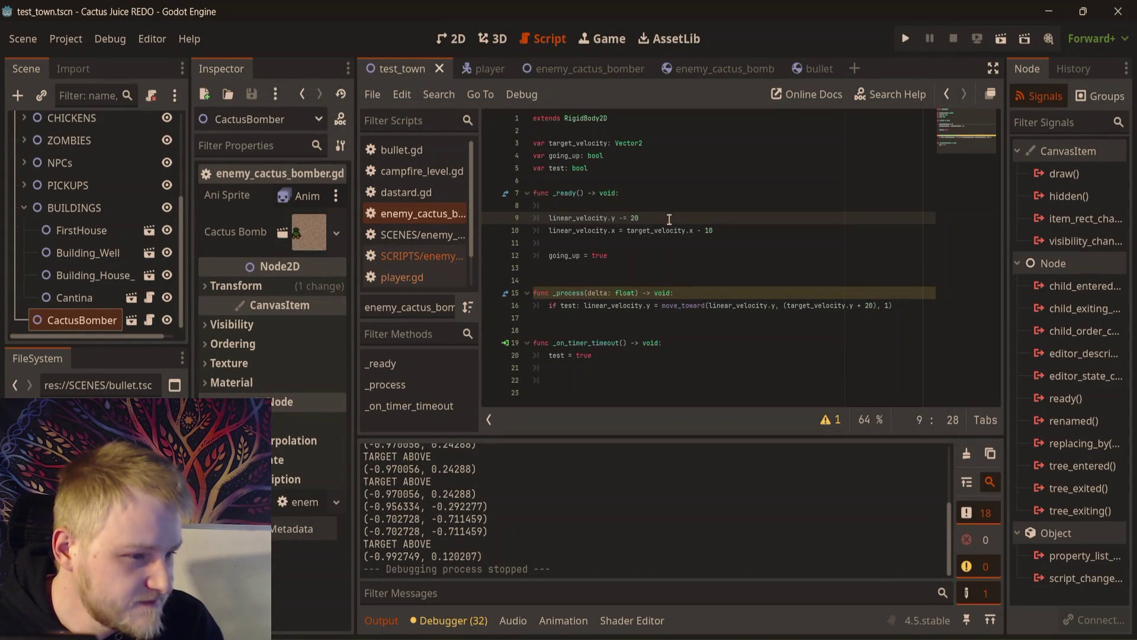
click(661, 165)
key(Return)
key(Return)
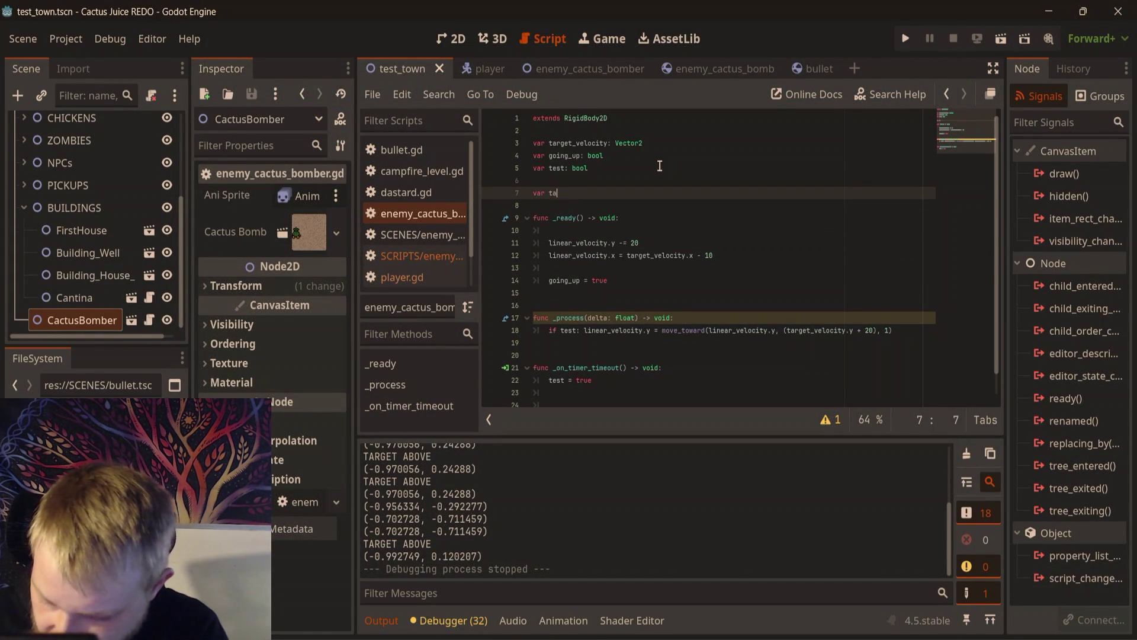
text(ve: bool)
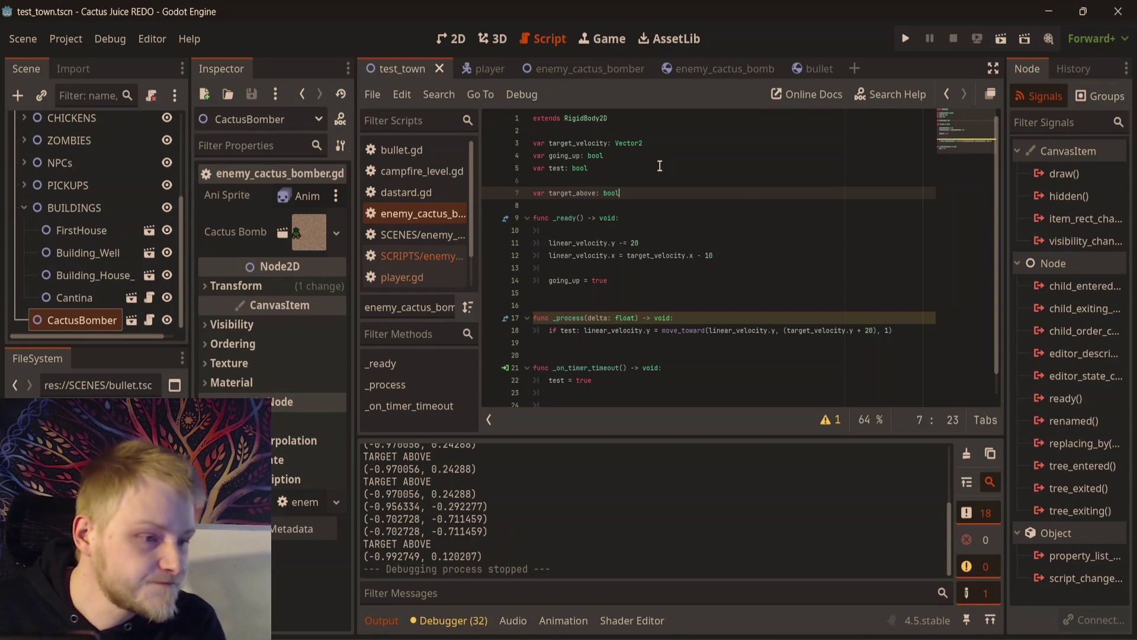
In _ready, add 'if target_above: linear_velocity.y -= 20' after the upward velocity line
click(587, 272)
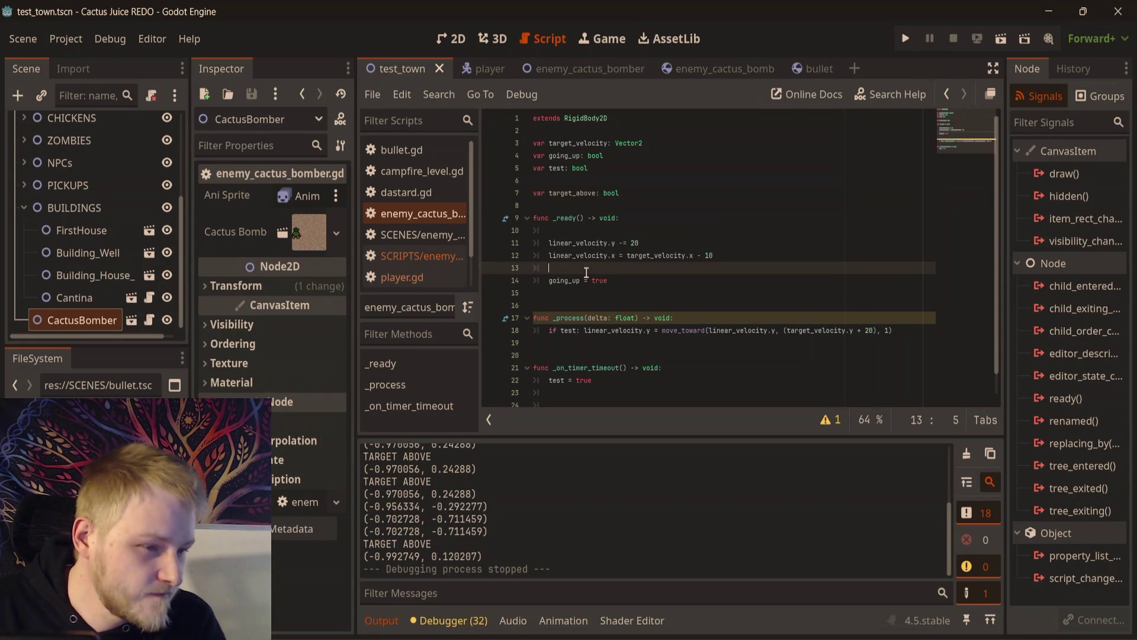
click(688, 245)
key(Return)
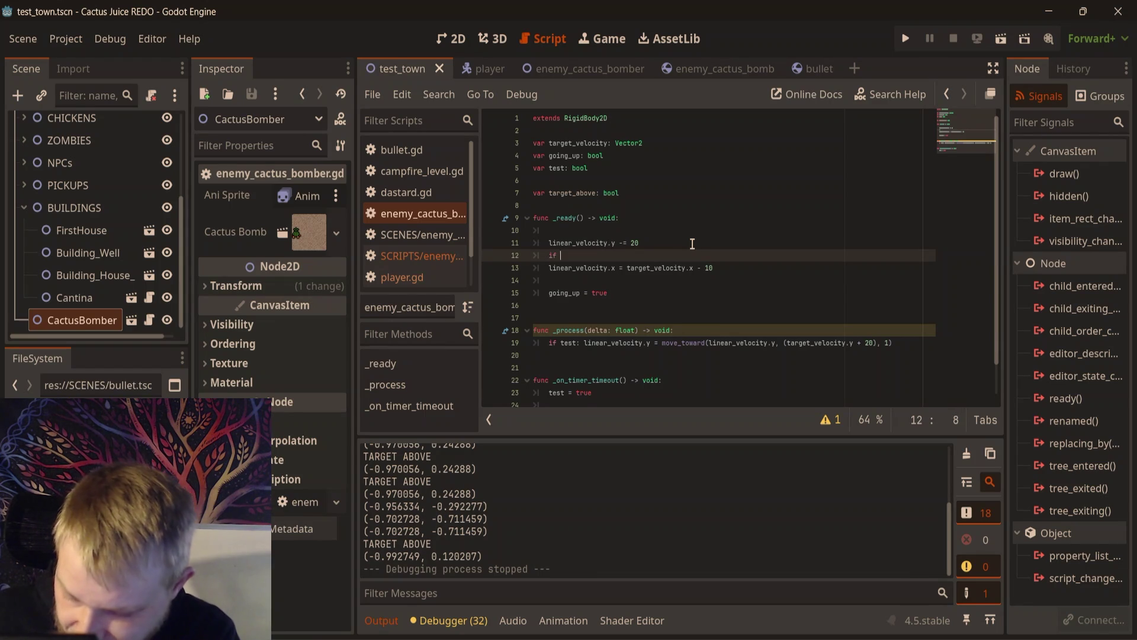
text(_above: lin)
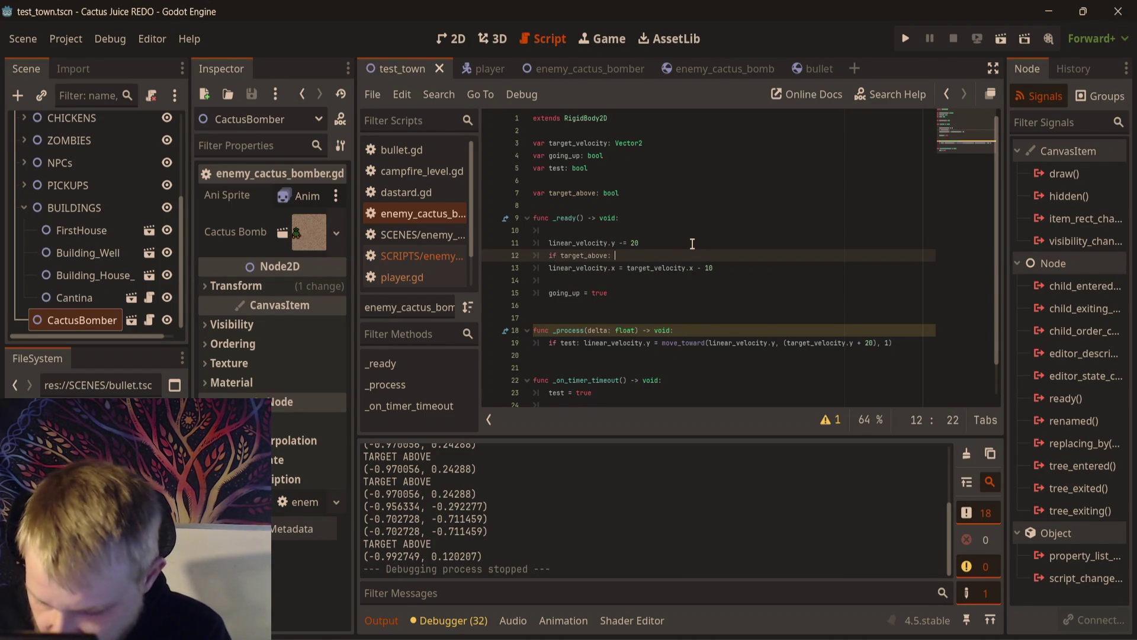
text(ear)
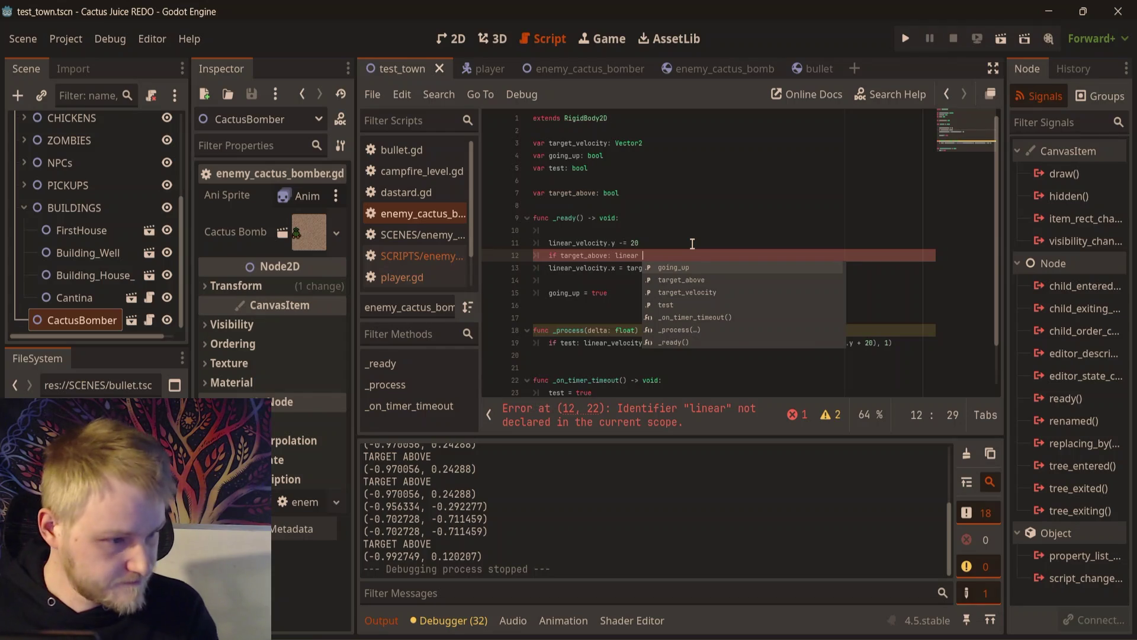
key(BackSpace)
key(Down)
key(Down)
key(Return)
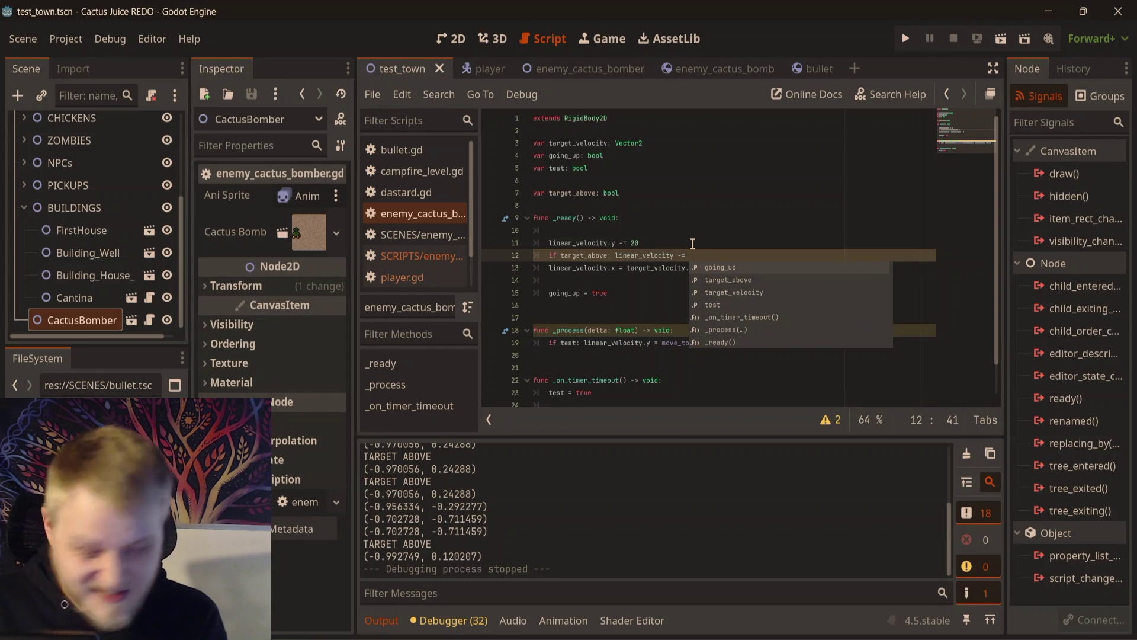
text(20)
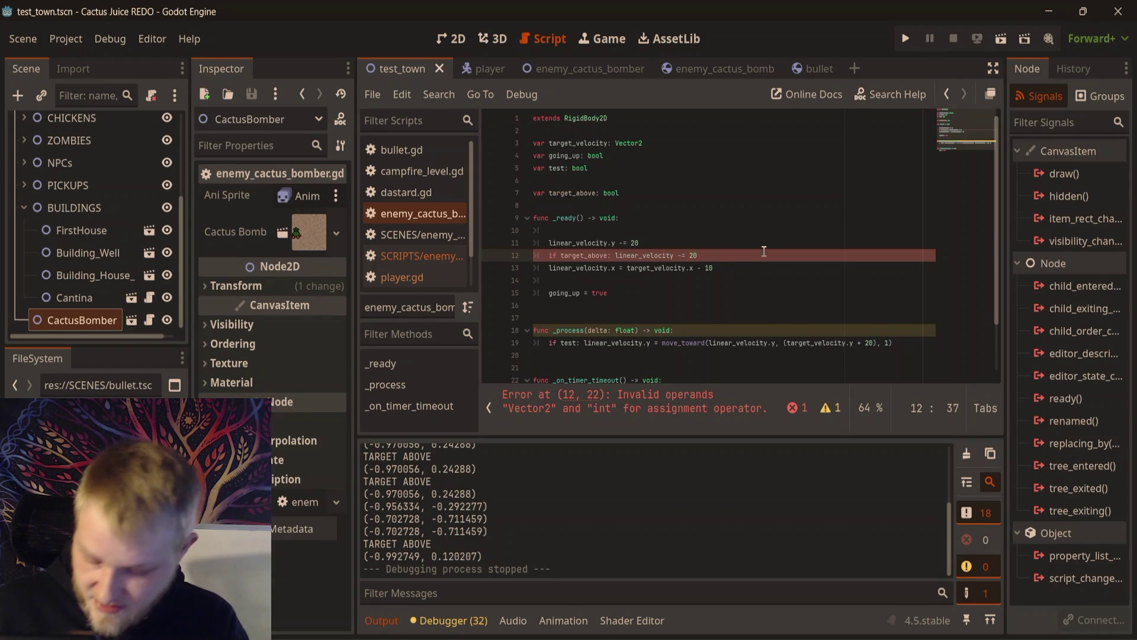
Save the bomb scene and script with Ctrl+S
click(771, 229)
key(ctrl+s)
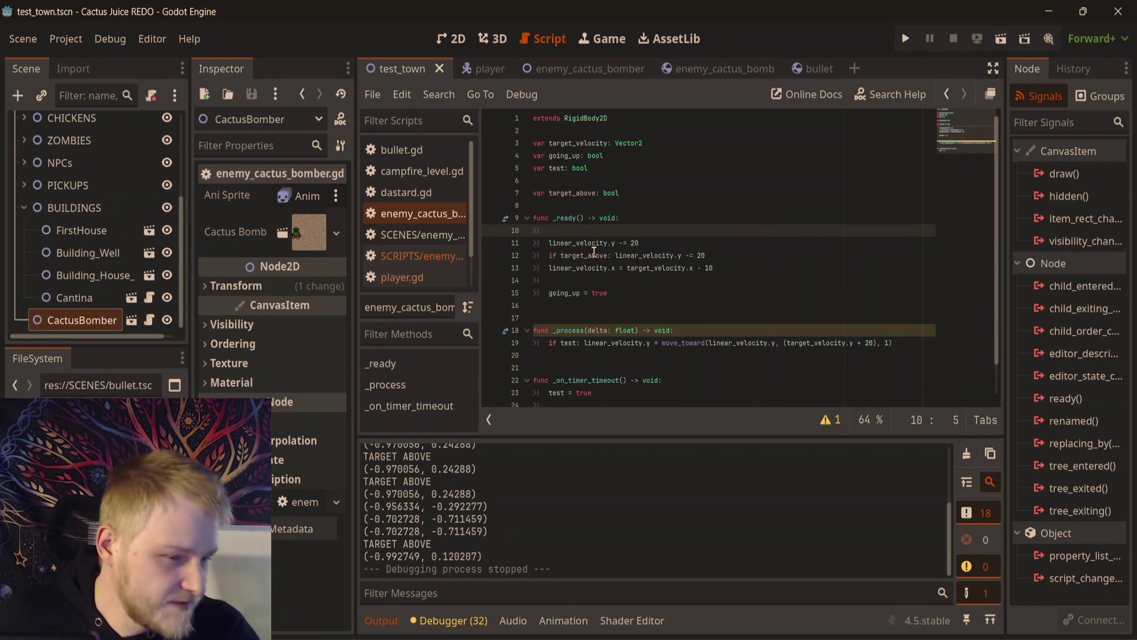
mouse_move(616, 248)
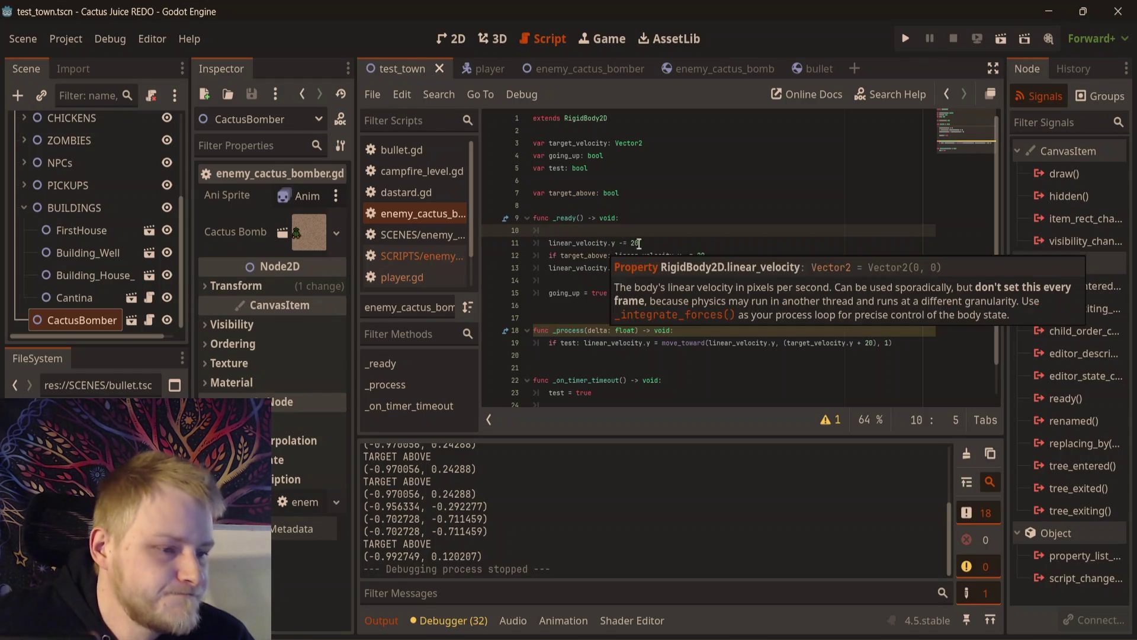
click(652, 238)
click(610, 70)
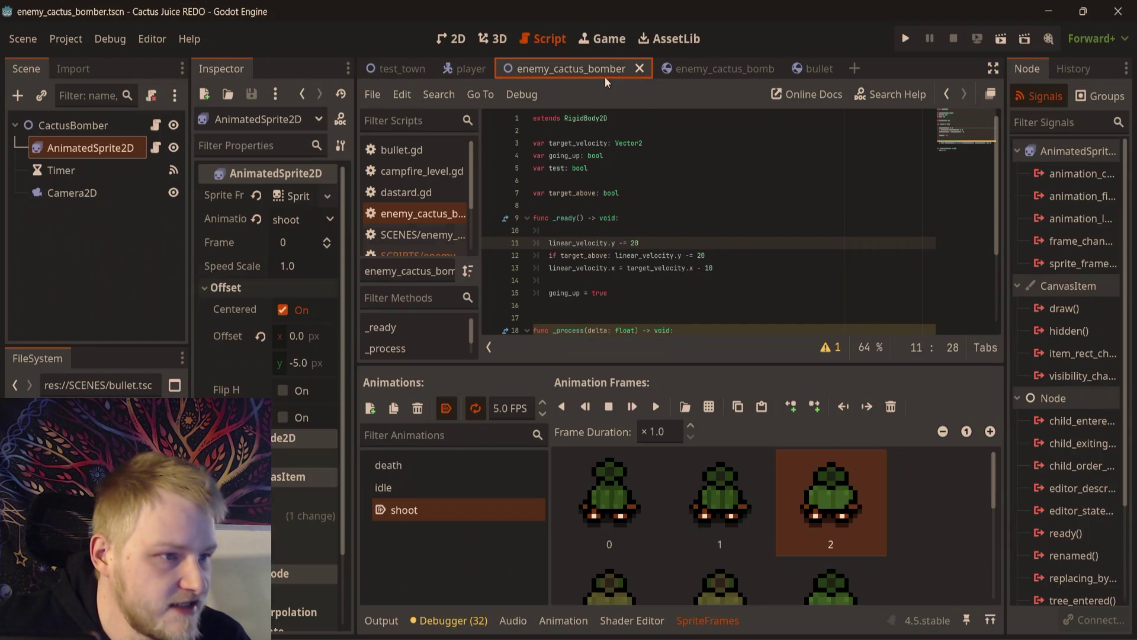
In the bomber script, replace print("TARGET ABOVE") with cactus_bomb.target_above = true
click(157, 126)
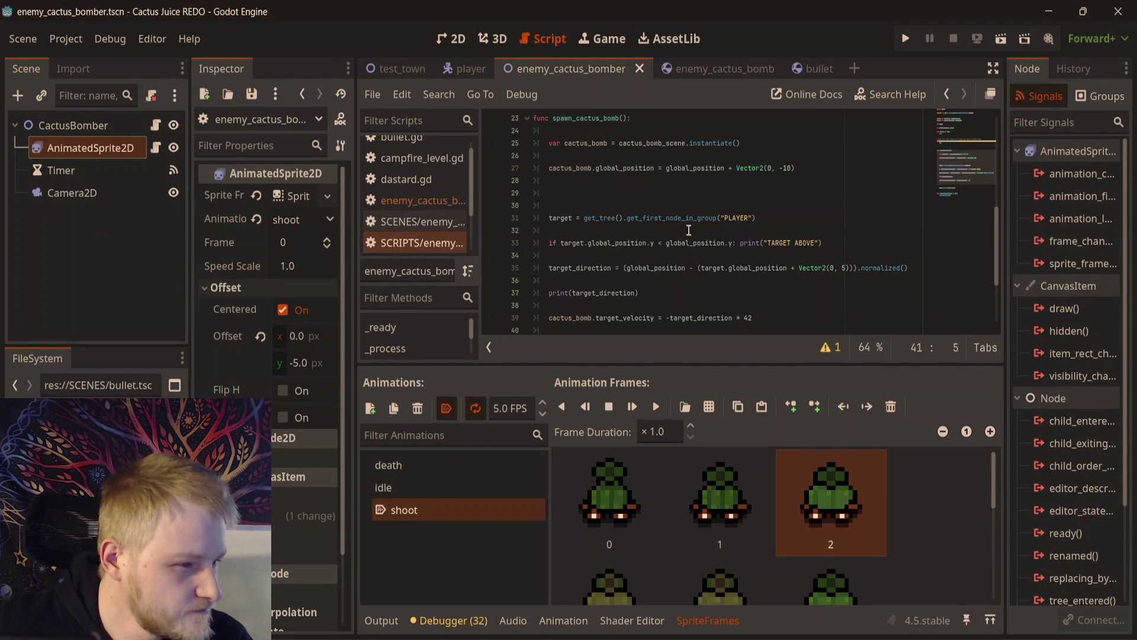
drag(823, 244, 741, 244)
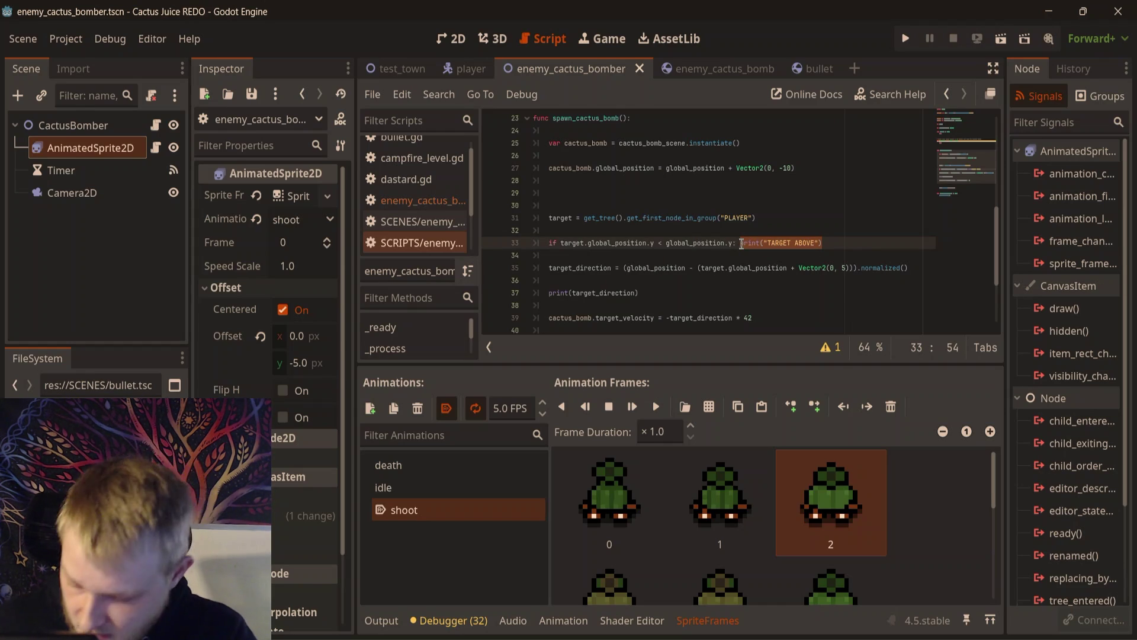
text(tac_)
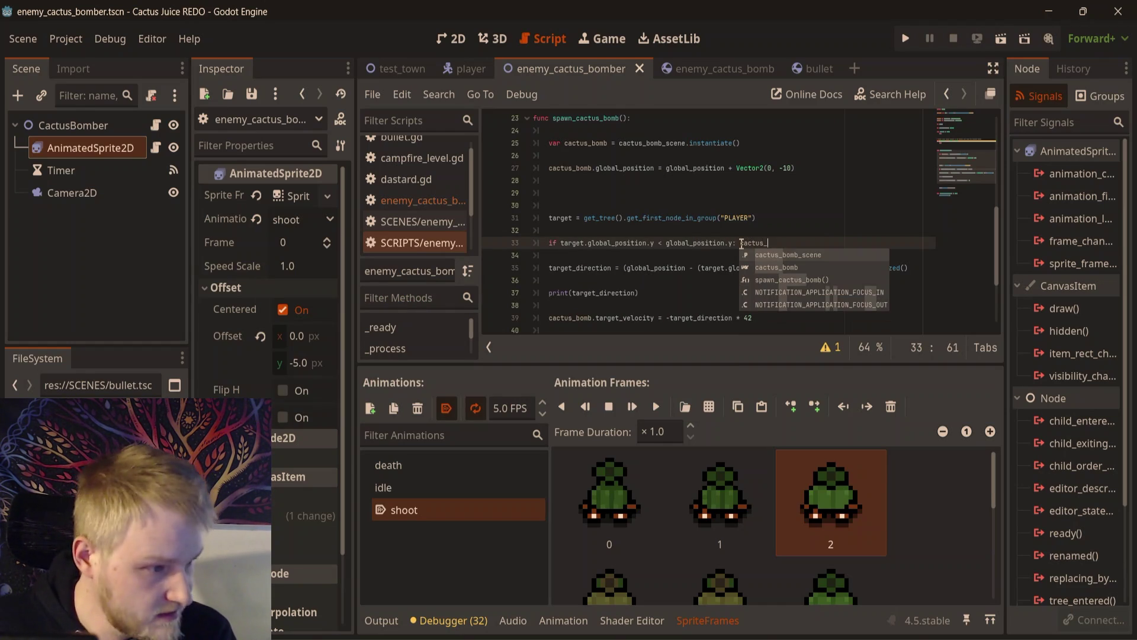
text(bomb)
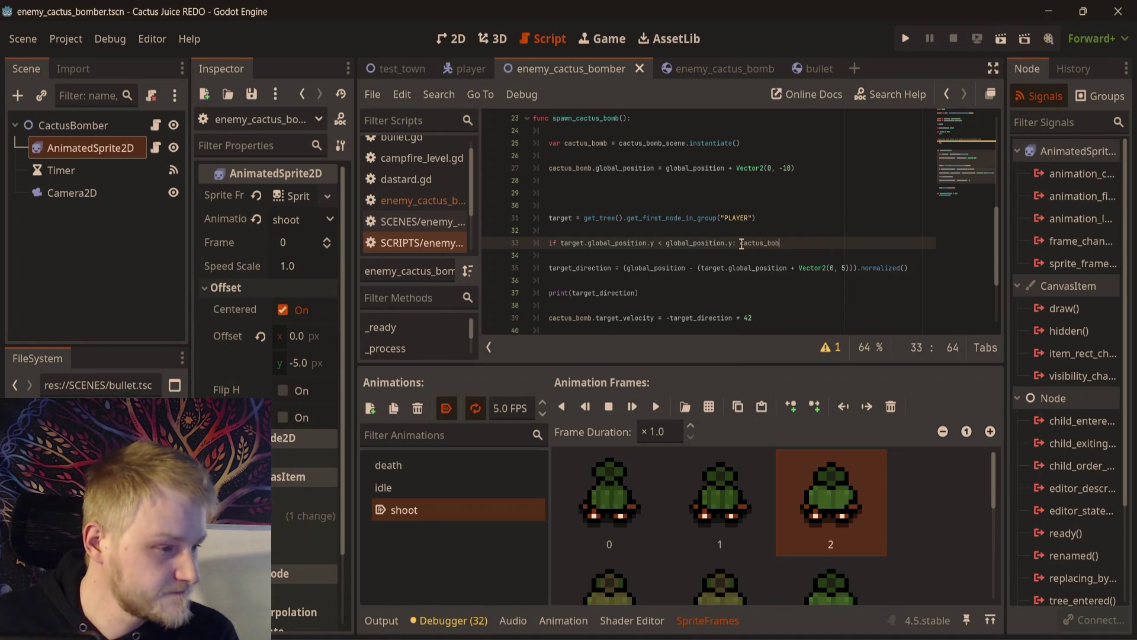
key(ctrl+space)
text(.target)
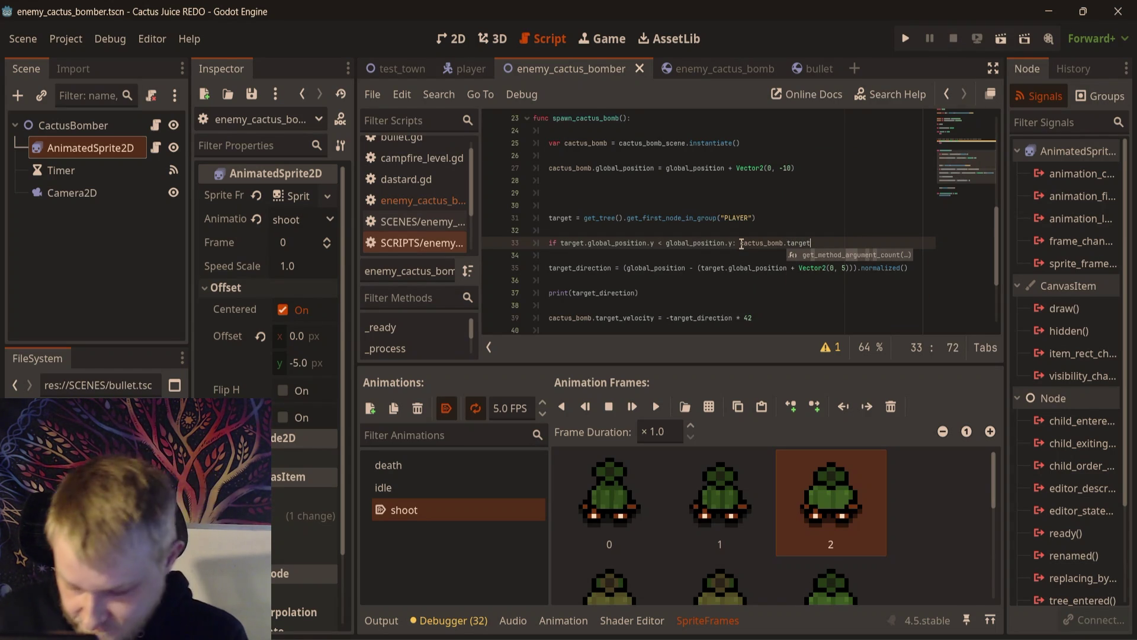
text(_above =)
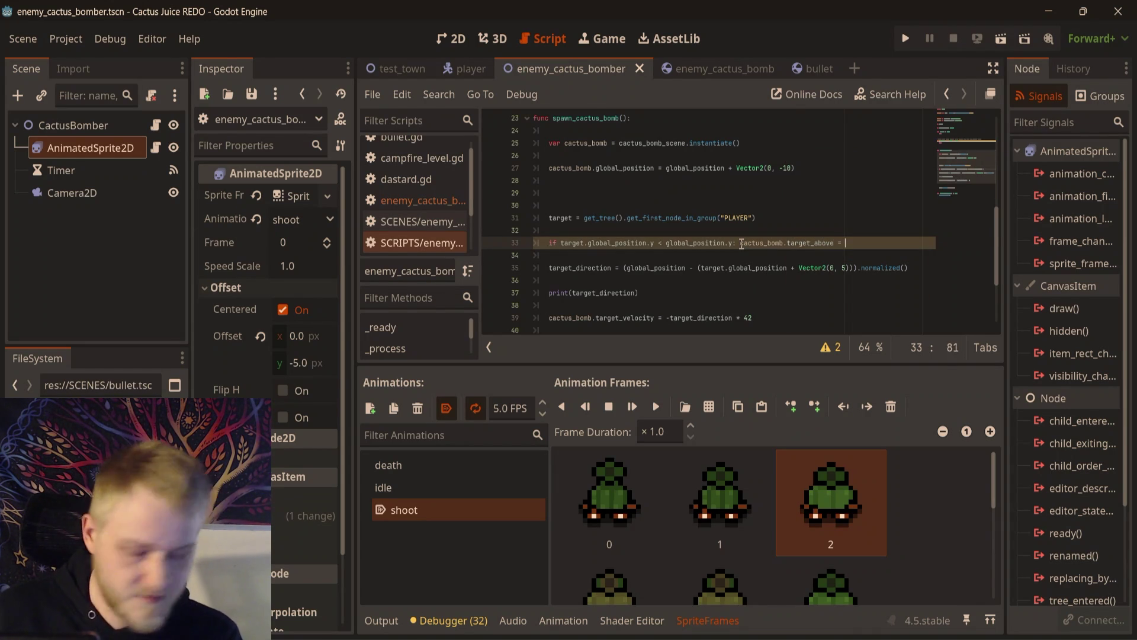
key(ctrl+space)
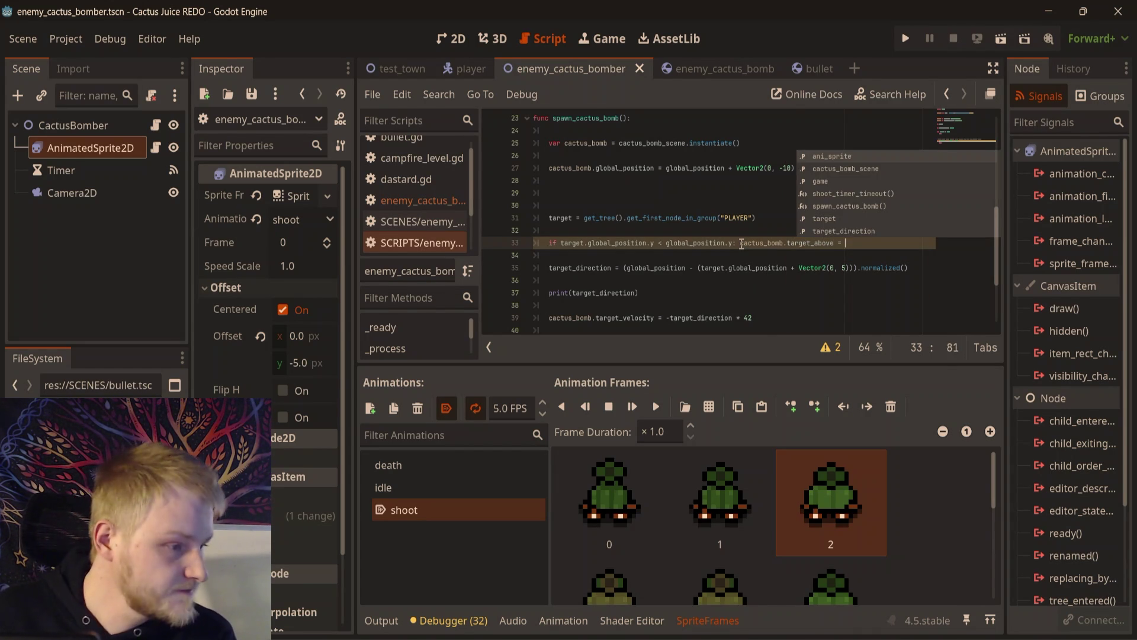
text(true)
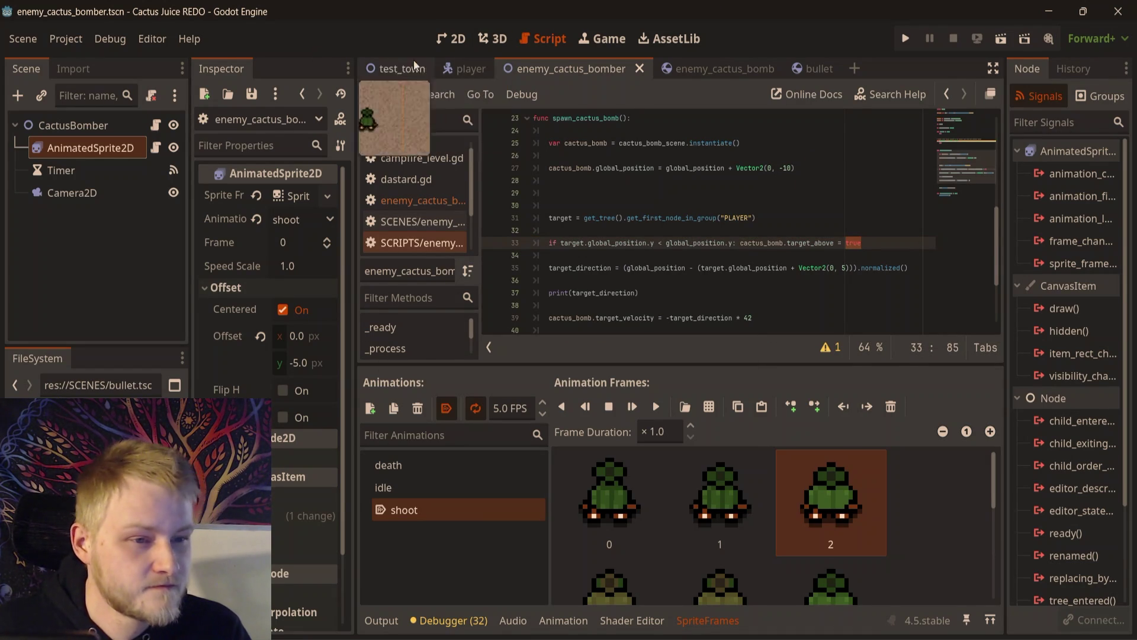
click(393, 70)
Run test_town with F6 to watch the bombs' higher throw, then close the game window
key(F6)
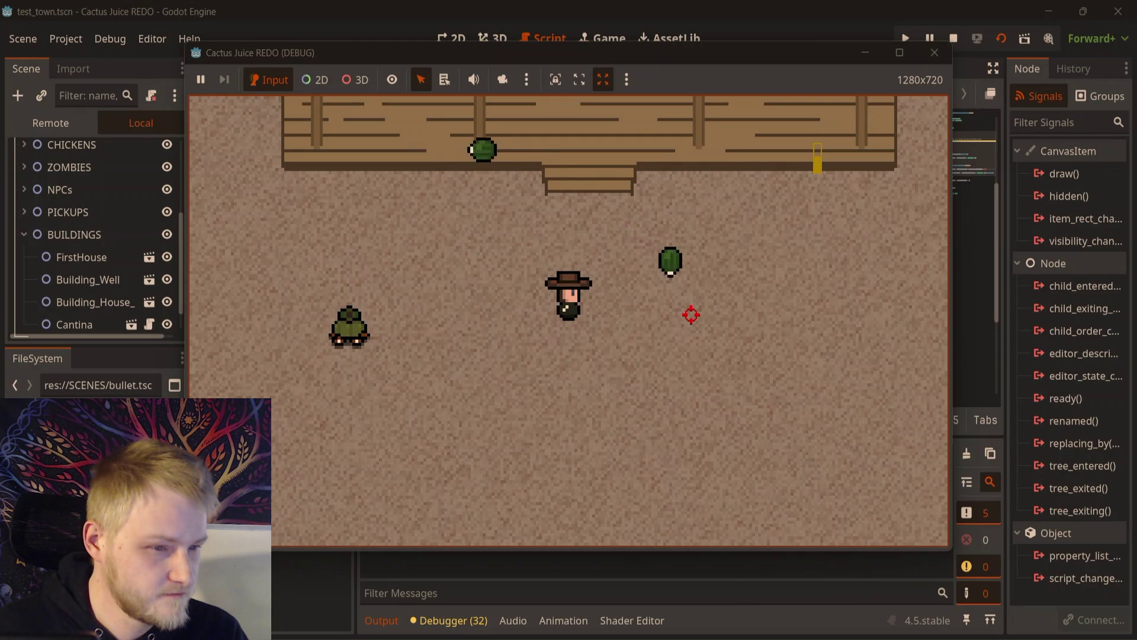
click(947, 51)
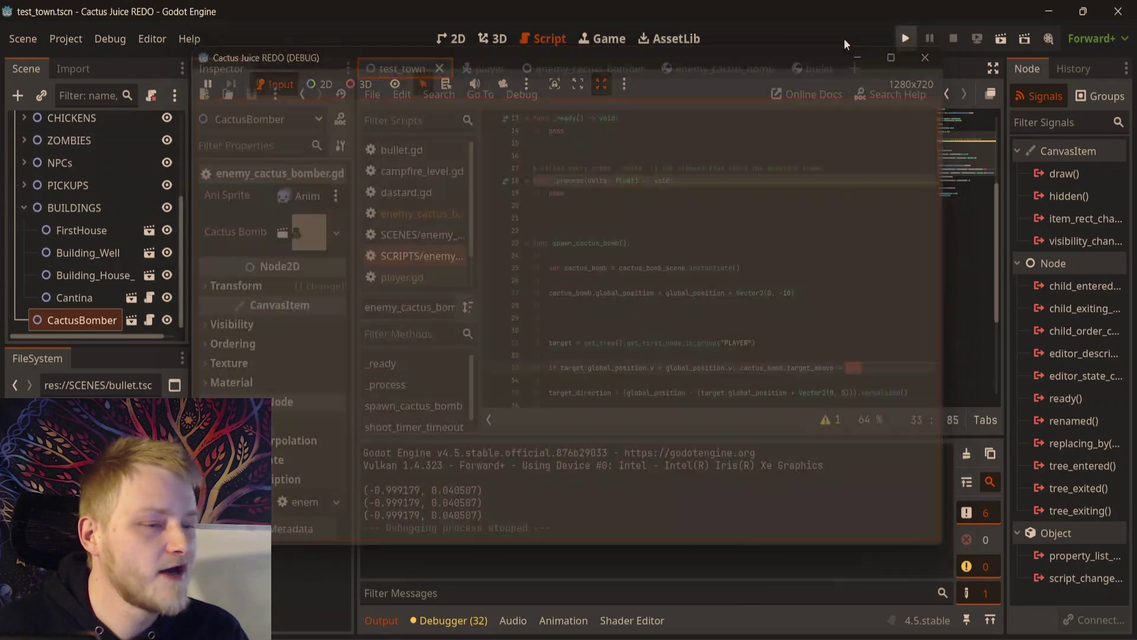
click(877, 242)
scroll(499, 189, down, 3)
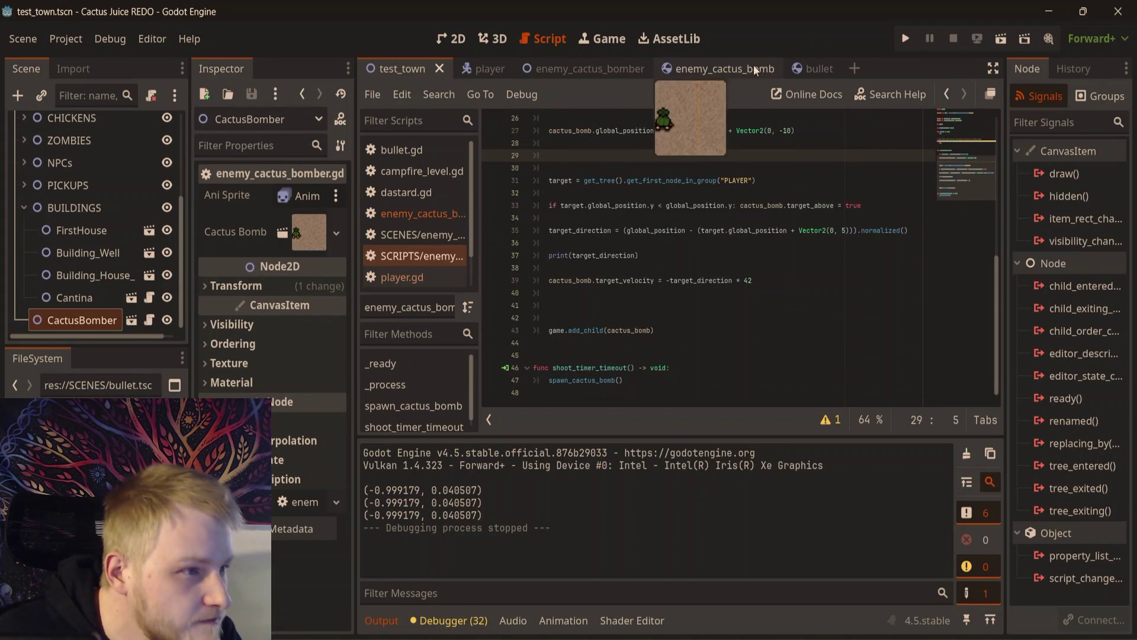
In the bomb script's _process, add 'and !target_above' to the easing if condition
click(753, 65)
click(156, 125)
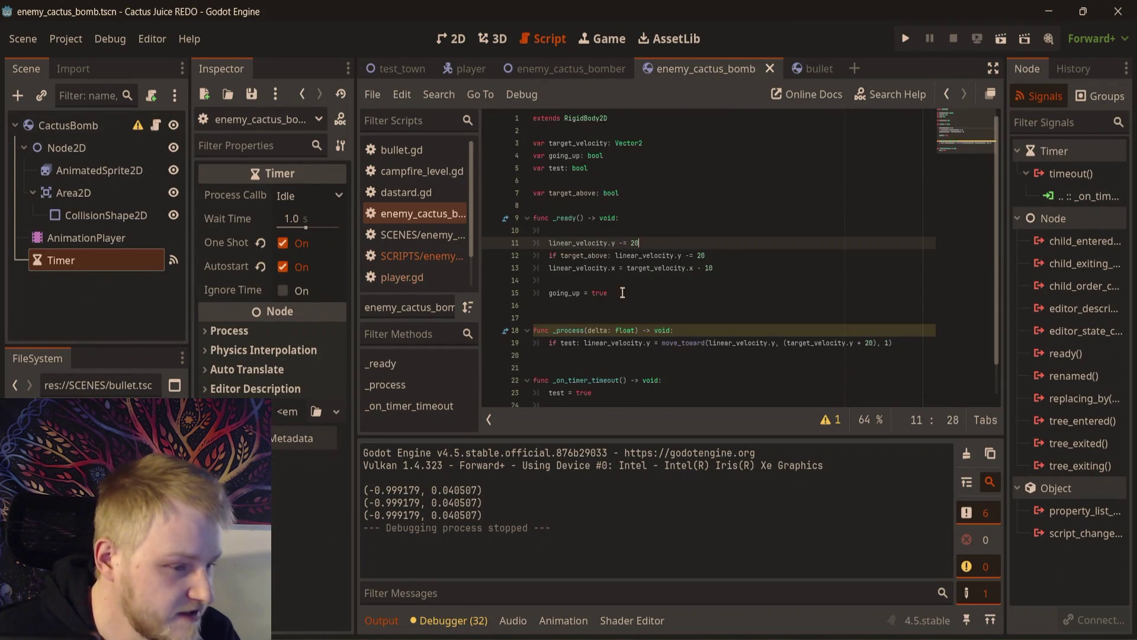
click(874, 306)
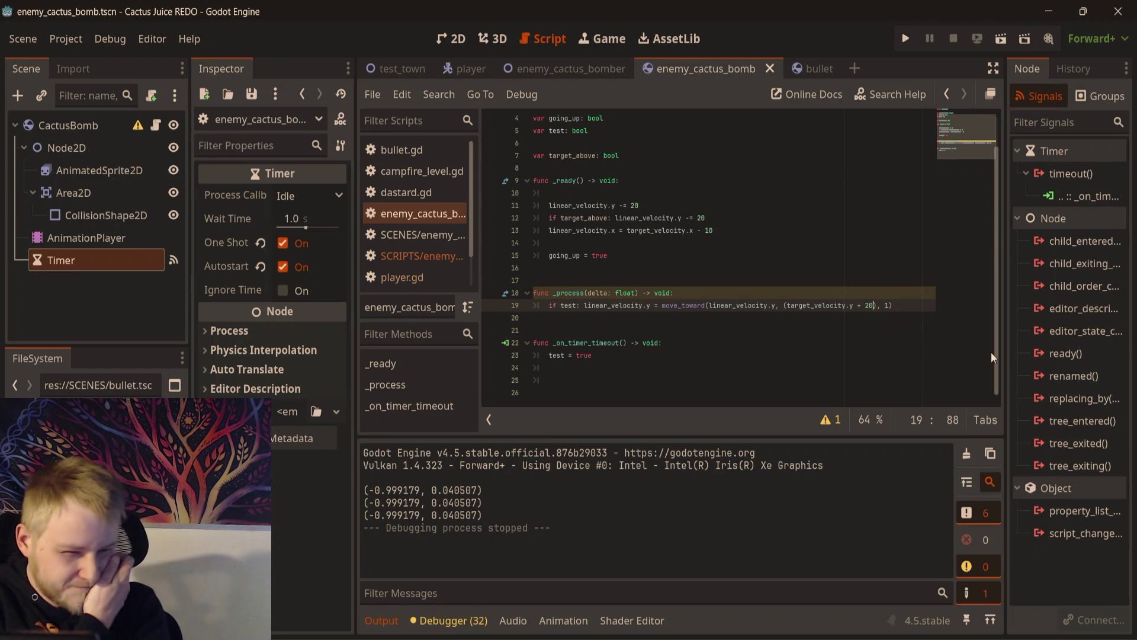
key(Left)
key(Left)
key(Left)
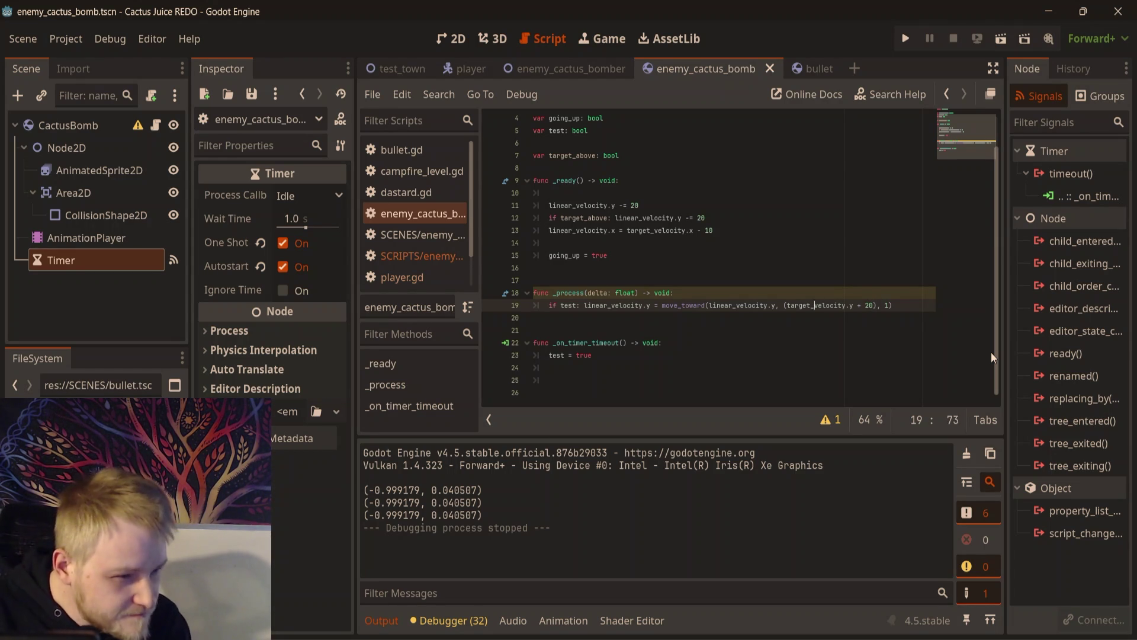
key(Left)
key(Left)
key(Left)
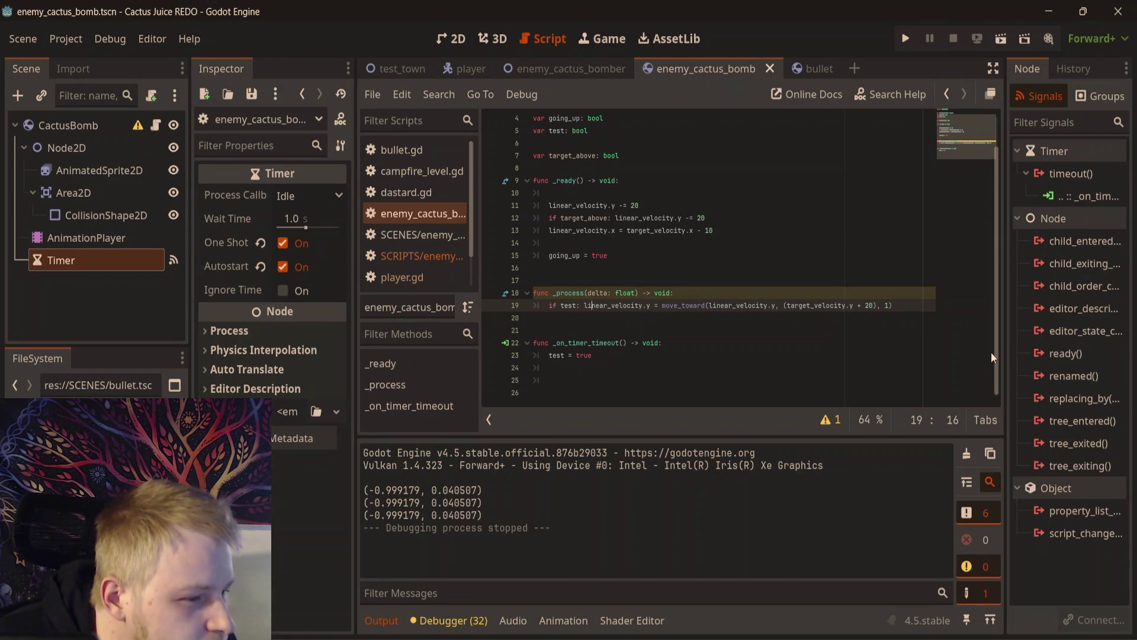
key(Return)
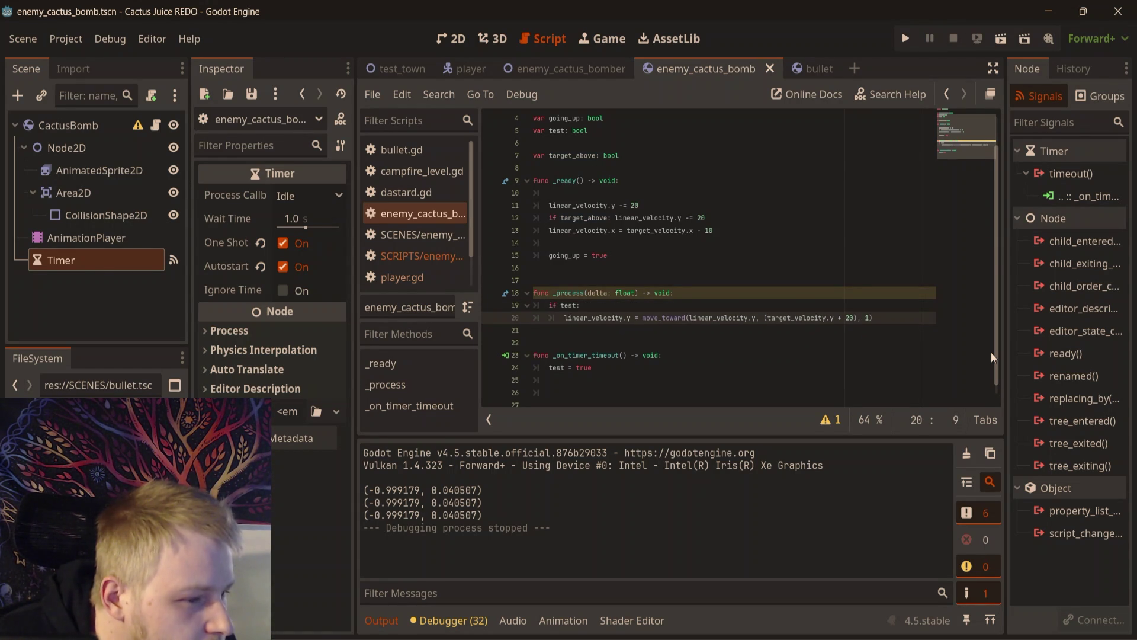
key(Up)
key(Left)
key(Left)
text(and !)
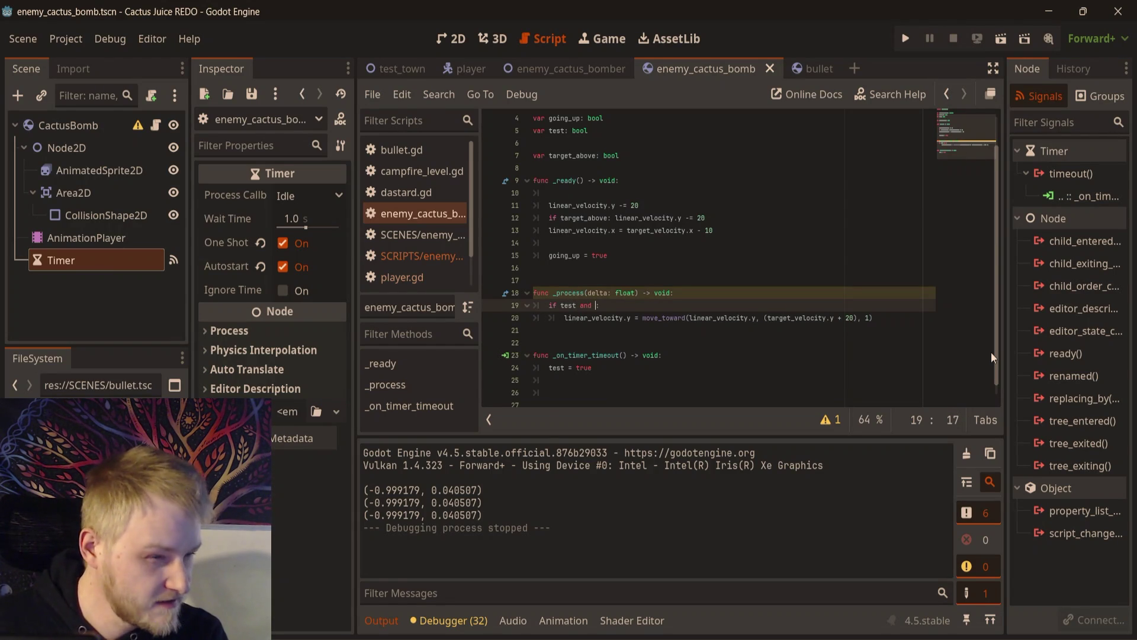
text(targe:)
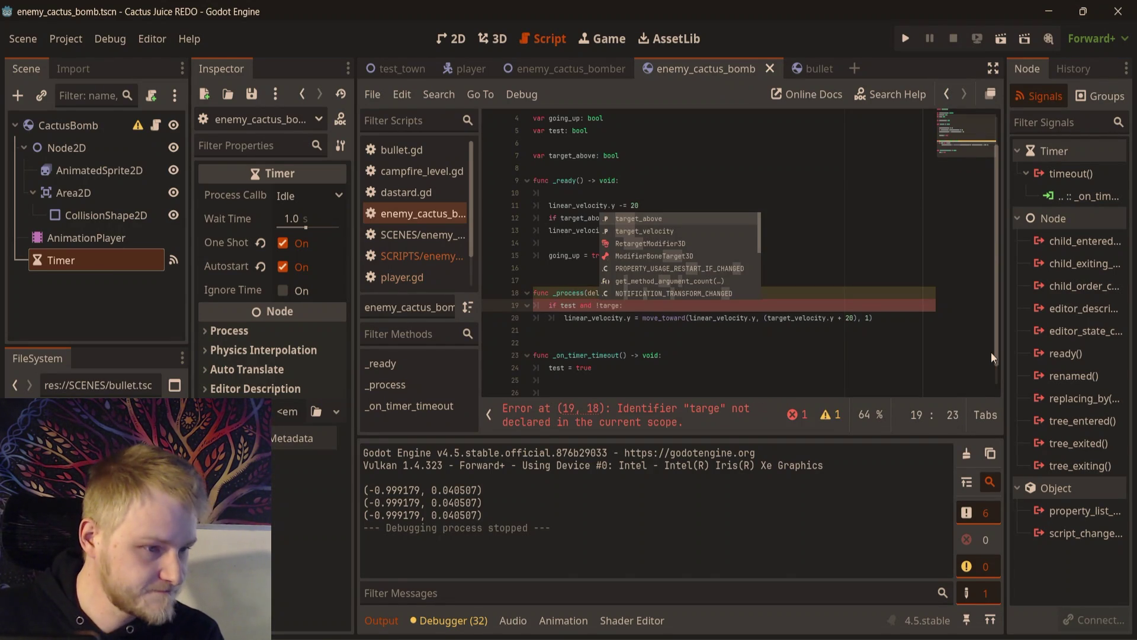
key(Return)
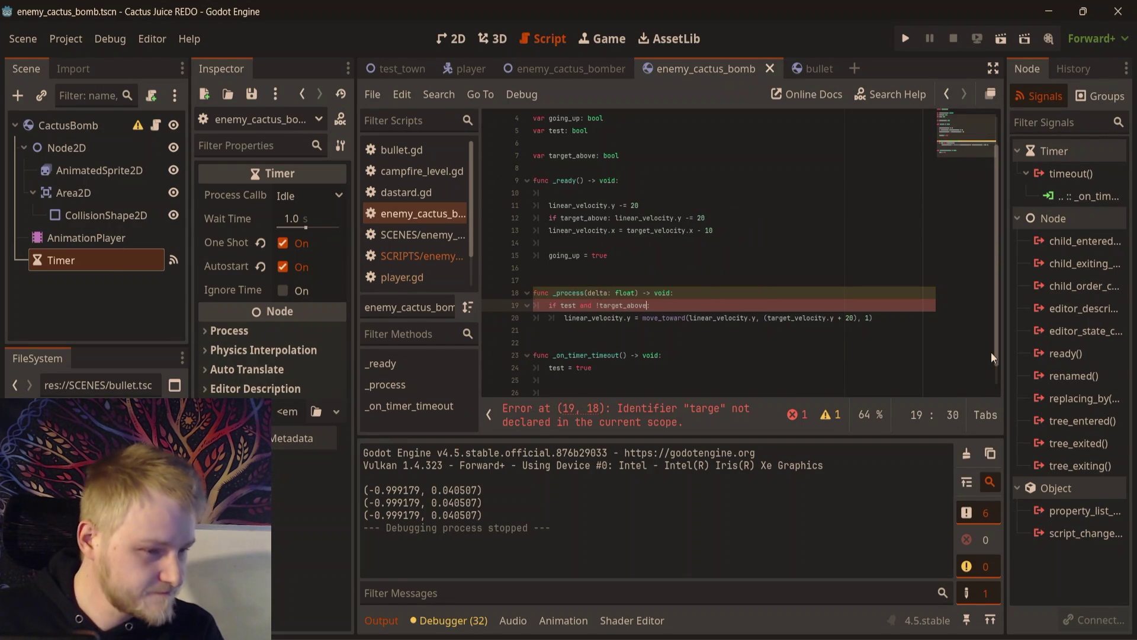
click(564, 318)
key(BackSpace)
key(BackSpace)
key(BackSpace)
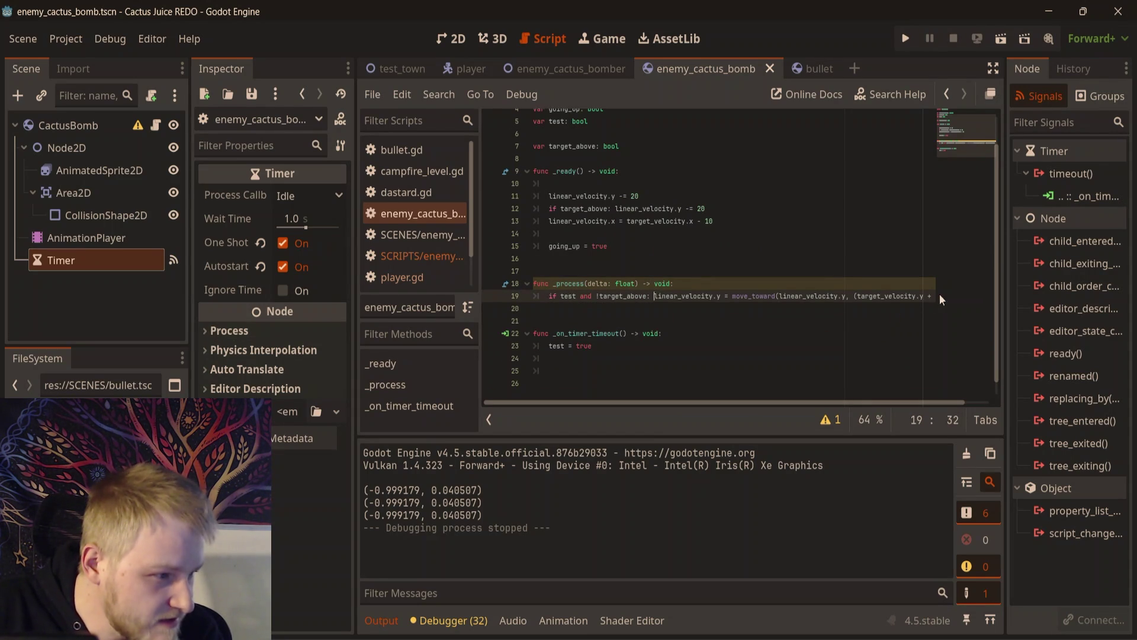
Duplicate that line as an elif for target_above easing toward target_velocity.y + 40, then run test_town
mouse_move(549, 296)
mouse_down()
mouse_move(1001, 306)
mouse_move(949, 307)
mouse_up()
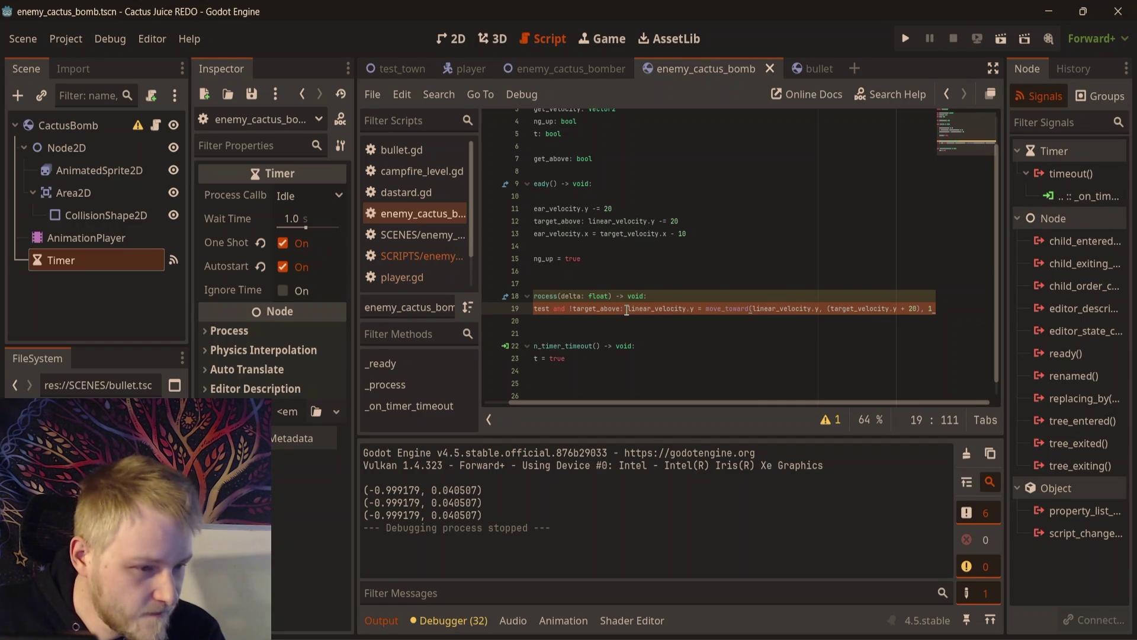
key(Down)
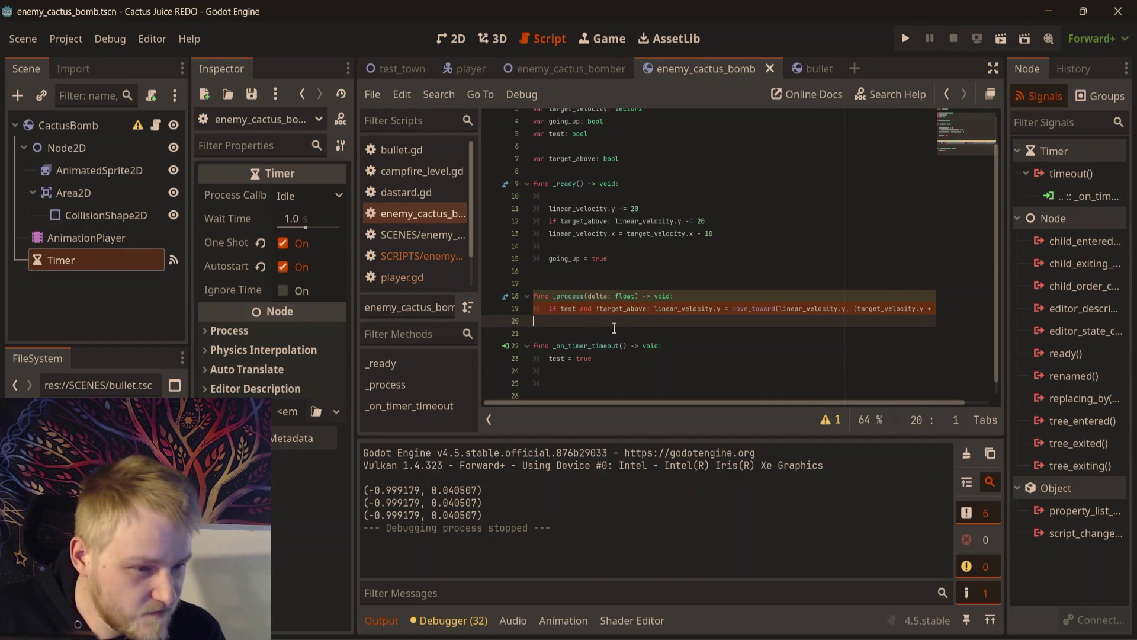
key(ctrl+v)
click(551, 322)
text(el)
key(Right)
key(Right)
key(Right)
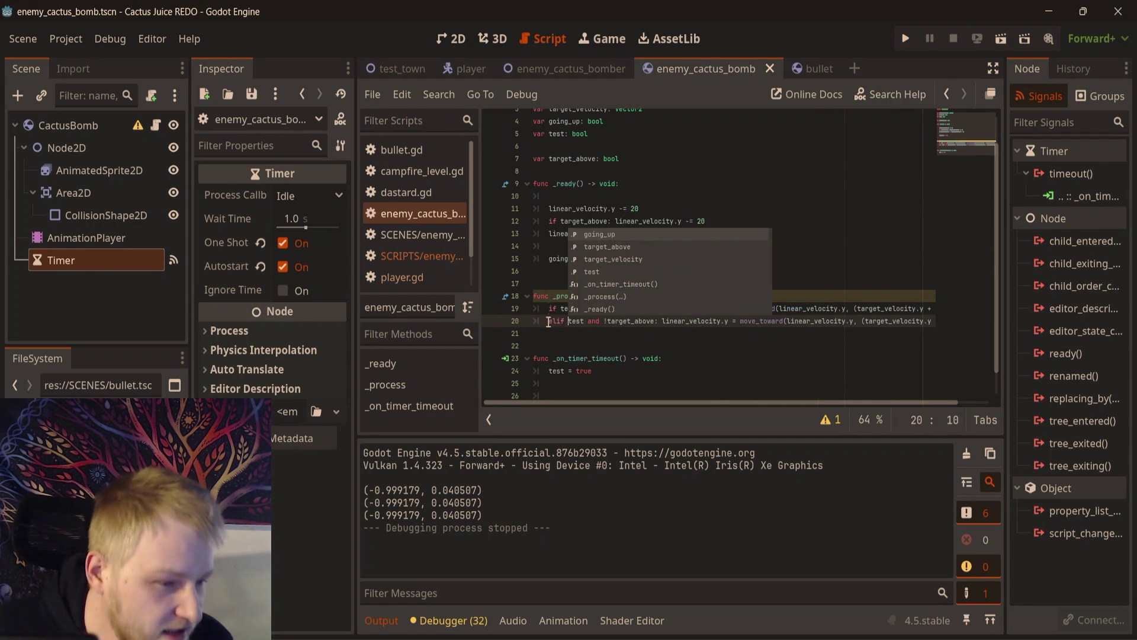
key(BackSpace)
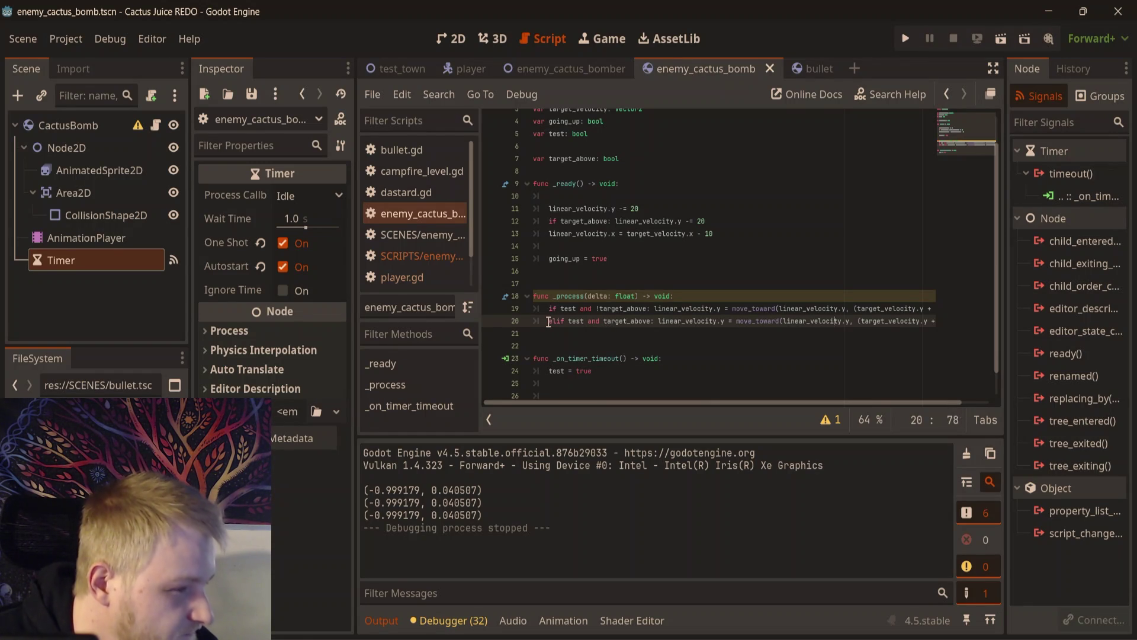
key(Right)
key(Right)
key(Right)
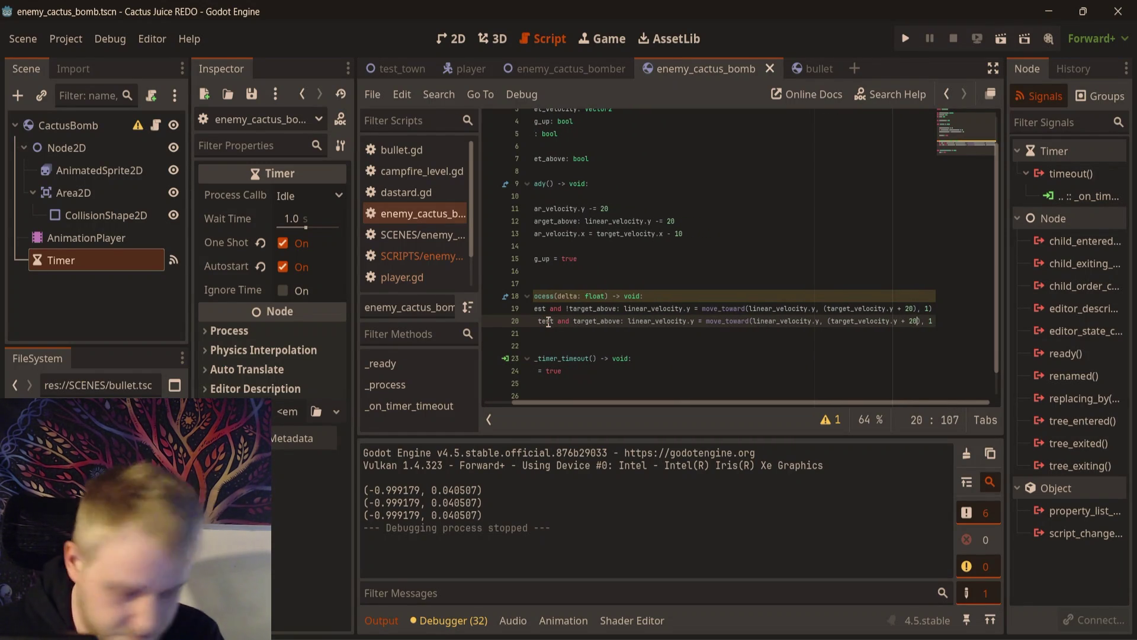
key(BackSpace)
key(BackSpace)
text(40)
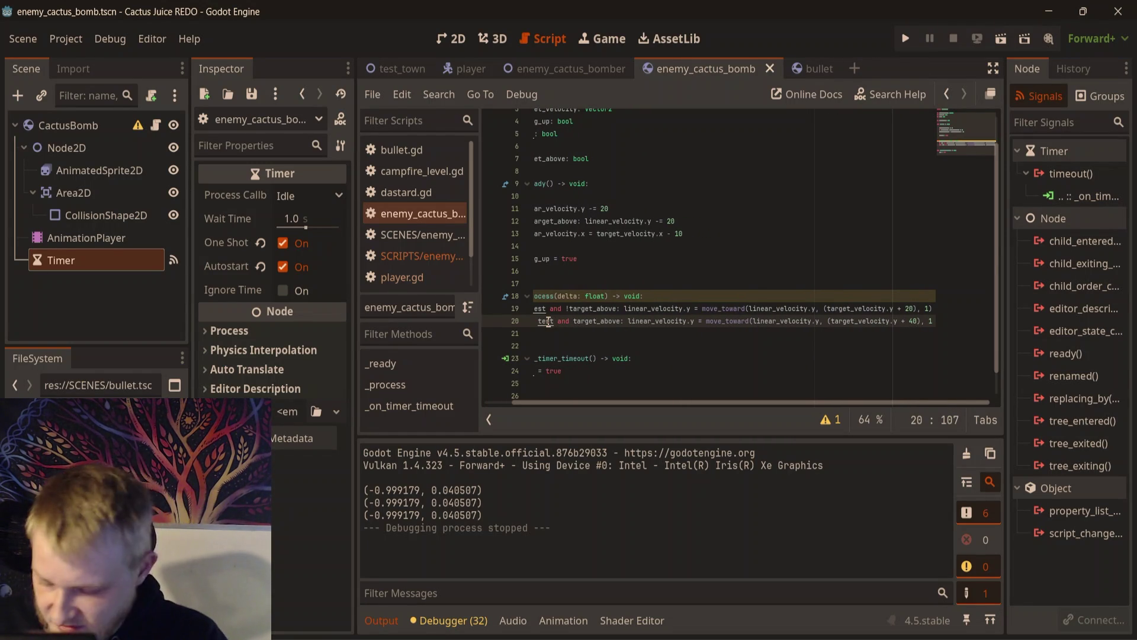
click(406, 73)
key(F6)
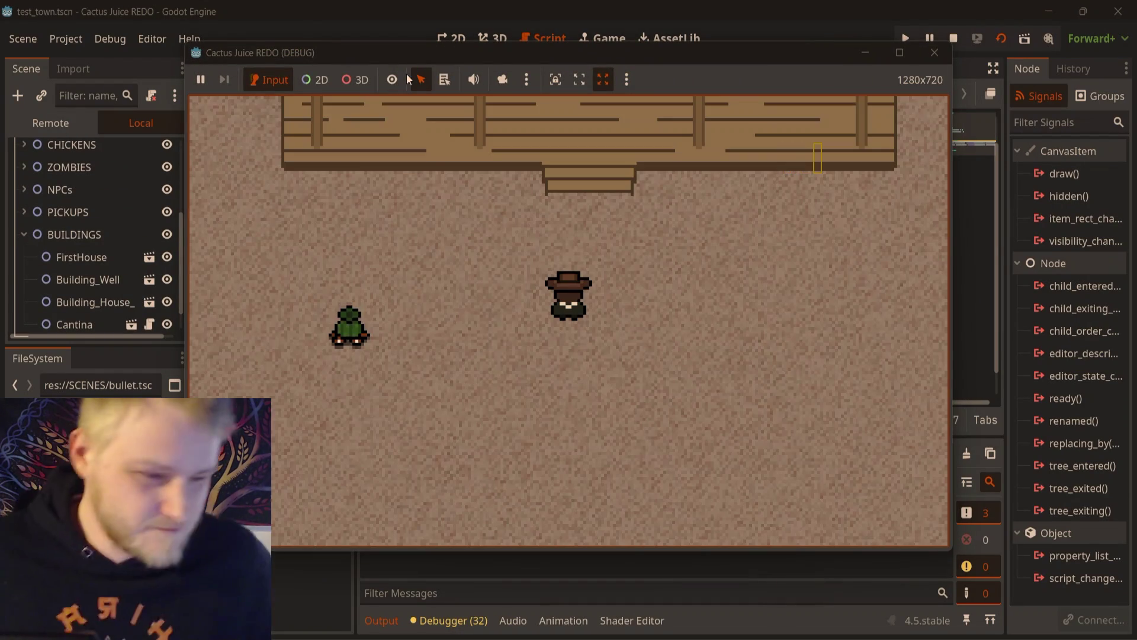
Walk the player onto the cantina porch, down the steps, back up and inside, then stop the game
key(w)
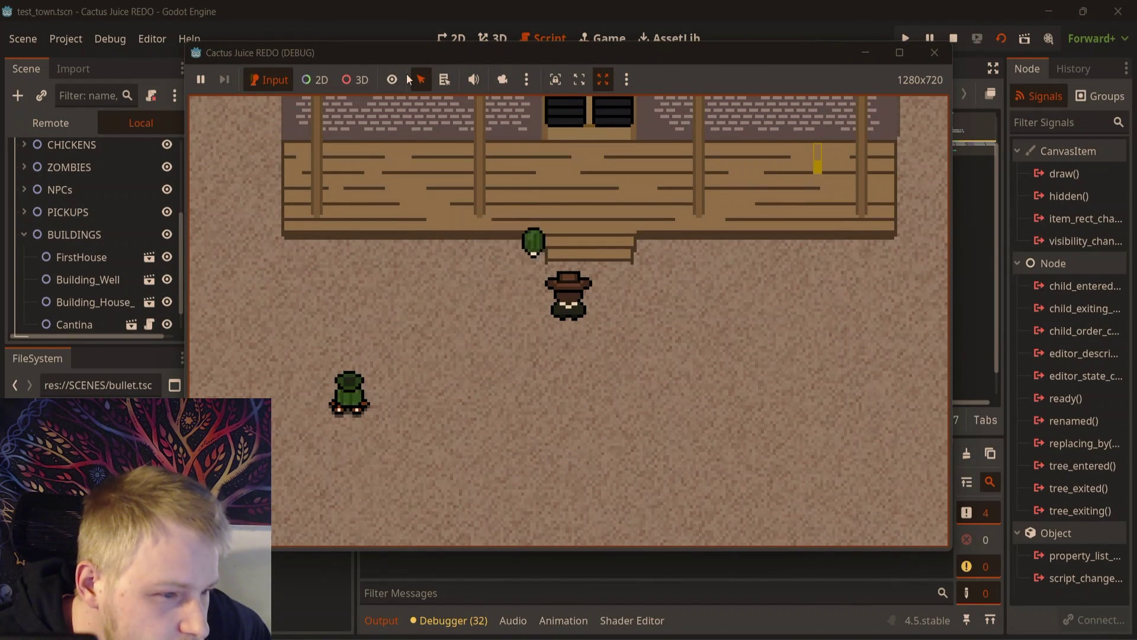
key(w)
key(w)
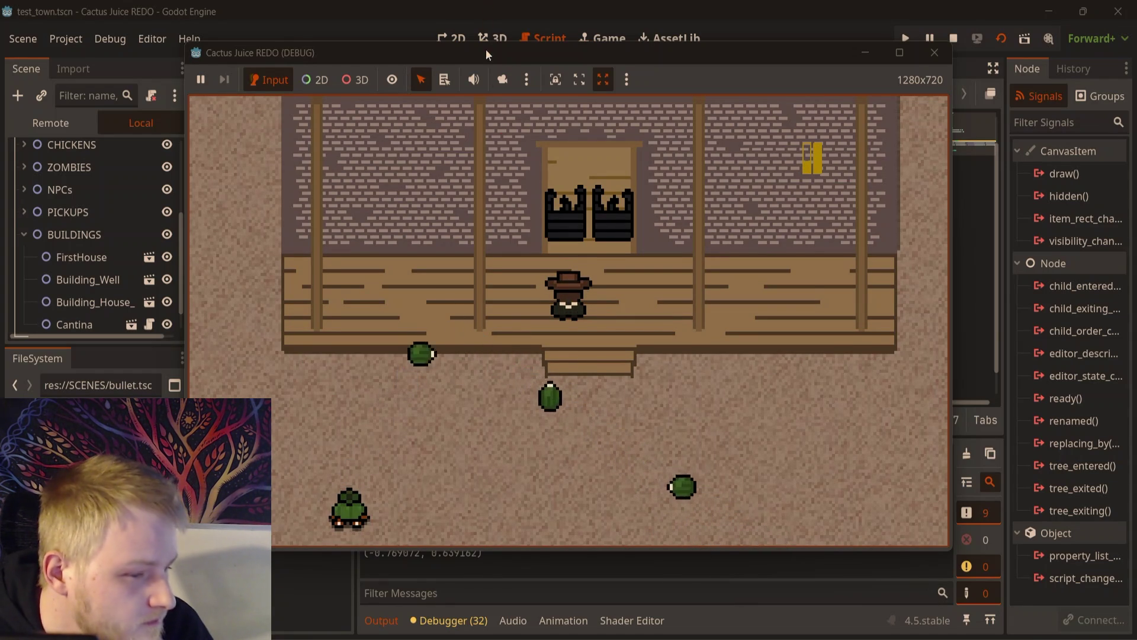
key(s)
key(s)
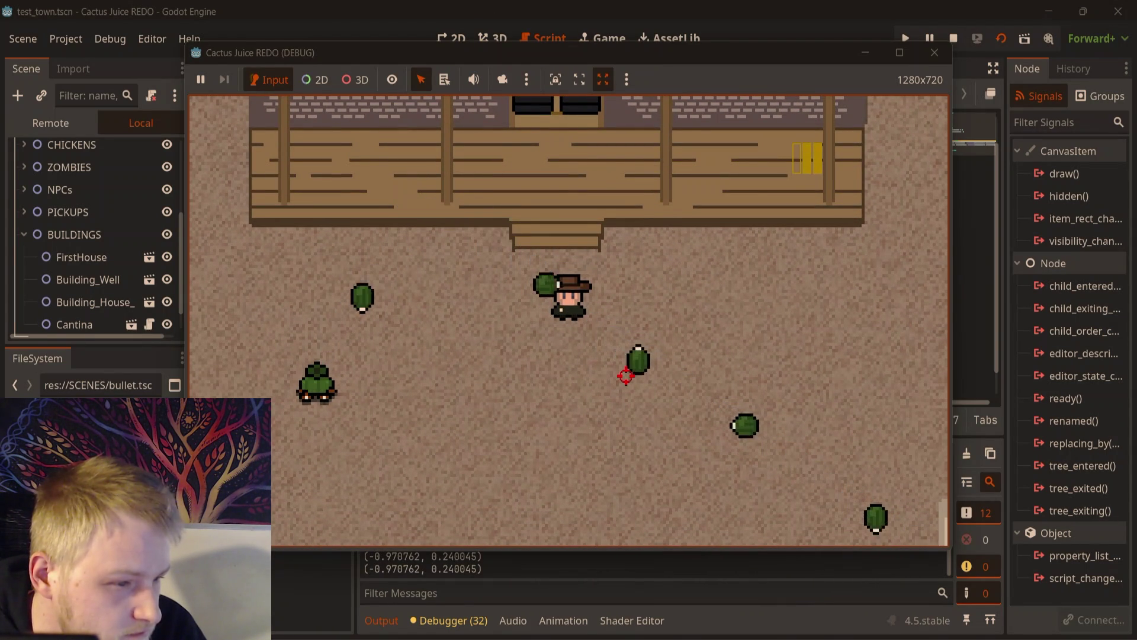
key(w)
key(w)
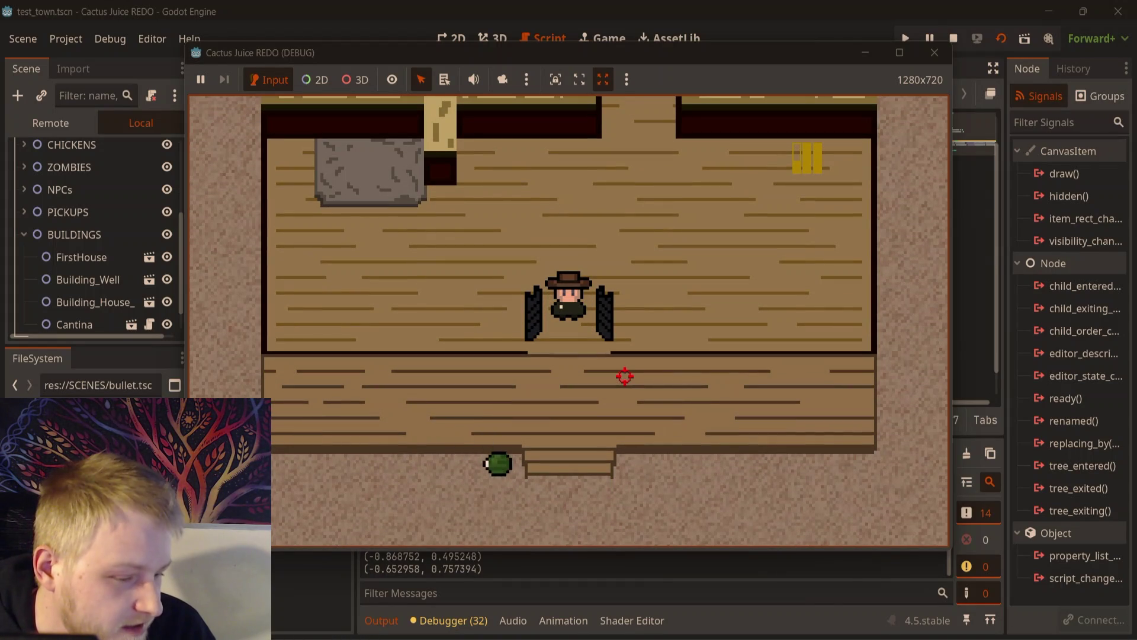
key(d)
key(s)
key(s)
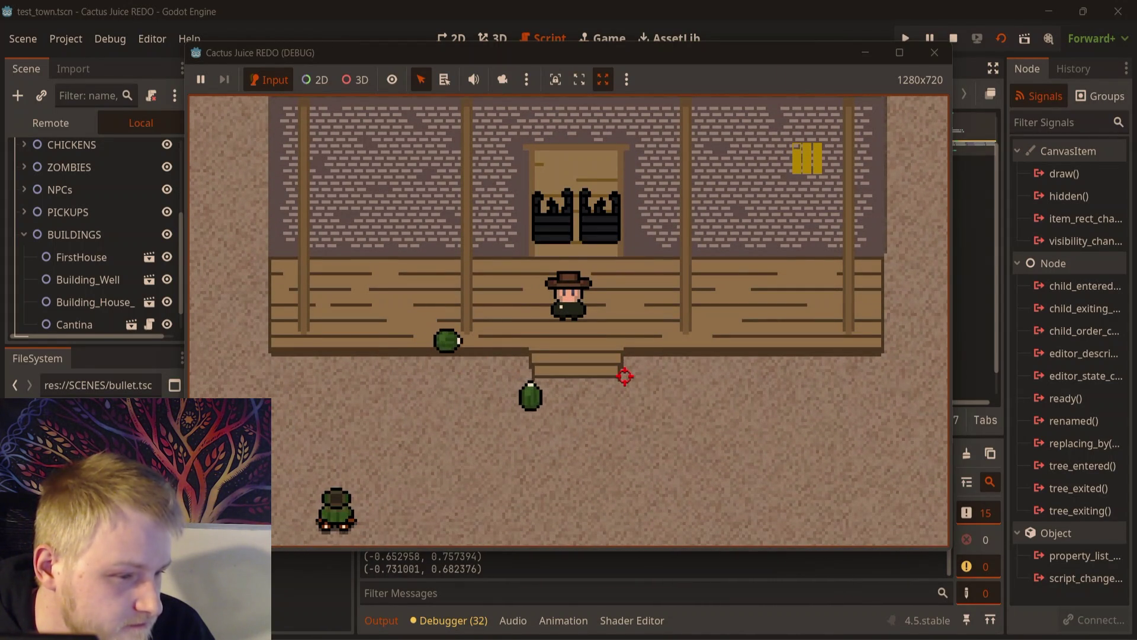
click(936, 55)
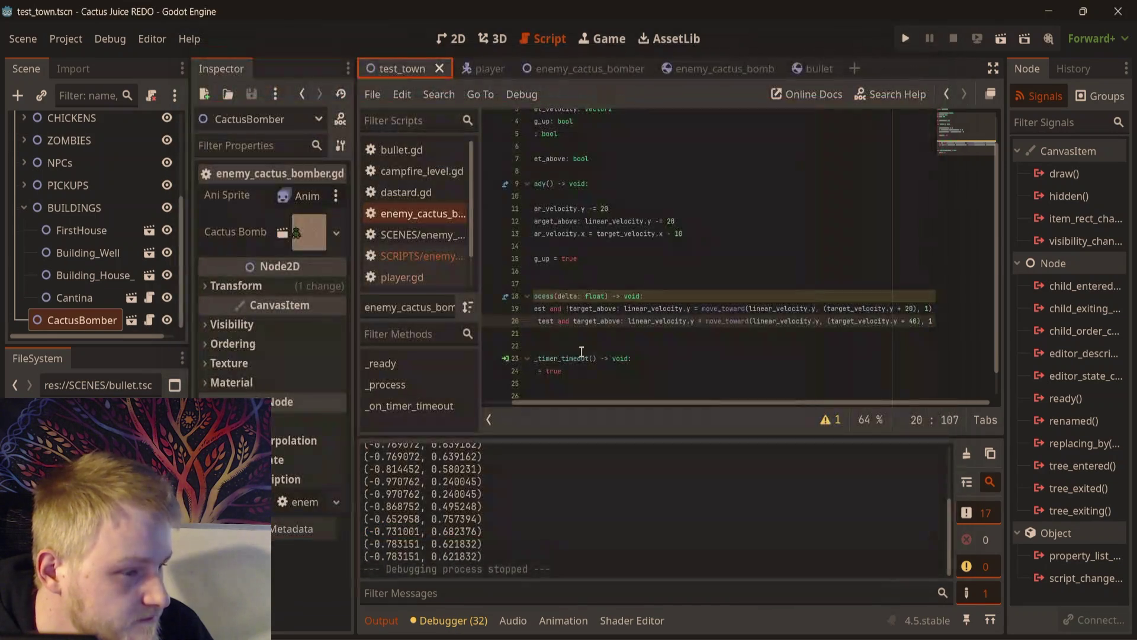
Set the target_above upward kick to 42 and the elif offset from +40 to +62, then rerun the game
click(642, 334)
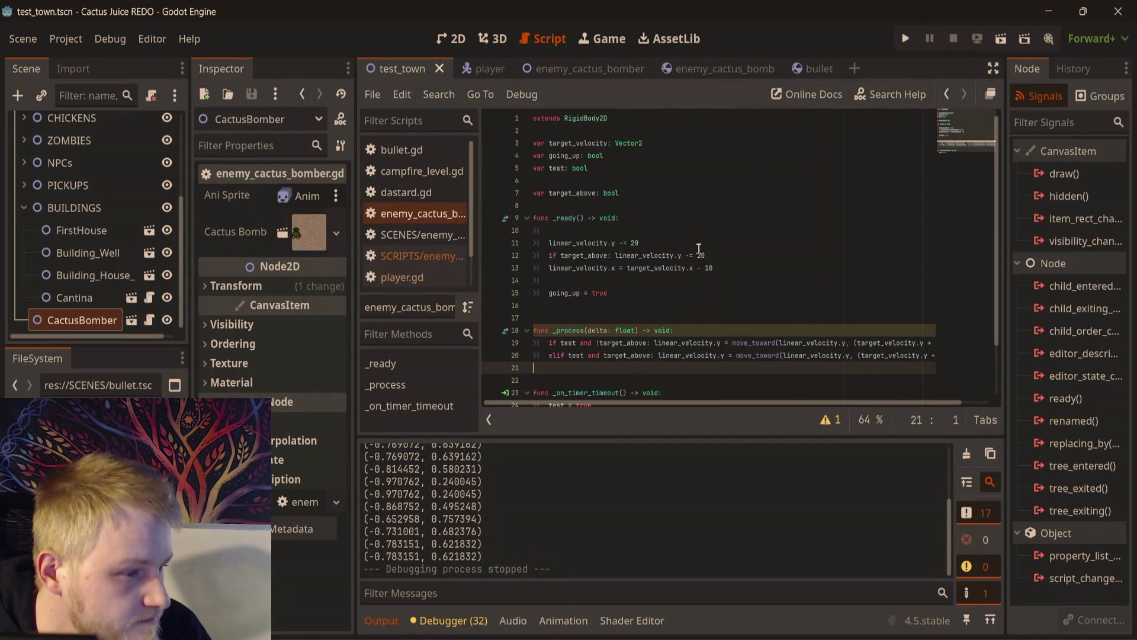
click(714, 255)
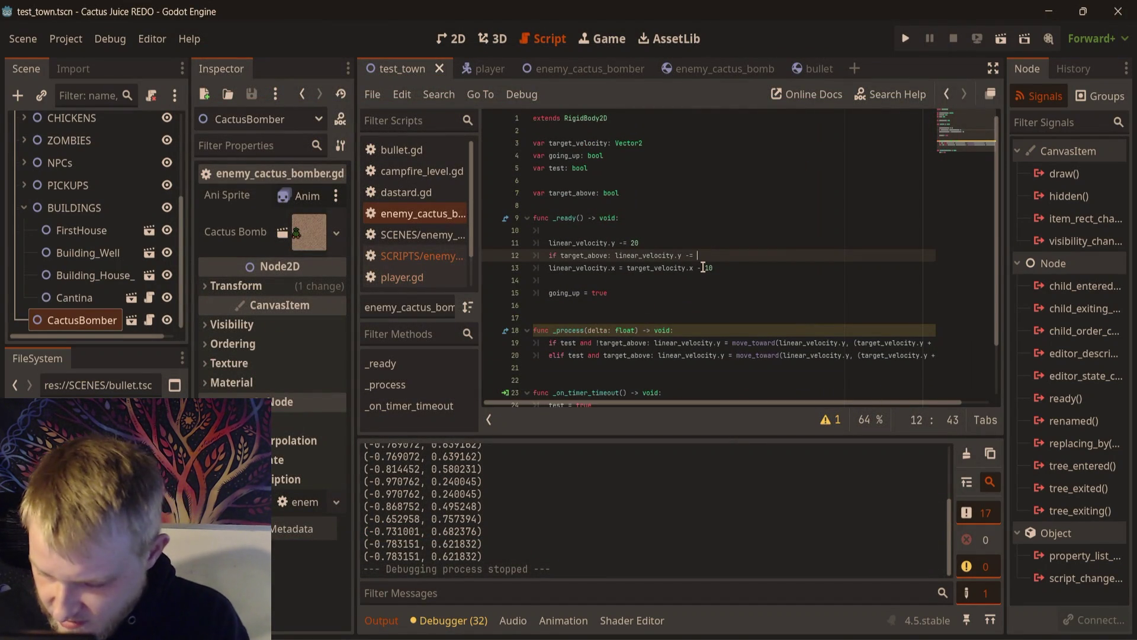
click(920, 355)
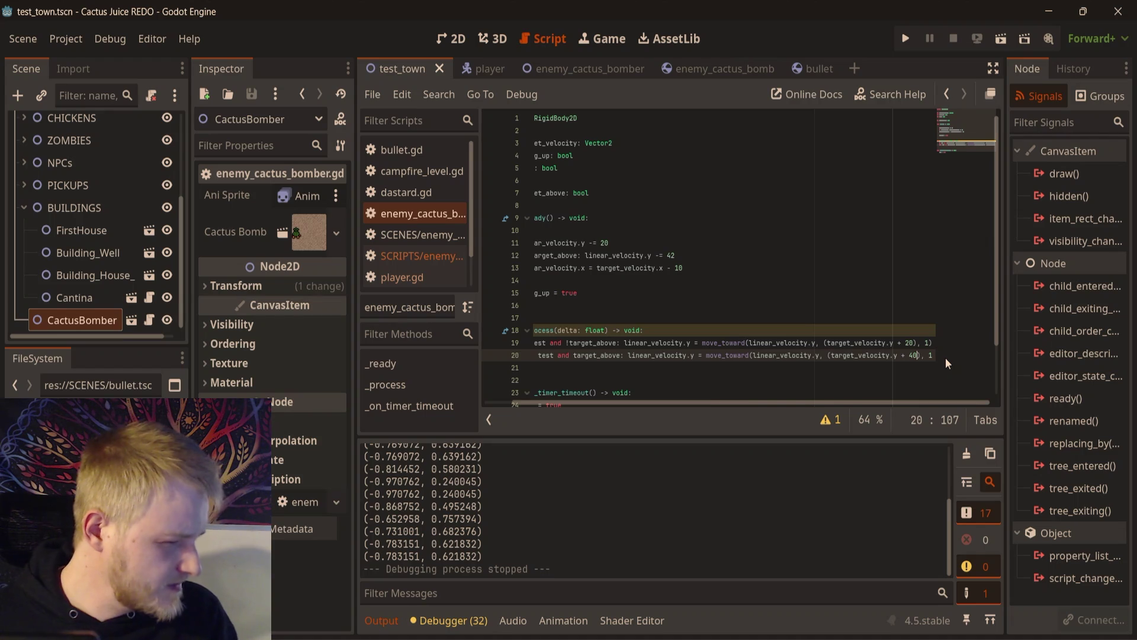
key(BackSpace)
key(BackSpace)
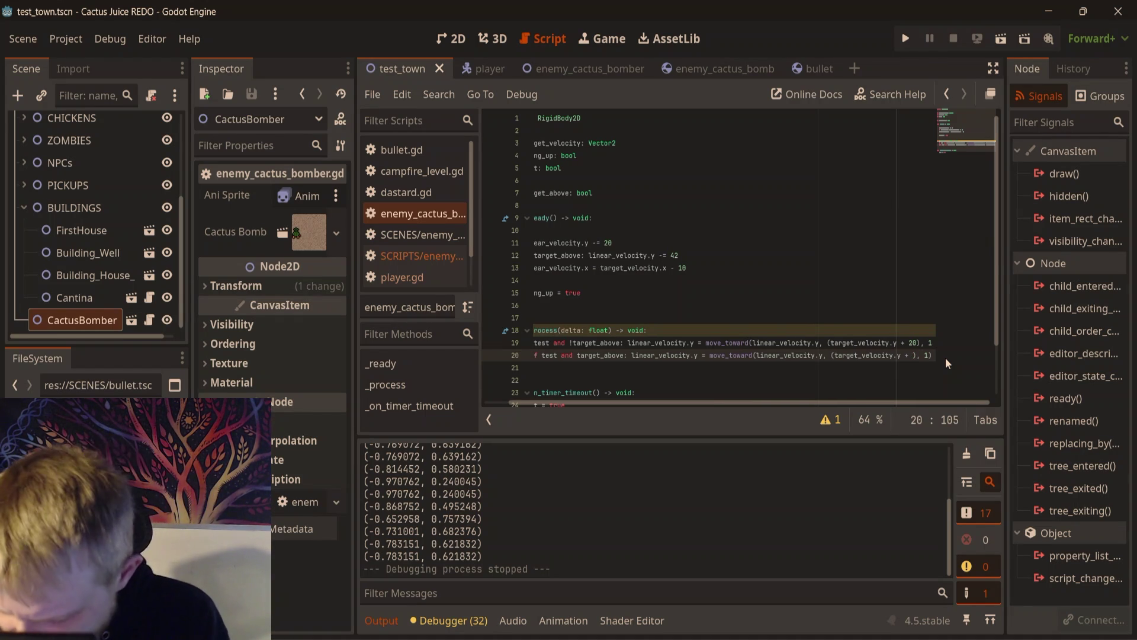
text(62)
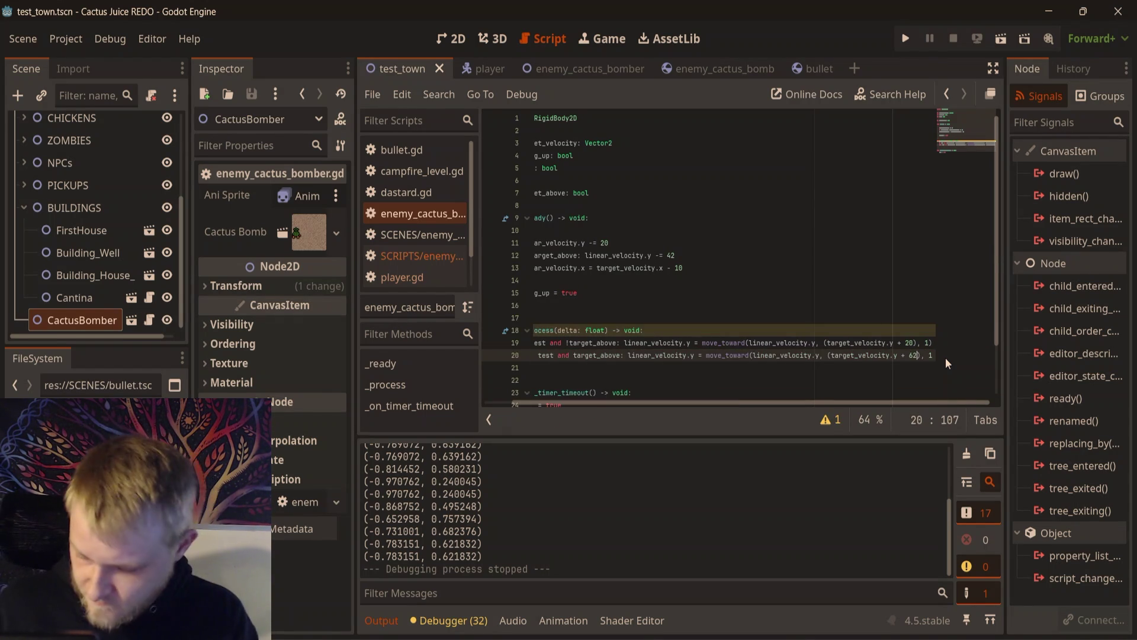
key(F6)
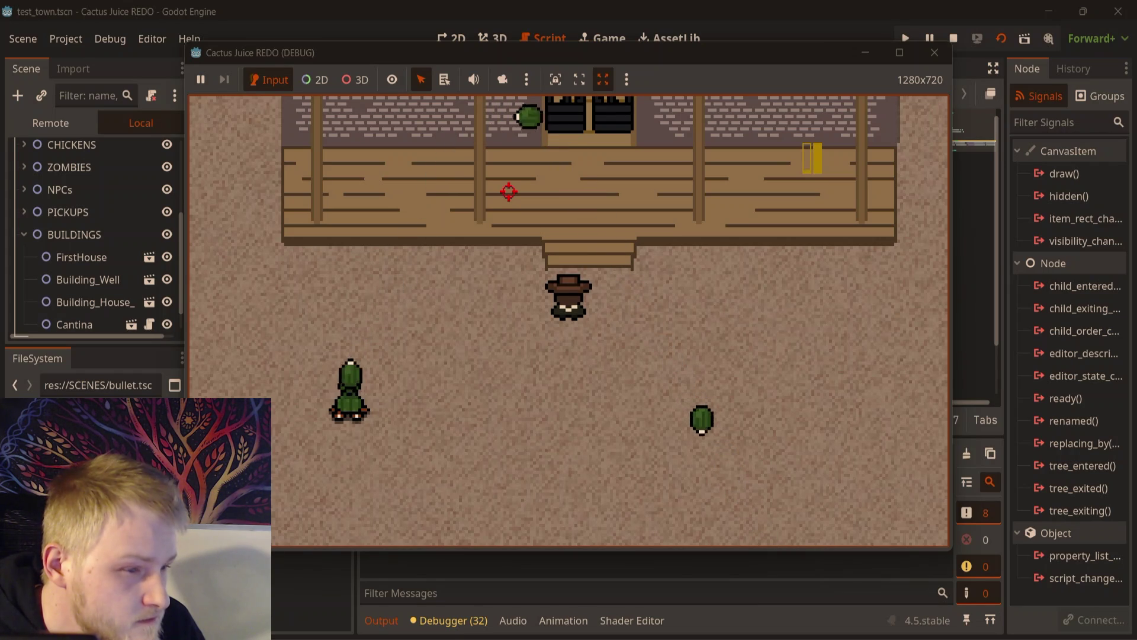
Walk the player up the porch, stop the playtest, and switch to the enemy_cactus_bomber scene
key(w)
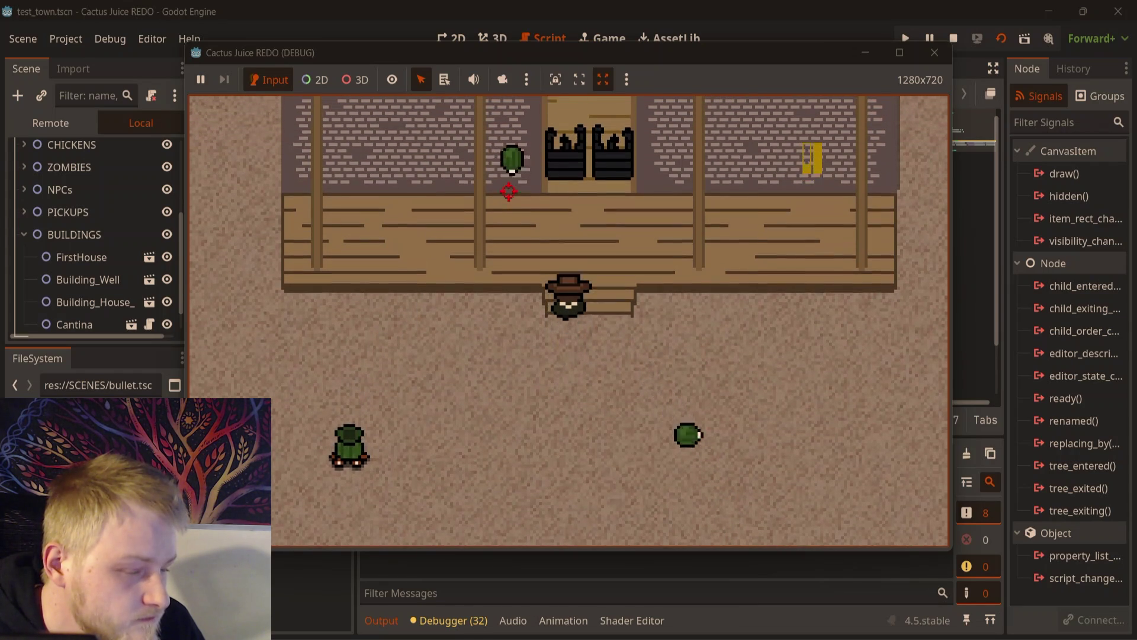
key(w)
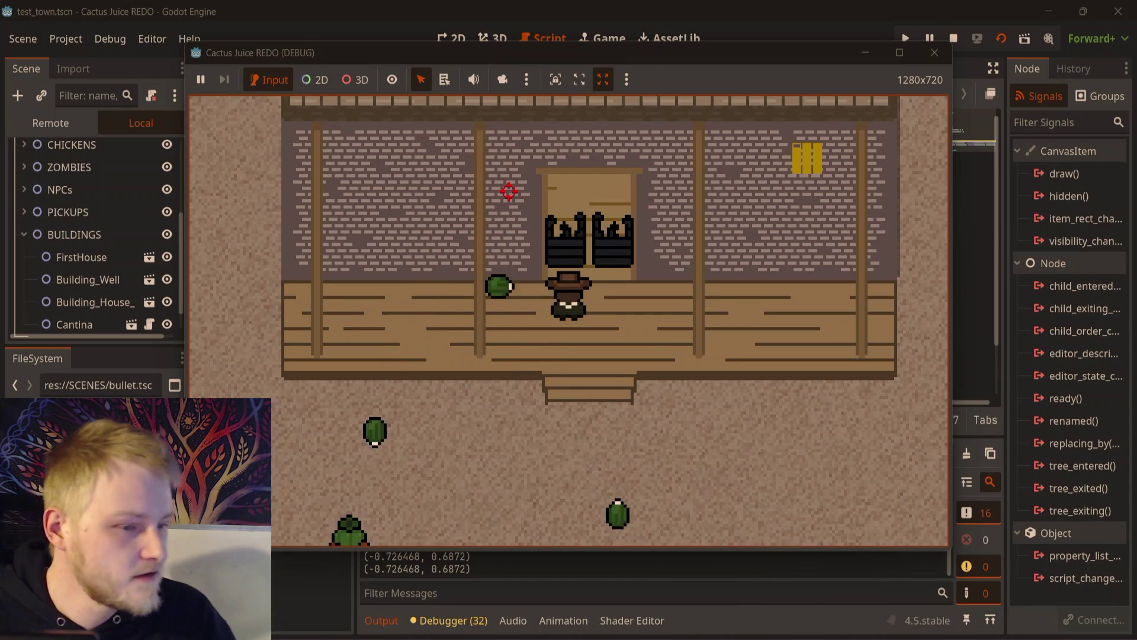
click(935, 52)
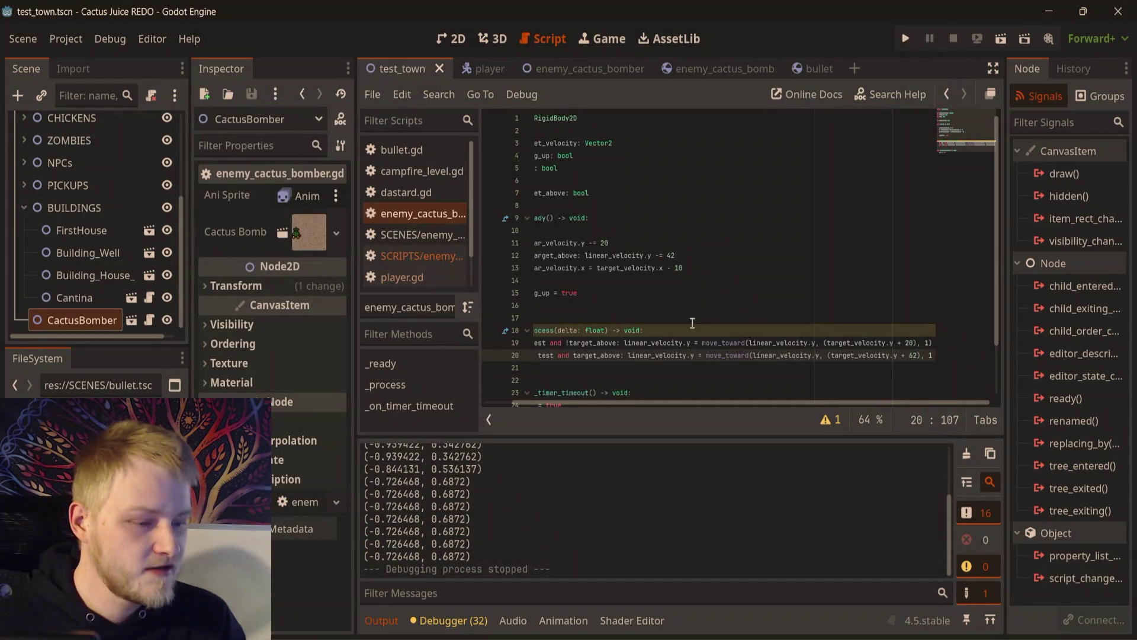
drag(681, 404, 648, 404)
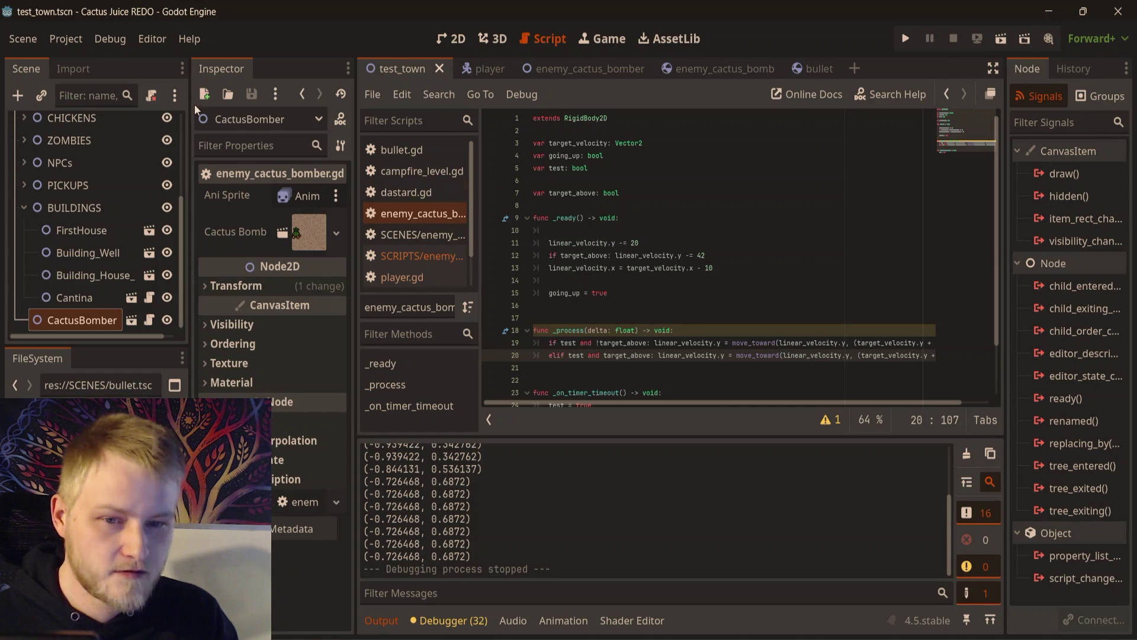
click(627, 64)
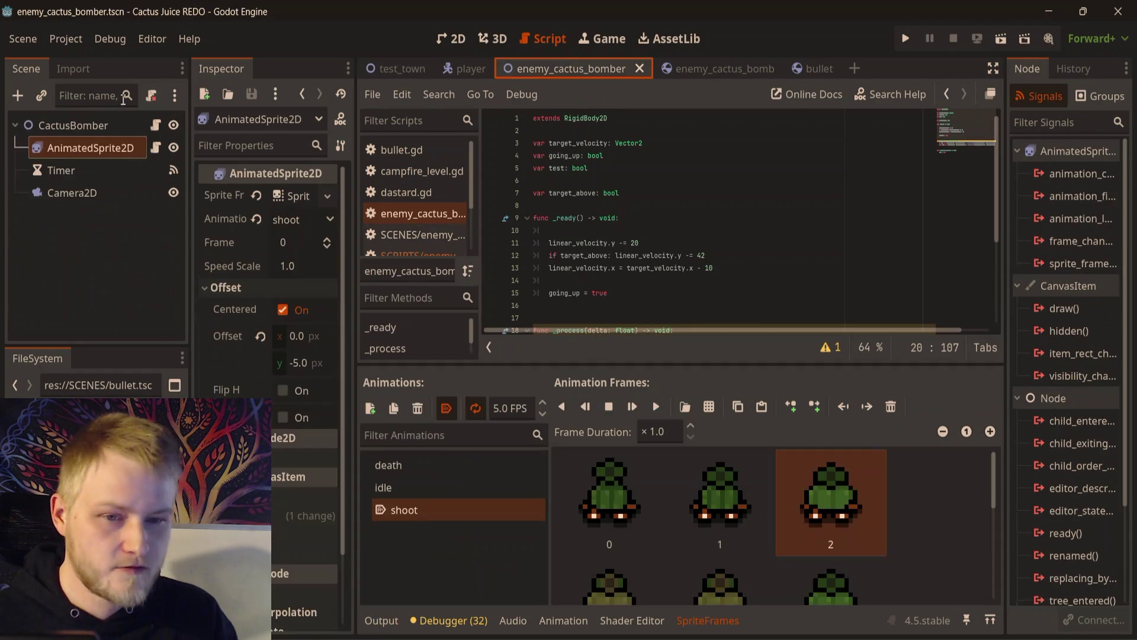
Open the CactusBomber script and inspect the target_direction line in spawn_cactus_bomb
click(157, 126)
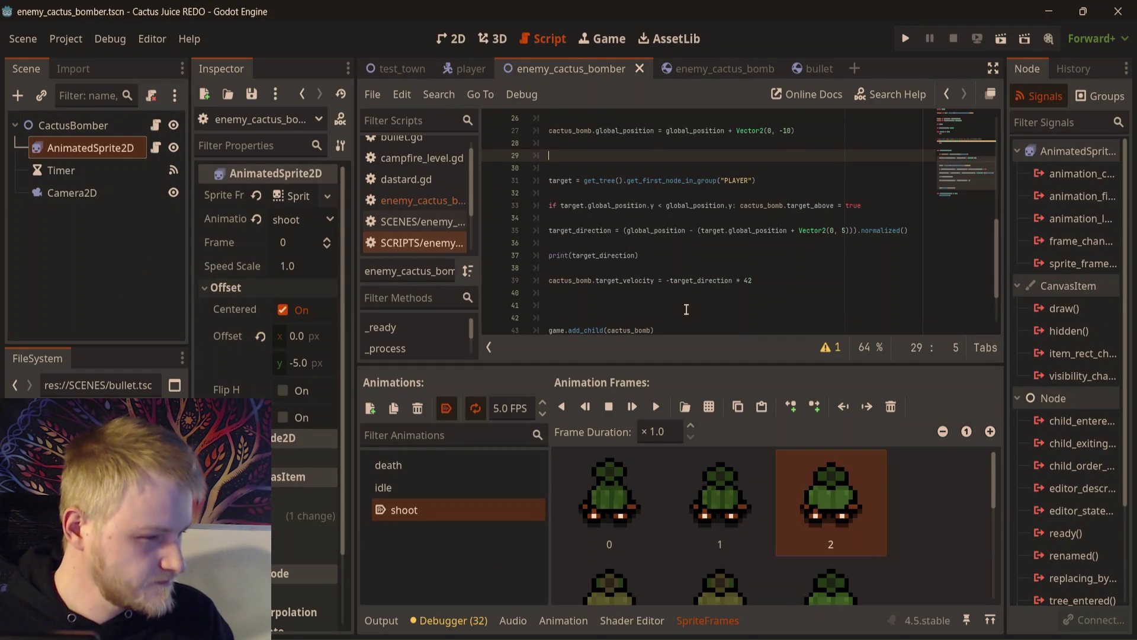
click(676, 243)
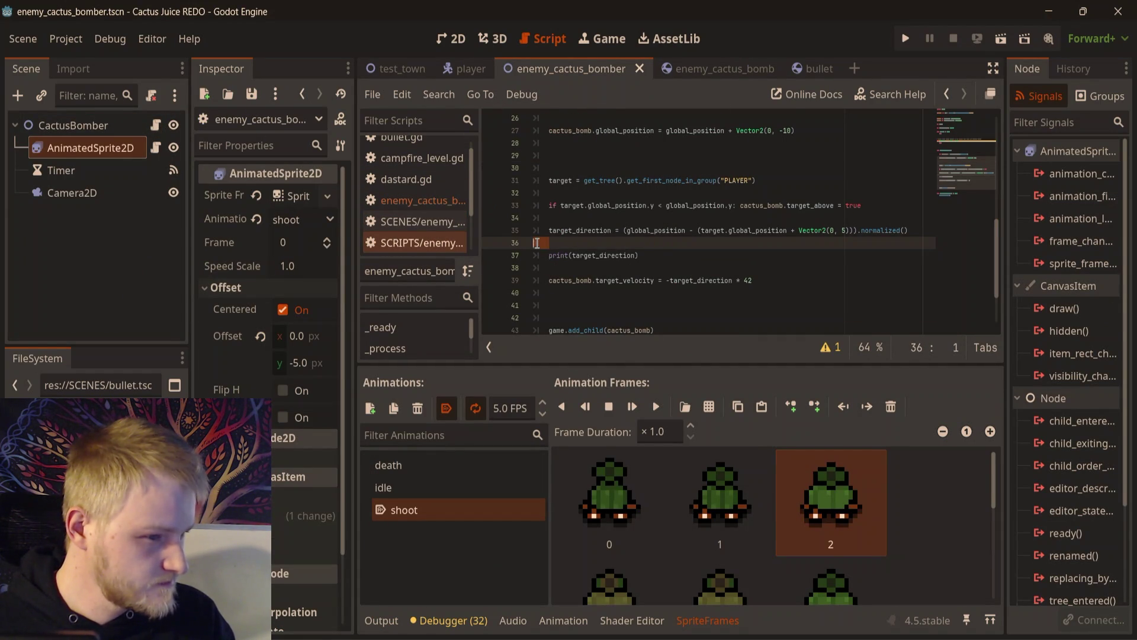
click(626, 231)
text(()
click(685, 232)
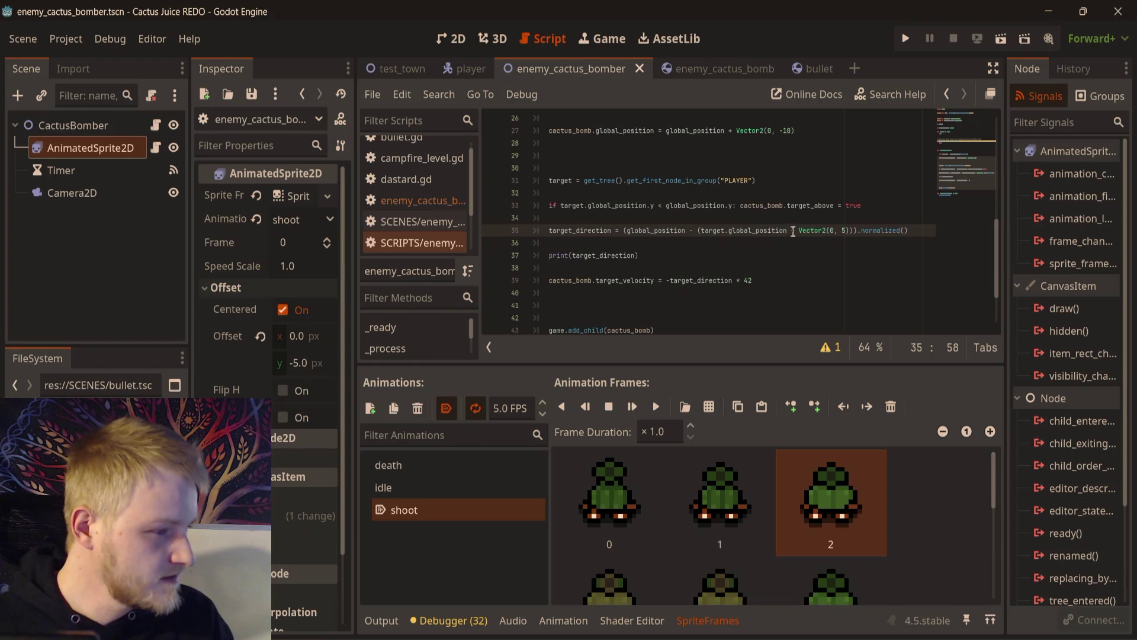
click(756, 243)
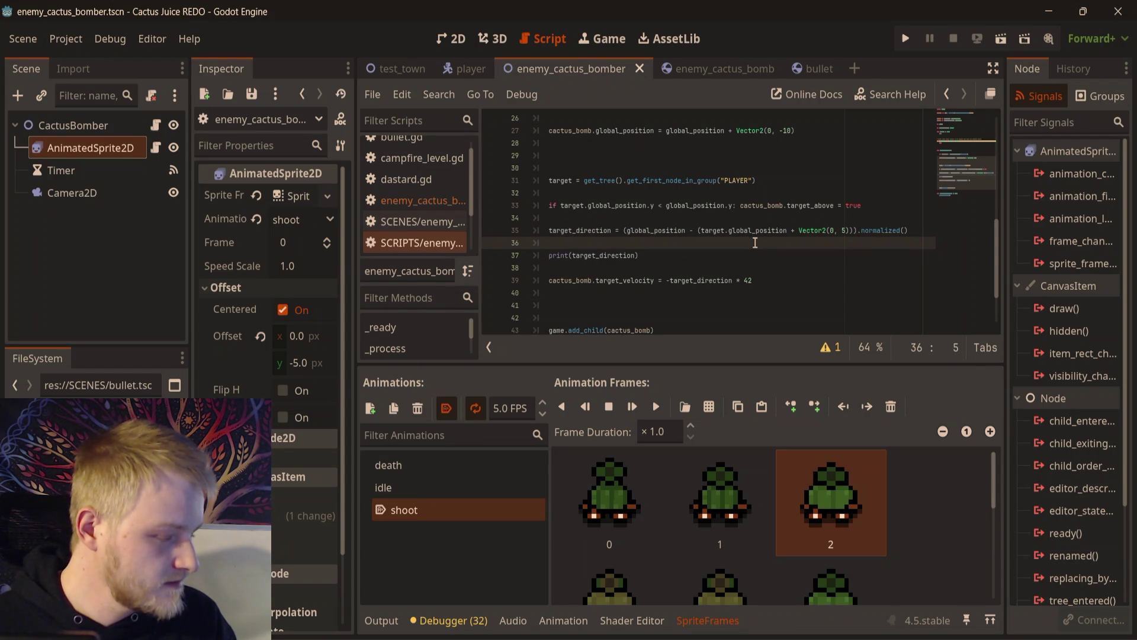
click(721, 216)
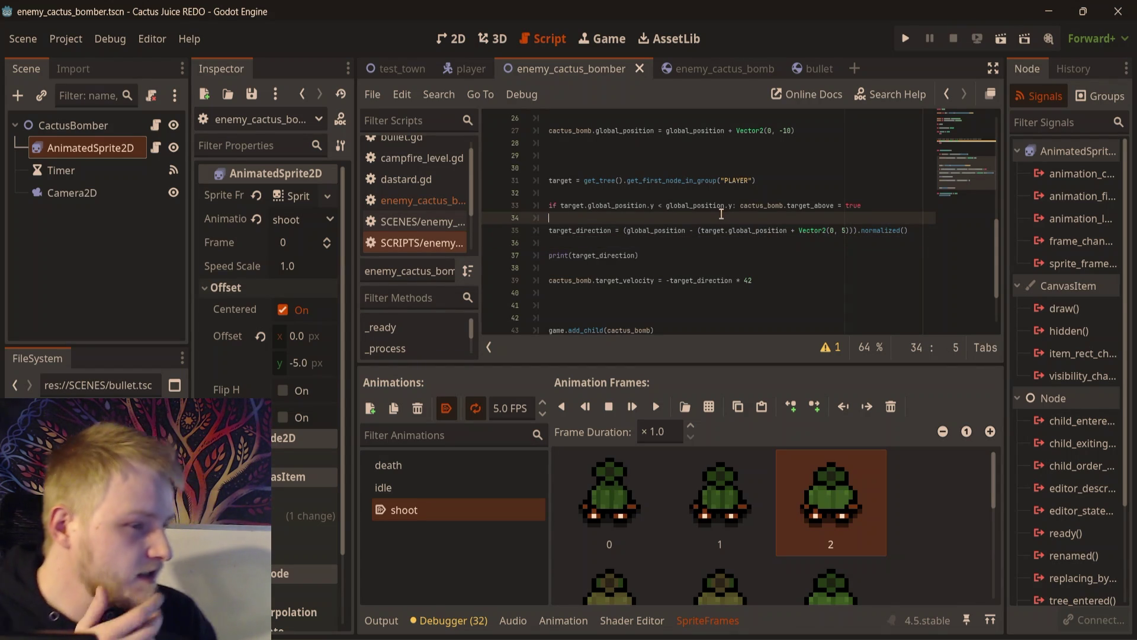
click(739, 231)
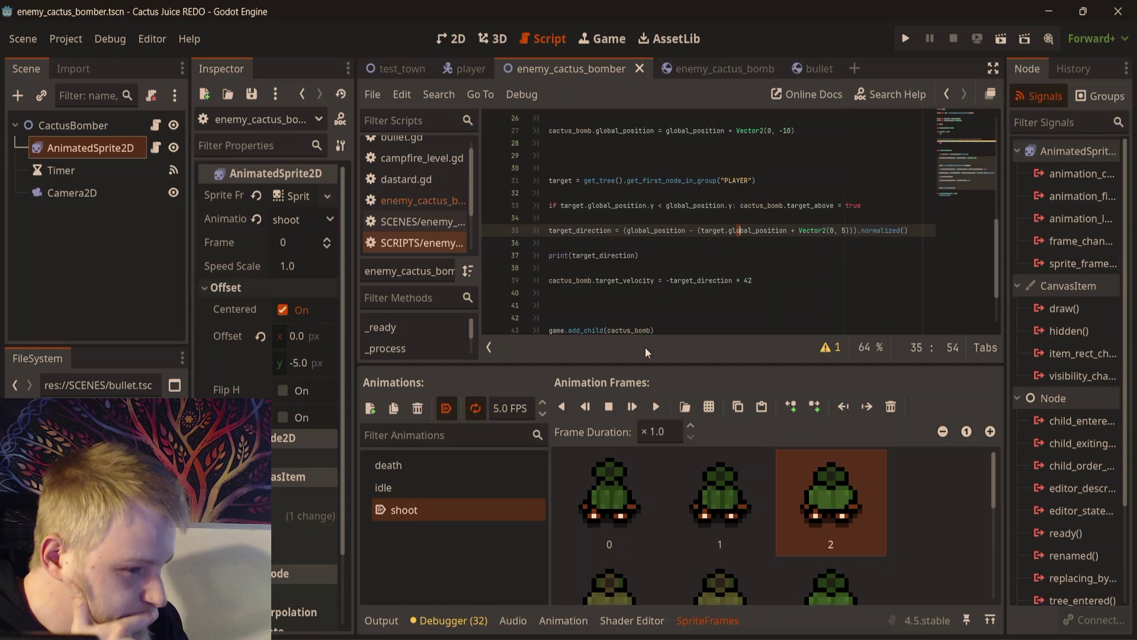
Add blank lines below the target_direction calculation on line 35
click(667, 305)
click(655, 259)
click(713, 269)
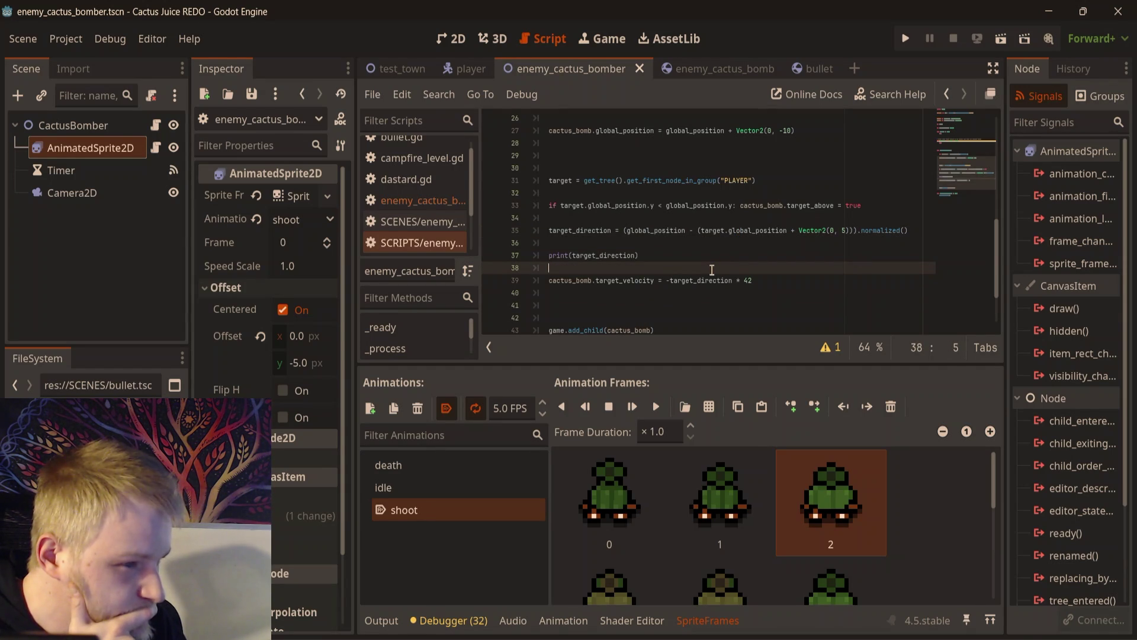
scroll(741, 261, down, 2)
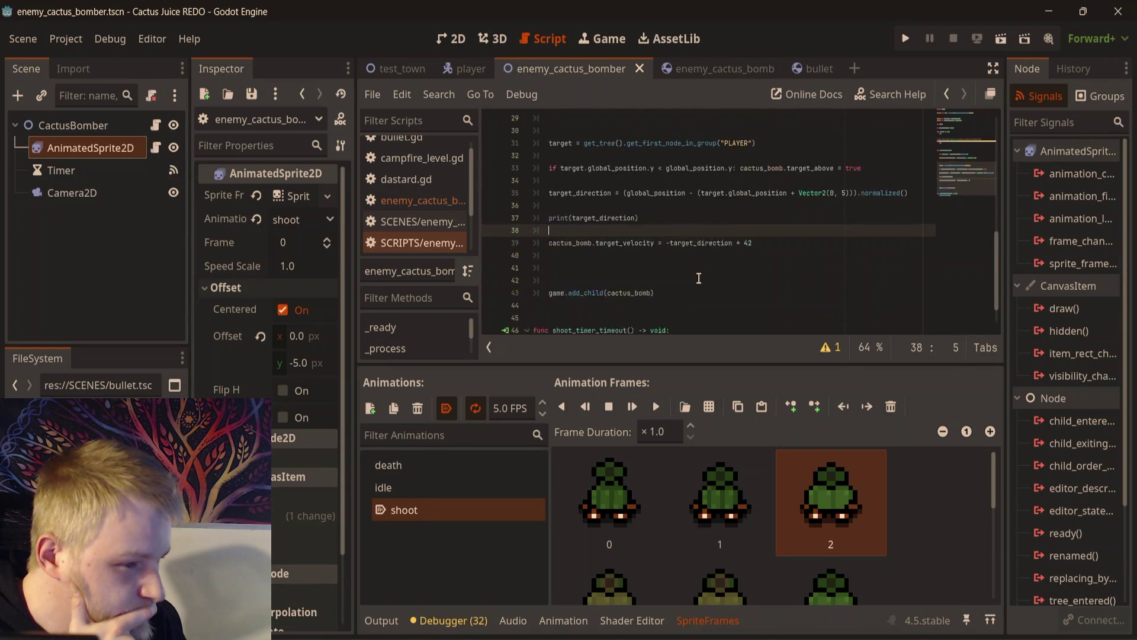
scroll(698, 275, up, 3)
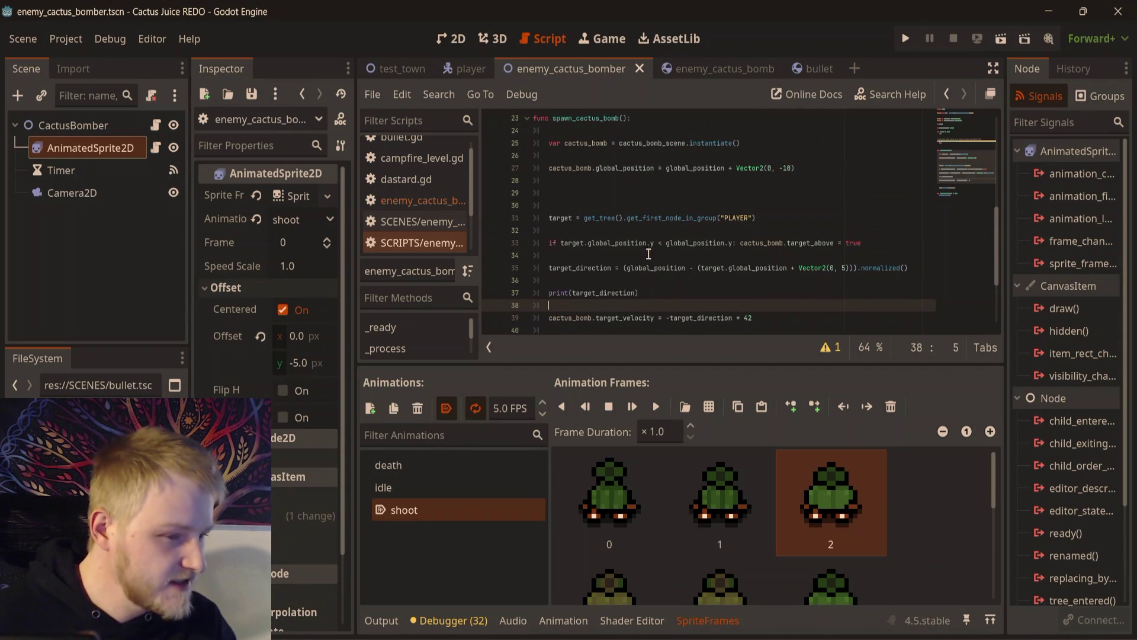
click(667, 279)
key(Return)
key(Return)
key(Return)
click(666, 282)
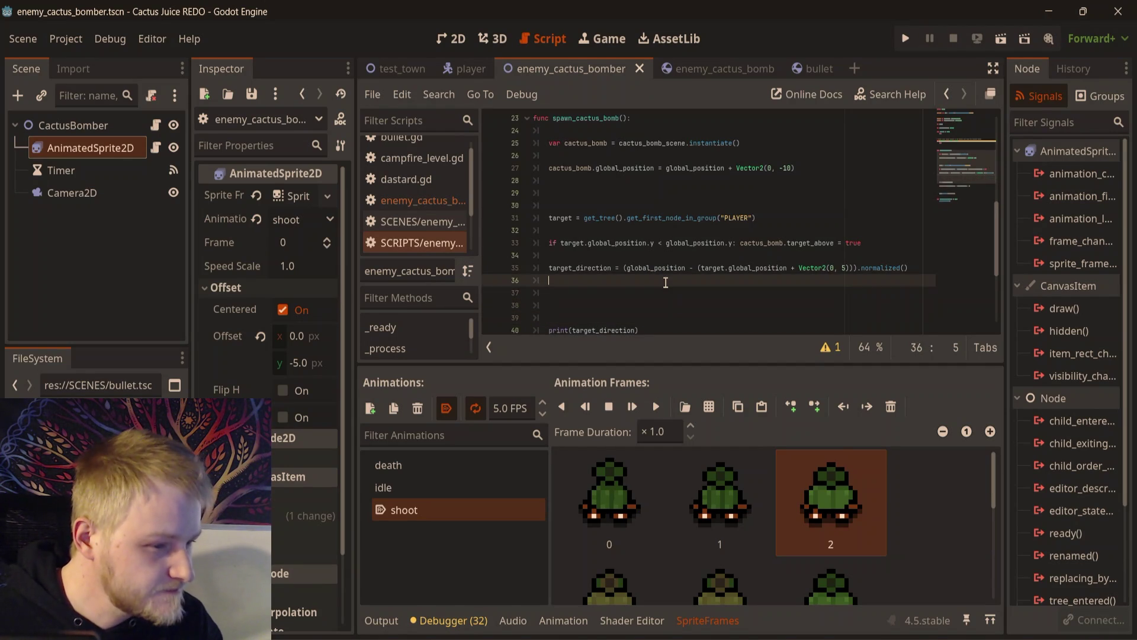
click(670, 289)
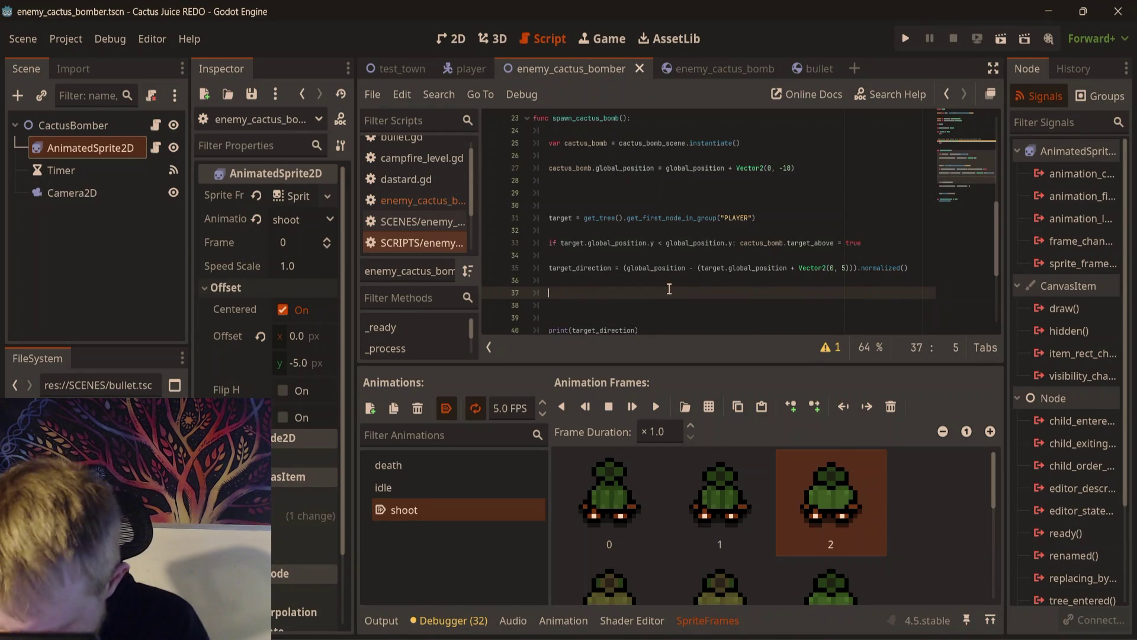
Write cactus_bomb.target_position = target.global_position on line 37, then switch to the enemy_cactus_bomb script
text(ctus_)
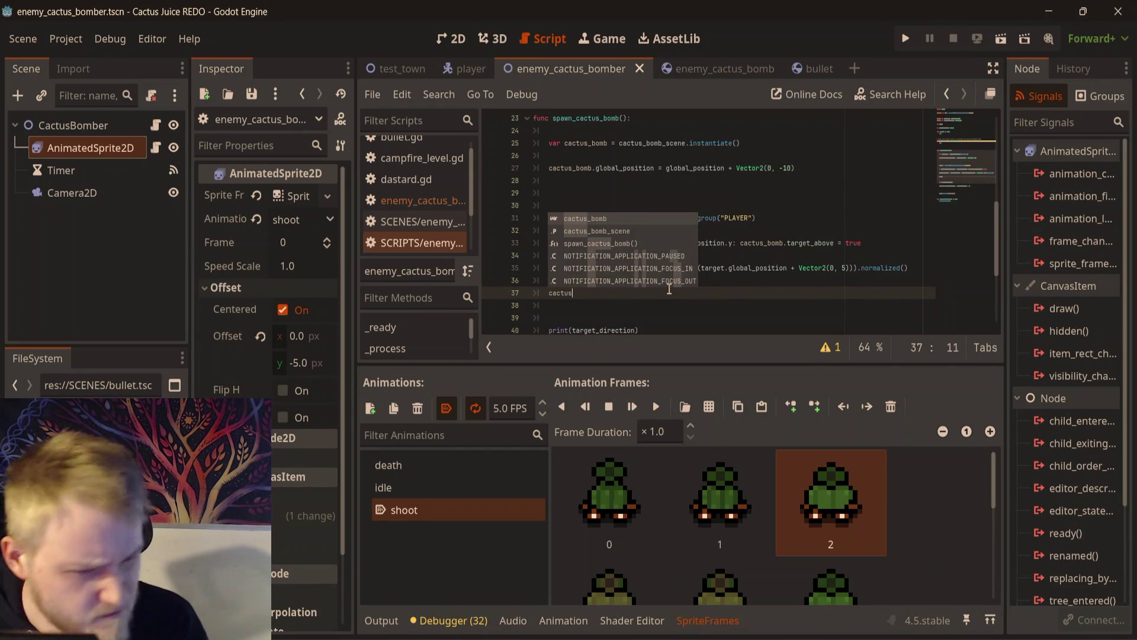
text(bob)
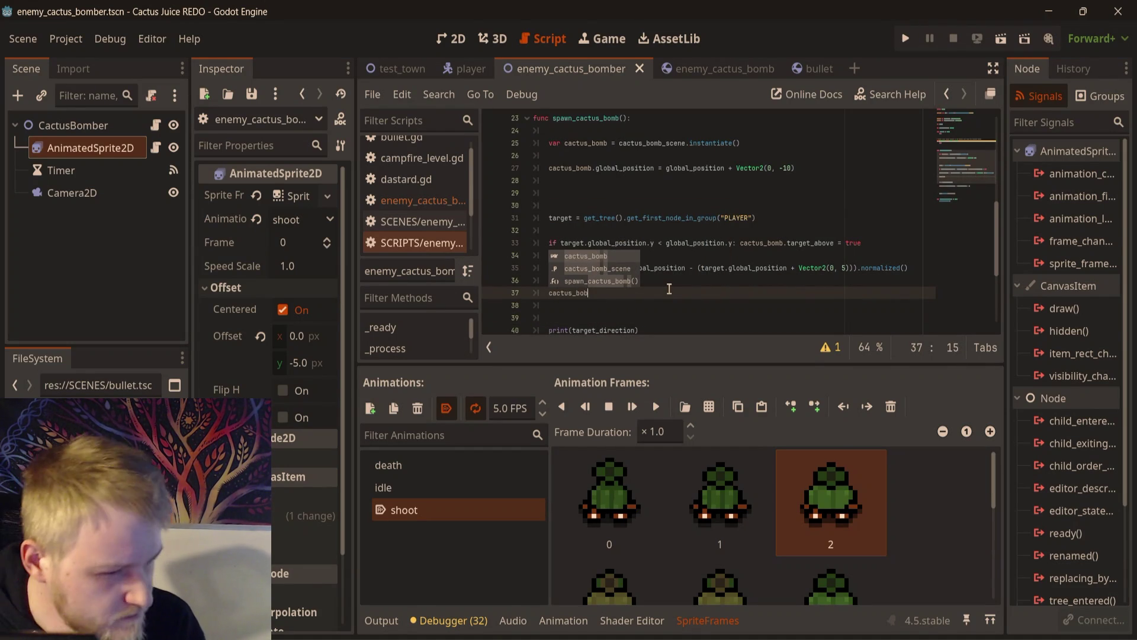
text(mb)
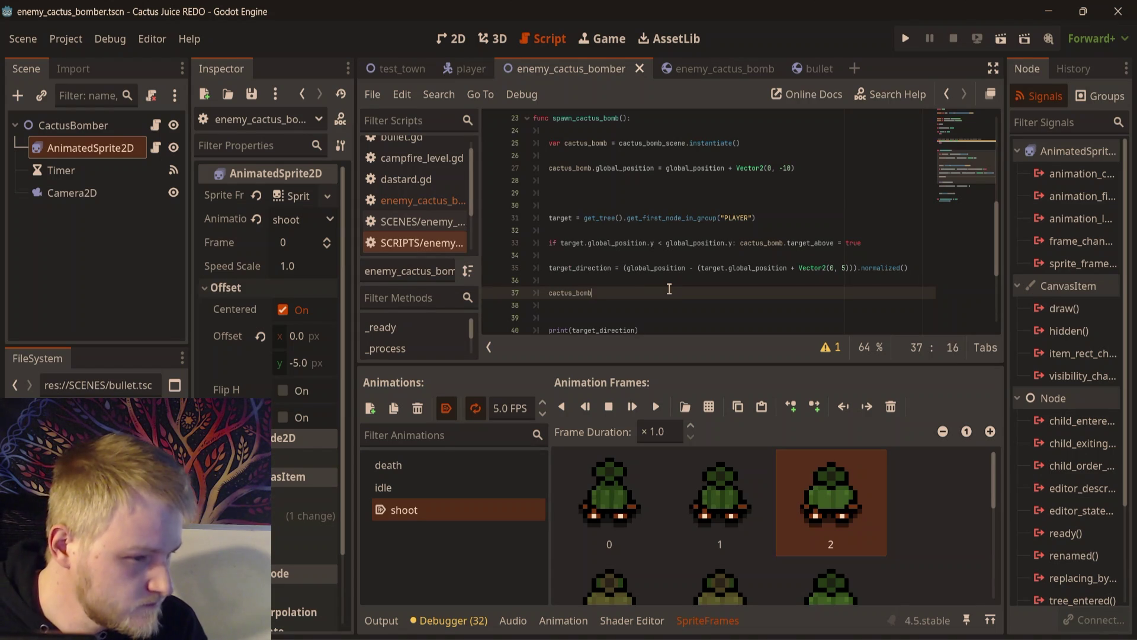
text(.target+positi)
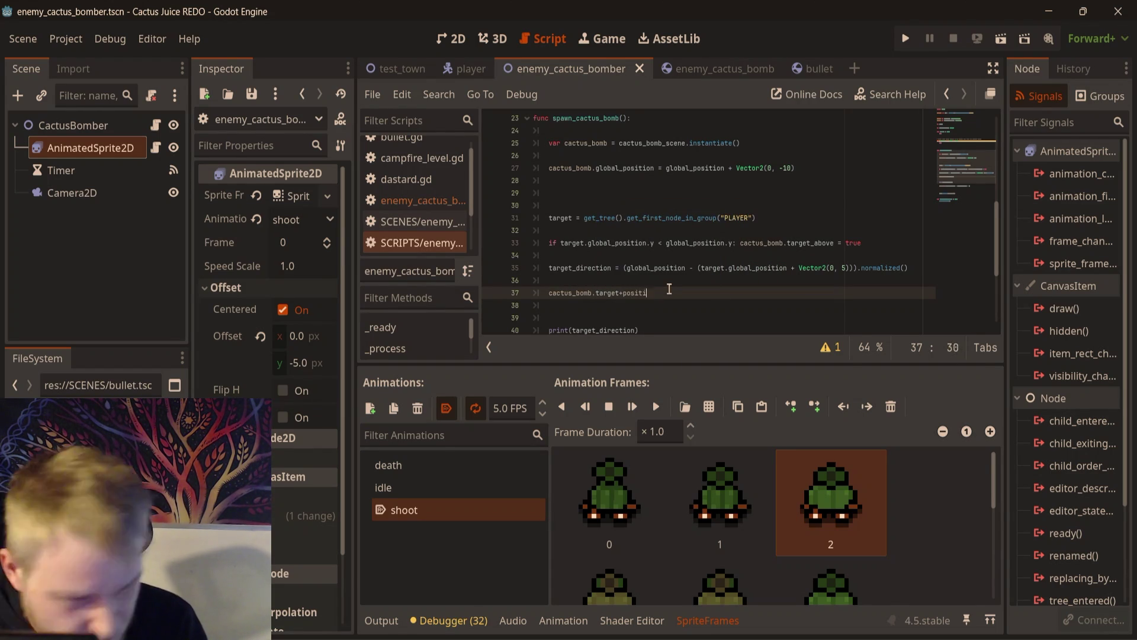
key(BackSpace)
key(BackSpace)
key(BackSpace)
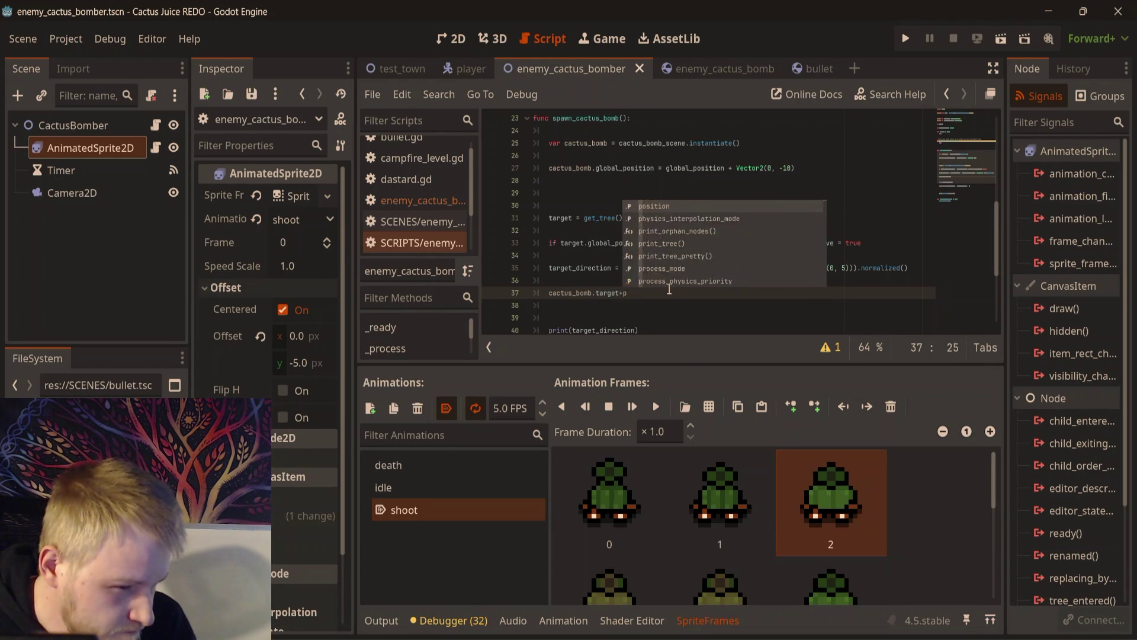
text(_)
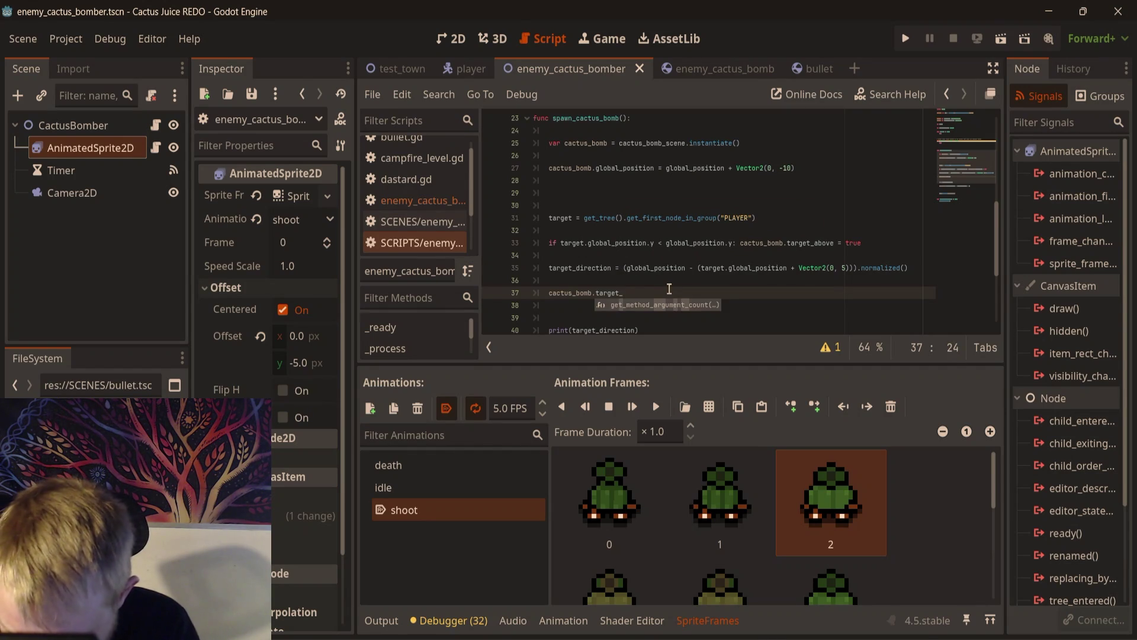
text(position)
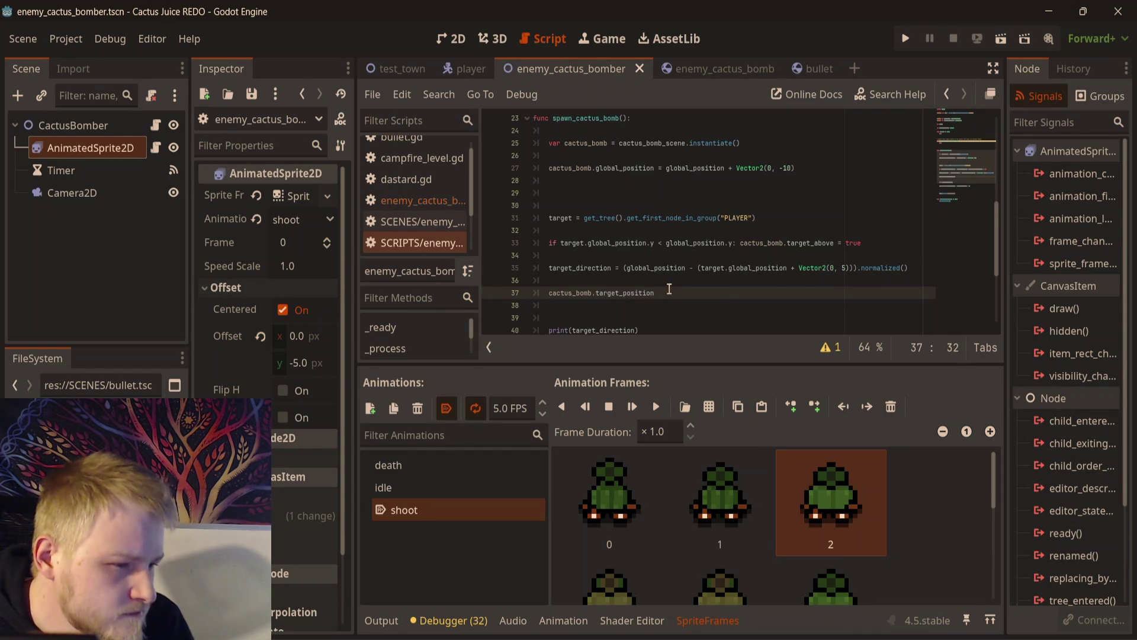
text( = target.globa)
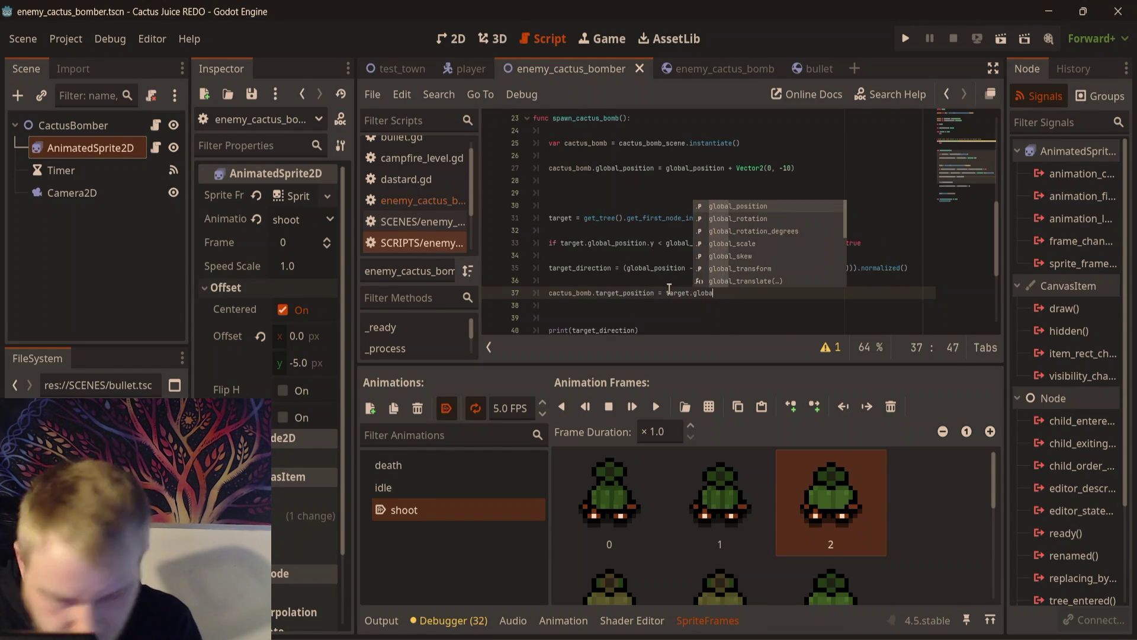
text(l_position)
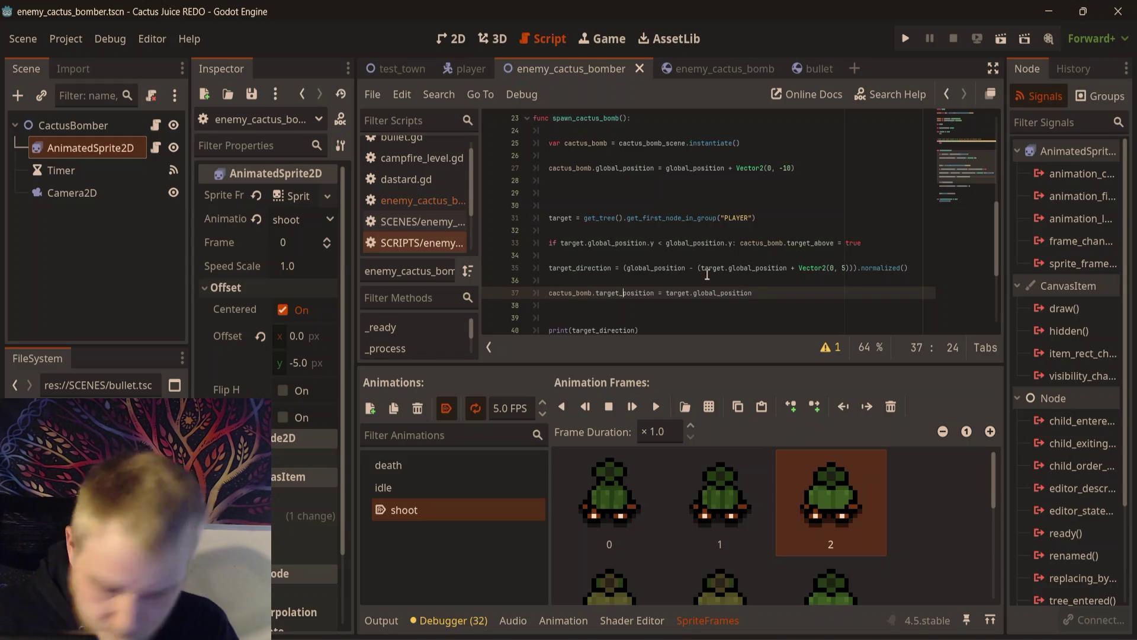
click(726, 69)
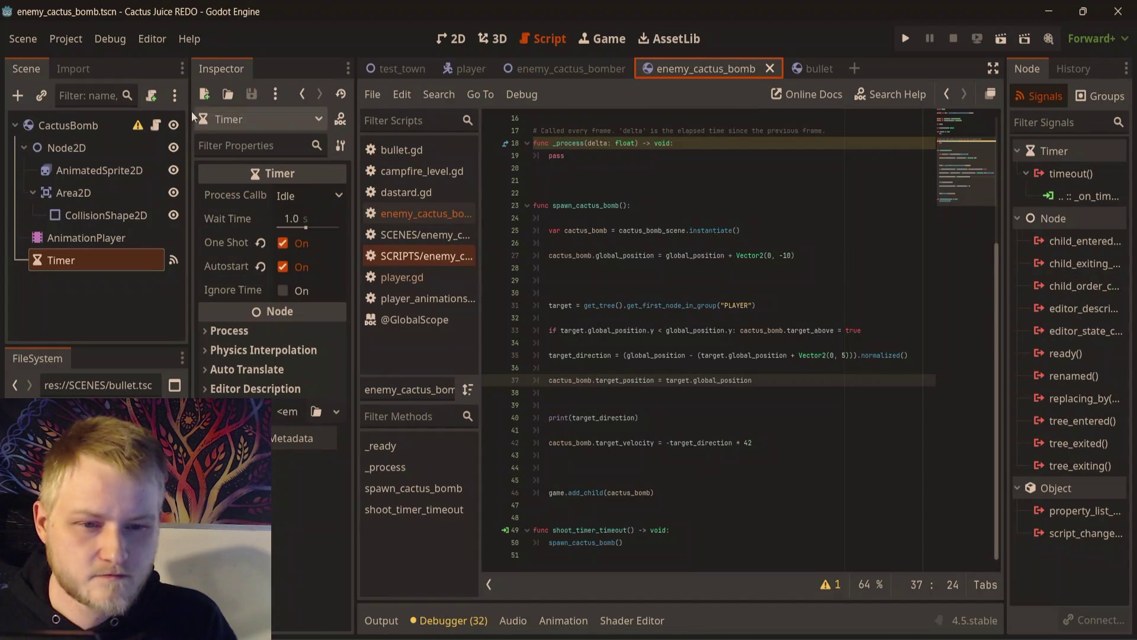
Declare var target_position: Vector2 on line 8 below target_above, then return to enemy_cactus_bomber
click(707, 202)
key(Return)
key(Return)
click(708, 202)
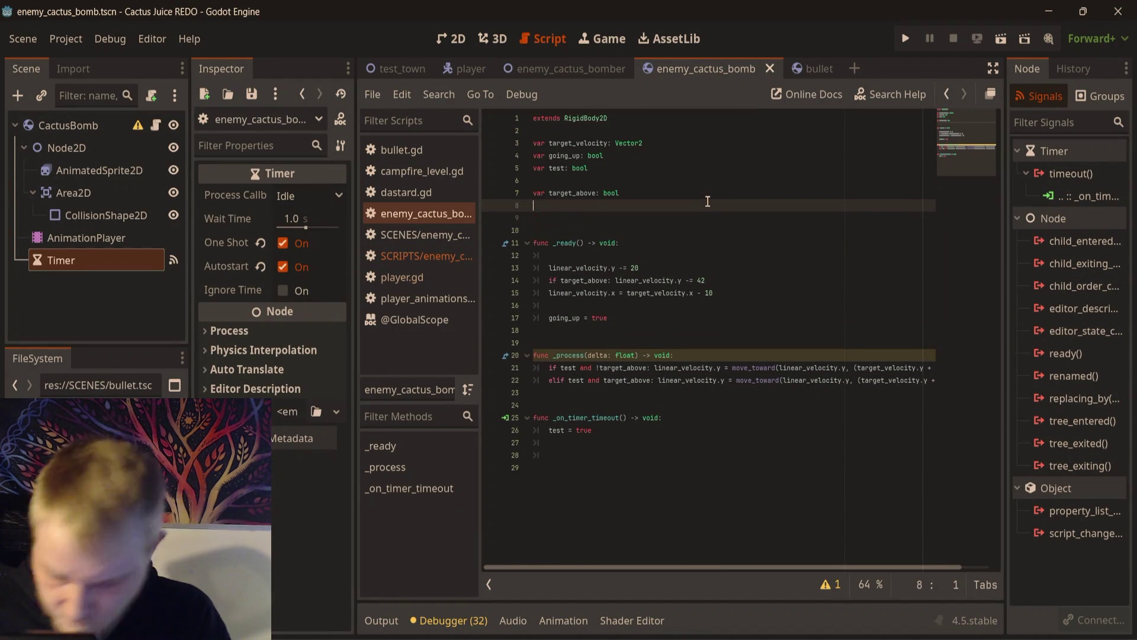
text(ar target)
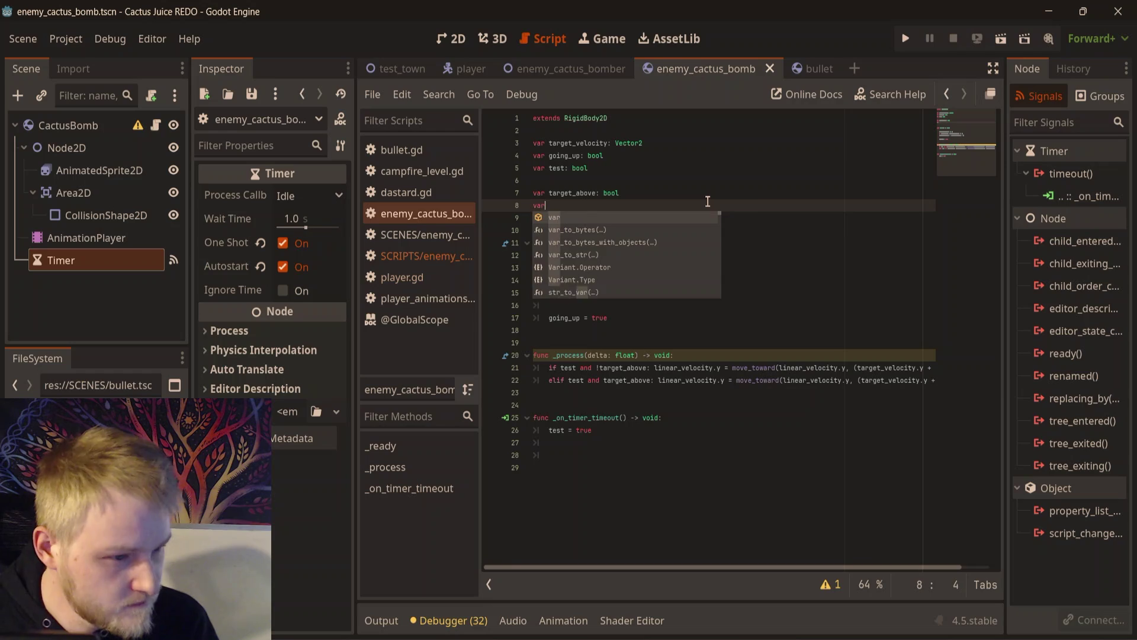
text(_position:)
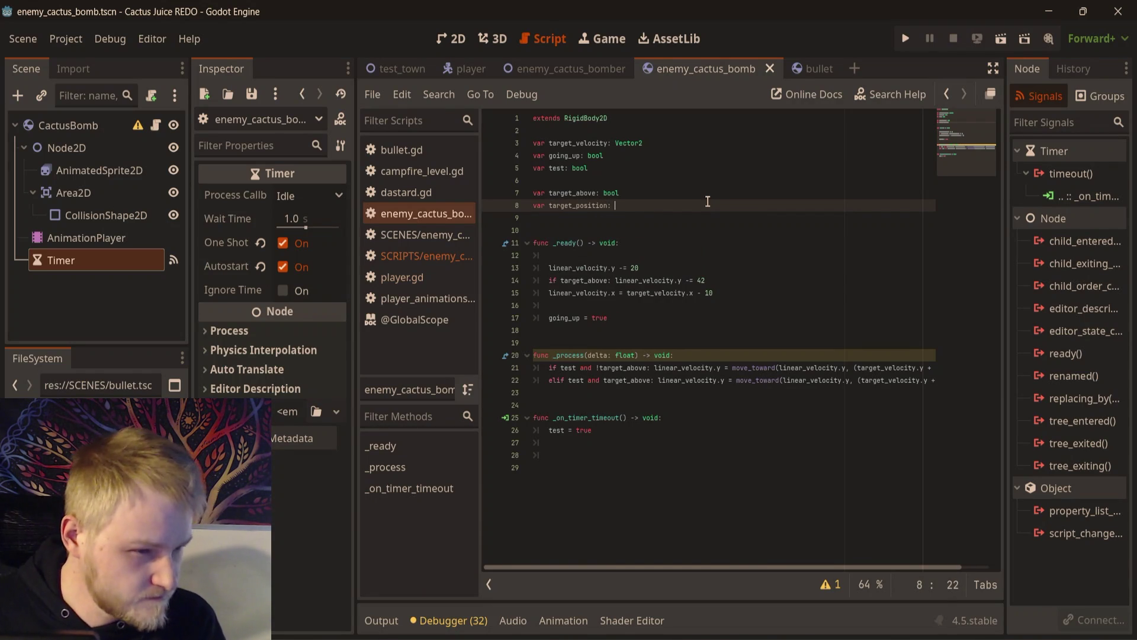
text( Vector2)
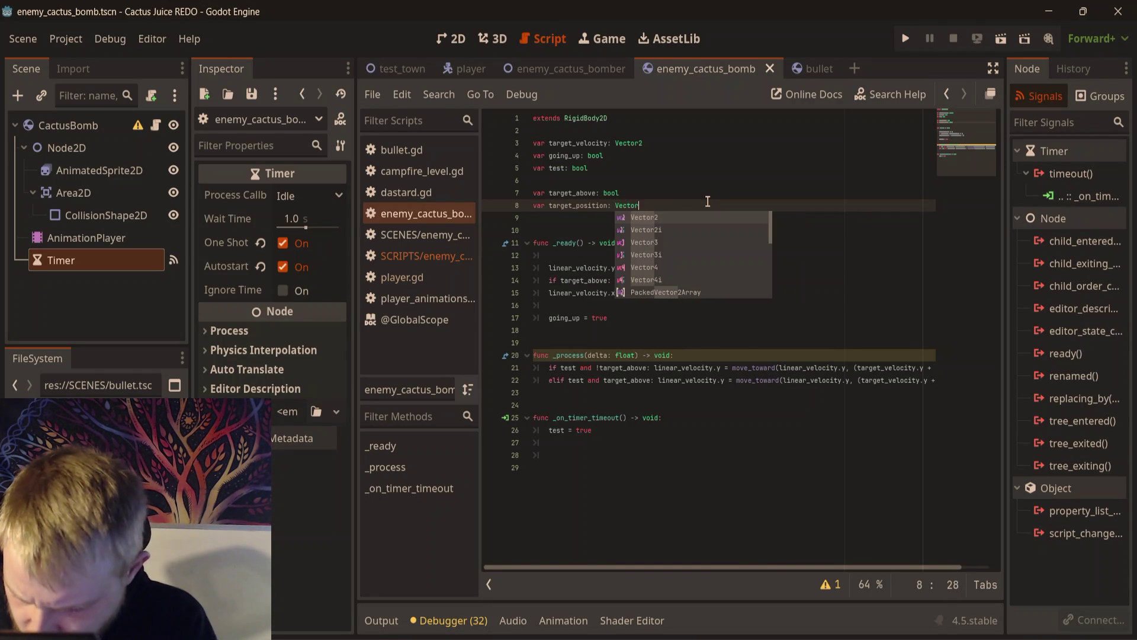
click(711, 184)
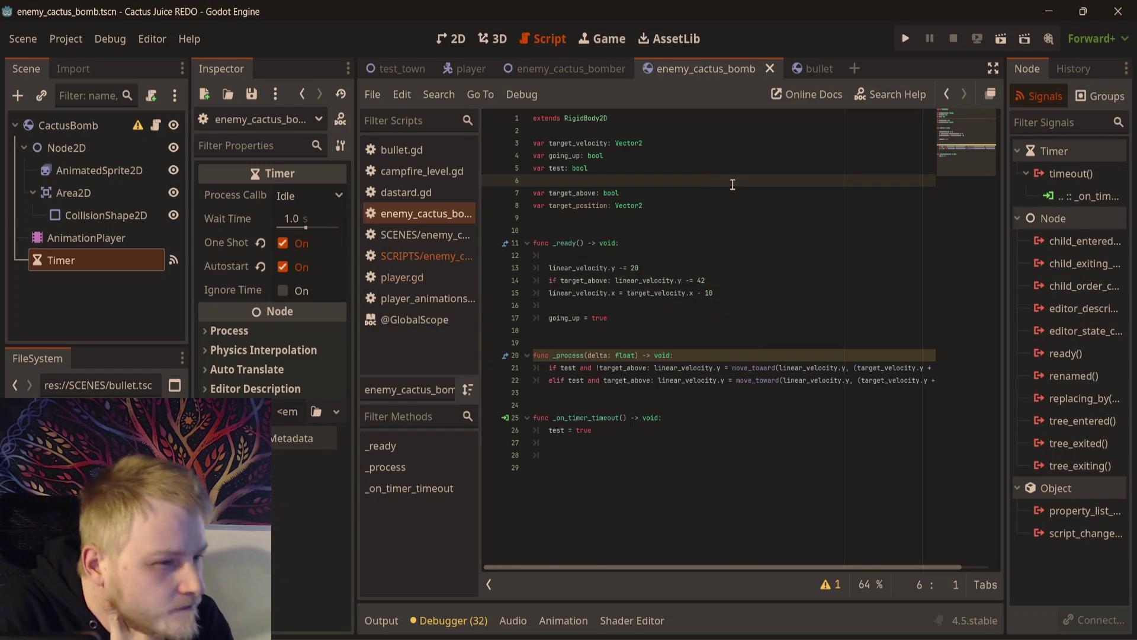
click(713, 204)
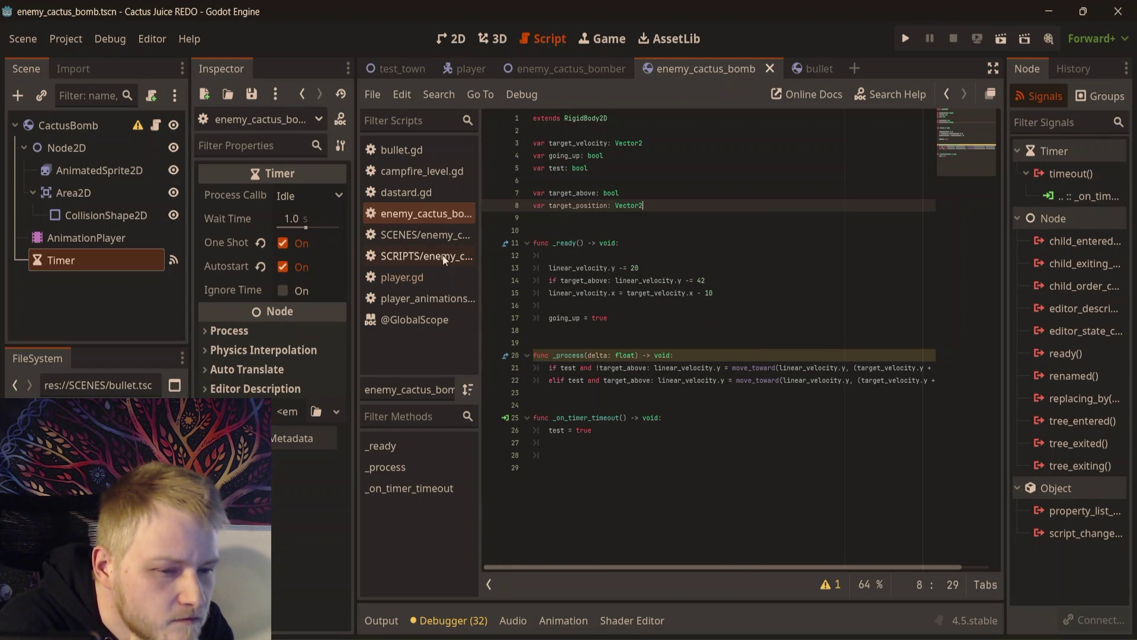
click(549, 73)
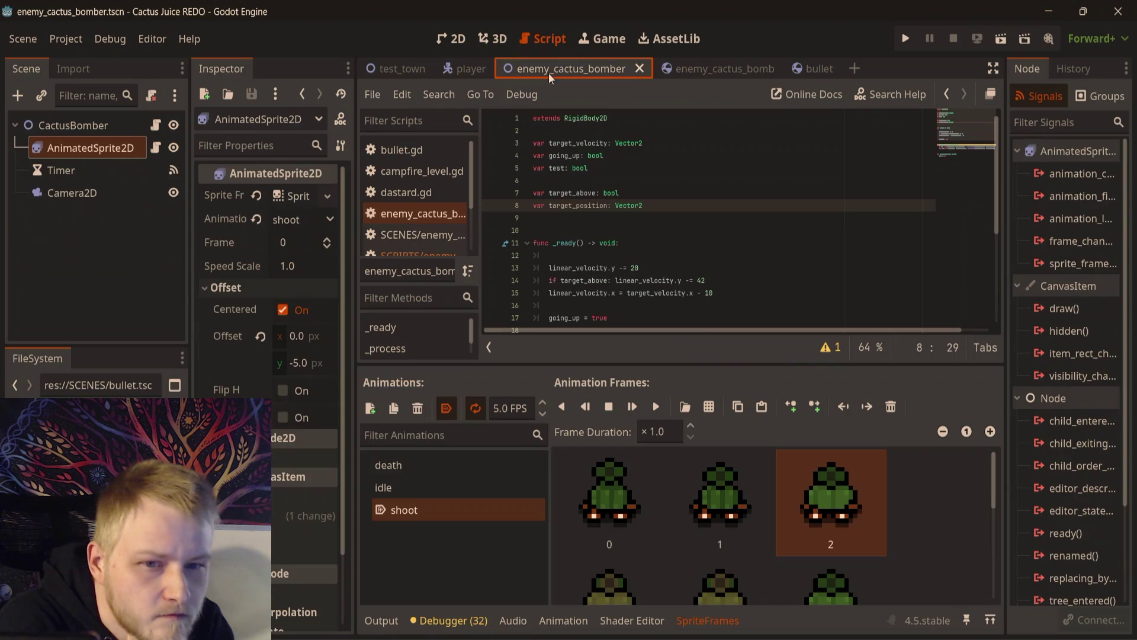
Compare enemy_cactus_bomb.gd with enemy_cactus_bomber.gd's spawning code, ending on the bomb script's upward-velocity line
click(155, 125)
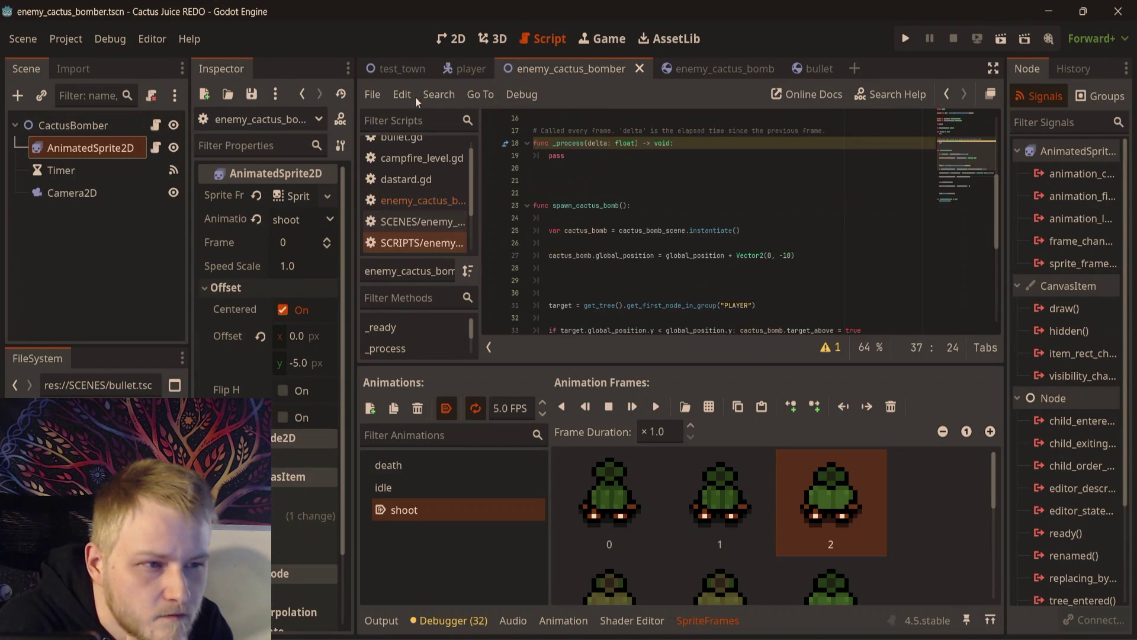
click(720, 73)
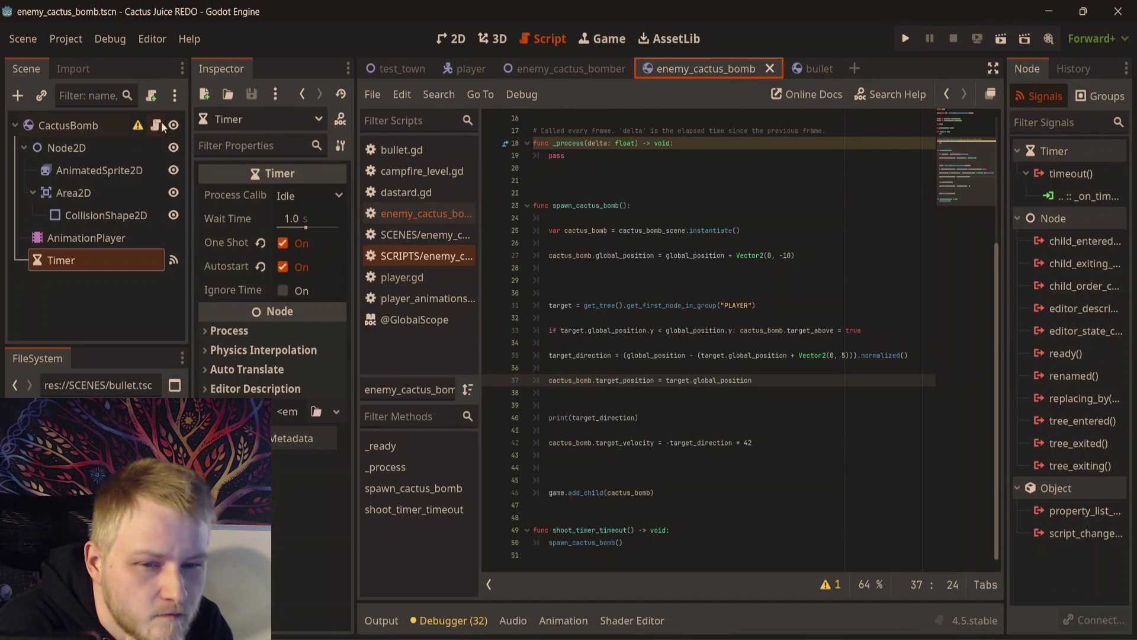
click(449, 224)
click(449, 220)
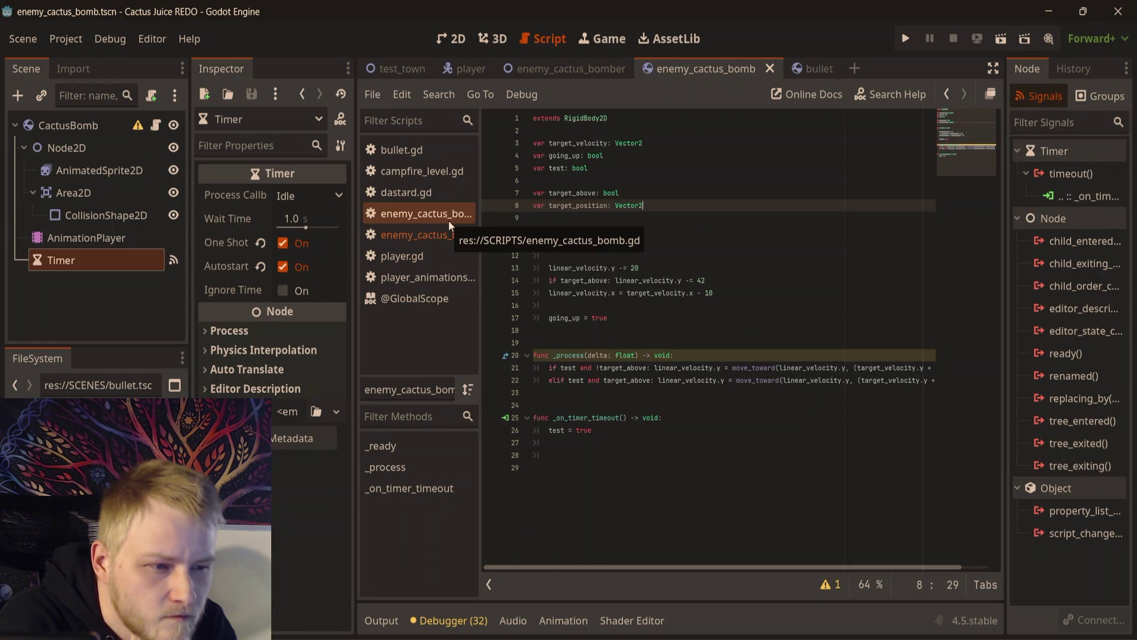
click(449, 229)
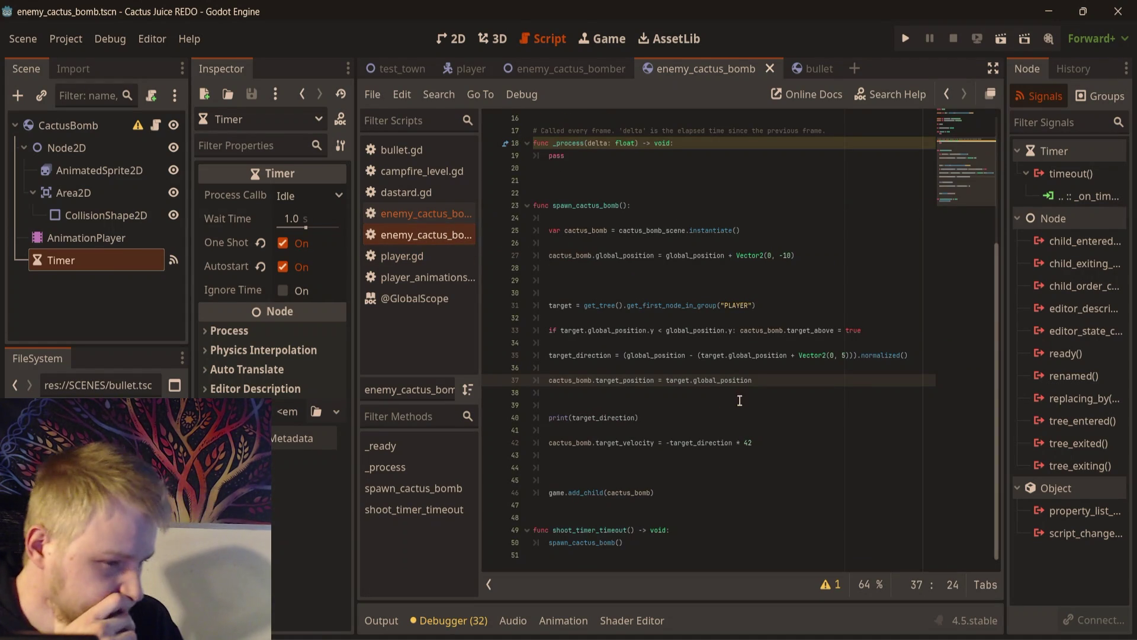
click(452, 214)
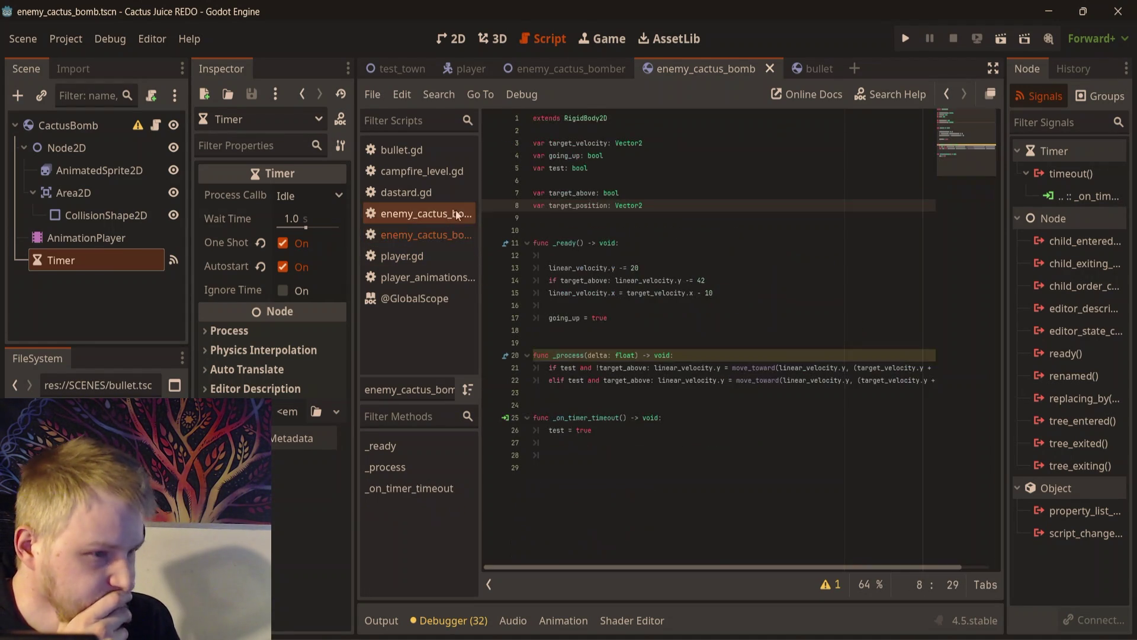
click(396, 238)
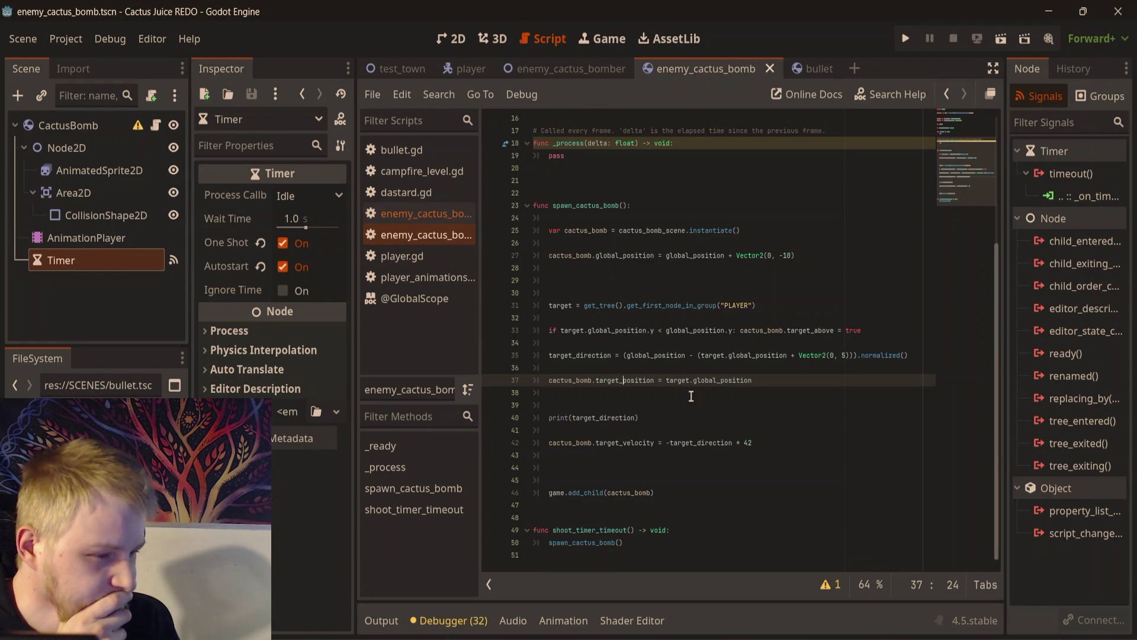
click(451, 215)
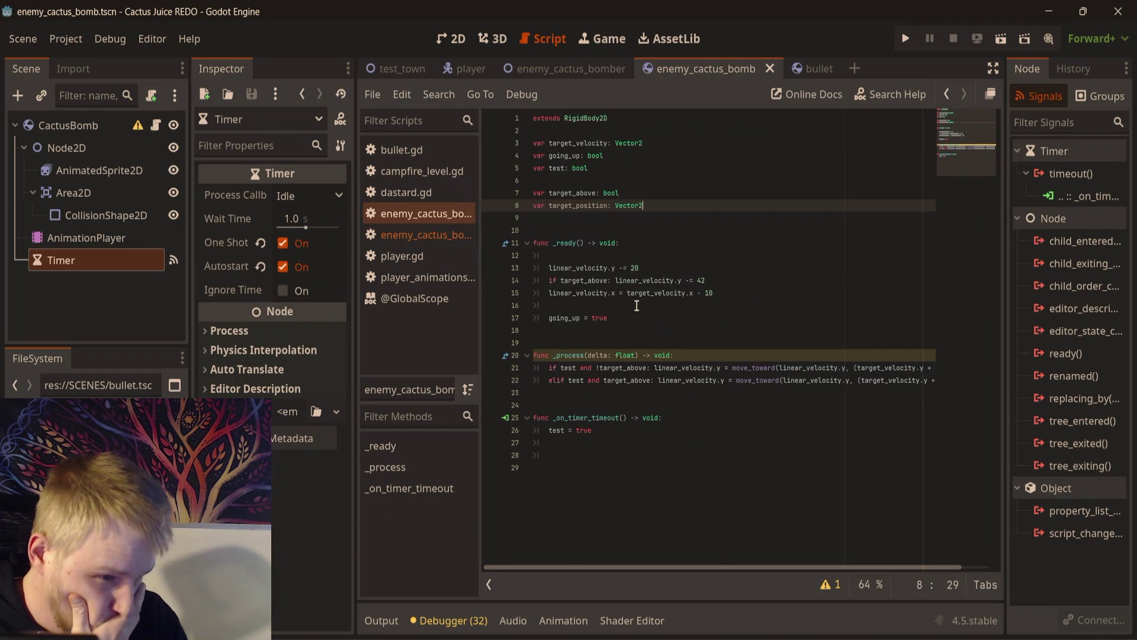
click(635, 270)
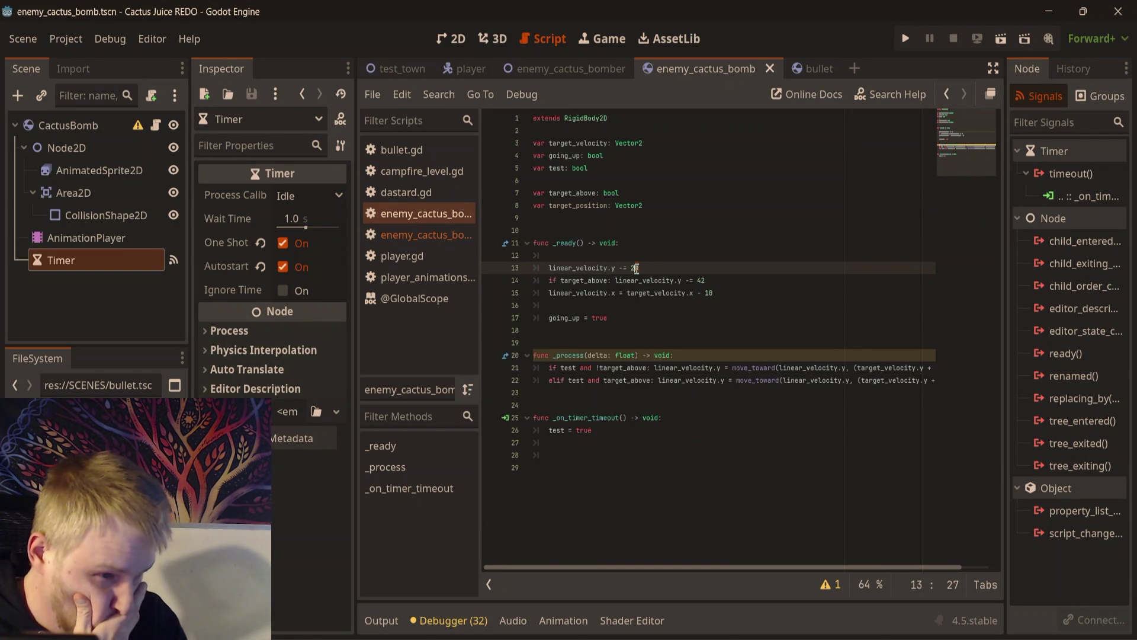
Look over the upward-velocity lines in _ready, checking the value 42 on line 14
click(654, 259)
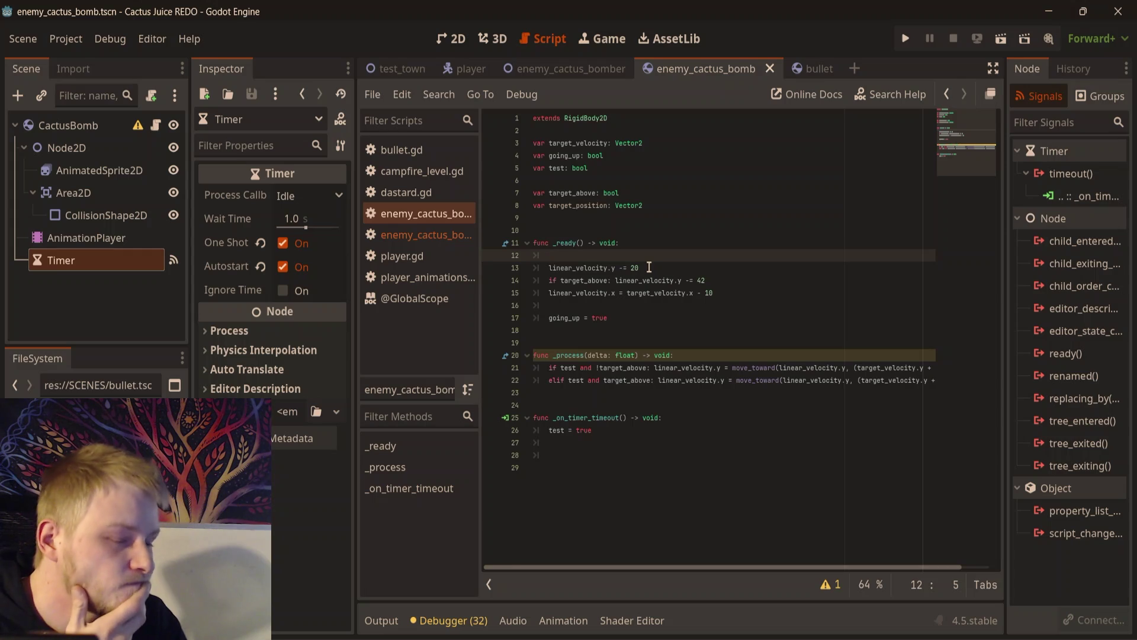
click(718, 279)
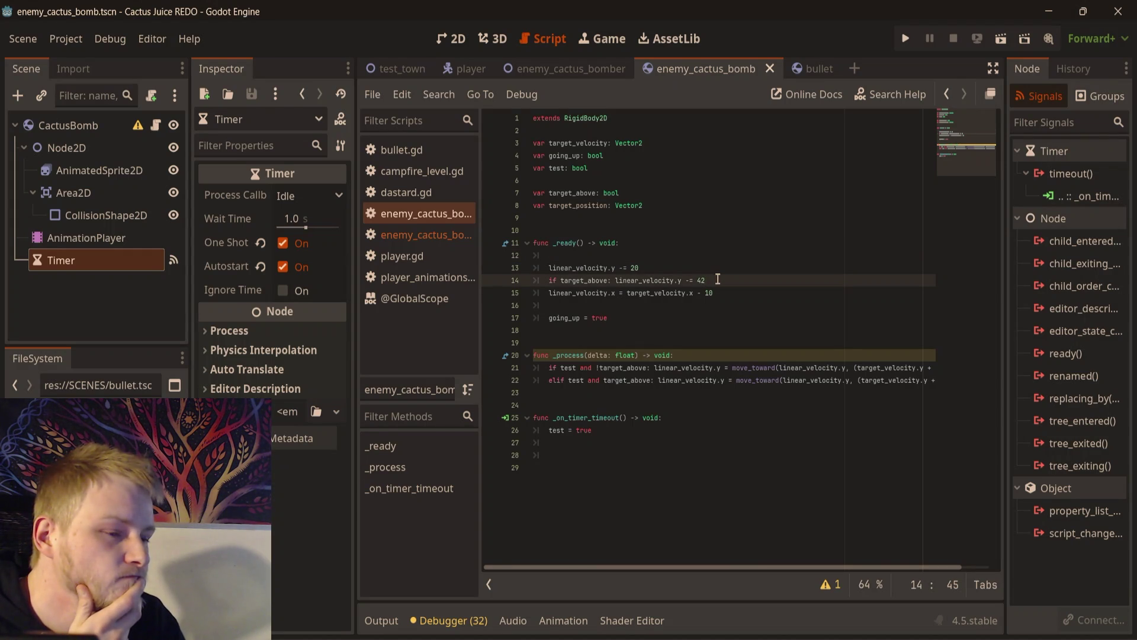
click(677, 273)
click(714, 282)
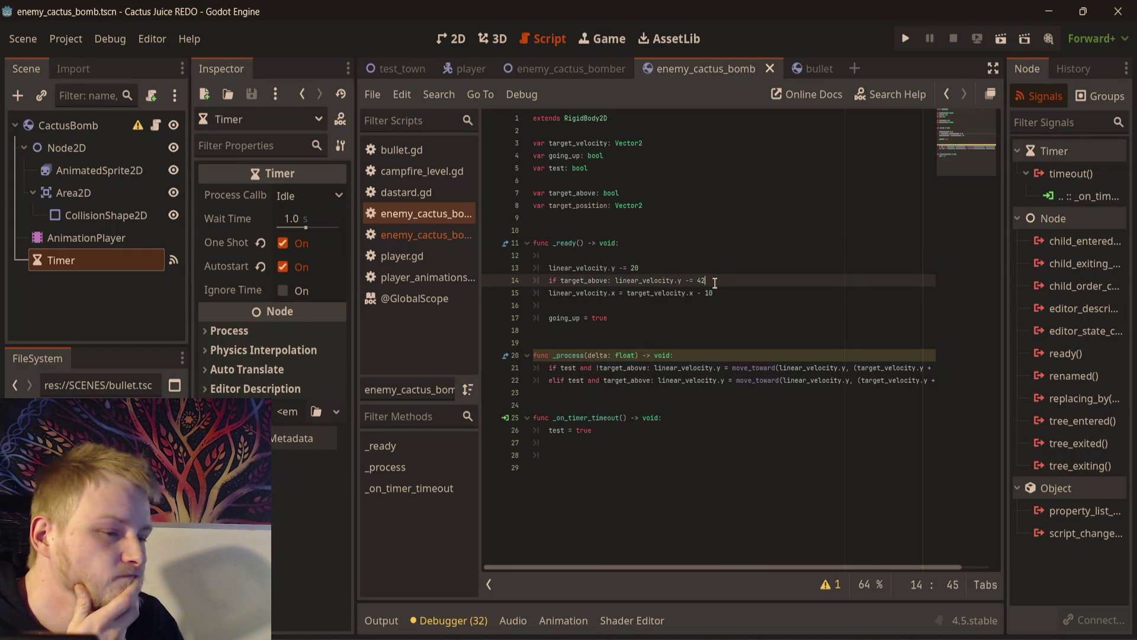
drag(705, 282, 699, 282)
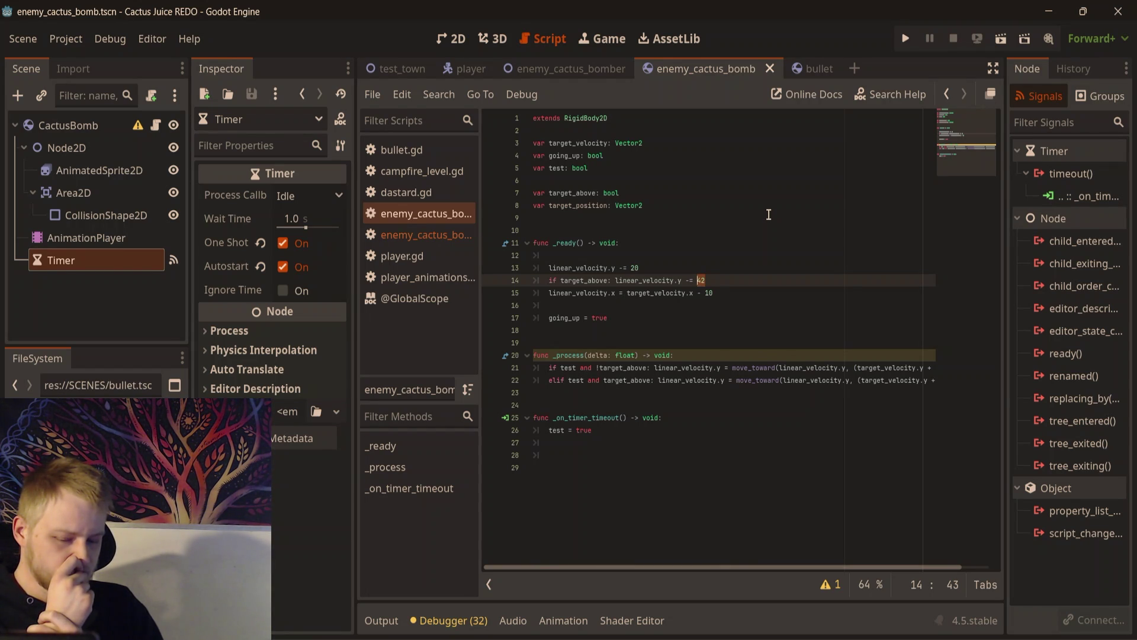
key(Right)
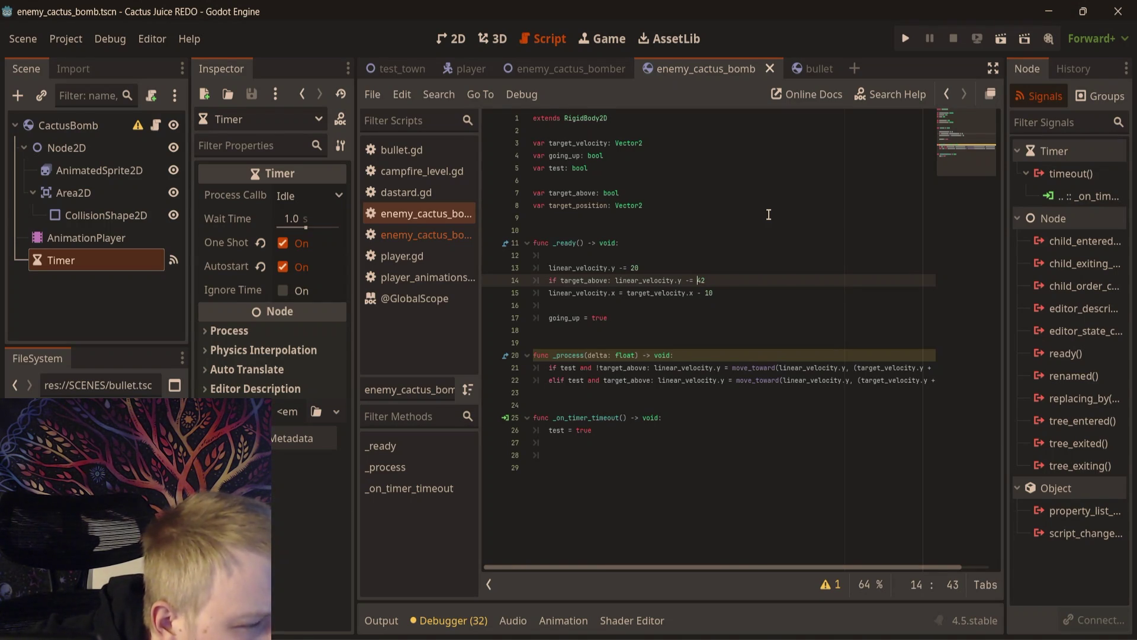
Add a new line after the upward-velocity line on line 13 and start typing print(targ
click(777, 261)
click(783, 270)
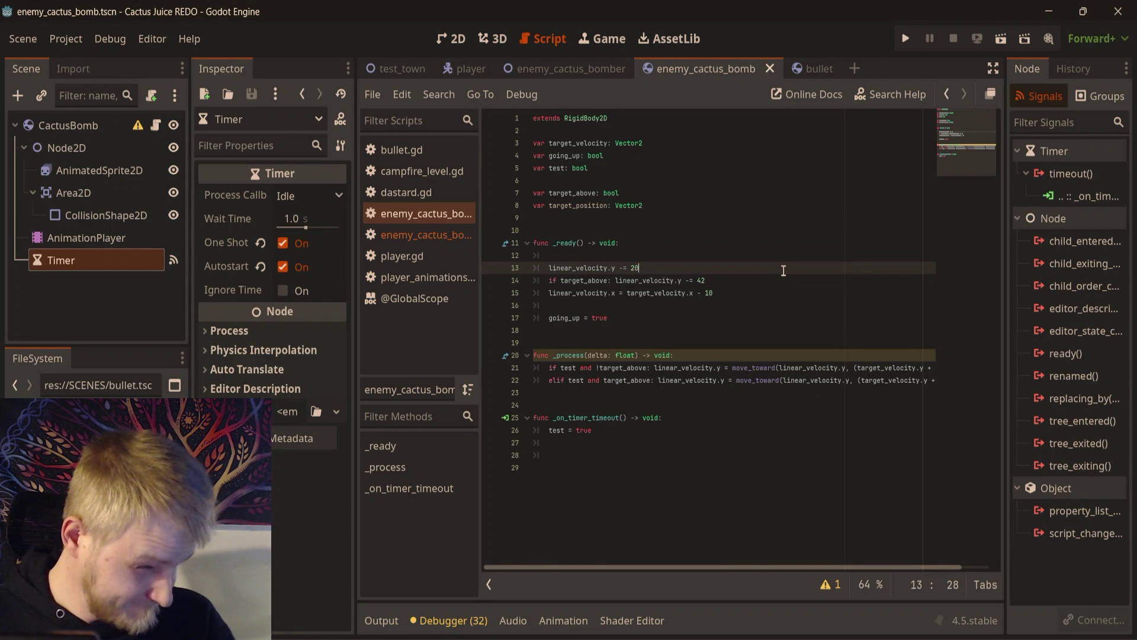
key(Return)
text(int(ta)
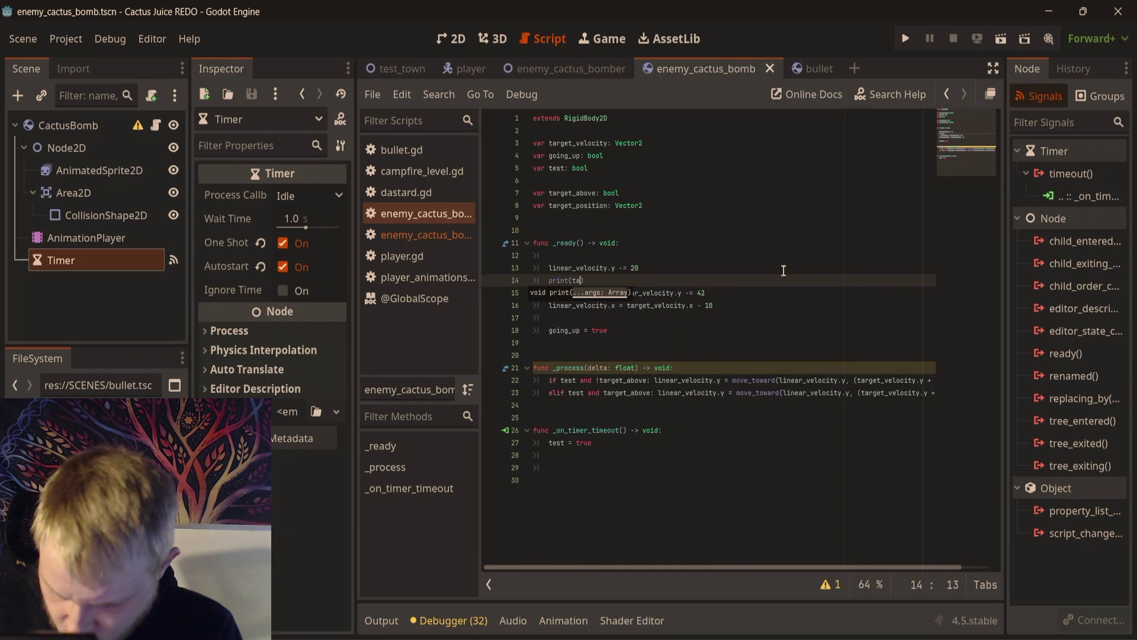
text(rg)
Complete print(target_position.y - global_position.y) and briefly run the bomb scene to test it
key(Down)
key(Return)
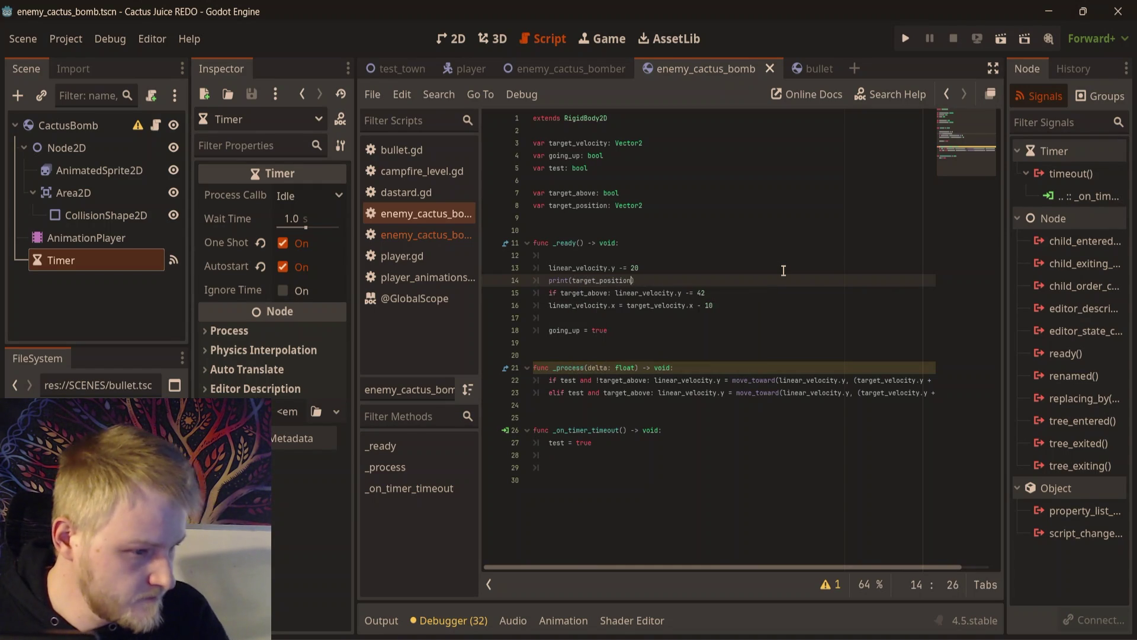
text(-0)
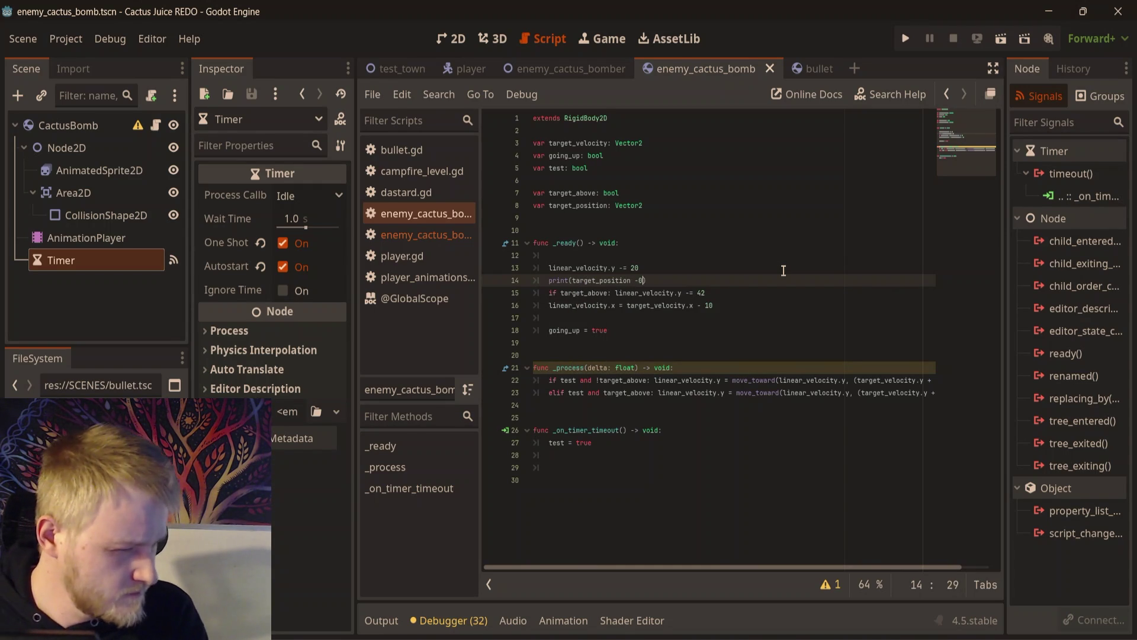
text( global)
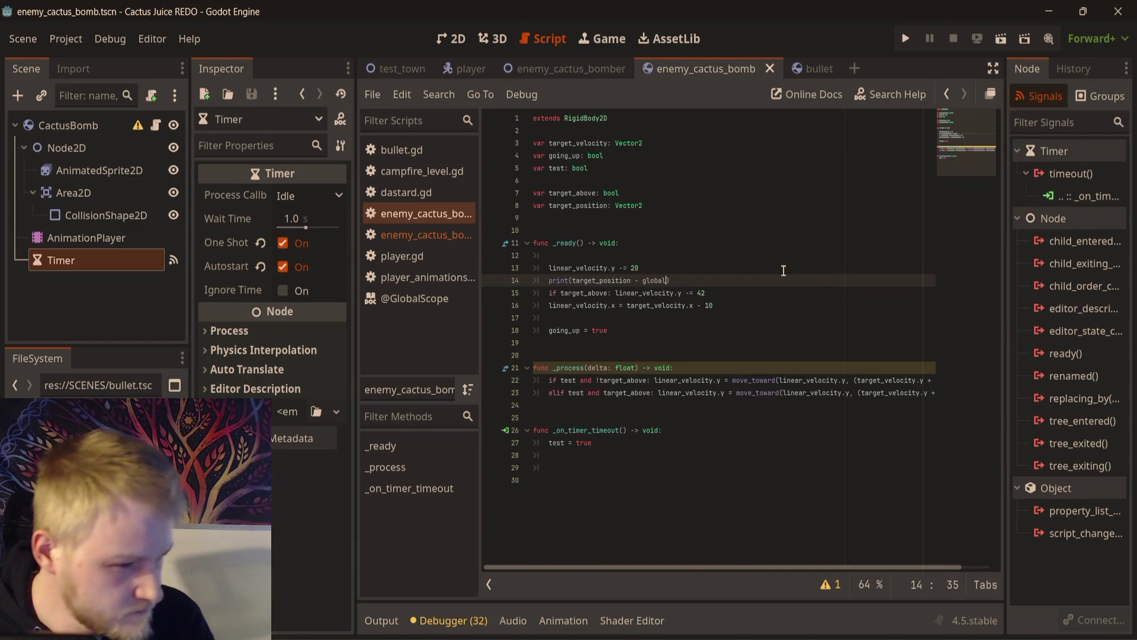
key(Return)
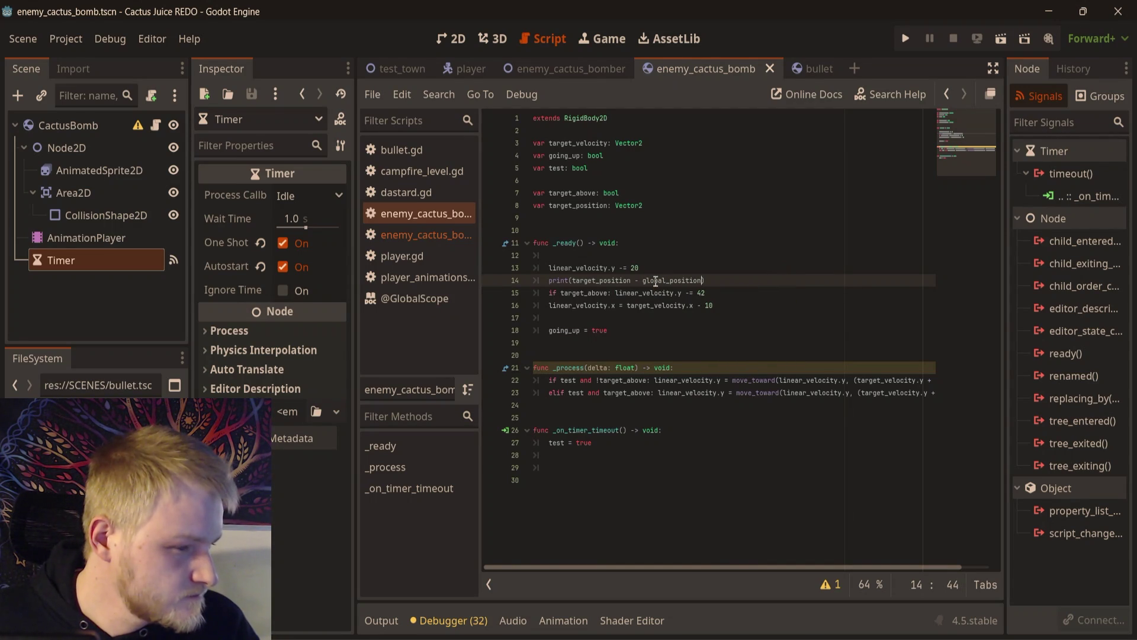
click(632, 279)
text(.y)
click(709, 280)
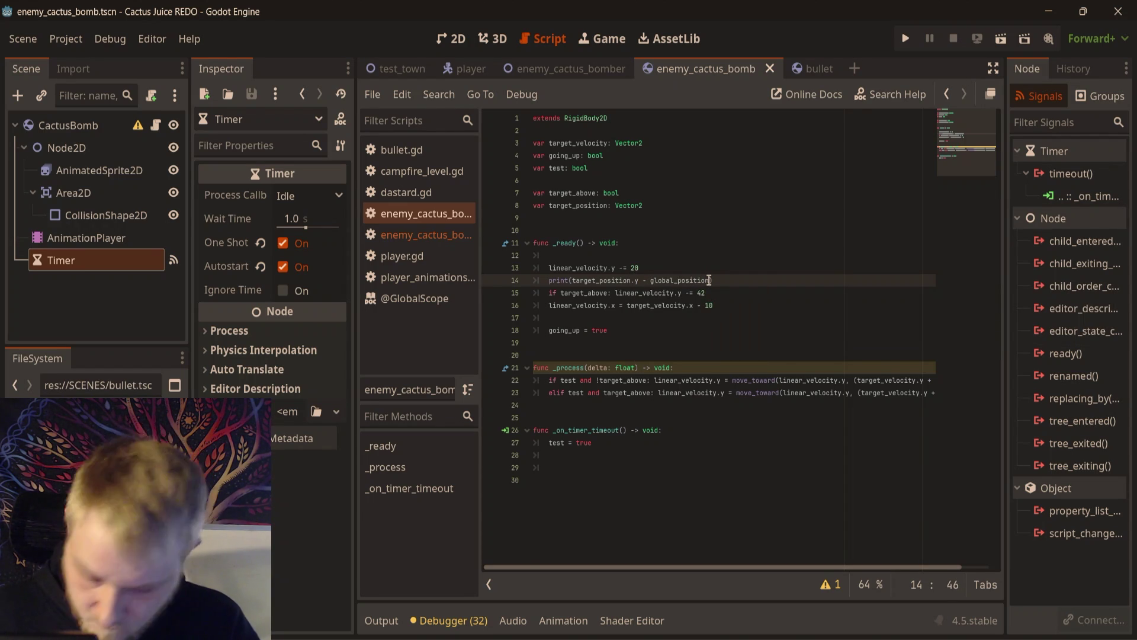
text(.y)
click(763, 241)
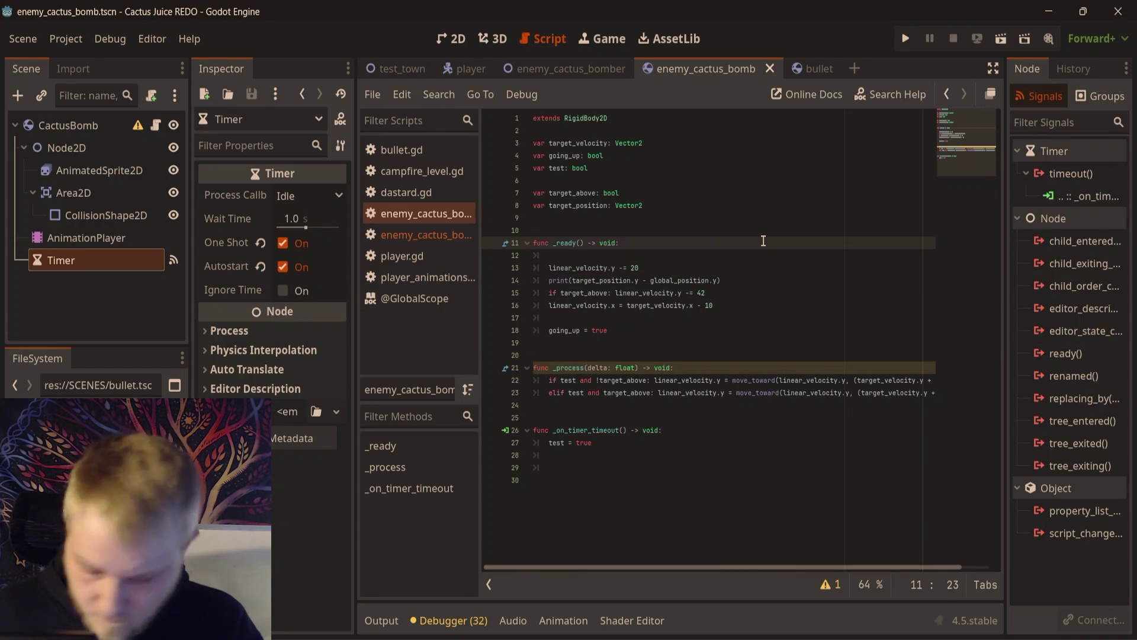
key(F6)
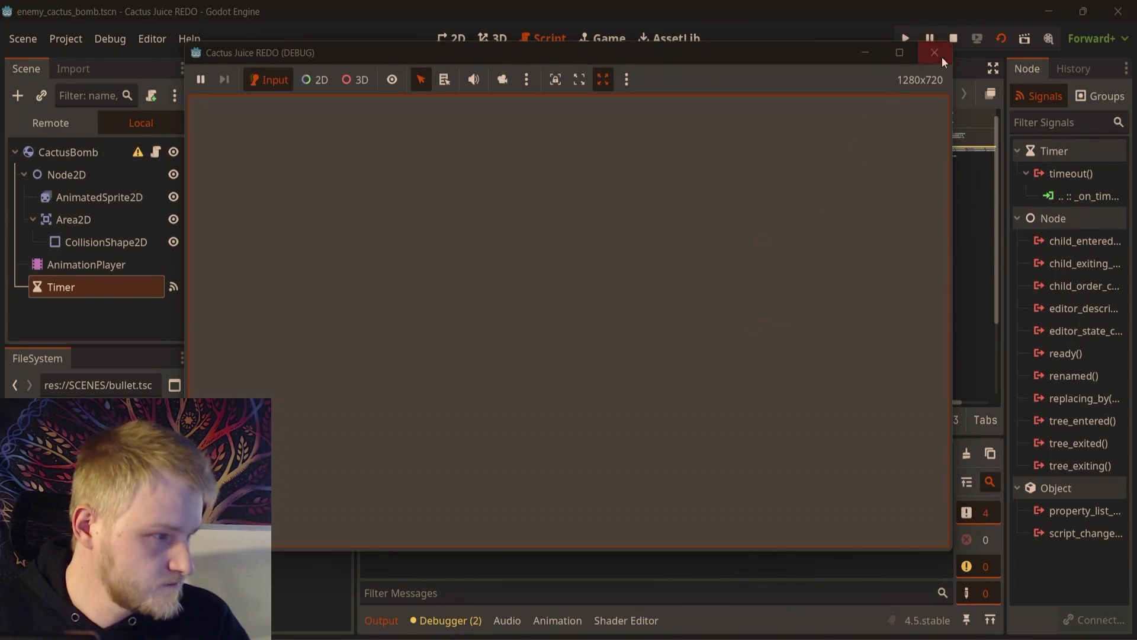
click(942, 57)
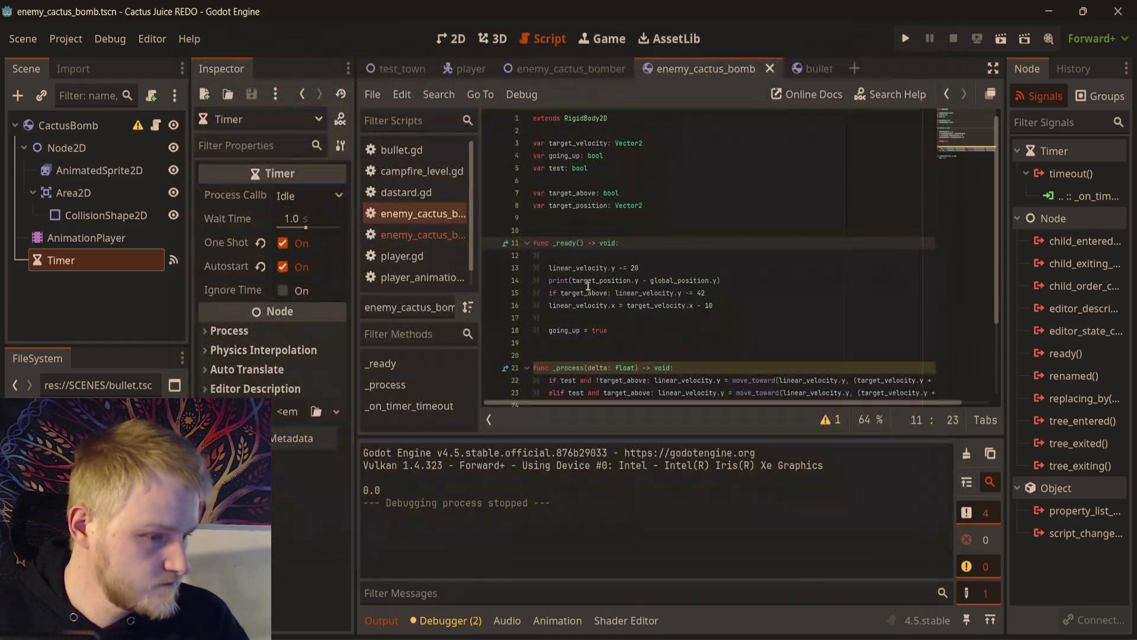
Prefix the print with a "TEST: " label, playtest test_town, and stop the game
click(573, 280)
text("TEST: )
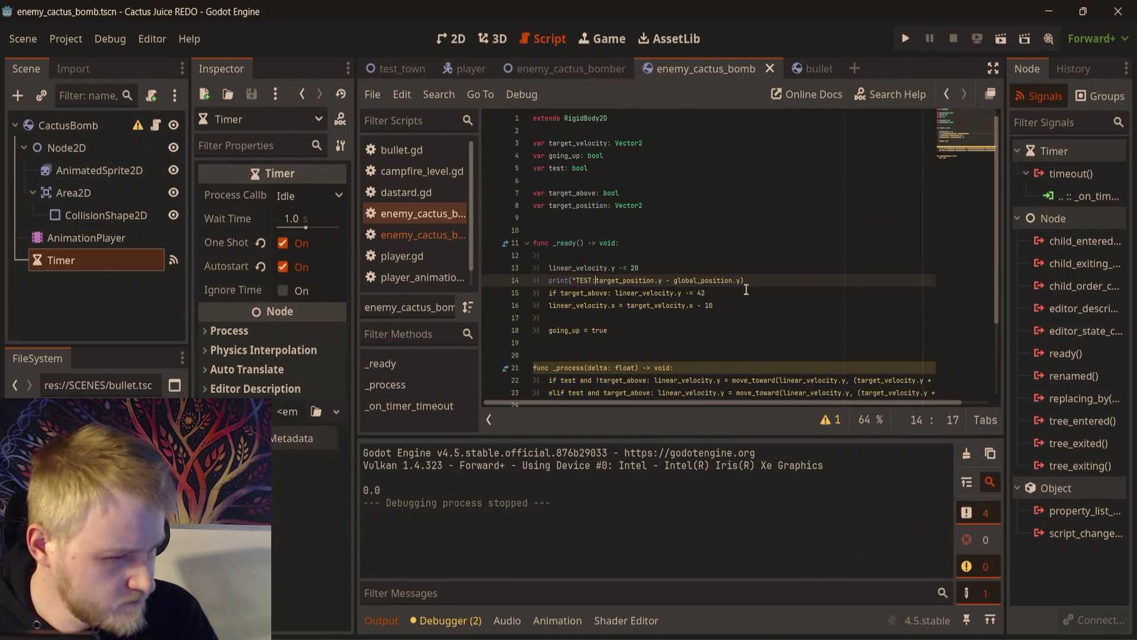
text(")
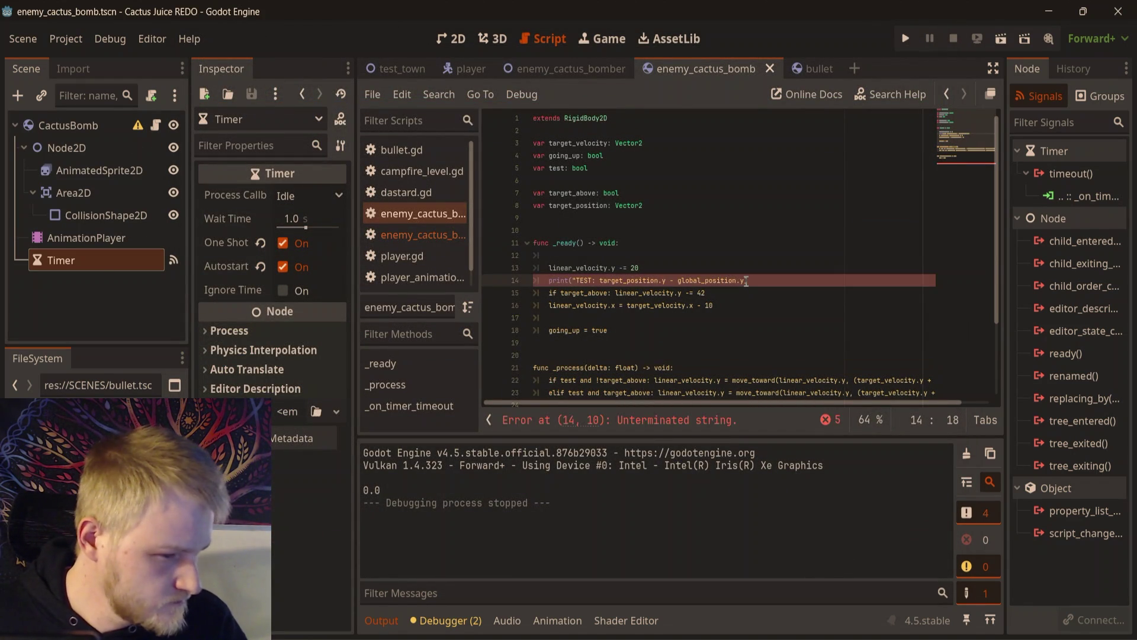
text(,)
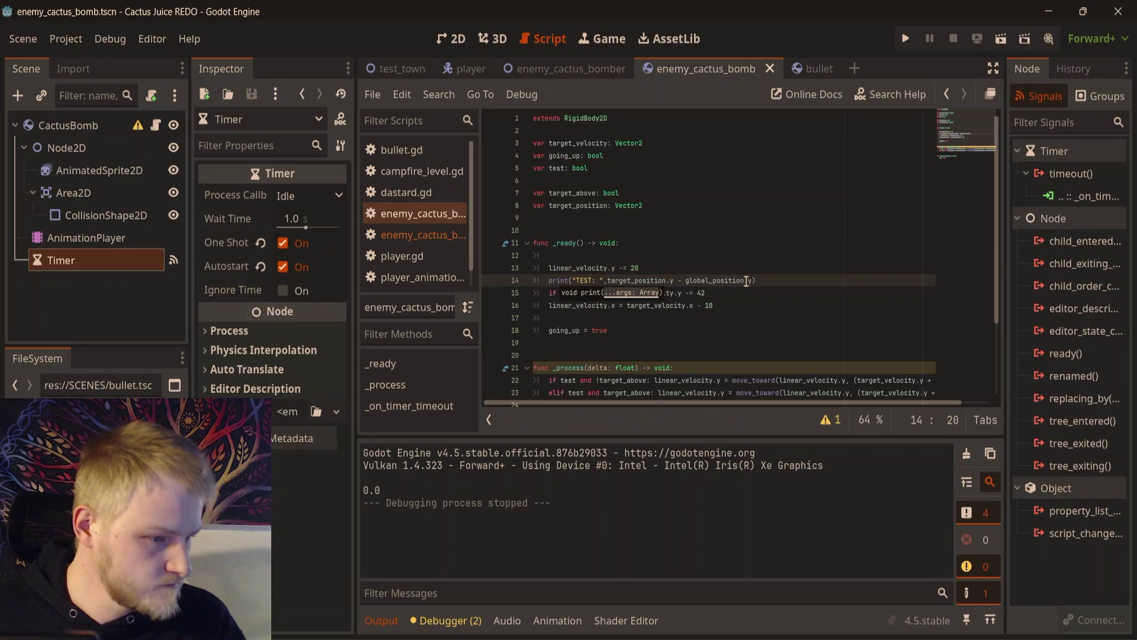
click(760, 255)
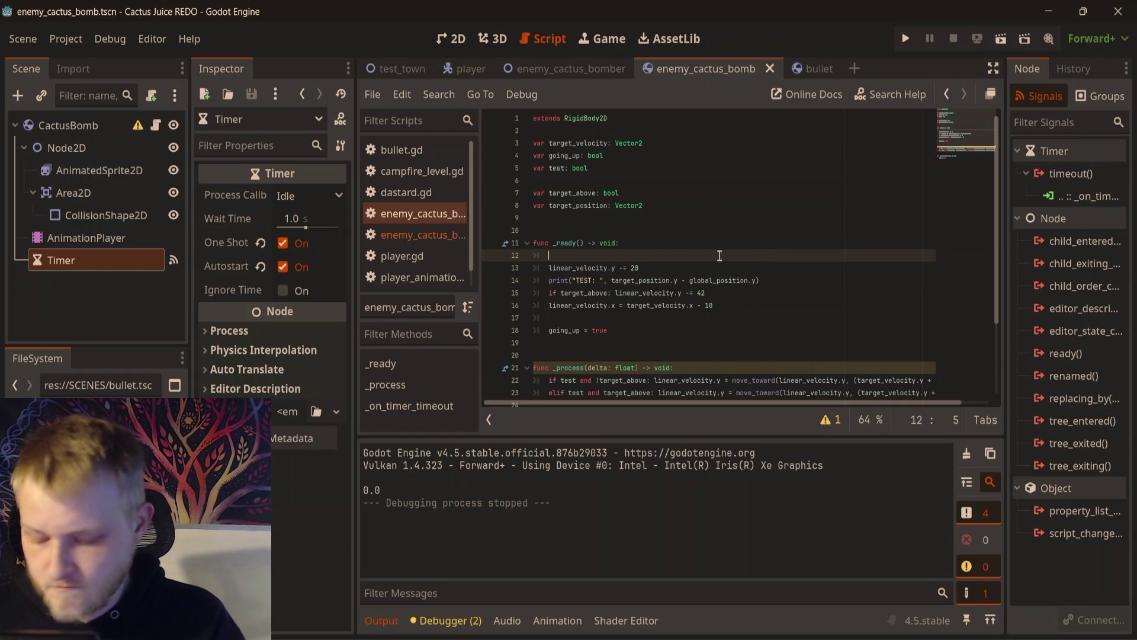
click(403, 66)
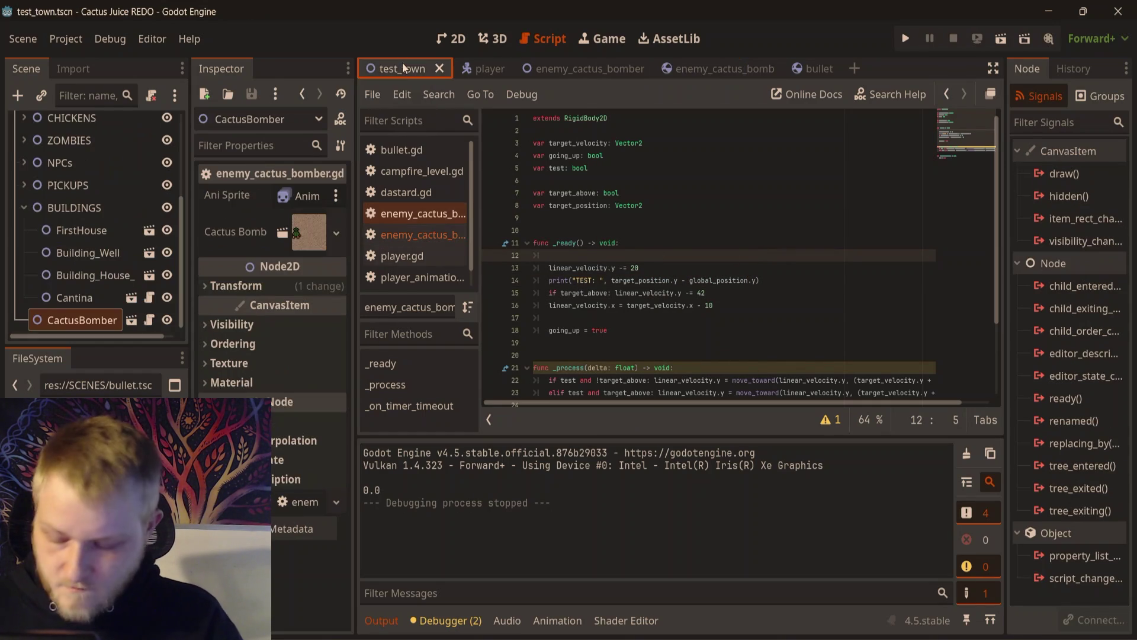
key(F6)
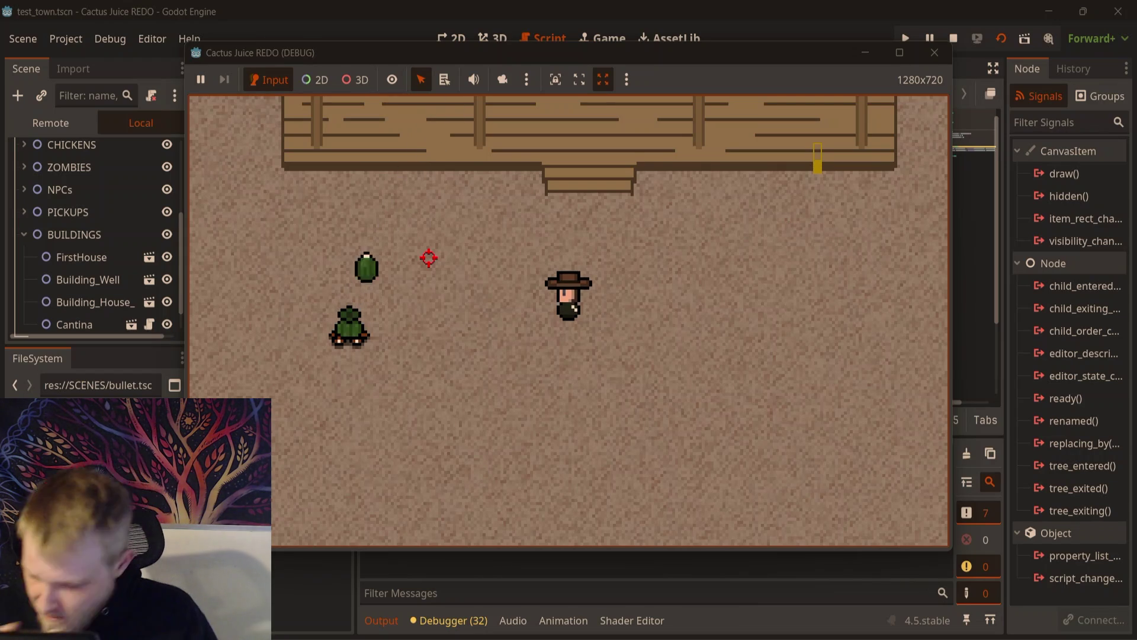
click(549, 558)
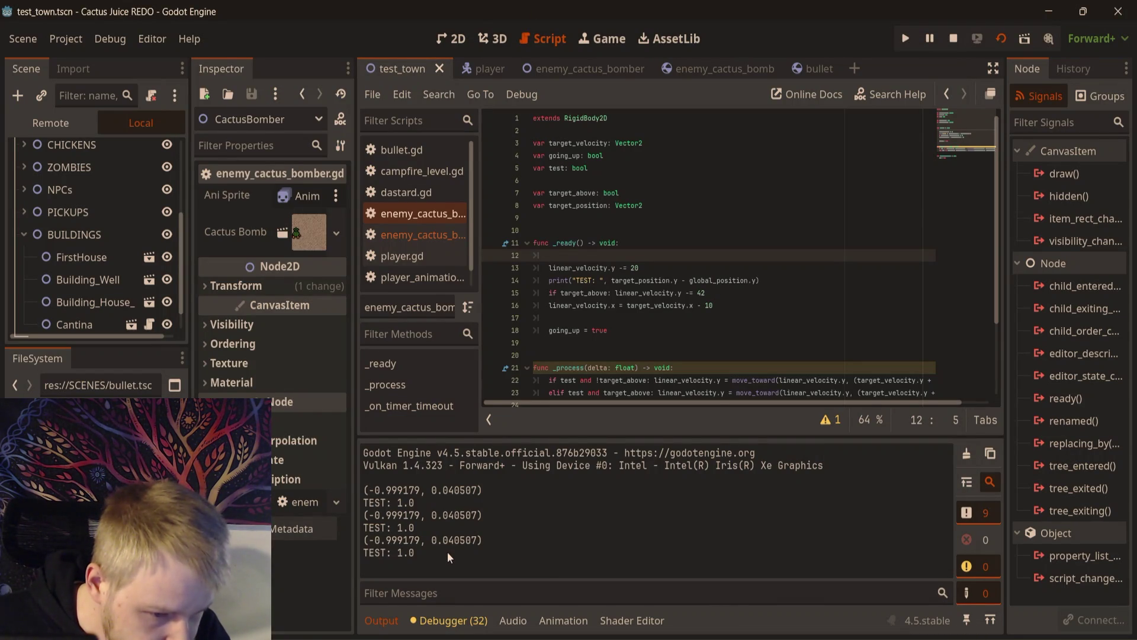
click(796, 288)
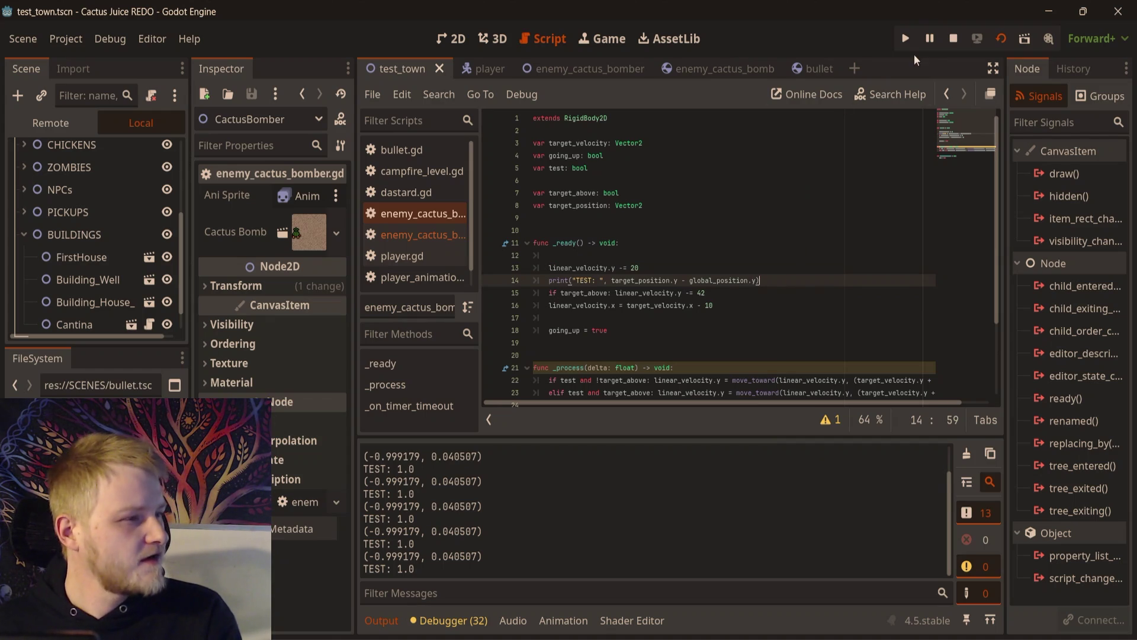
click(953, 43)
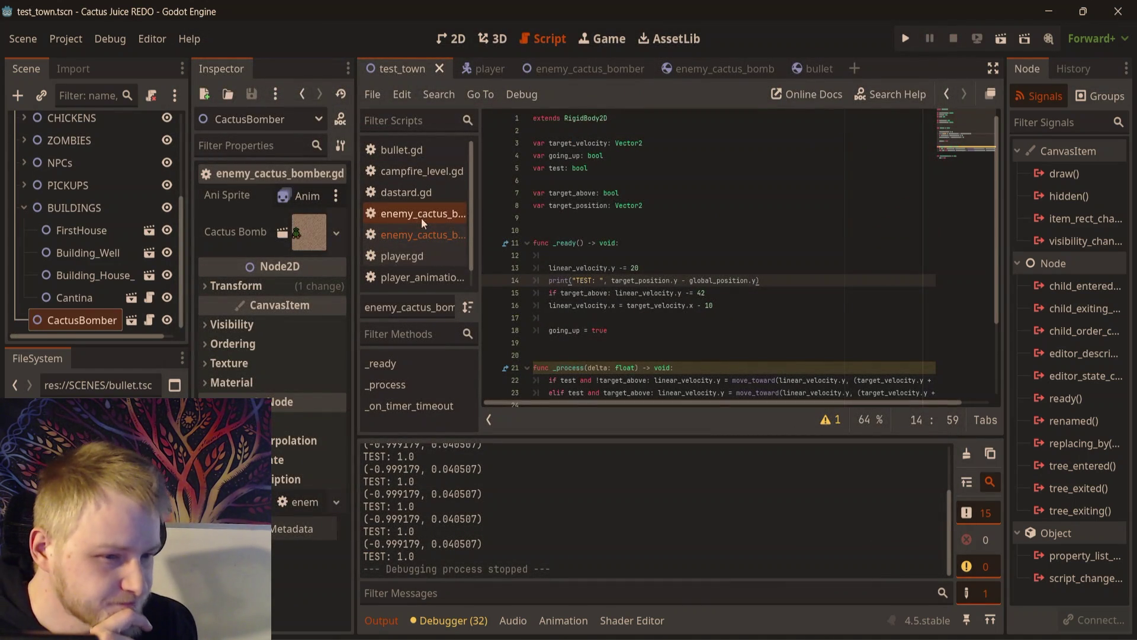
click(422, 237)
scroll(748, 341, down, 1)
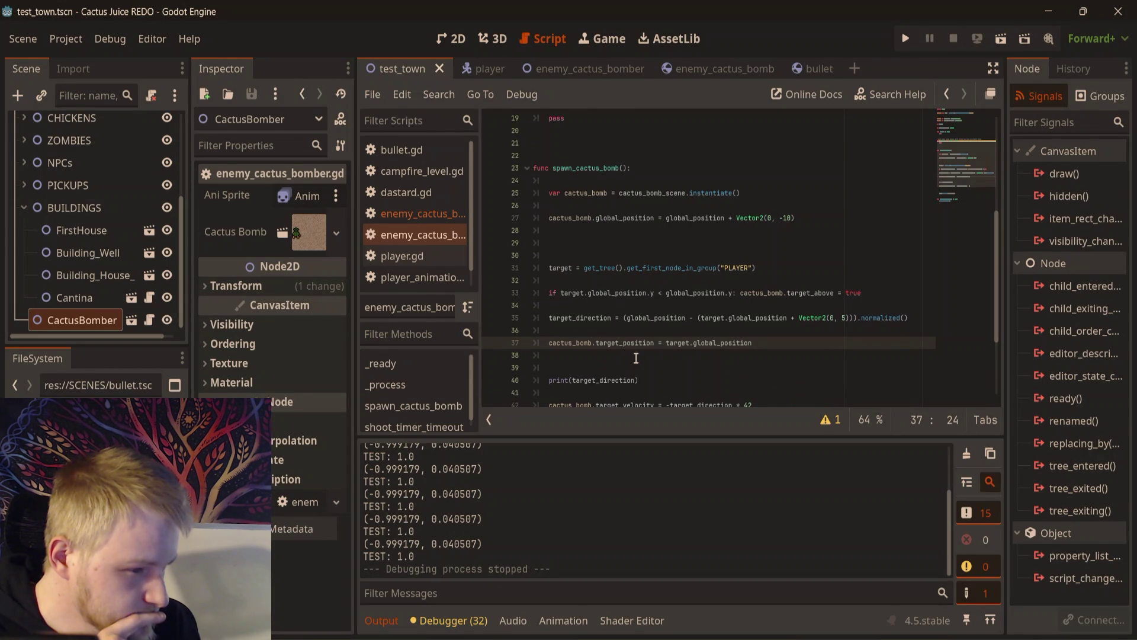
click(794, 353)
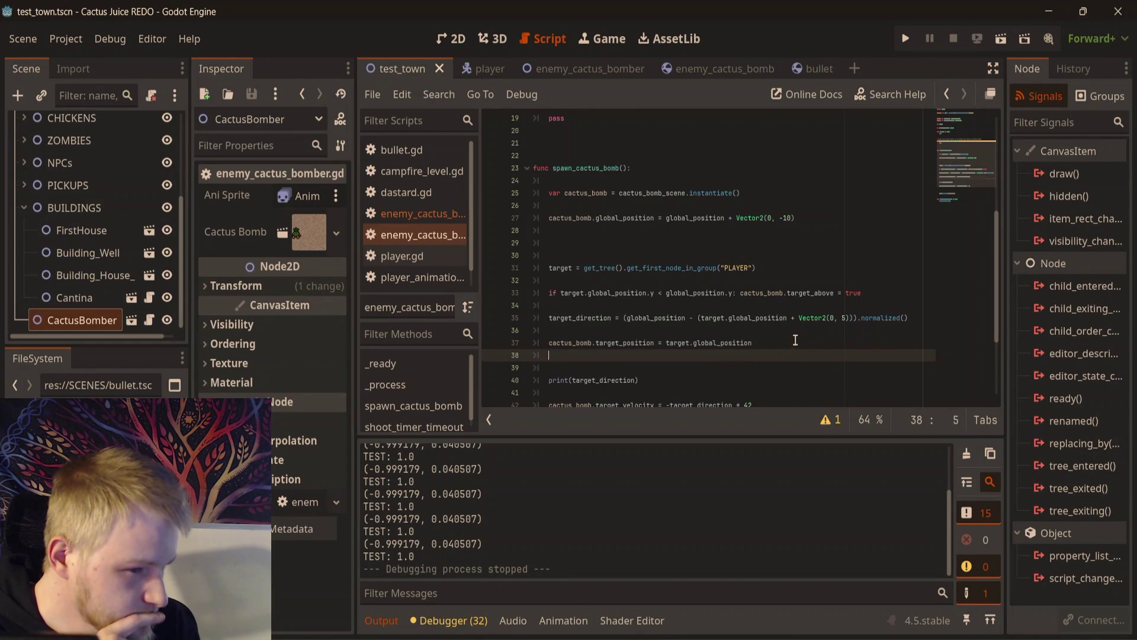
click(795, 341)
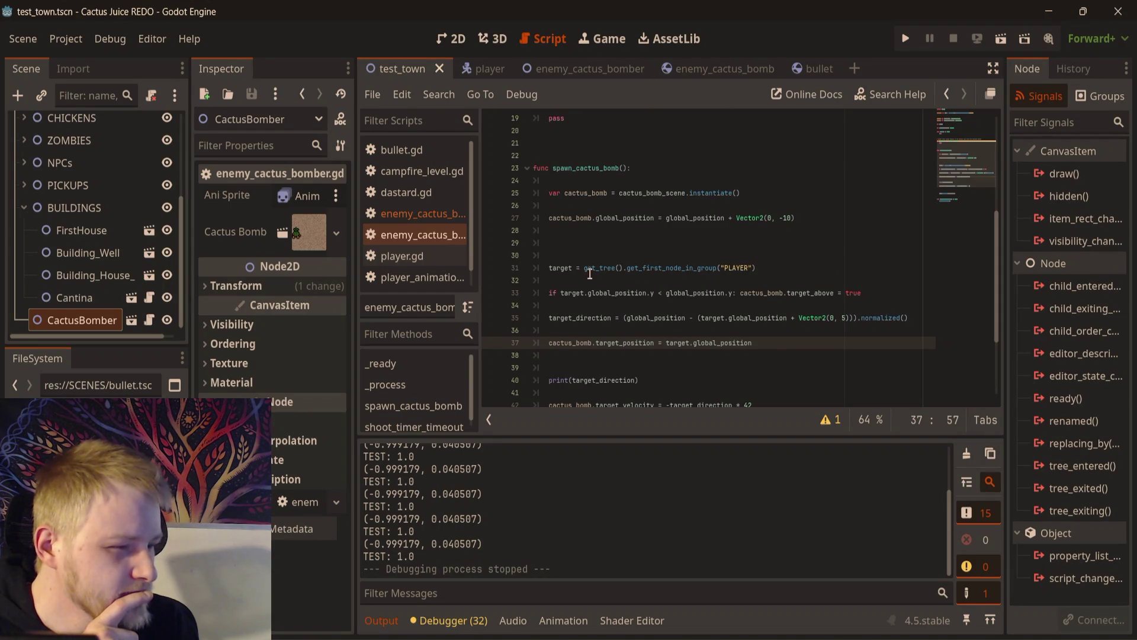
click(595, 317)
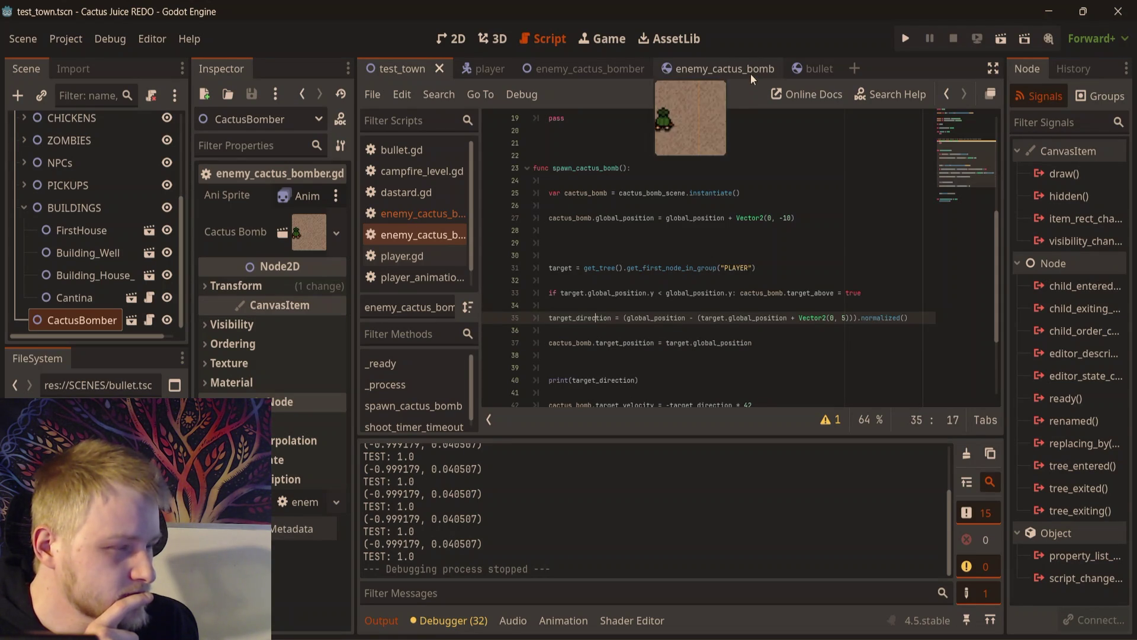
click(437, 212)
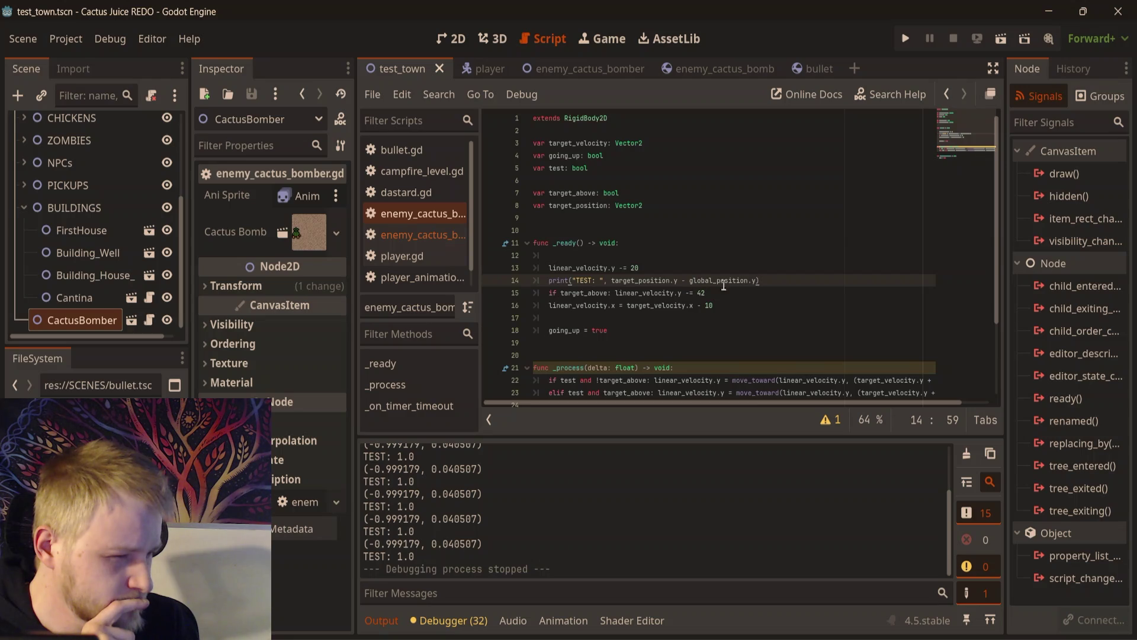
drag(757, 283, 671, 281)
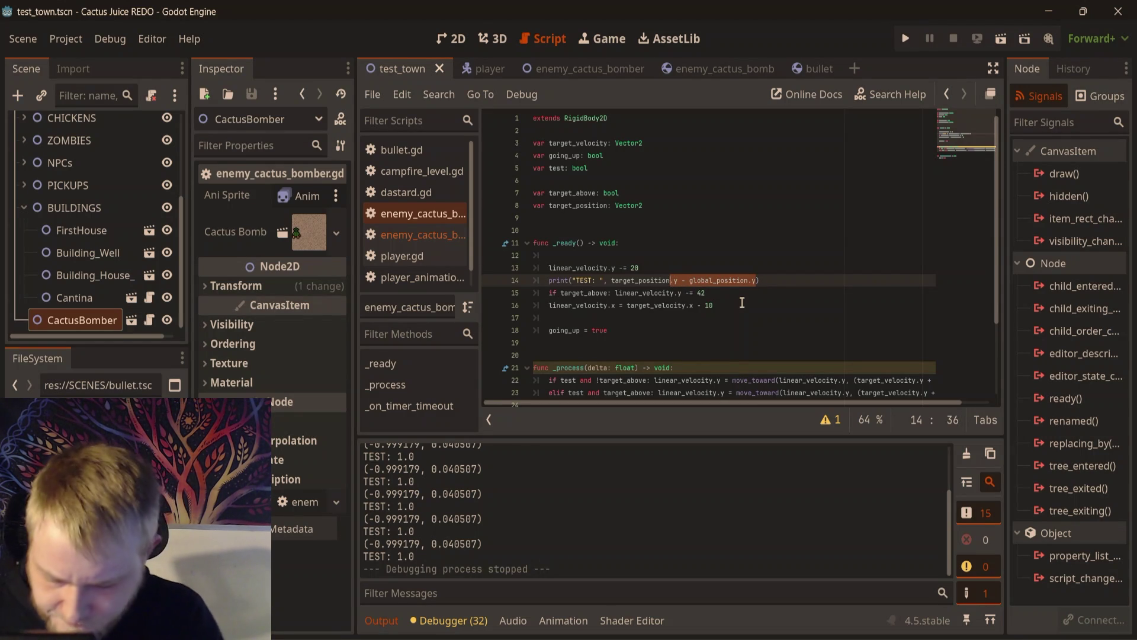
Print TEST with the full target_position and playtest to read it
text())
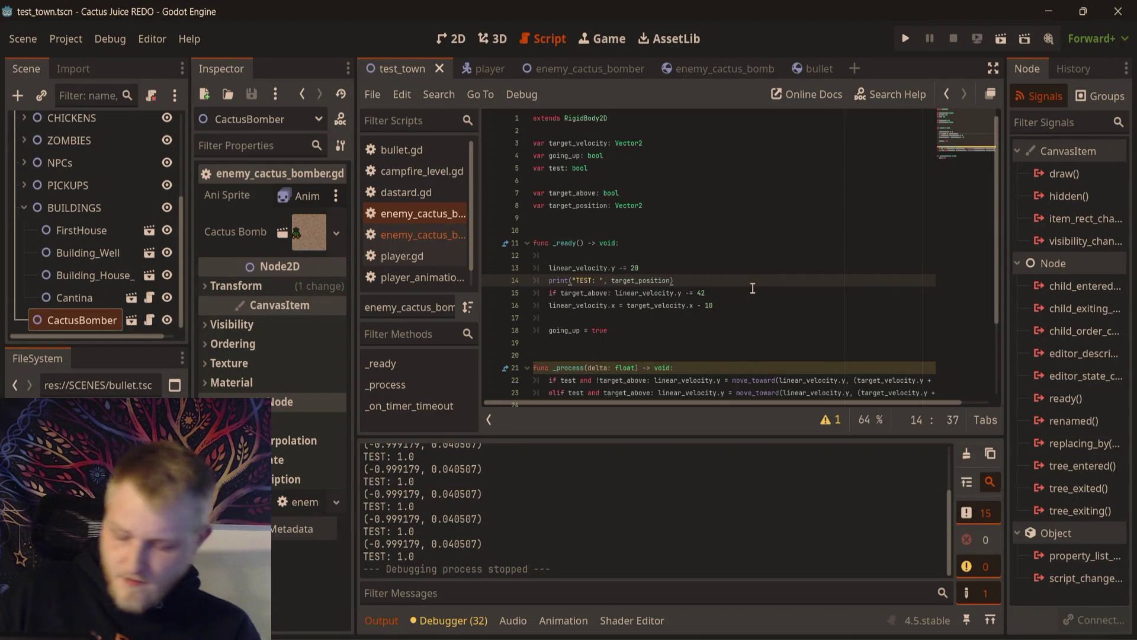
key(F6)
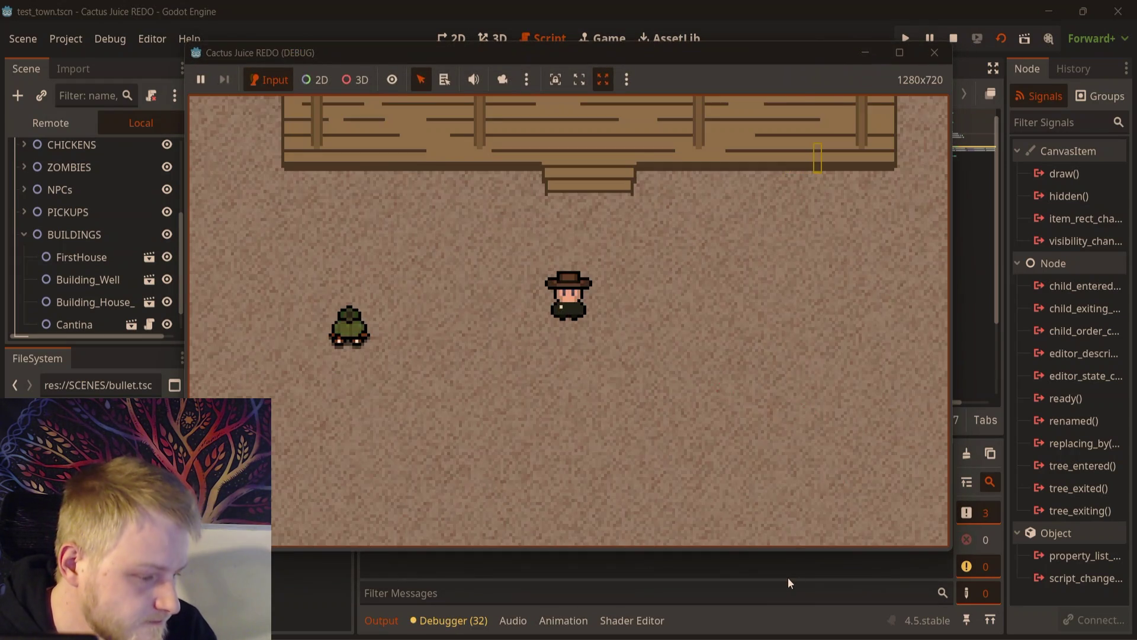
click(788, 577)
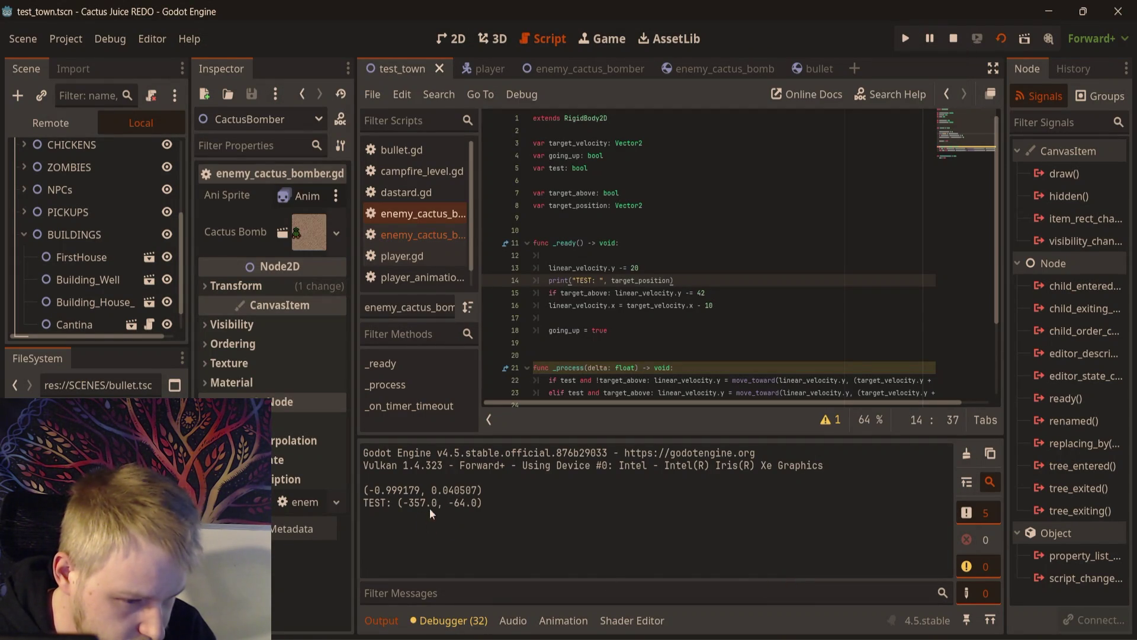
click(954, 37)
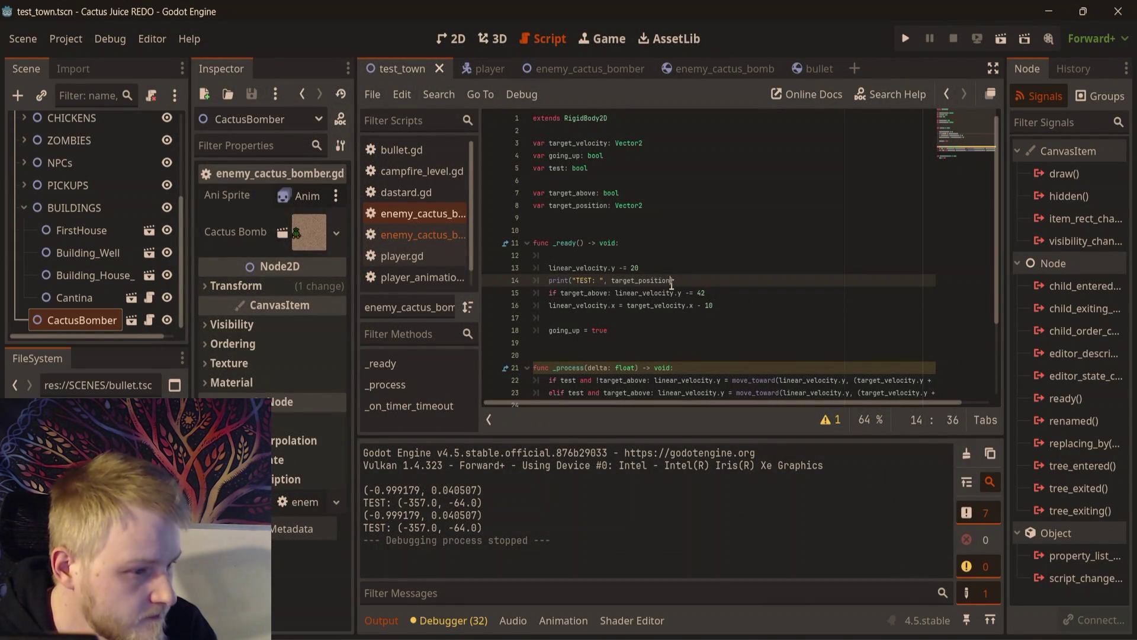
Add global_position to the TEST print and playtest again to read both vectors
text(, g)
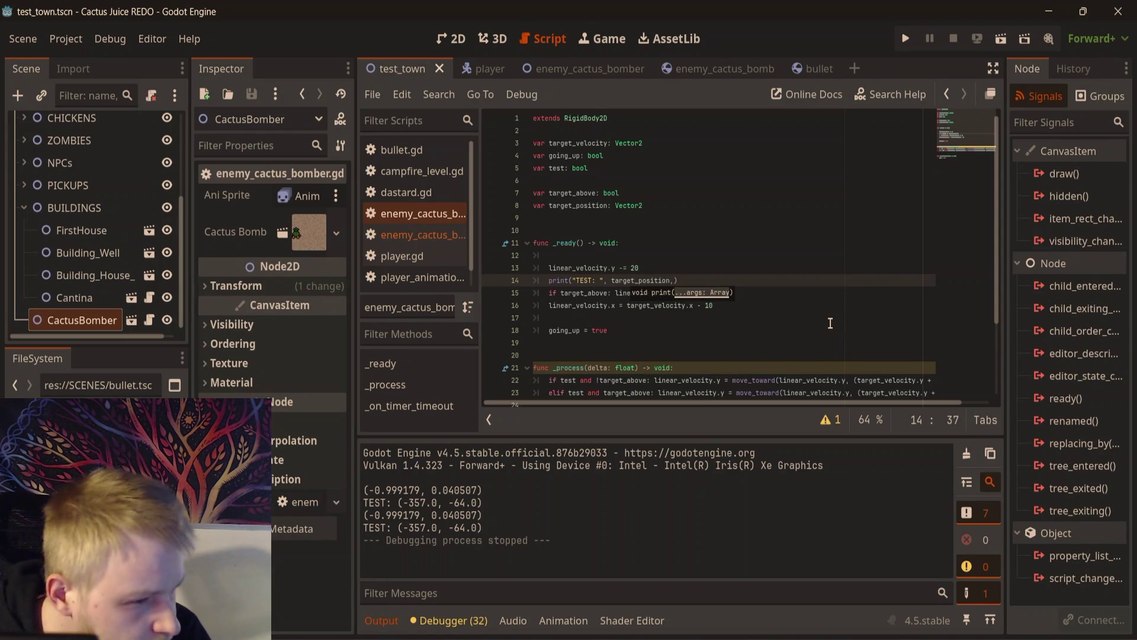
text(lobal)
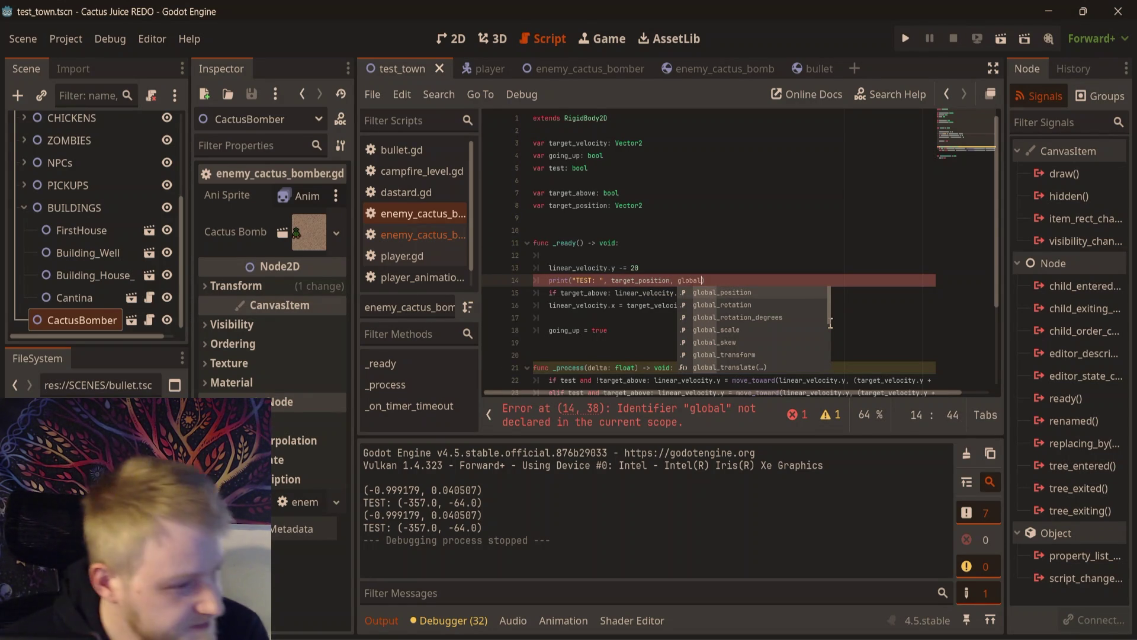
key(Return)
click(846, 229)
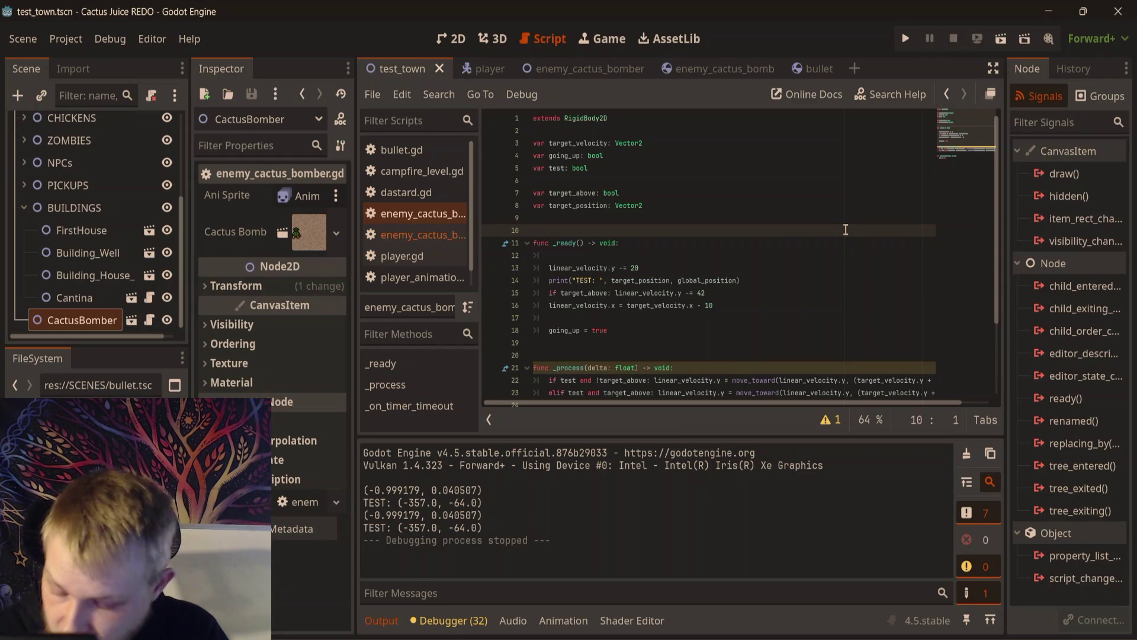
key(F6)
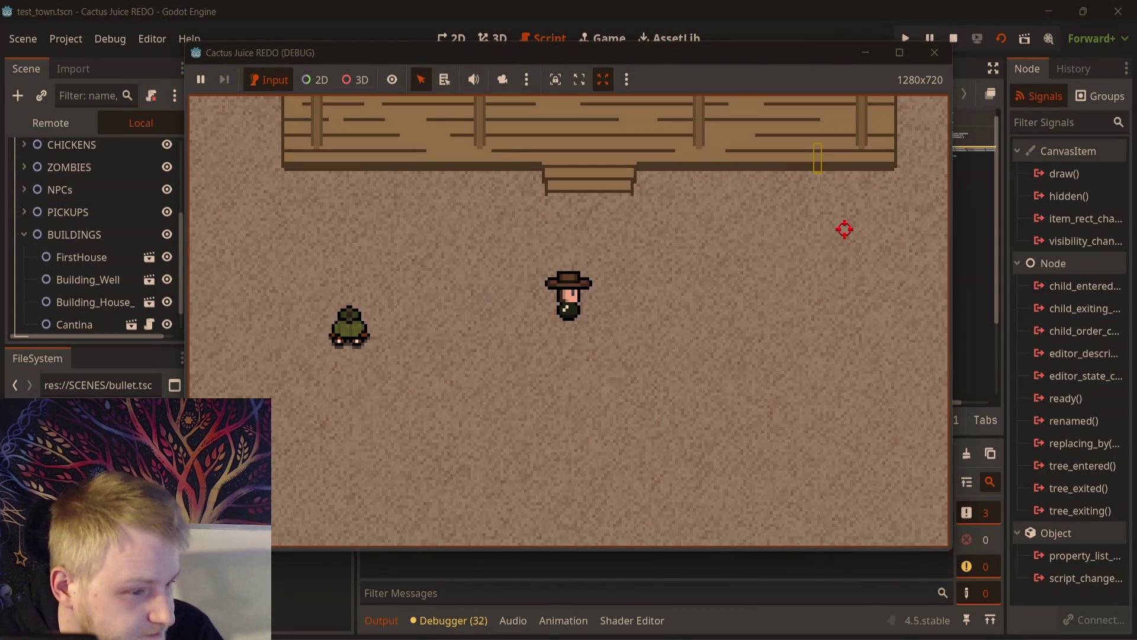
click(860, 593)
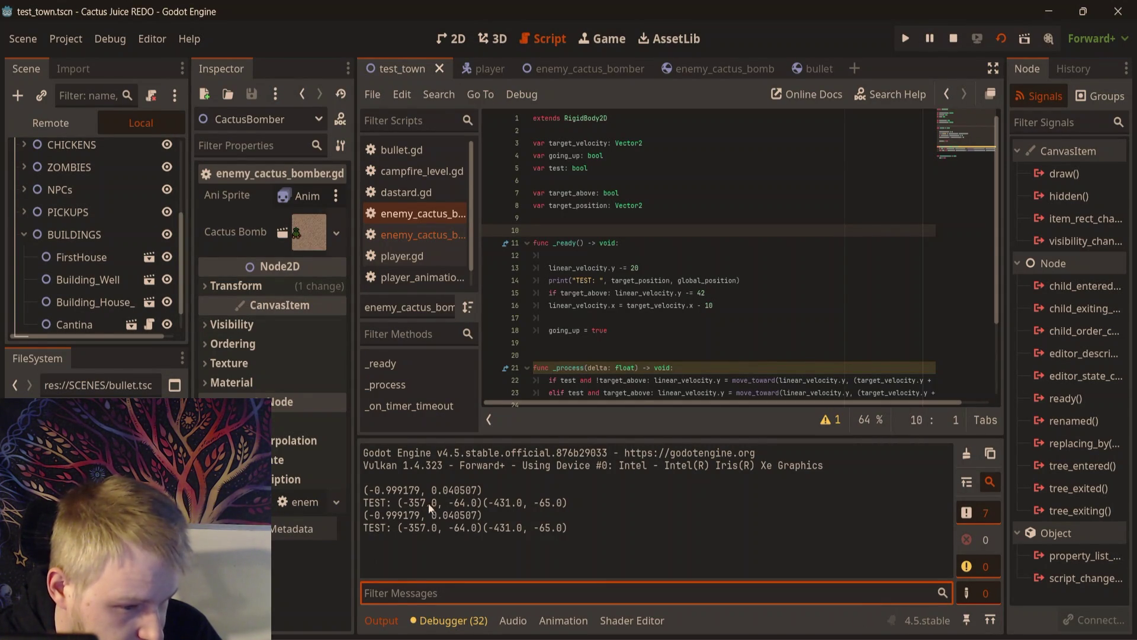
click(952, 38)
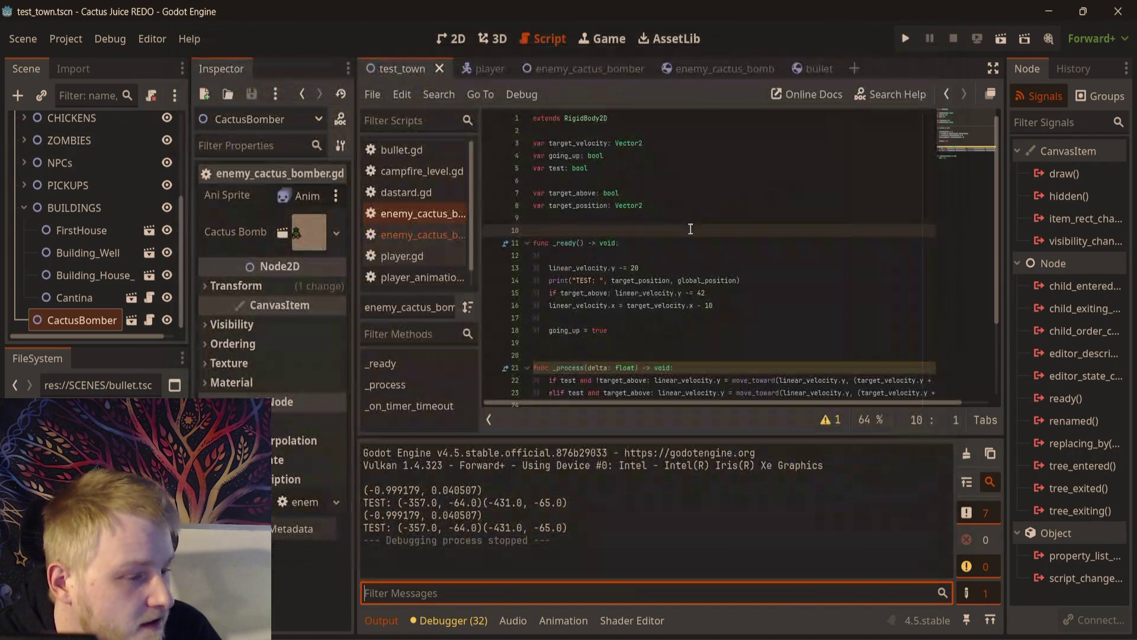
Delete the 42 from line 15 and playtest the scene again with F5
click(687, 268)
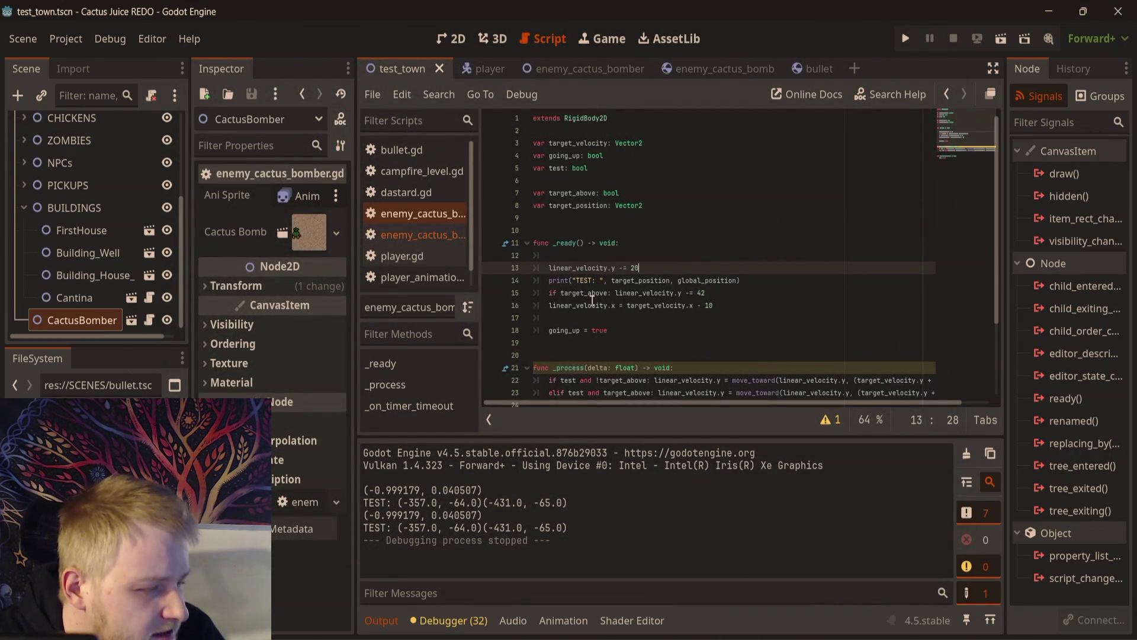
click(700, 293)
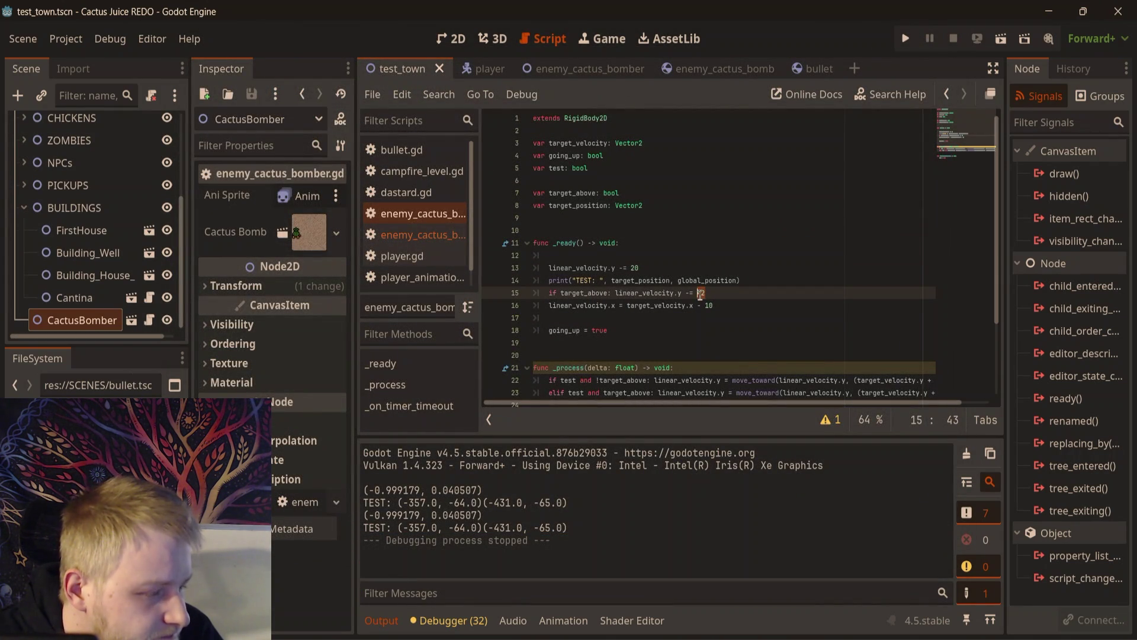
click(747, 291)
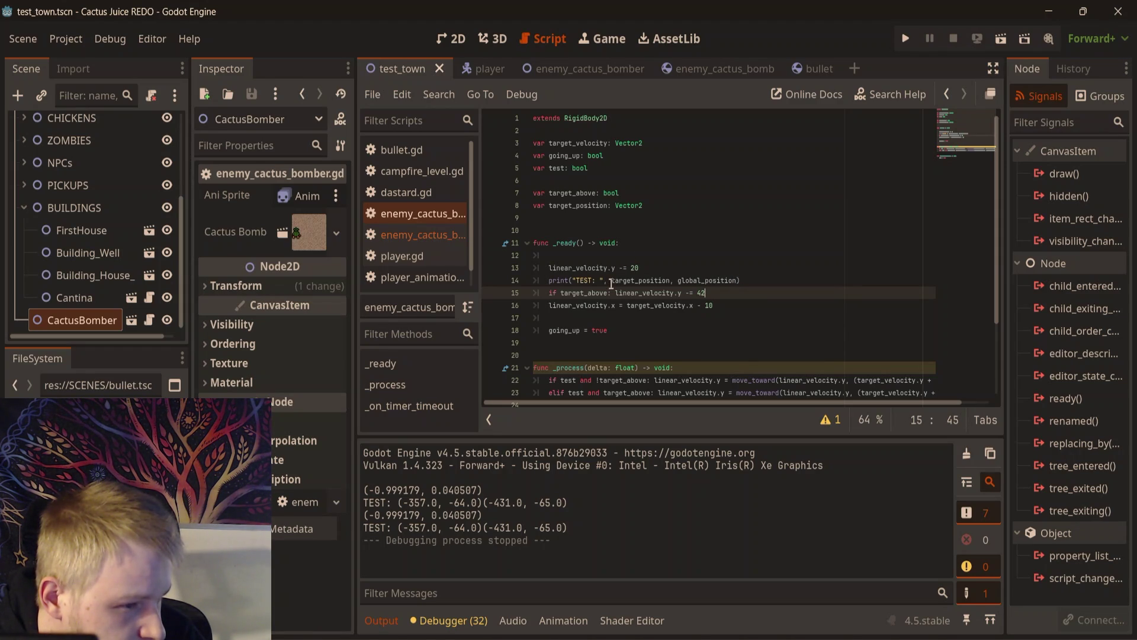
key(BackSpace)
key(BackSpace)
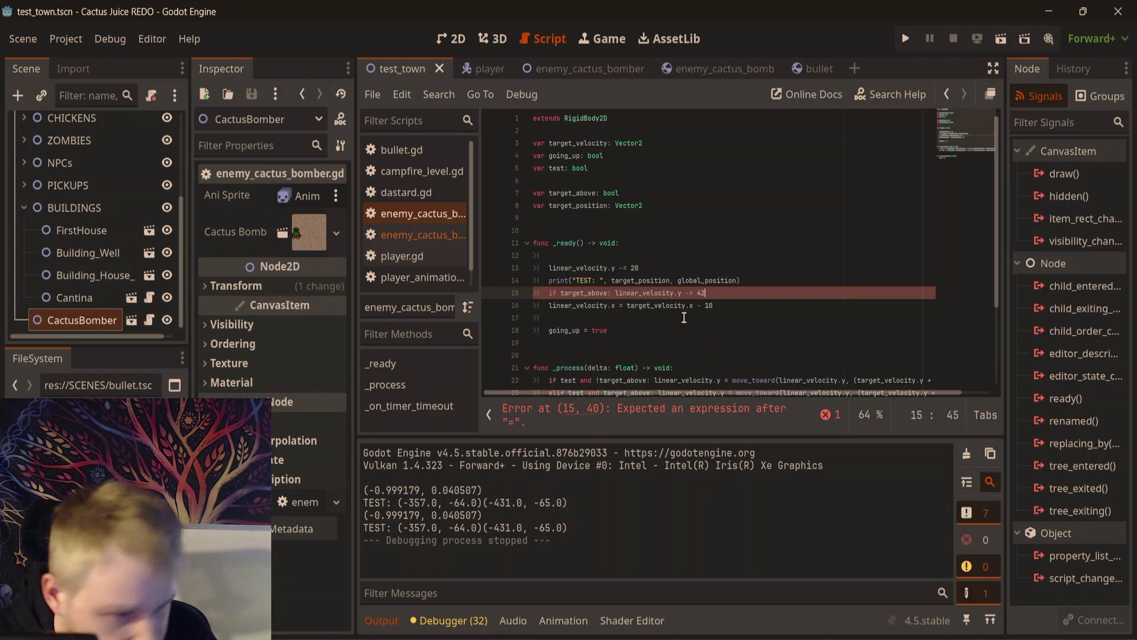
click(789, 270)
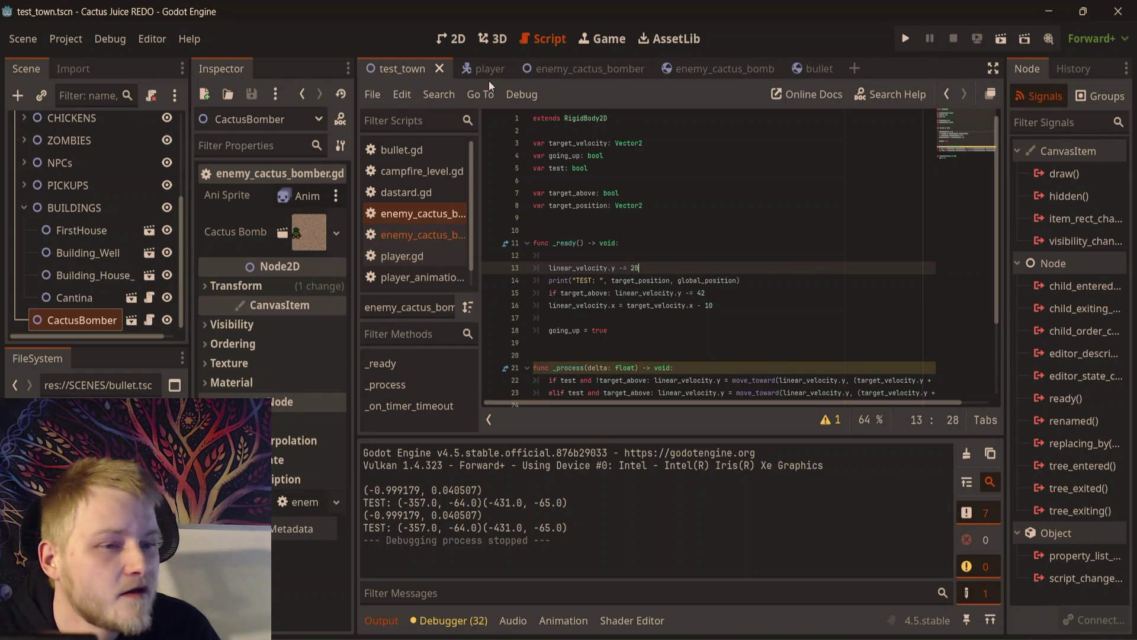
key(F5)
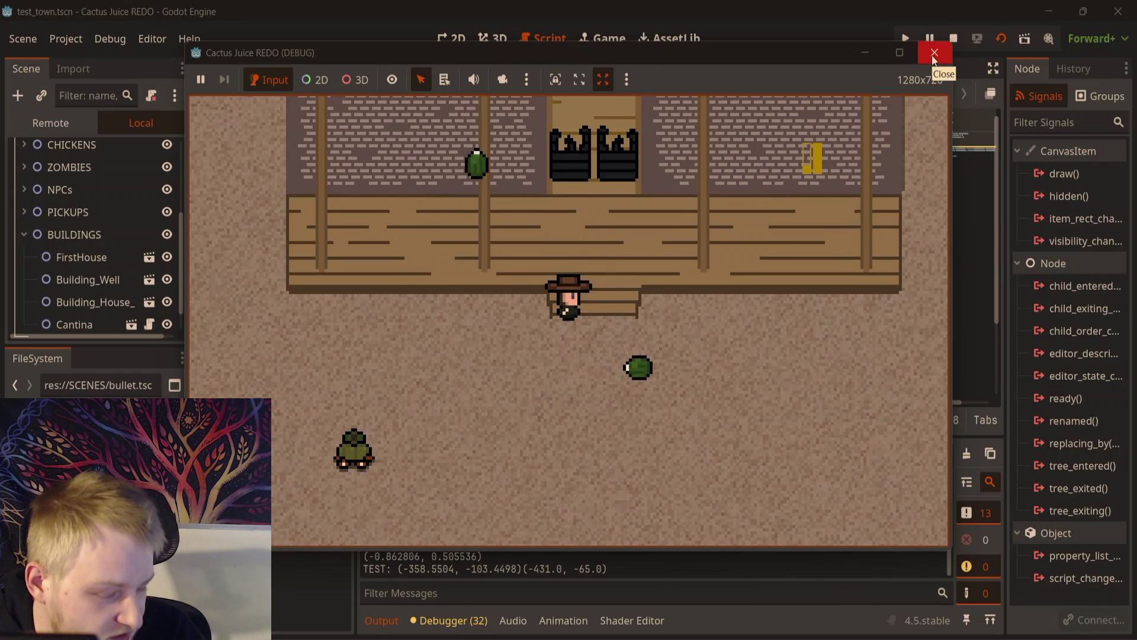
click(934, 54)
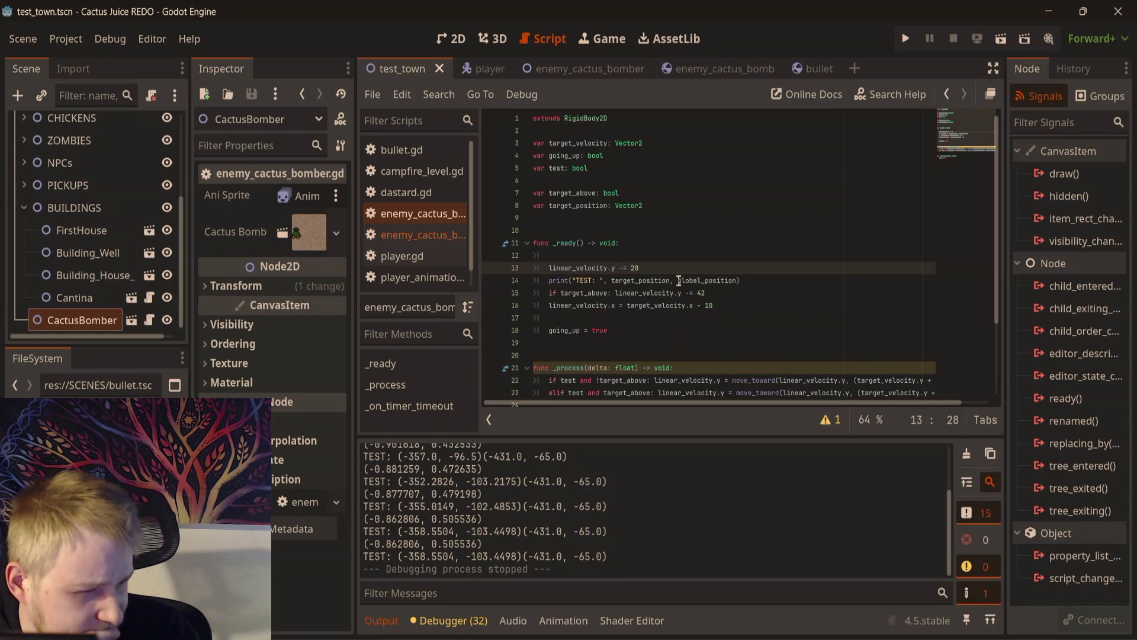
Change the TEST print arguments to target_position.y - global_position.y
click(679, 280)
key(BackSpace)
text(- )
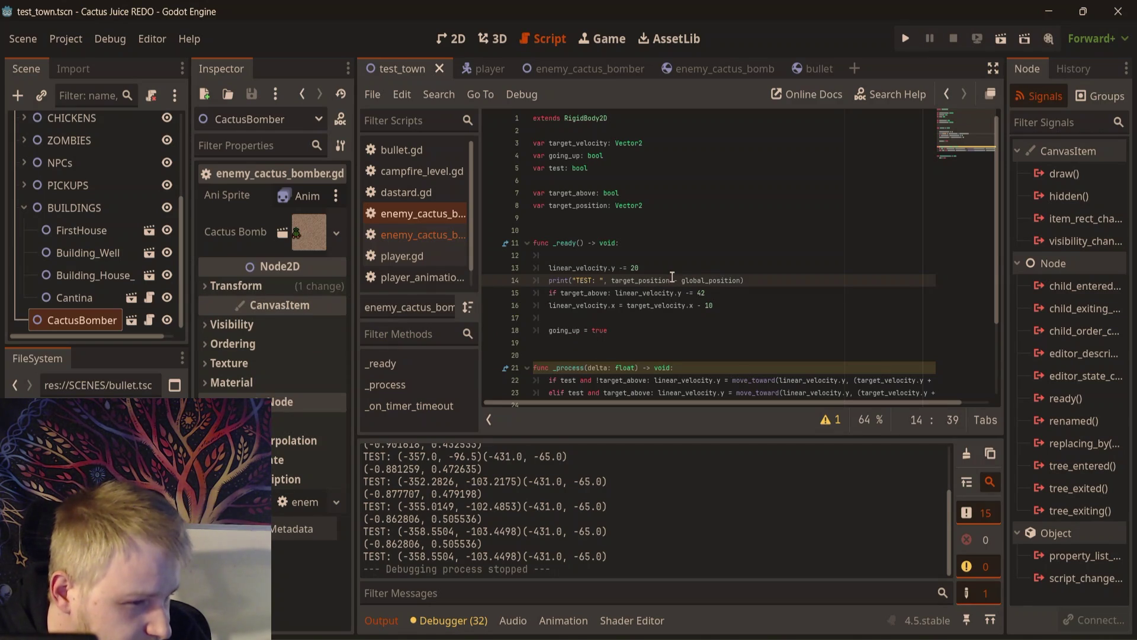
text(.y)
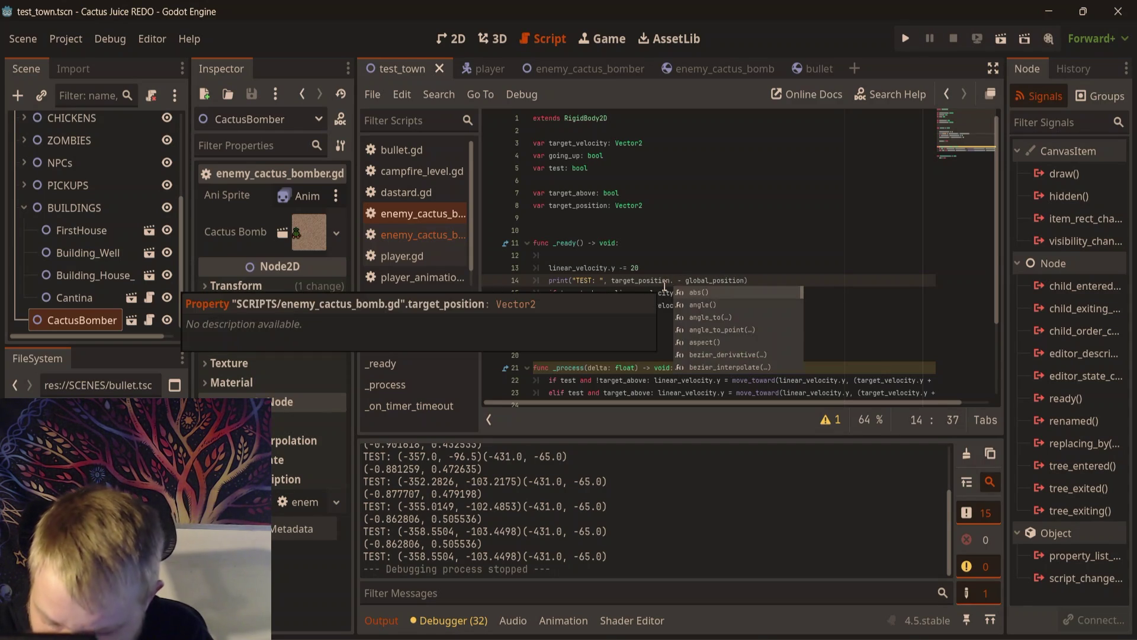
click(750, 281)
text(.y)
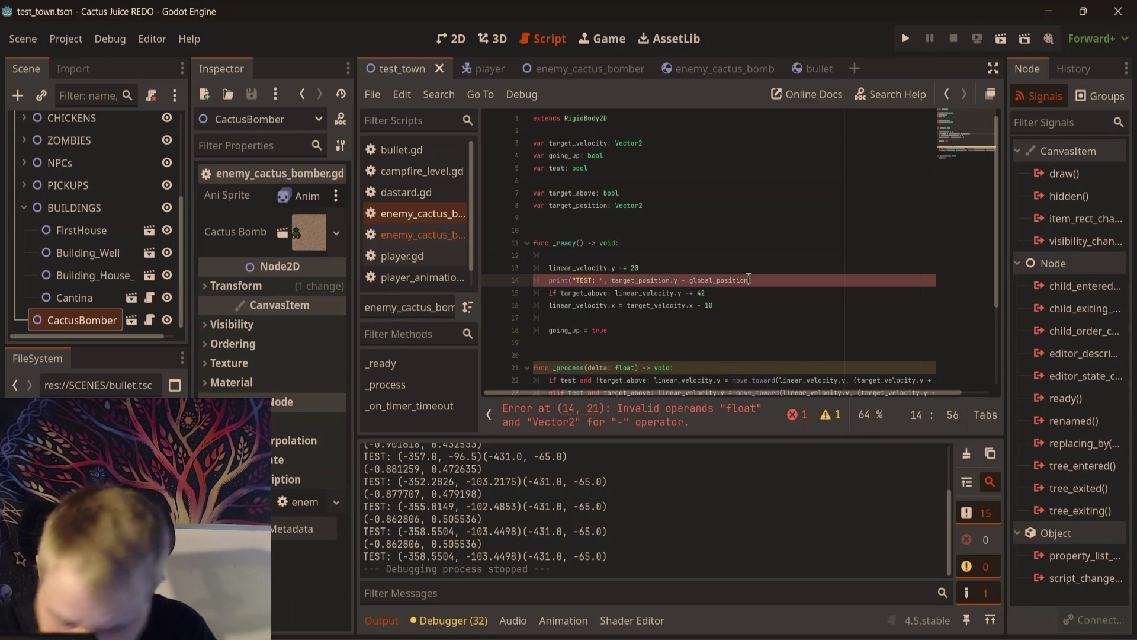
click(763, 245)
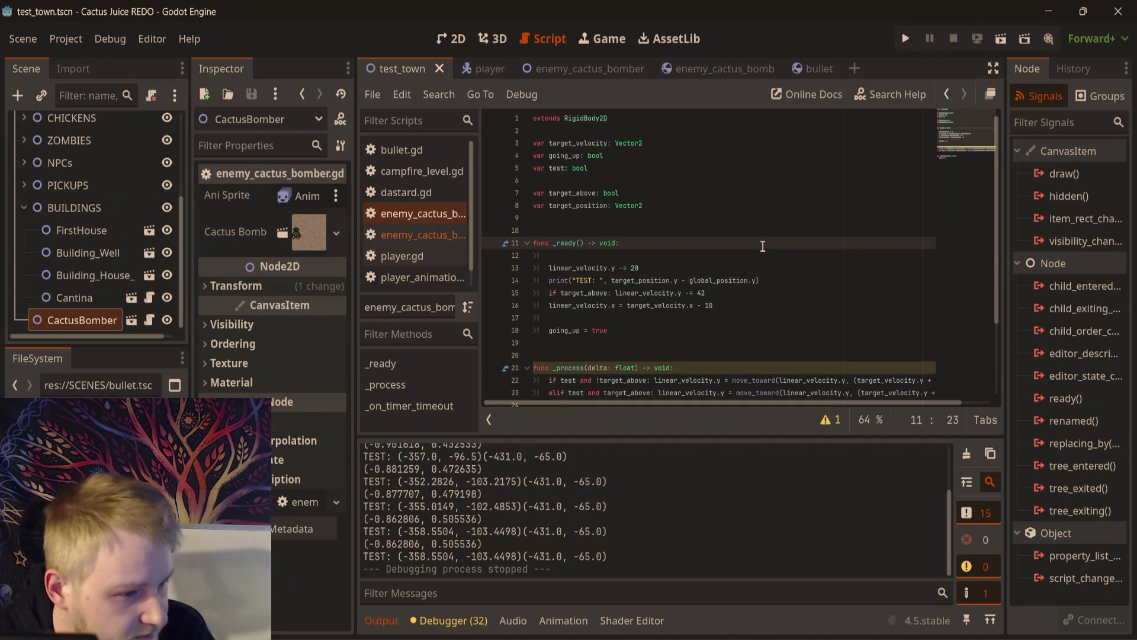
Playtest, walk the player north, and stop after the gap logs -21.2426452636719
key(F6)
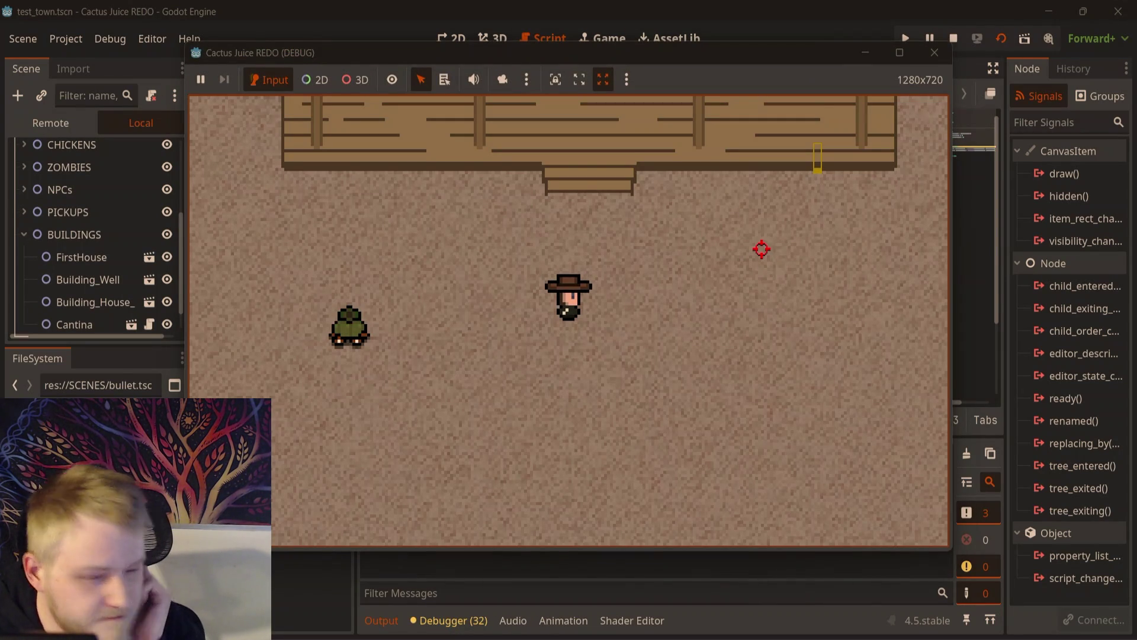
key(w)
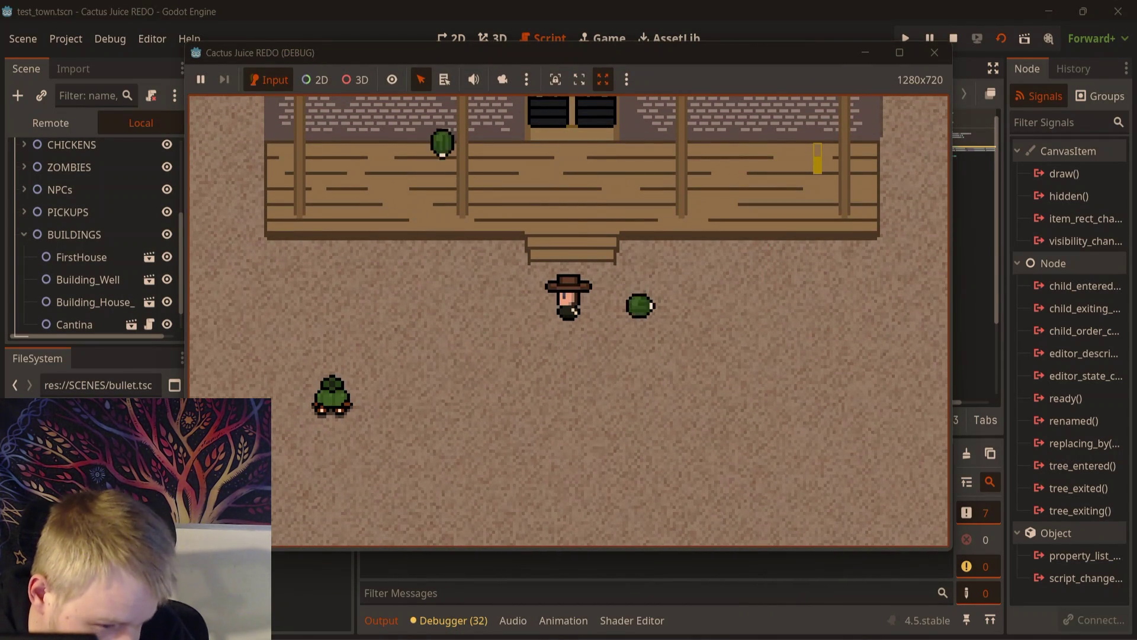
click(679, 587)
click(538, 539)
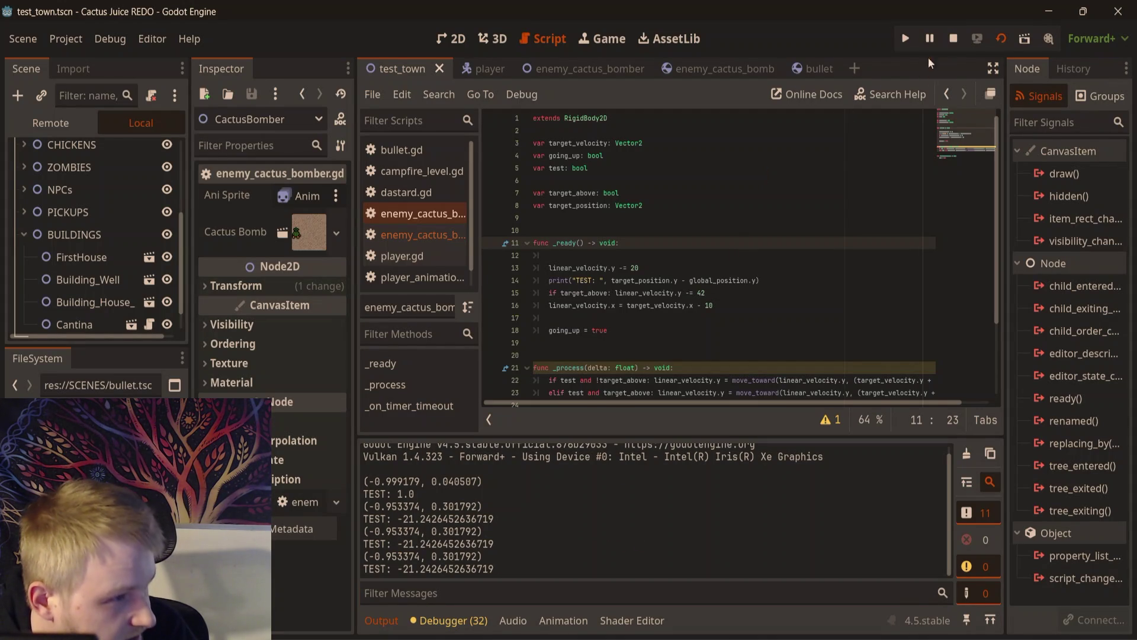
click(954, 38)
Complete line 15 to add (target_position.y - global_position.y) to linear_velocity.y, then relaunch the scene
click(725, 284)
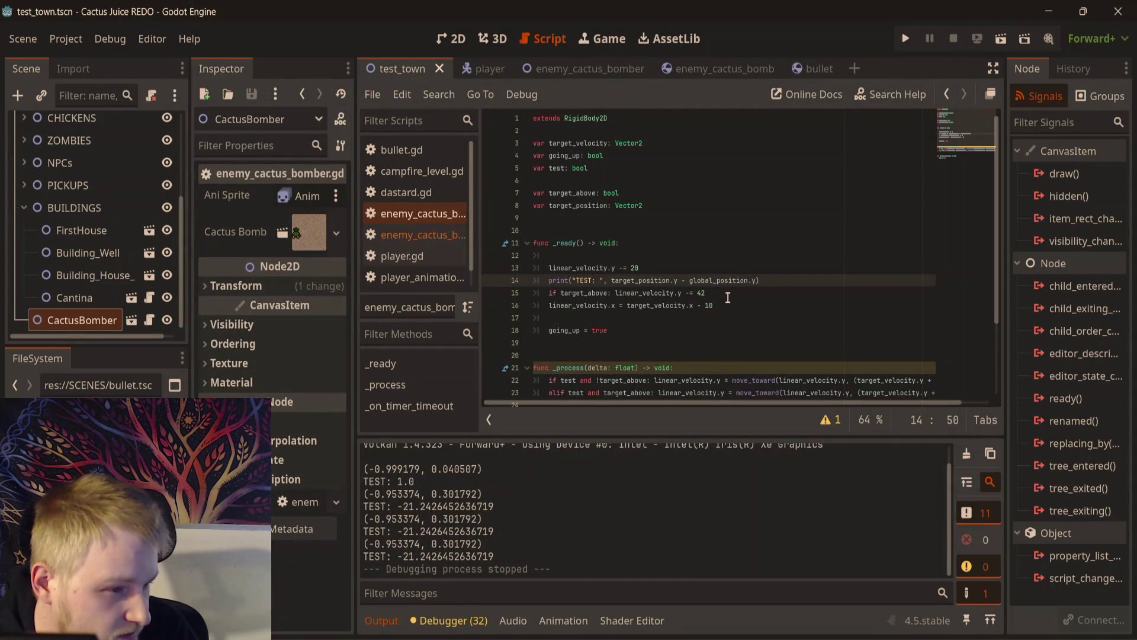
click(727, 295)
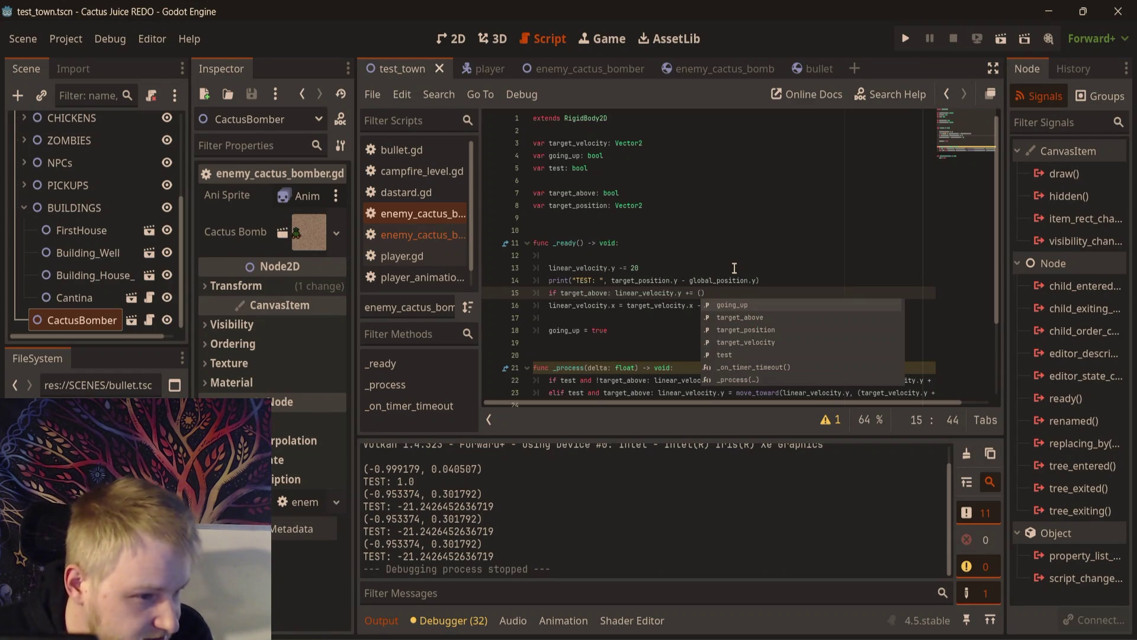
text(rg)
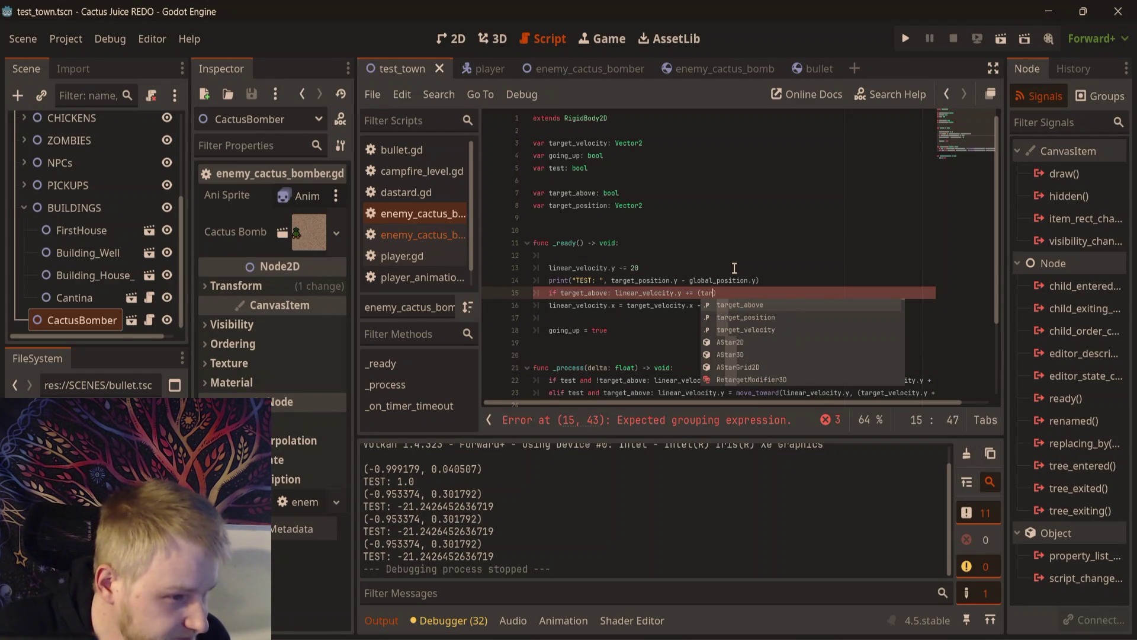
text(et)
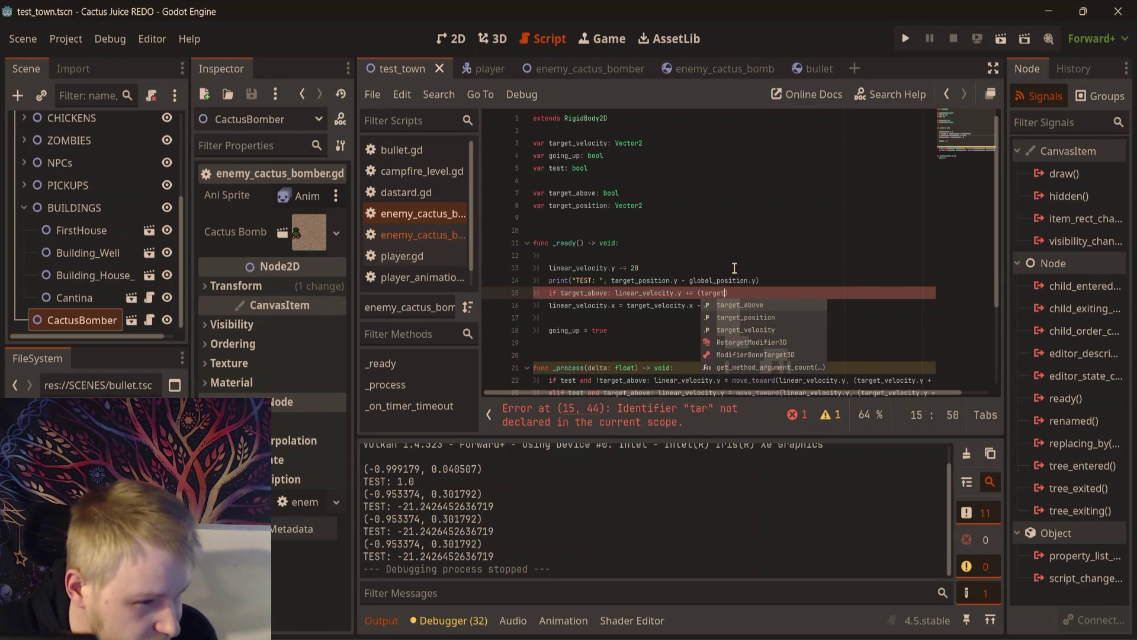
text(_position.)
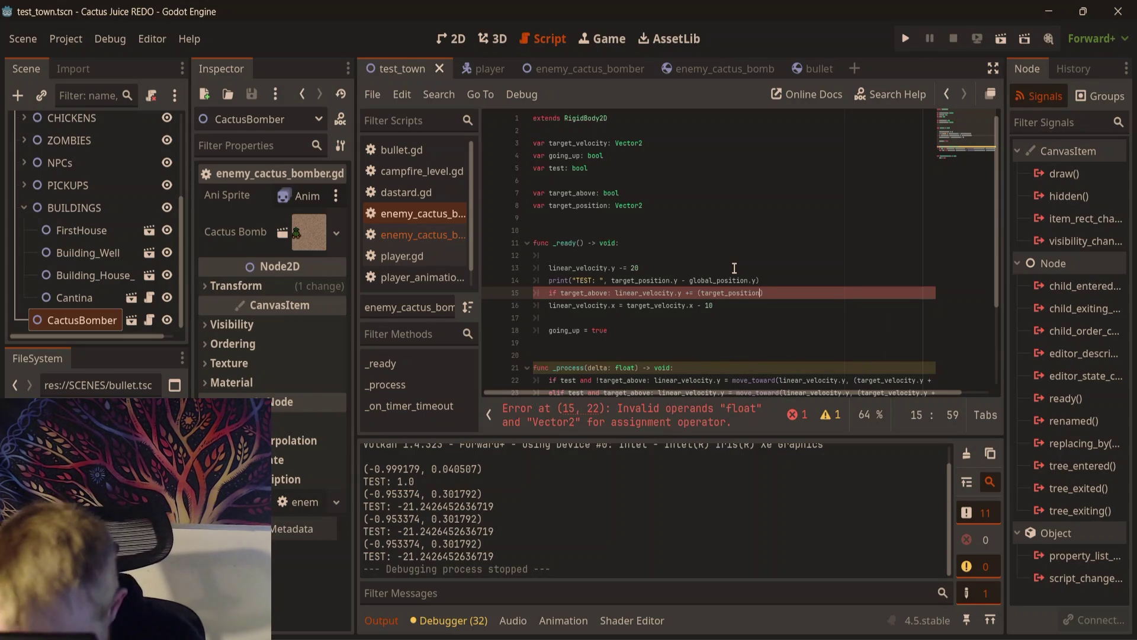
text(y - global)
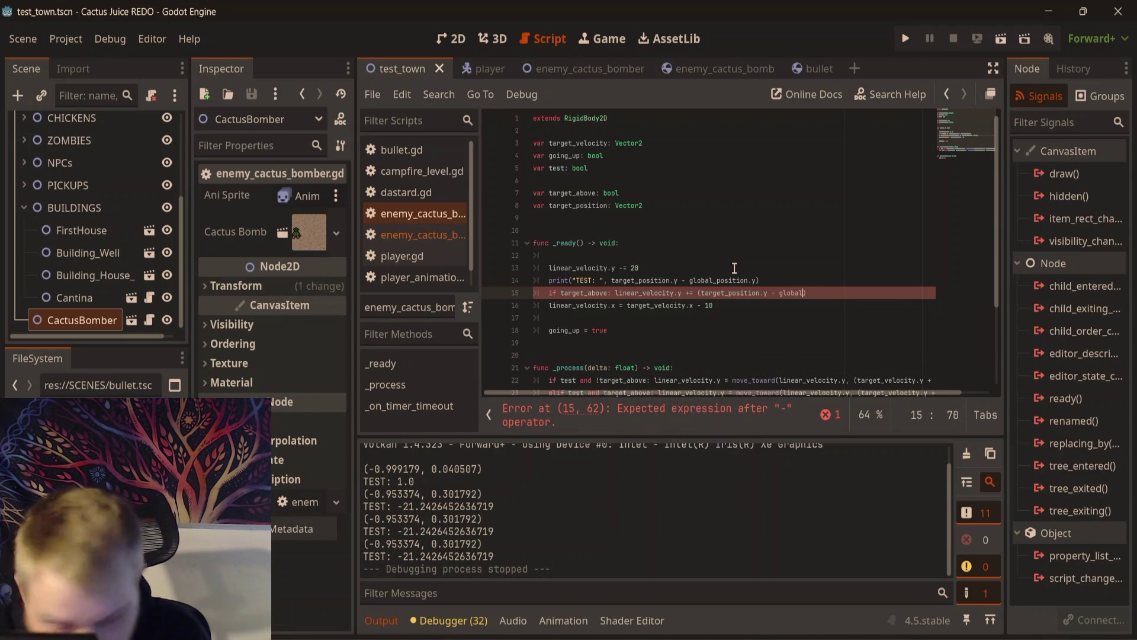
text(_position.y)
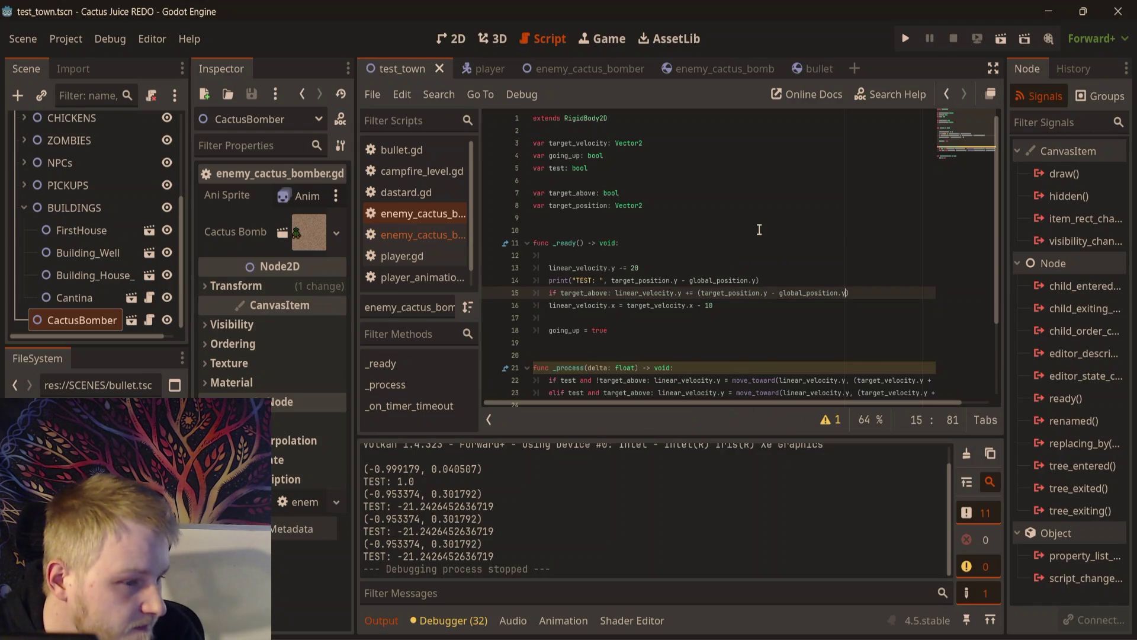
click(759, 229)
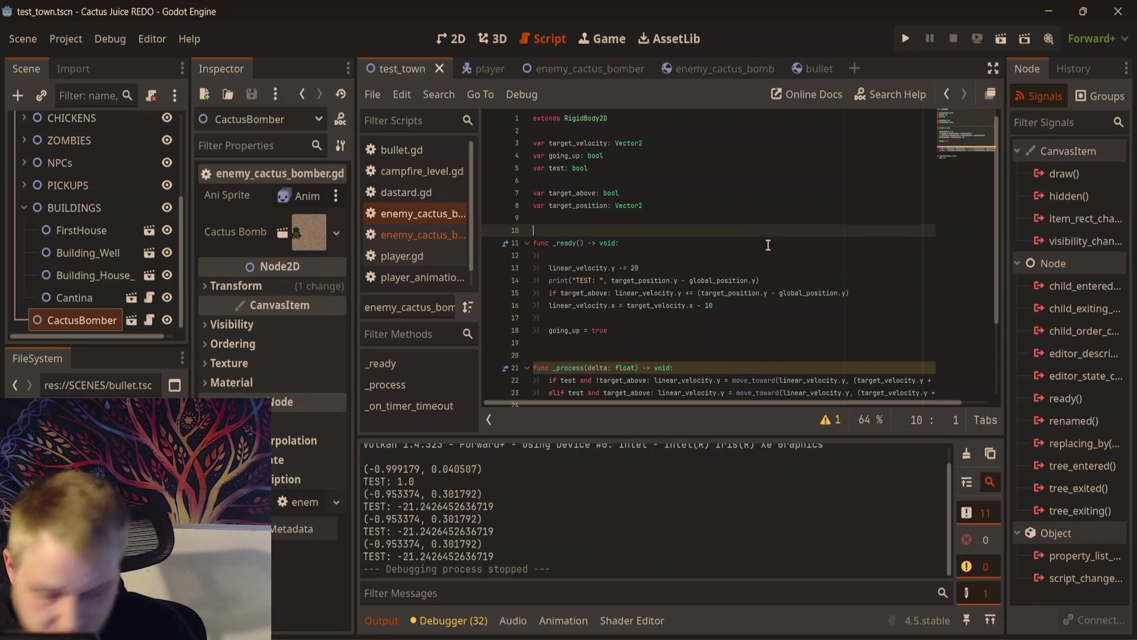
key(F6)
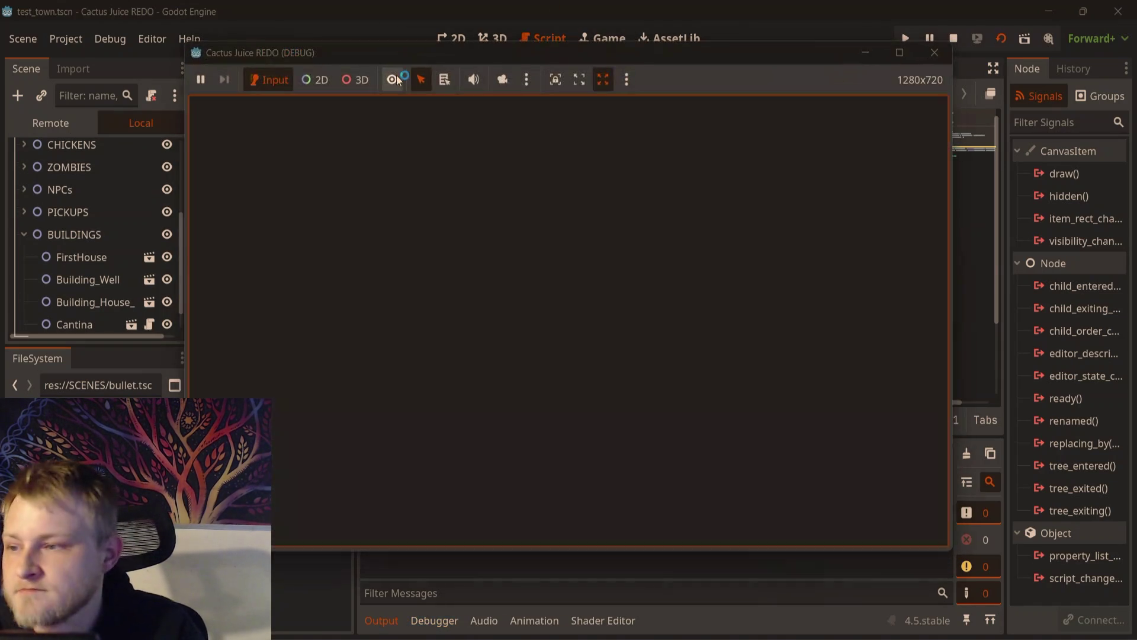
Walk the player up onto the cantina porch and back down while bombs fly
key(w)
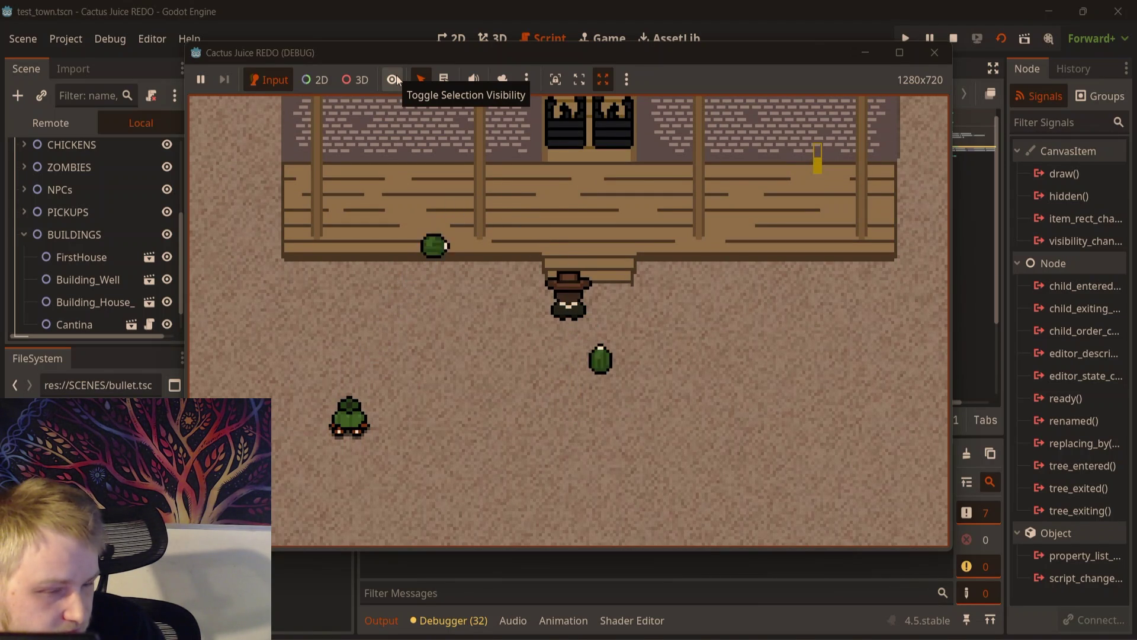
key(w)
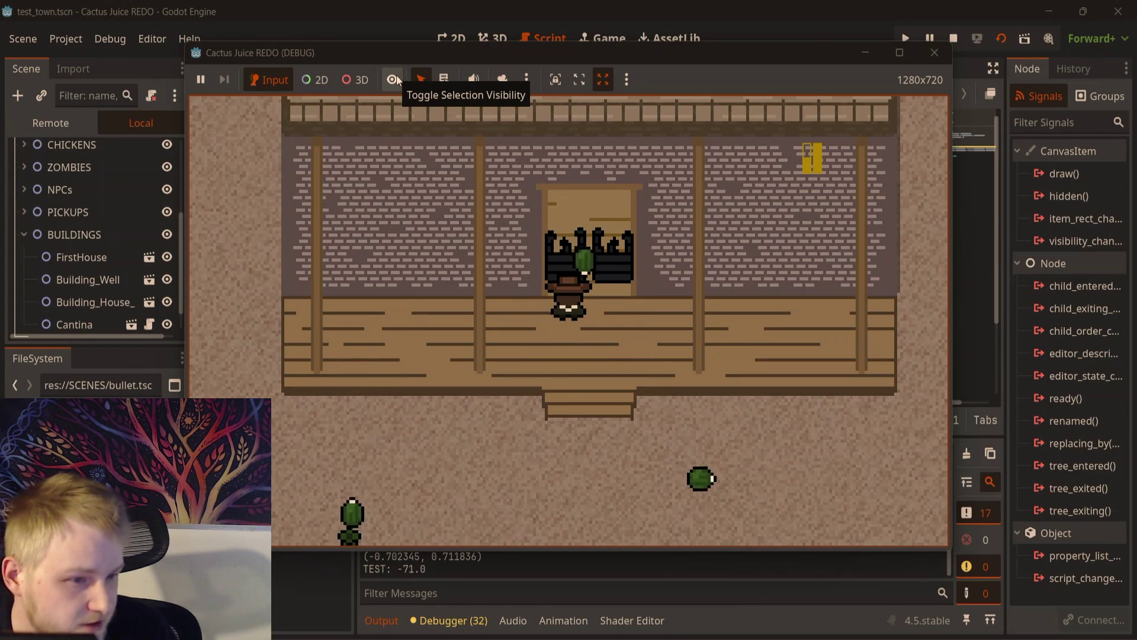
key(s)
key(s)
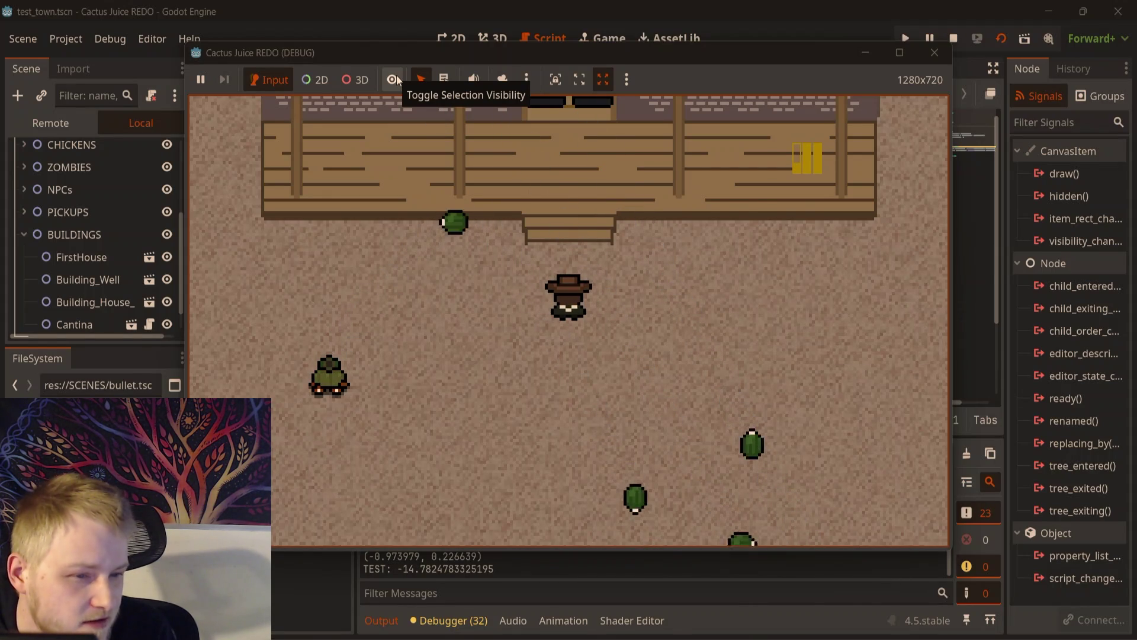
key(s)
key(s)
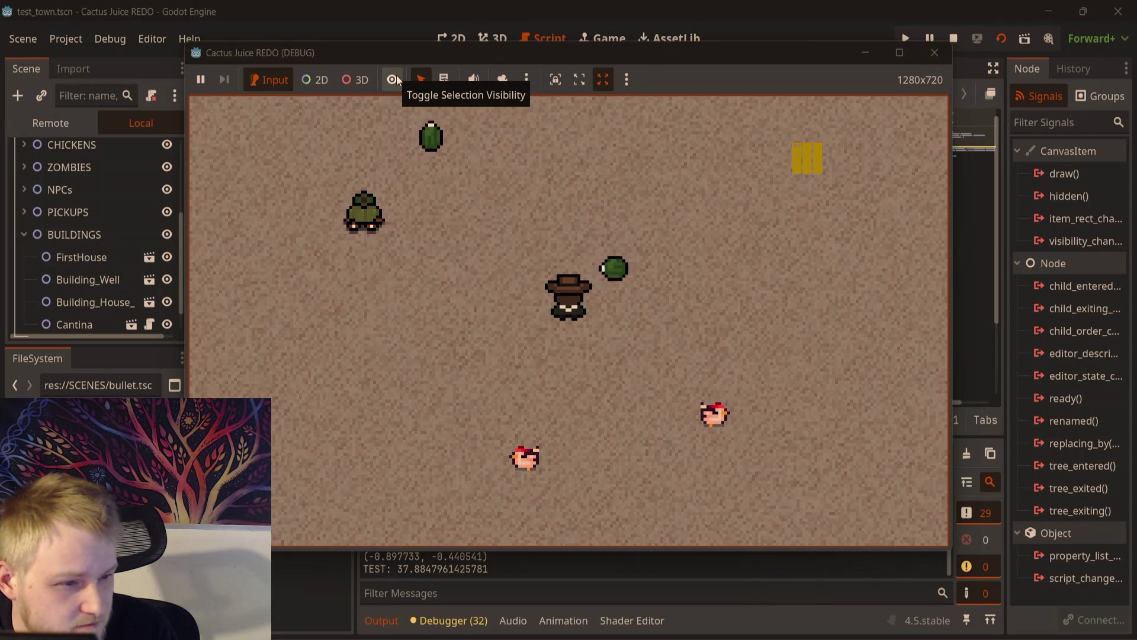
Walk the player across the field and back up toward the building
key(s)
key(a)
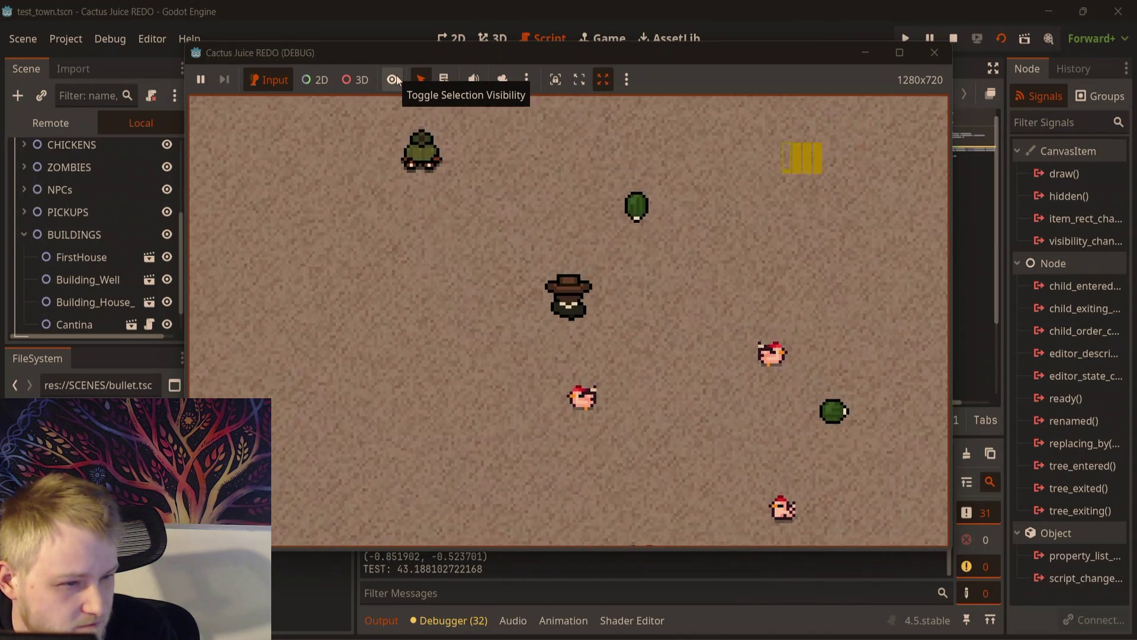
key(a)
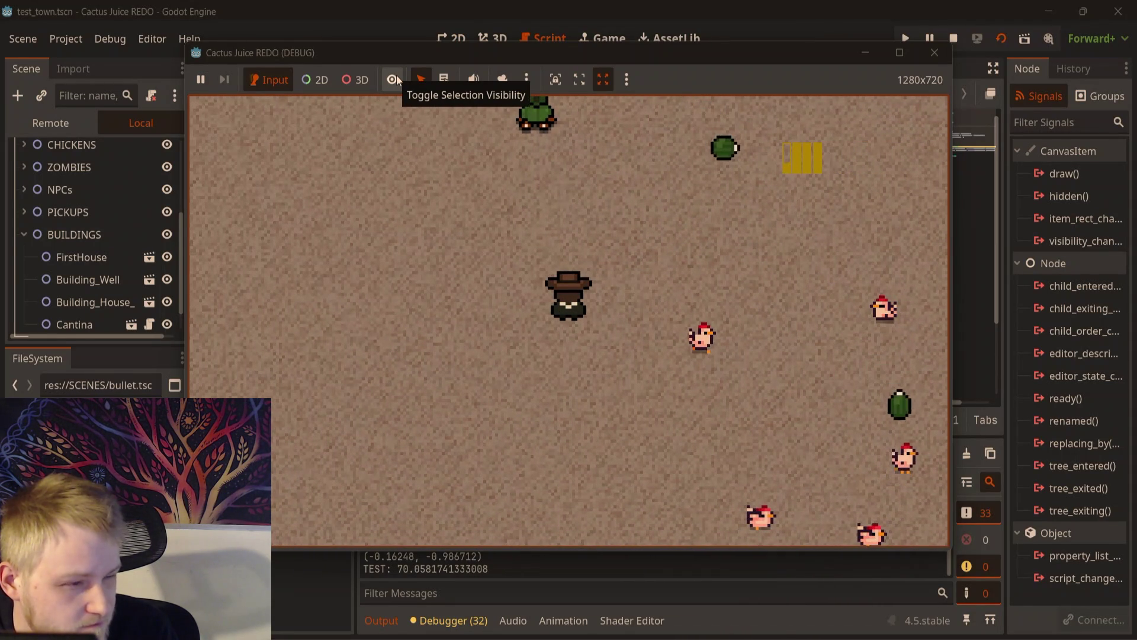
key(w)
key(d)
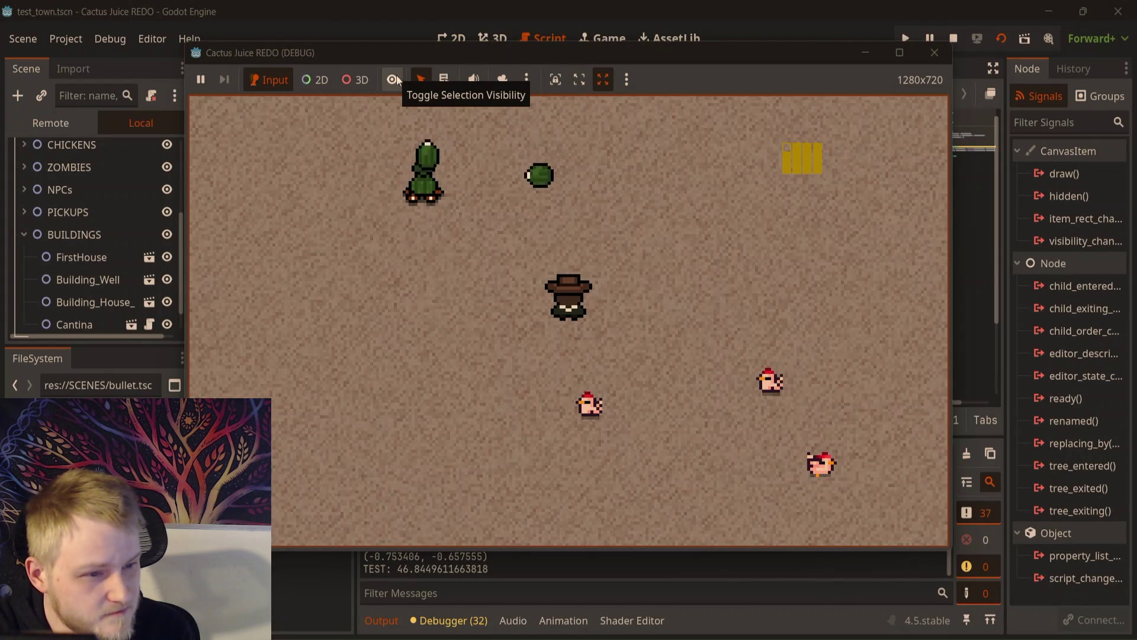
key(w)
key(d)
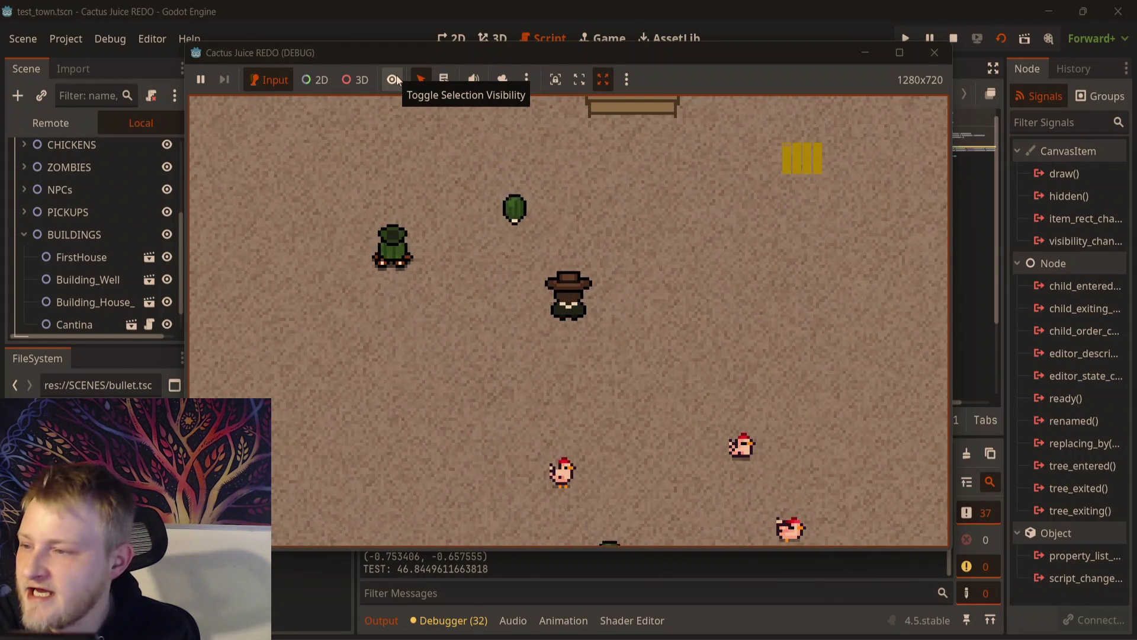
key(d)
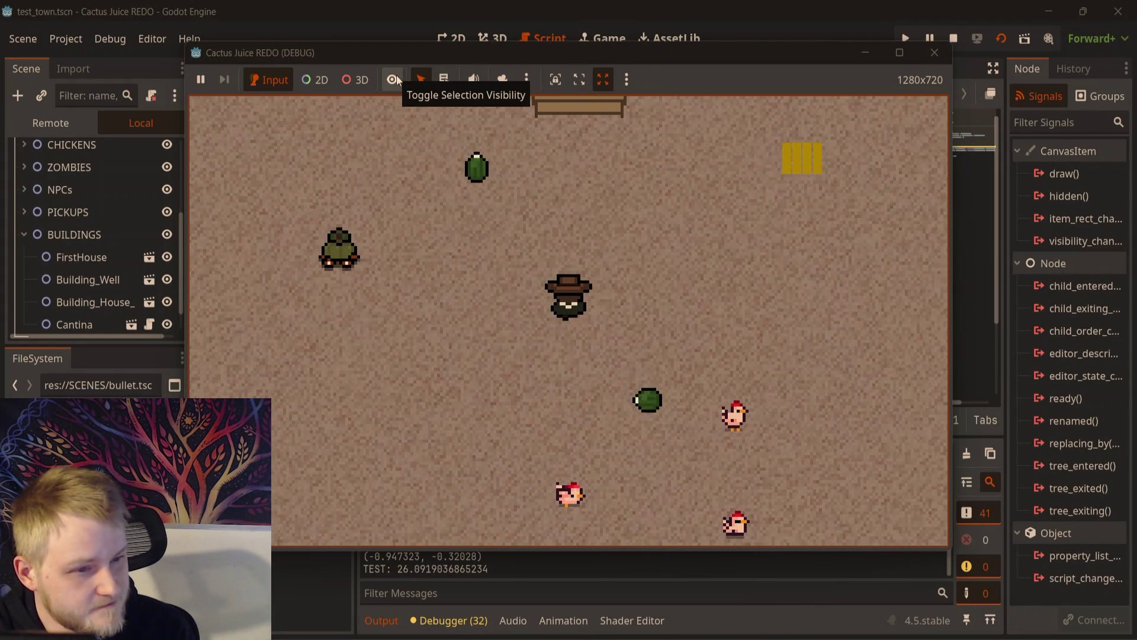
key(d)
key(w)
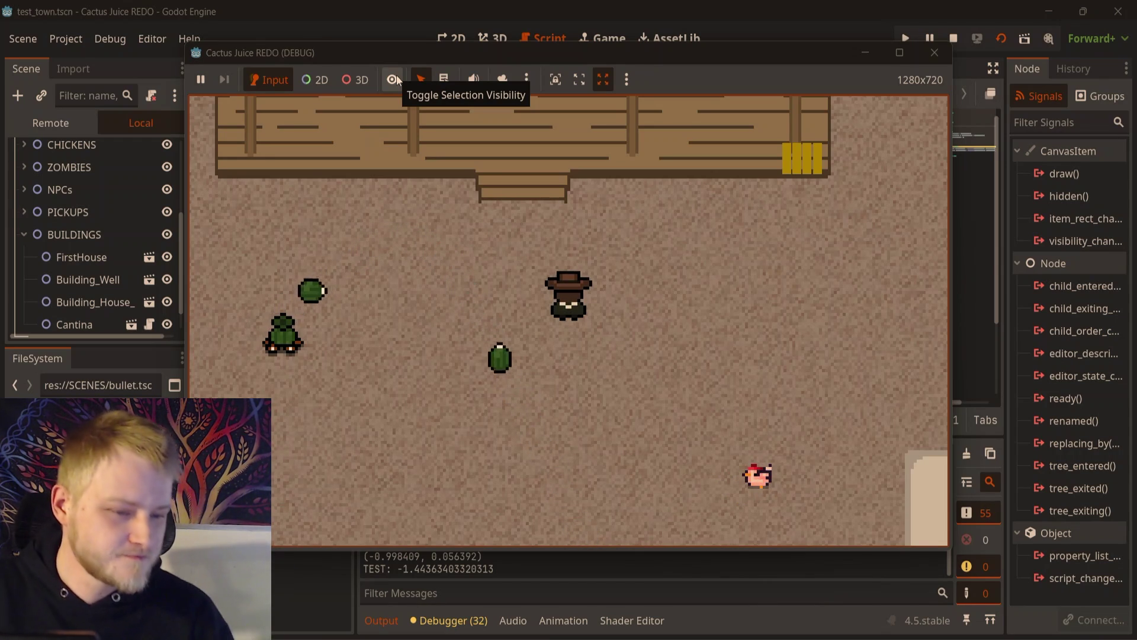
key(w)
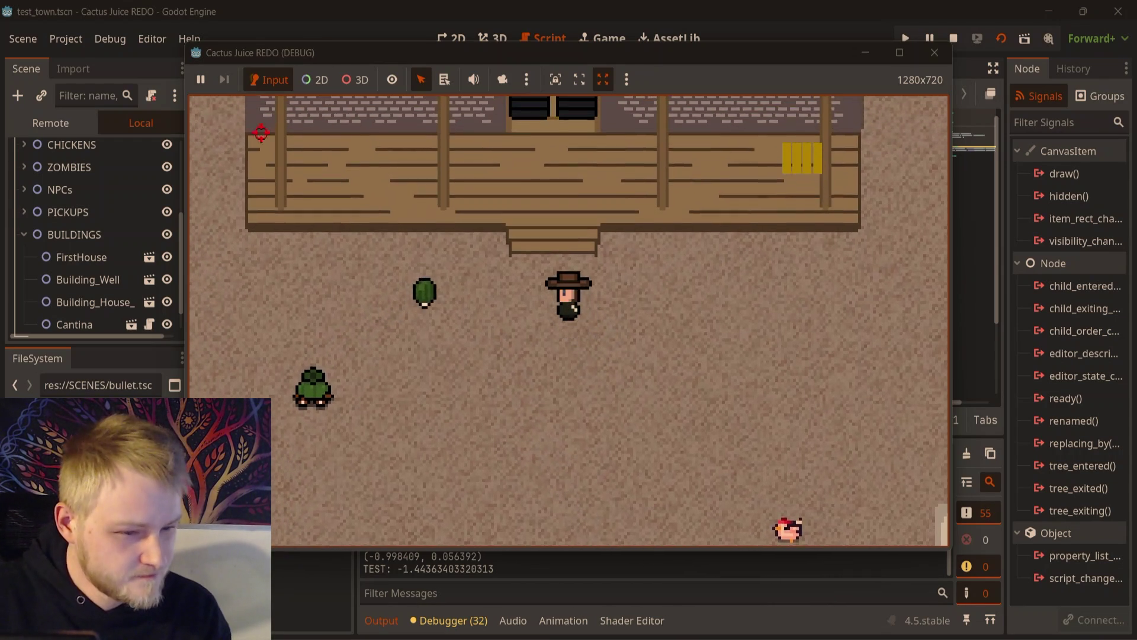
key(w)
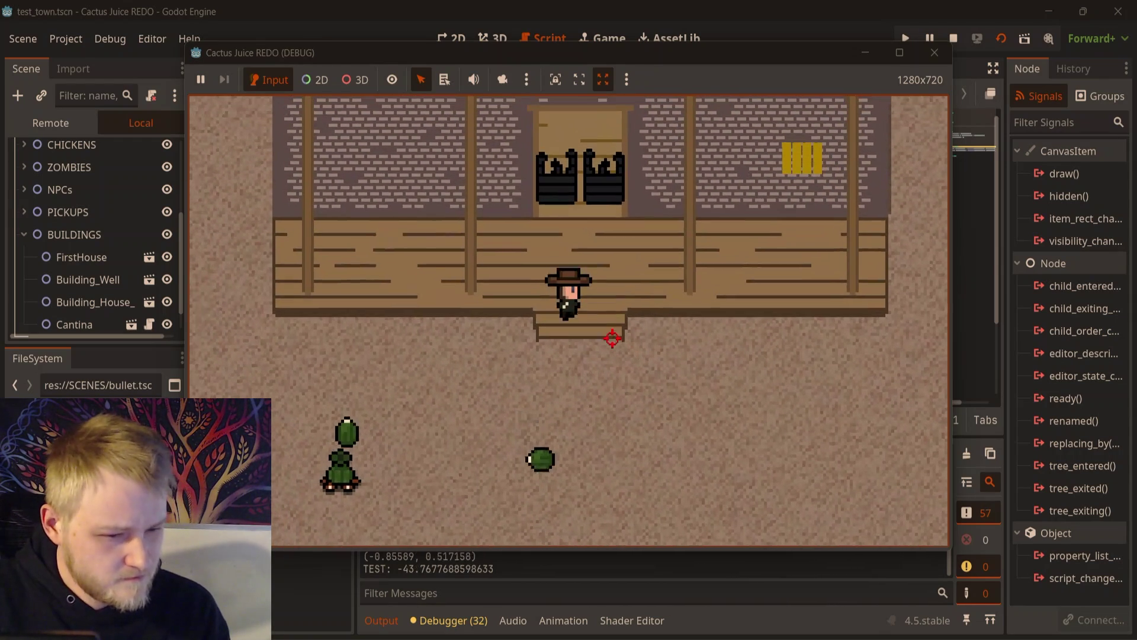
key(s)
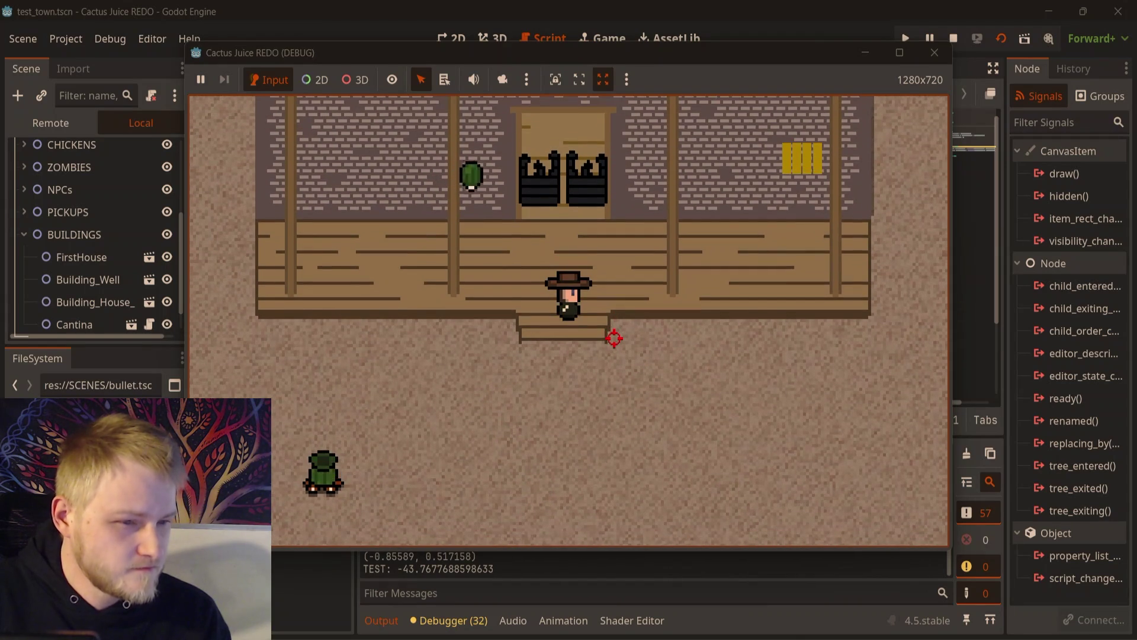
key(s)
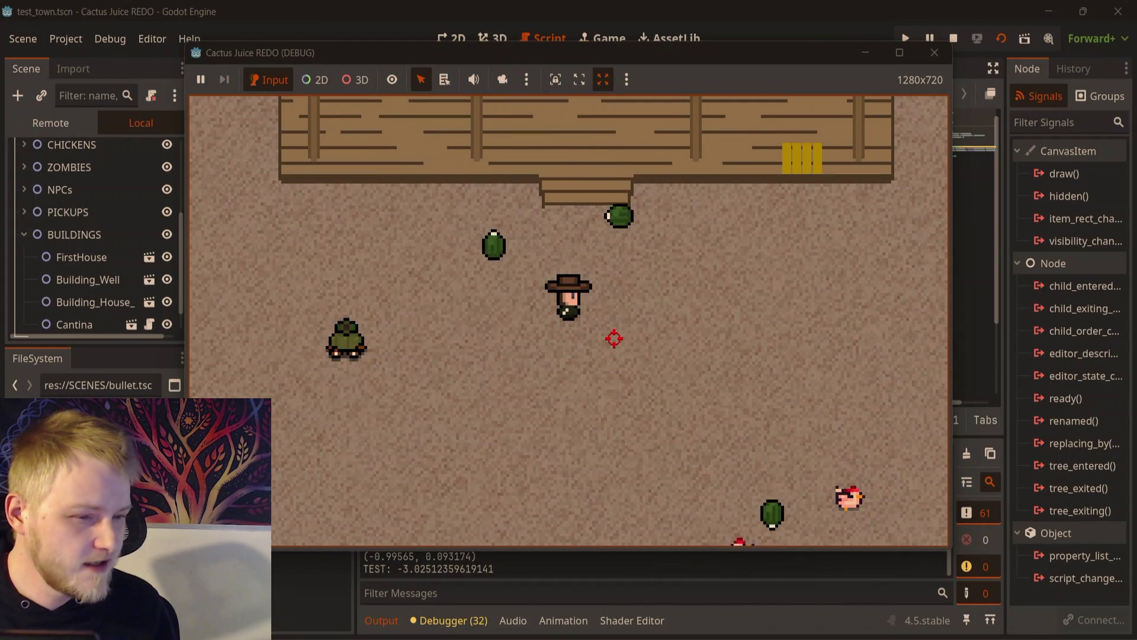
key(d)
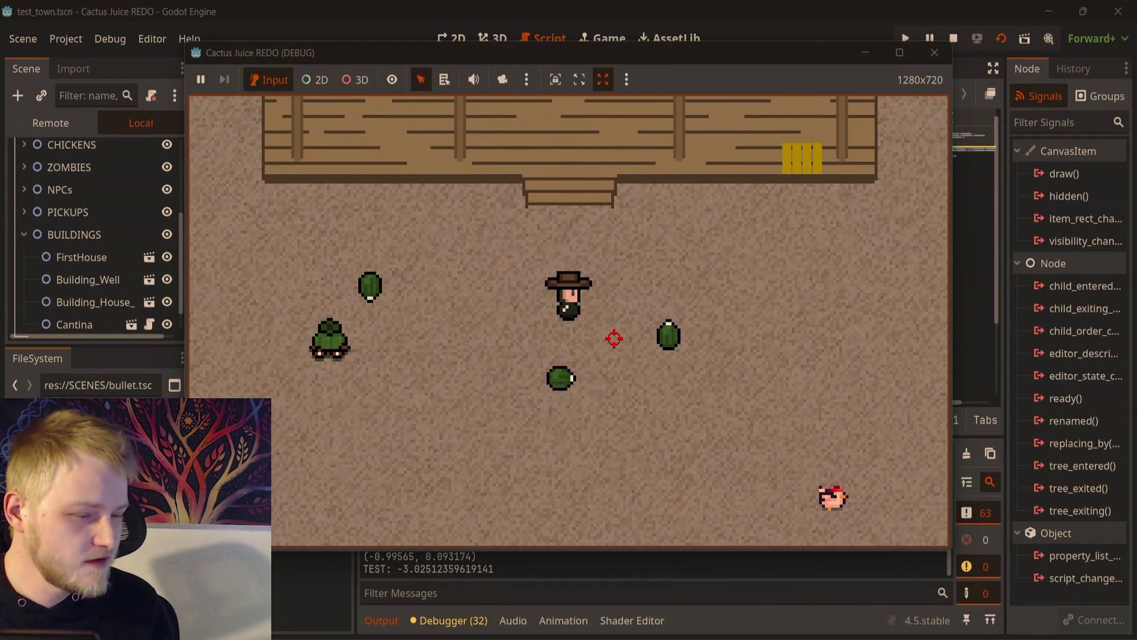
key(d)
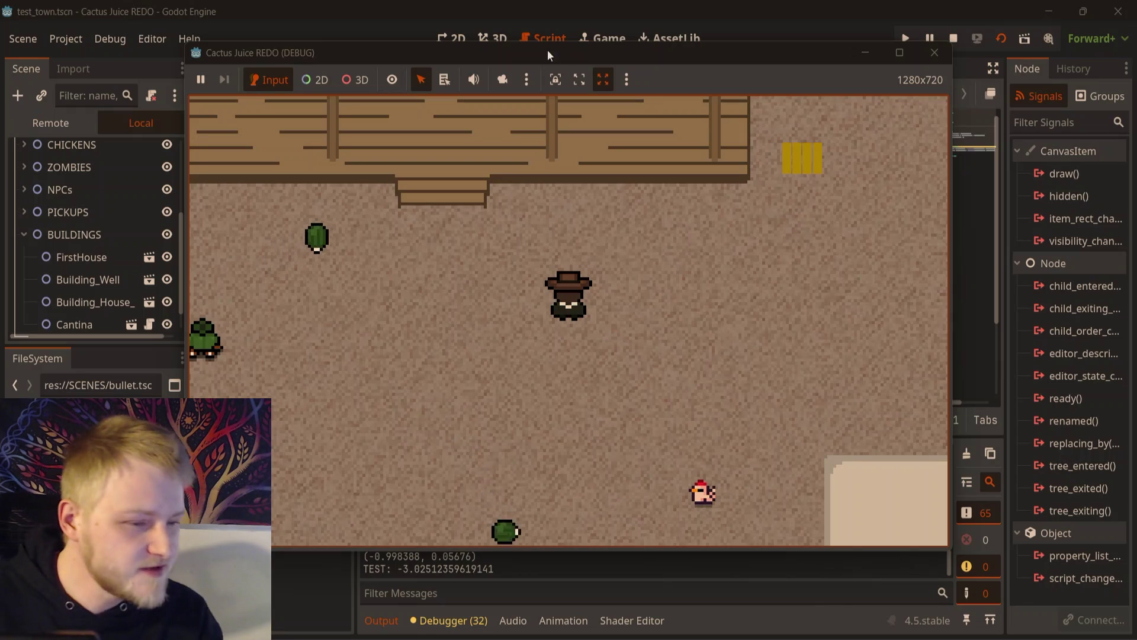
key(w)
key(a)
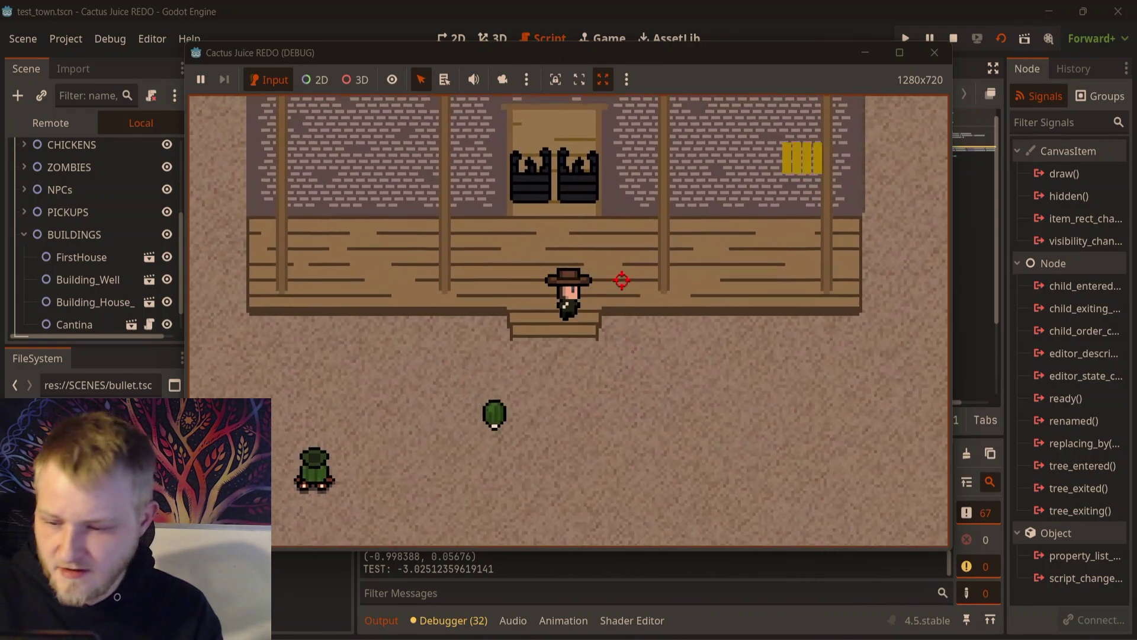
key(w)
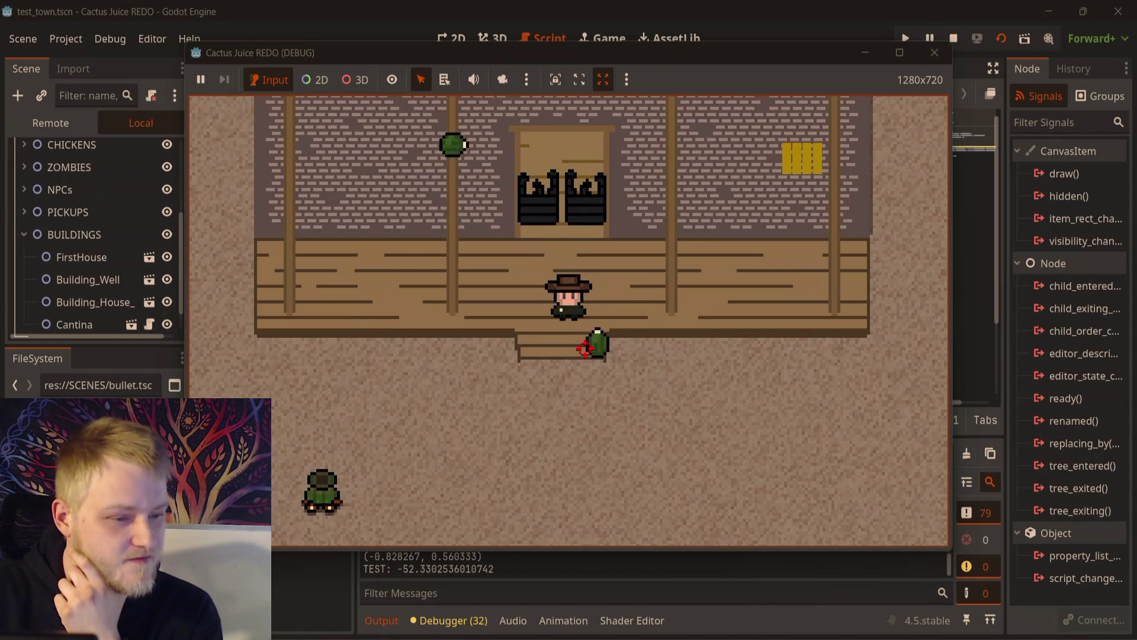
key(s)
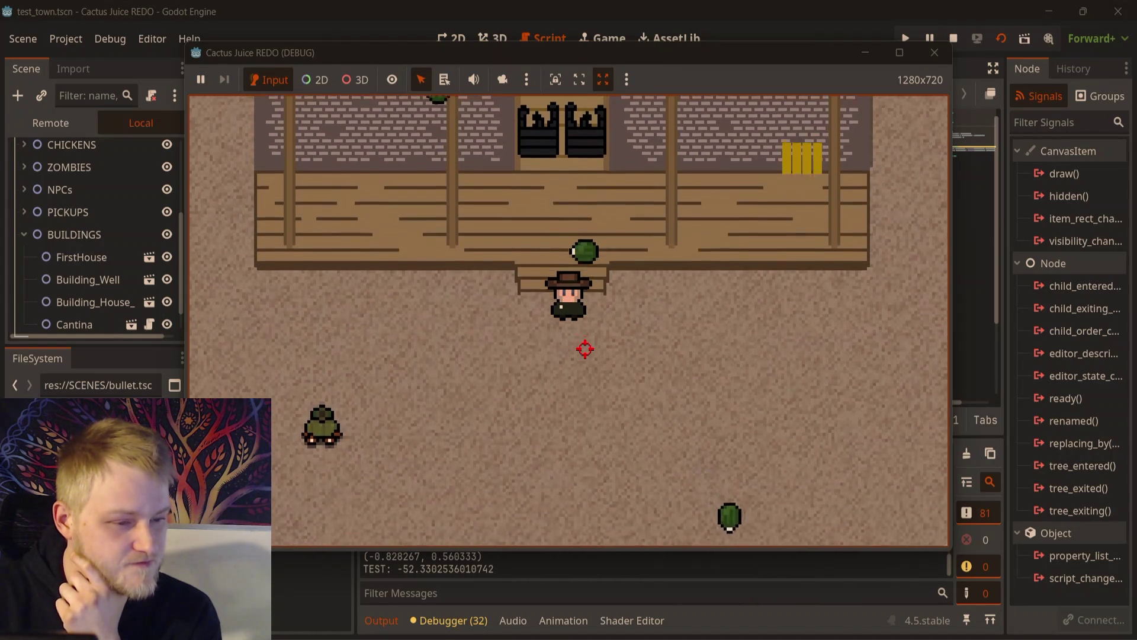
key(w)
key(d)
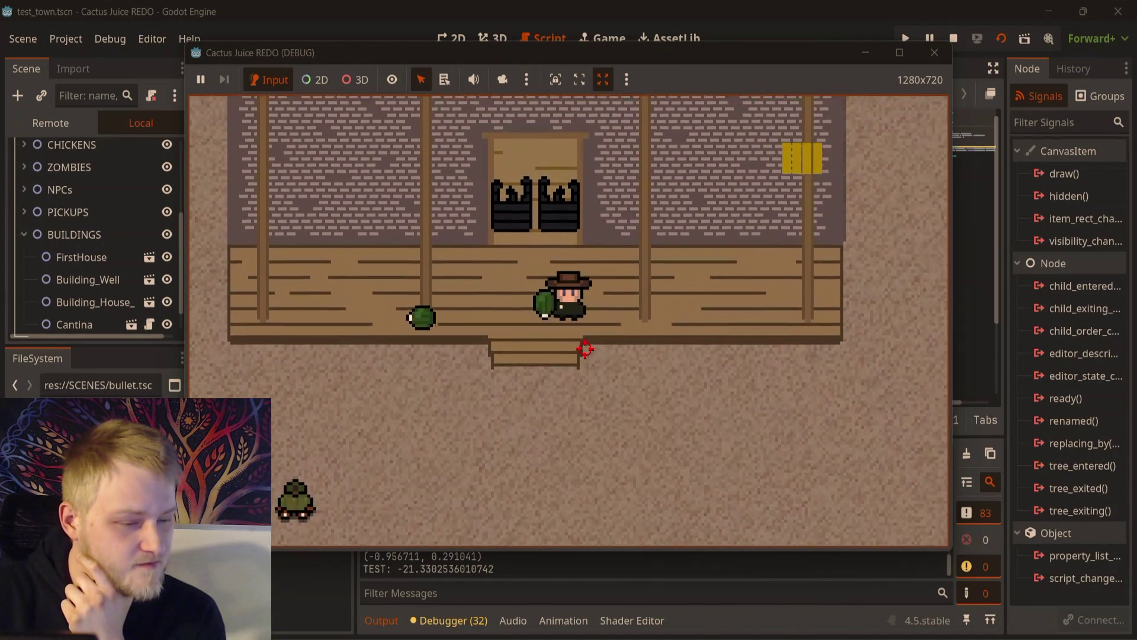
key(a)
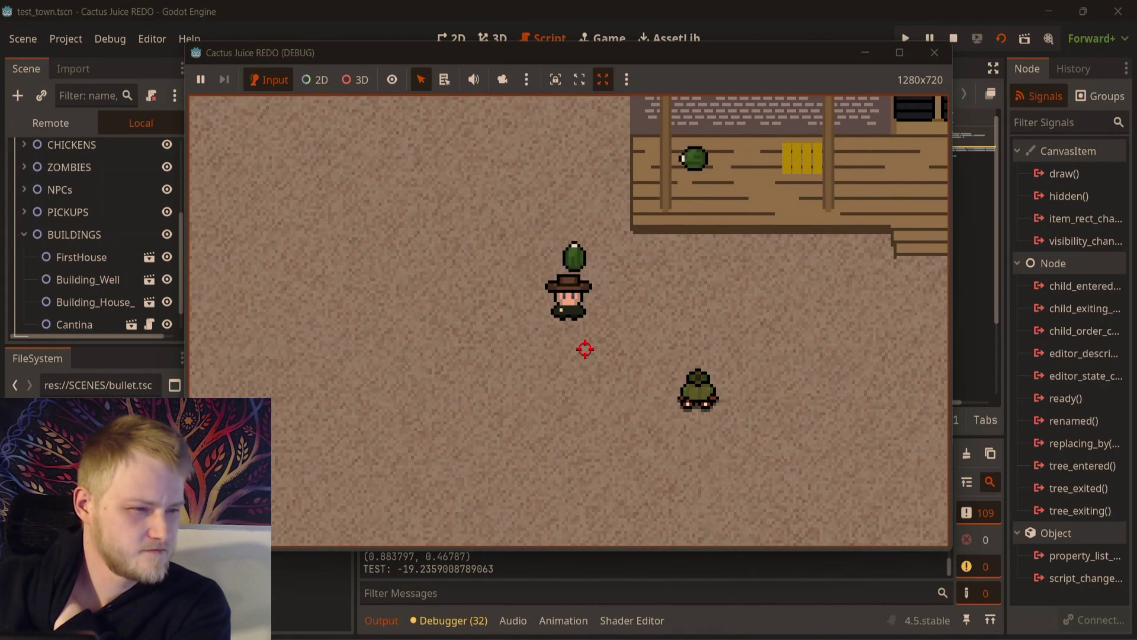
key(a)
key(s)
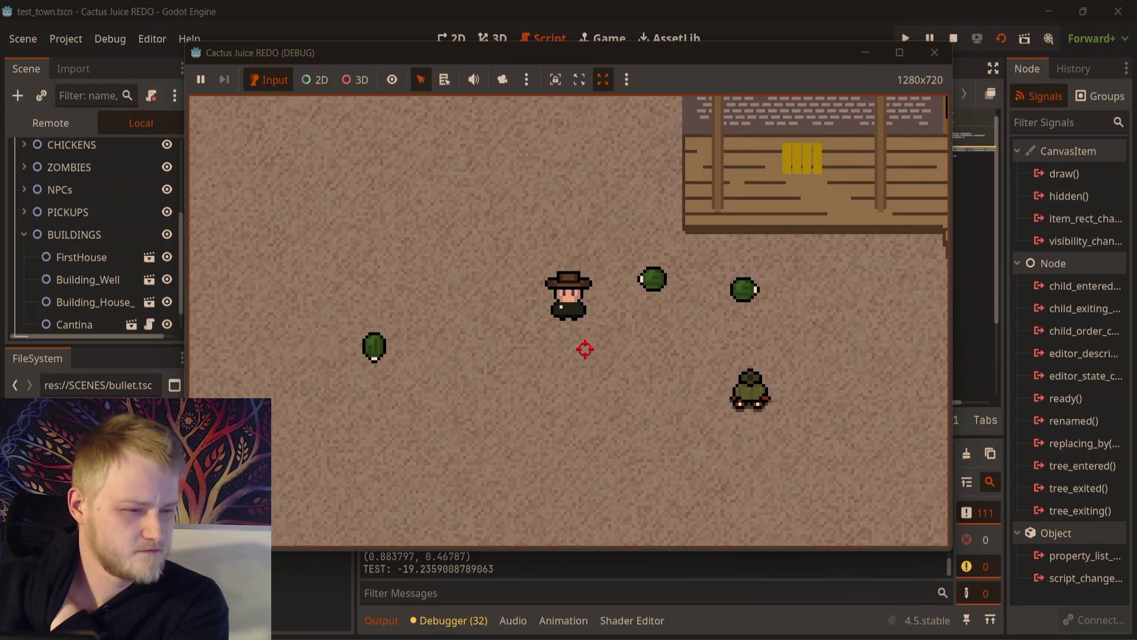
key(s)
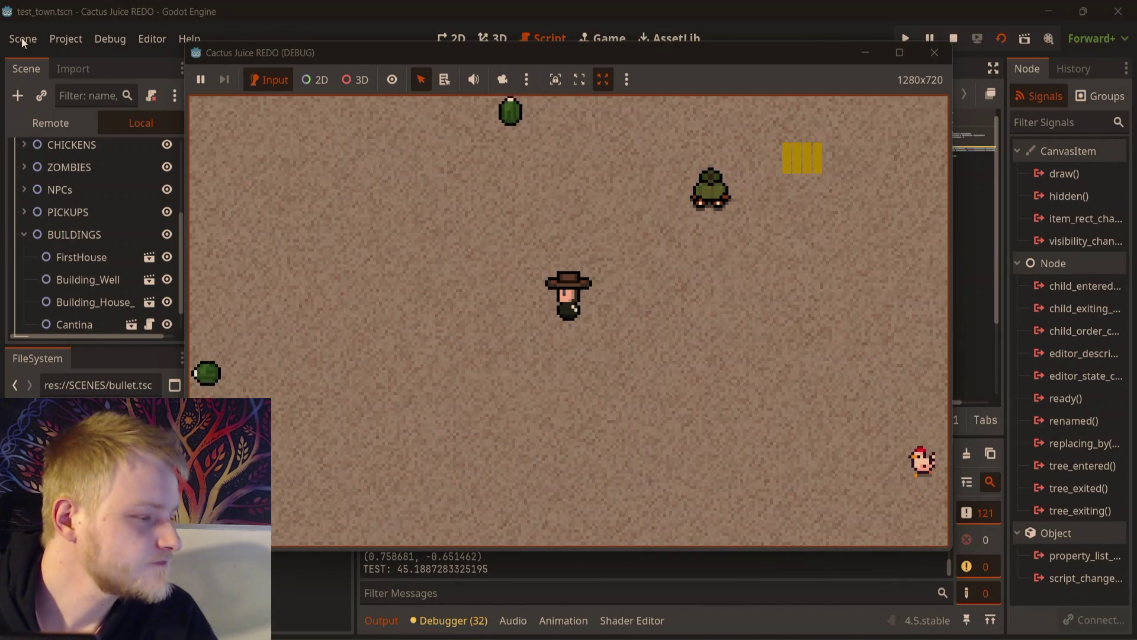
Stop the game, delete ' - 10' after target_velocity.x on line 16, and relaunch the scene
click(936, 63)
click(740, 306)
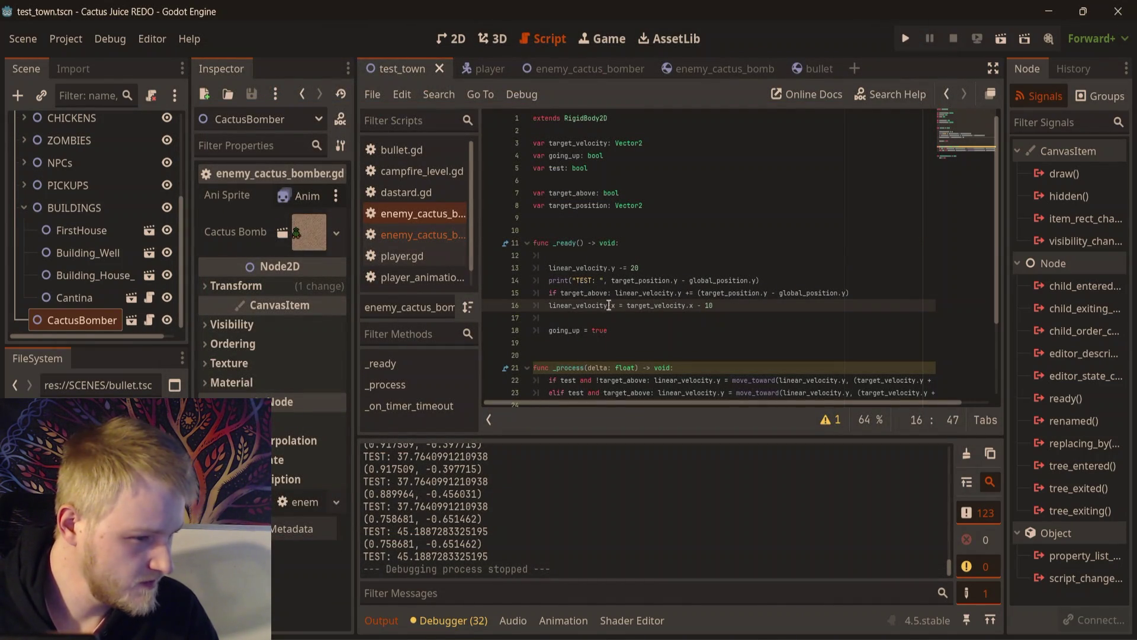
click(864, 294)
click(806, 311)
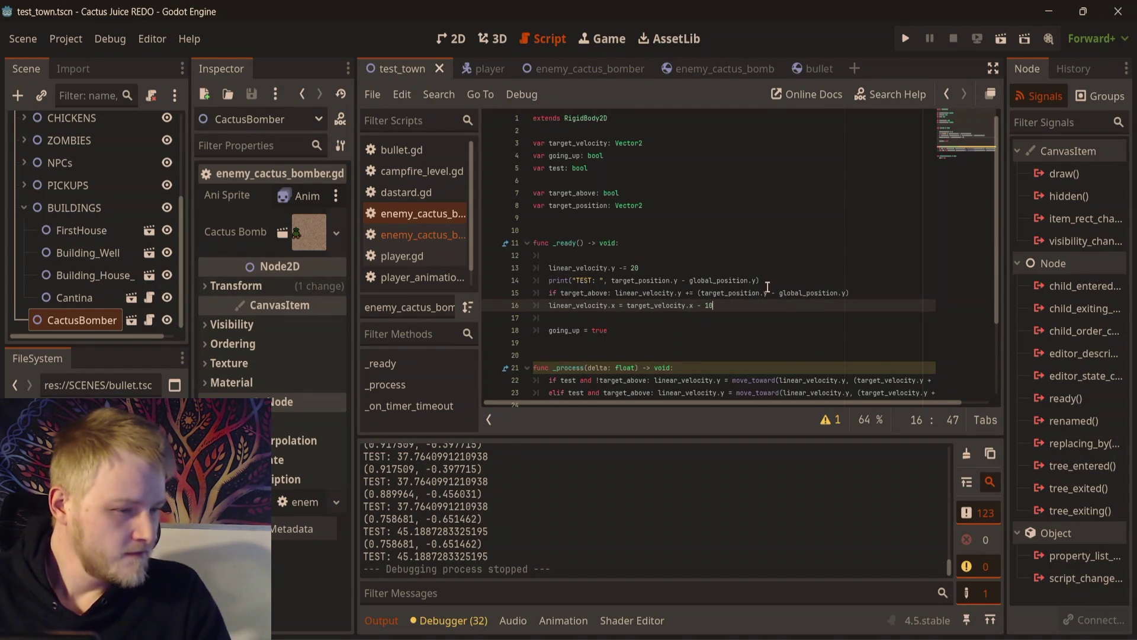
scroll(753, 270, down, 1)
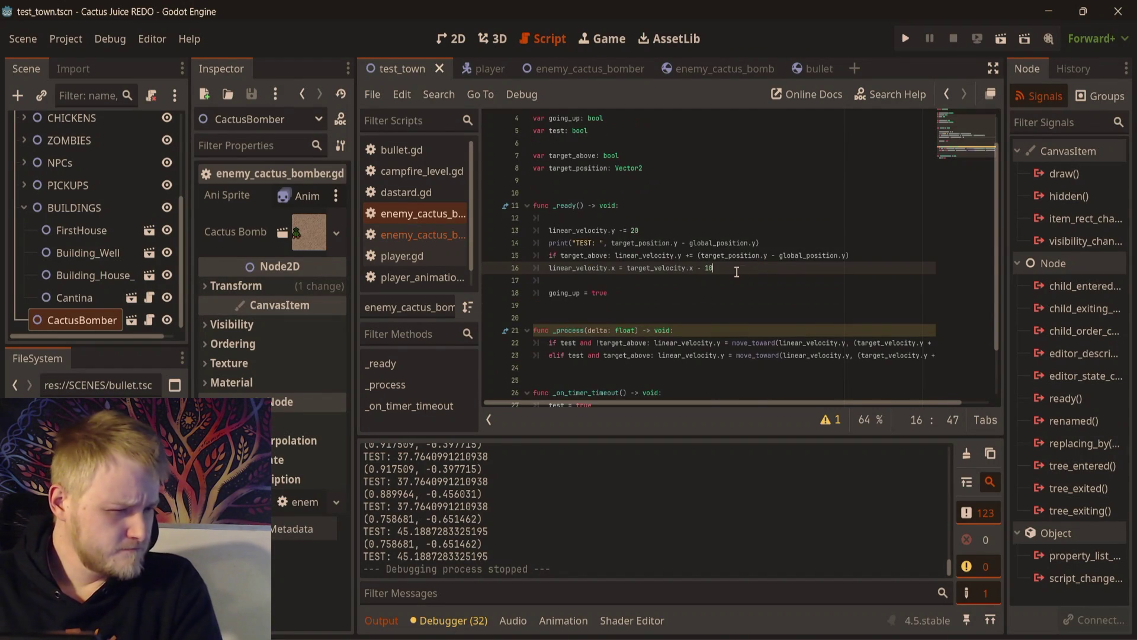
drag(714, 268, 543, 271)
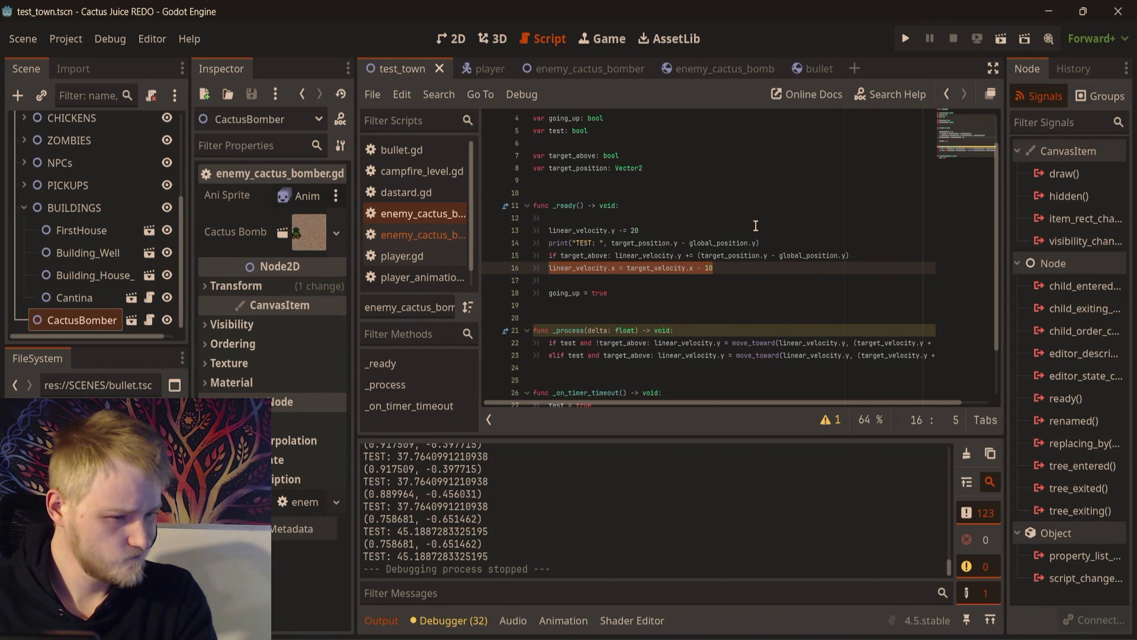
click(706, 270)
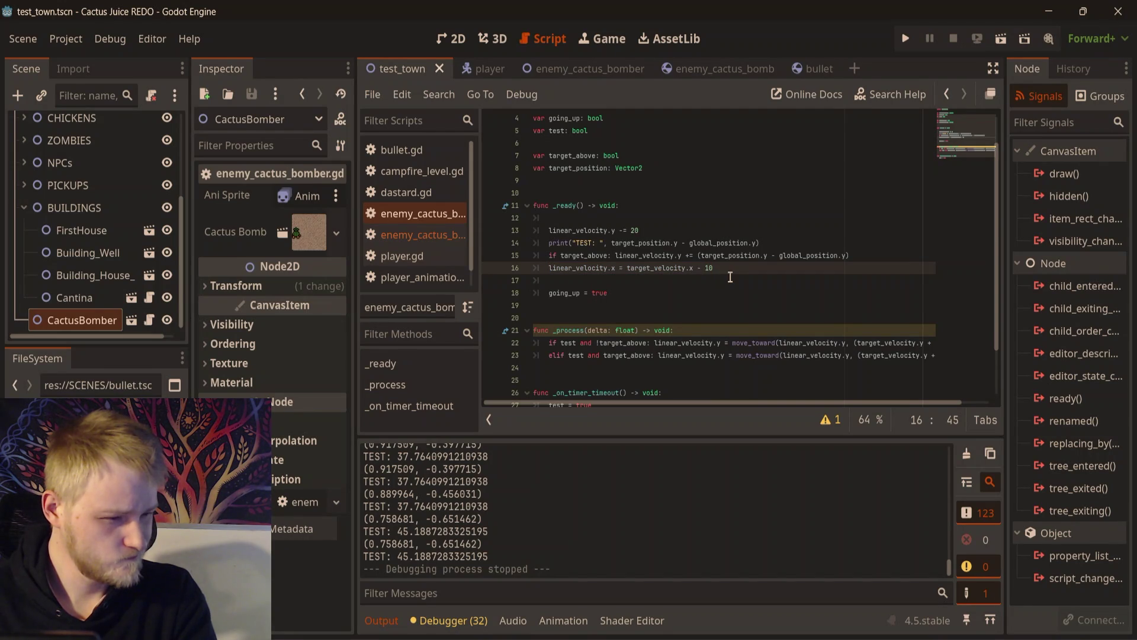
key(BackSpace)
key(BackSpace)
key(BackSpace)
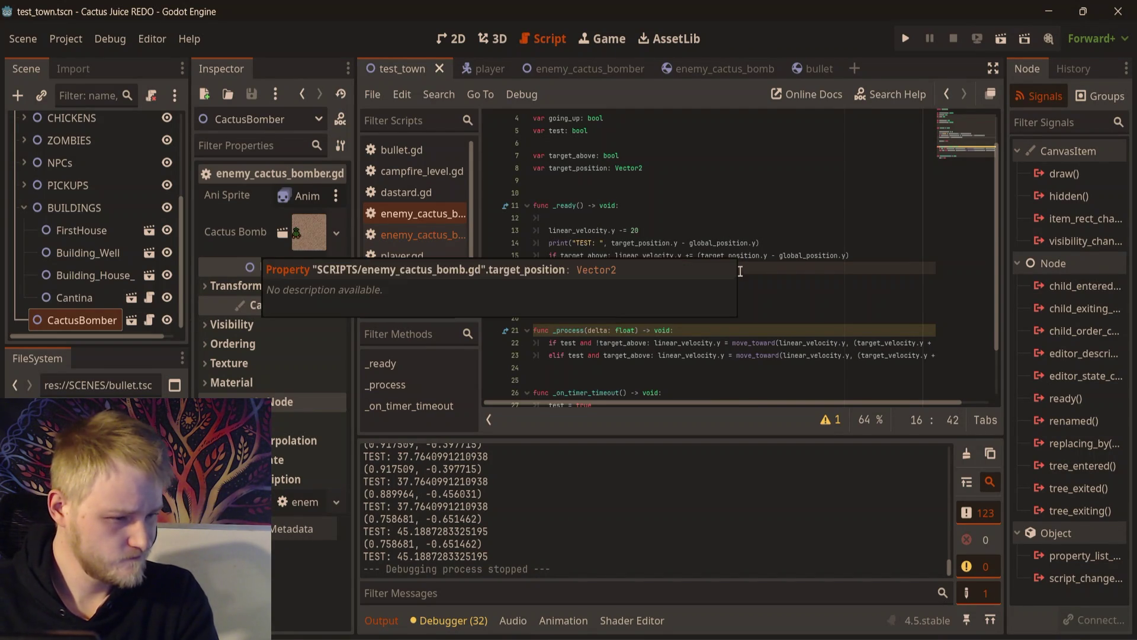
key(Delete)
key(Delete)
click(790, 235)
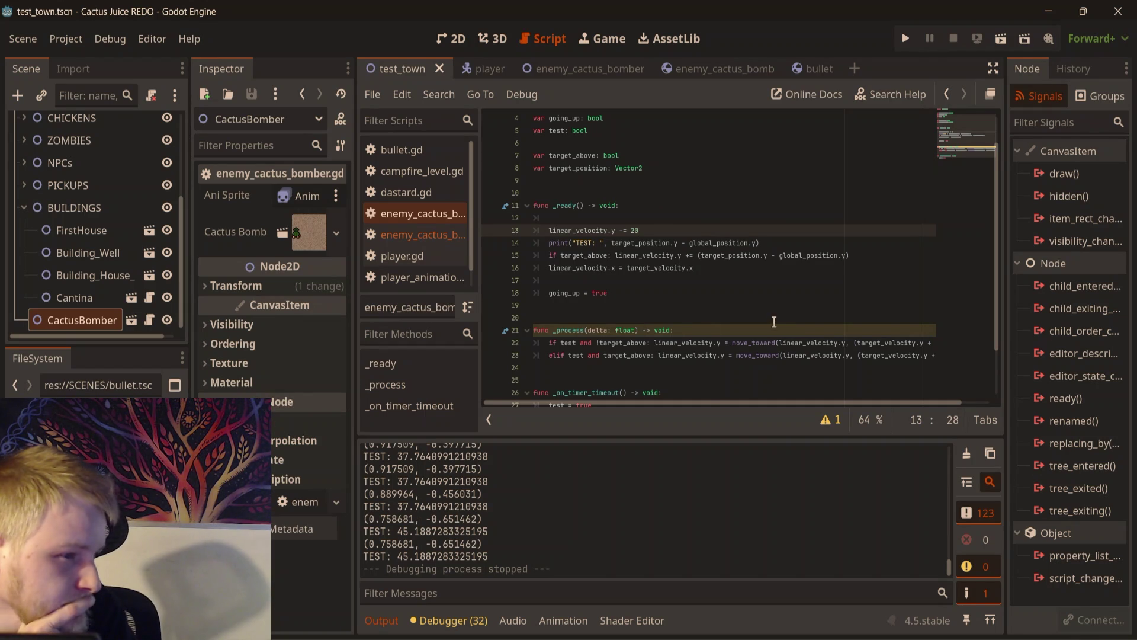
click(771, 274)
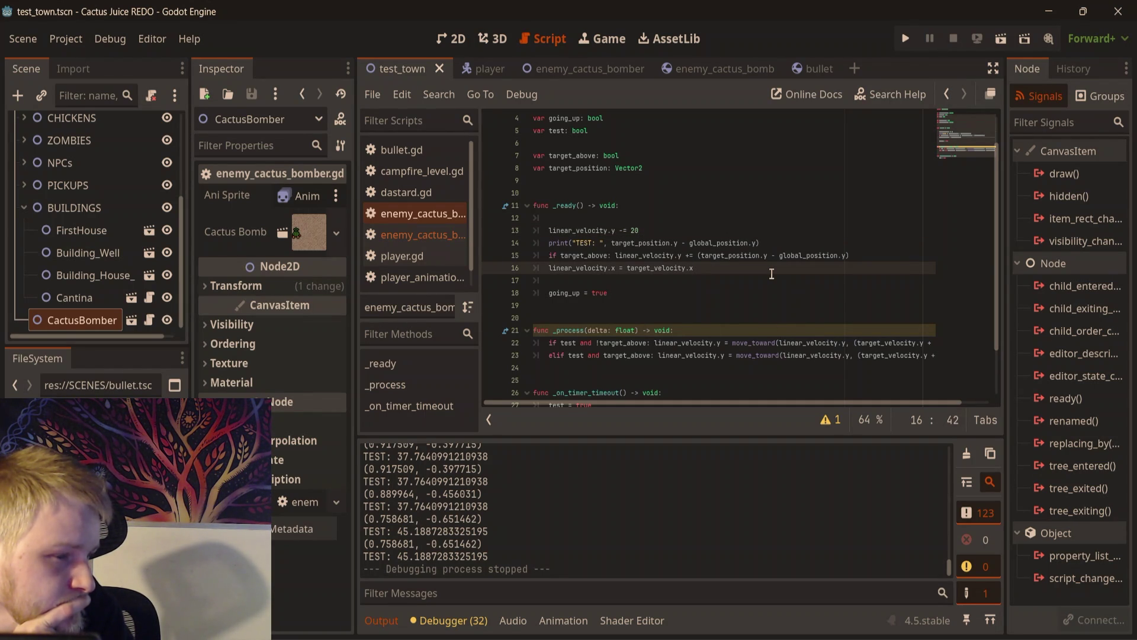
mouse_move(766, 257)
key(F6)
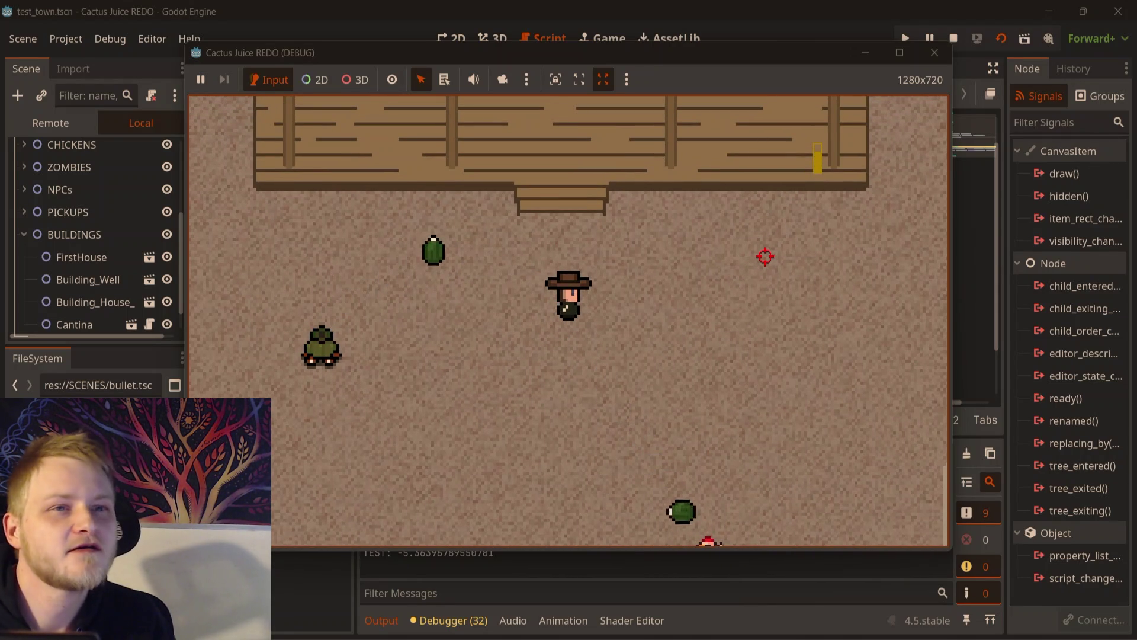
Walk the player onto the cantina porch and back off, then close the game window
key(w)
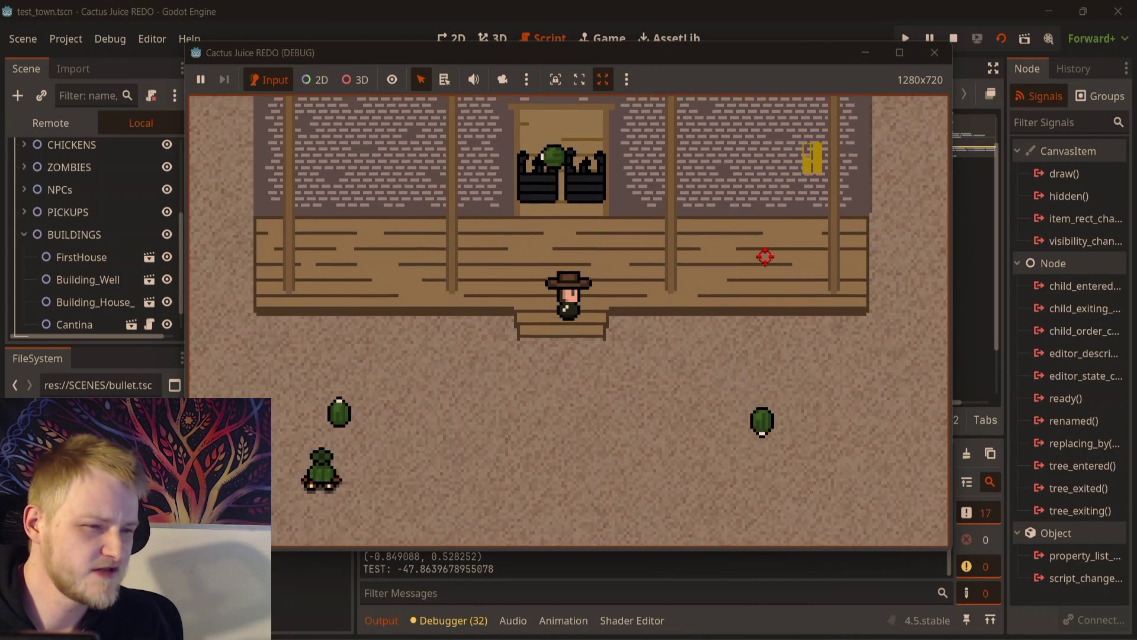
key(s)
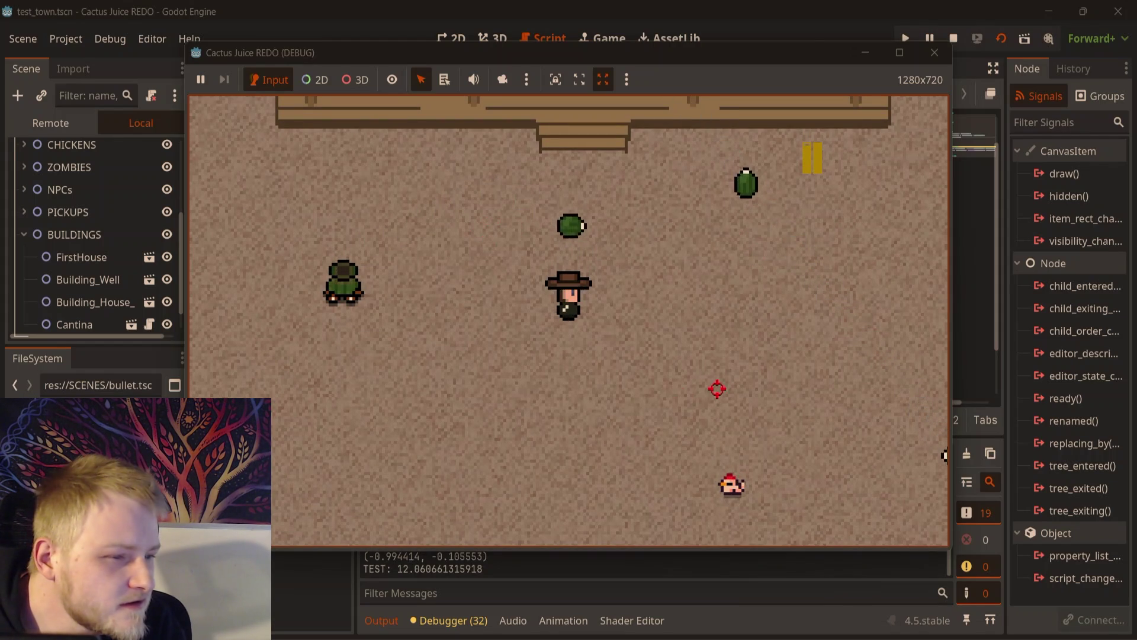
click(944, 54)
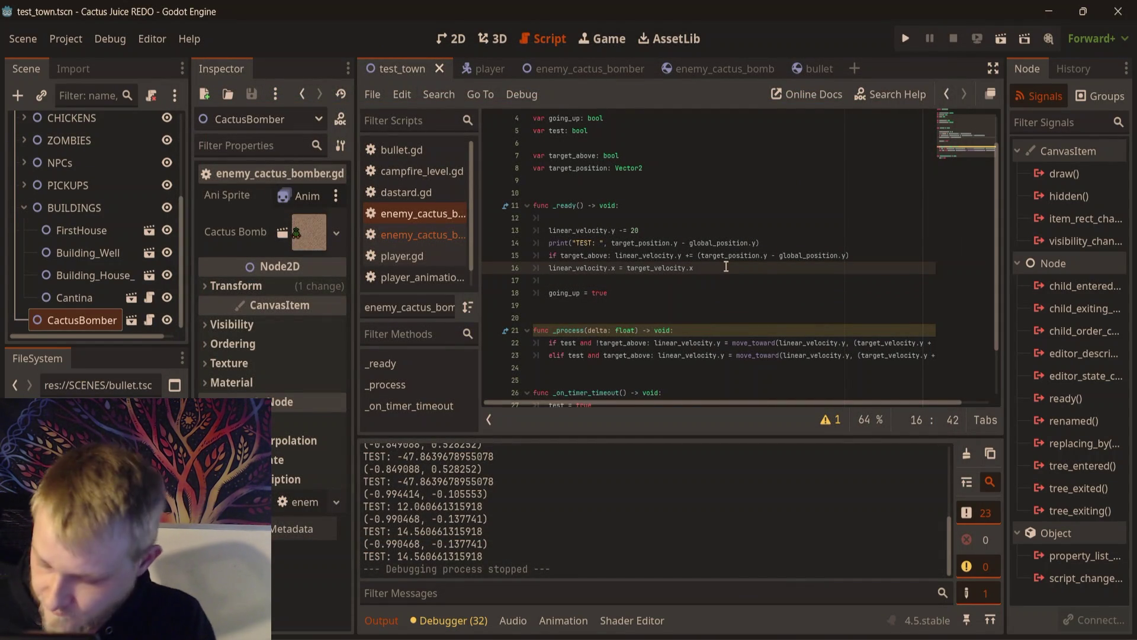
Retype ' - 10' on line 16 and delete the going_up = true line
text(- 10)
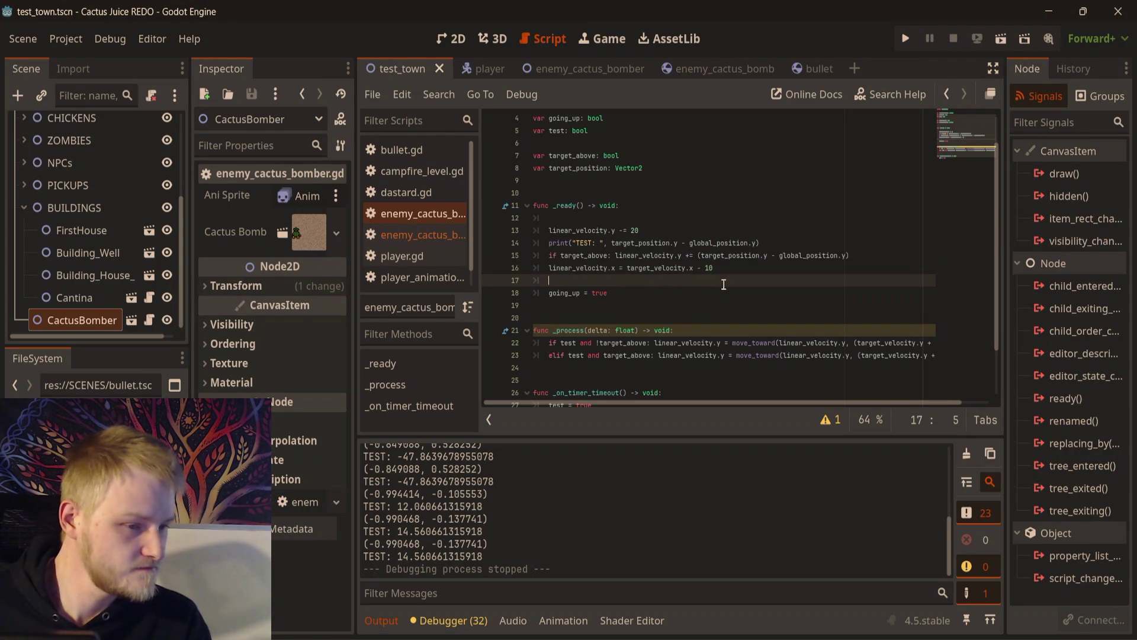
click(724, 295)
key(BackSpace)
key(BackSpace)
key(BackSpace)
Select and delete the print("TEST: "...) statement on line 14
scroll(569, 323, down, 1)
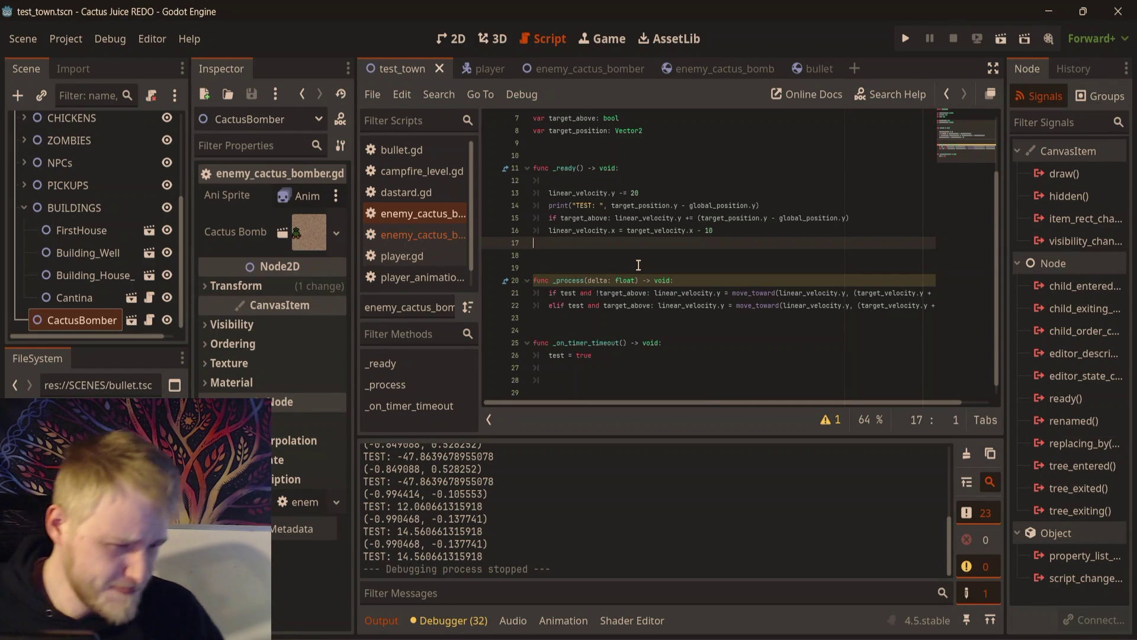
scroll(749, 321, down, 1)
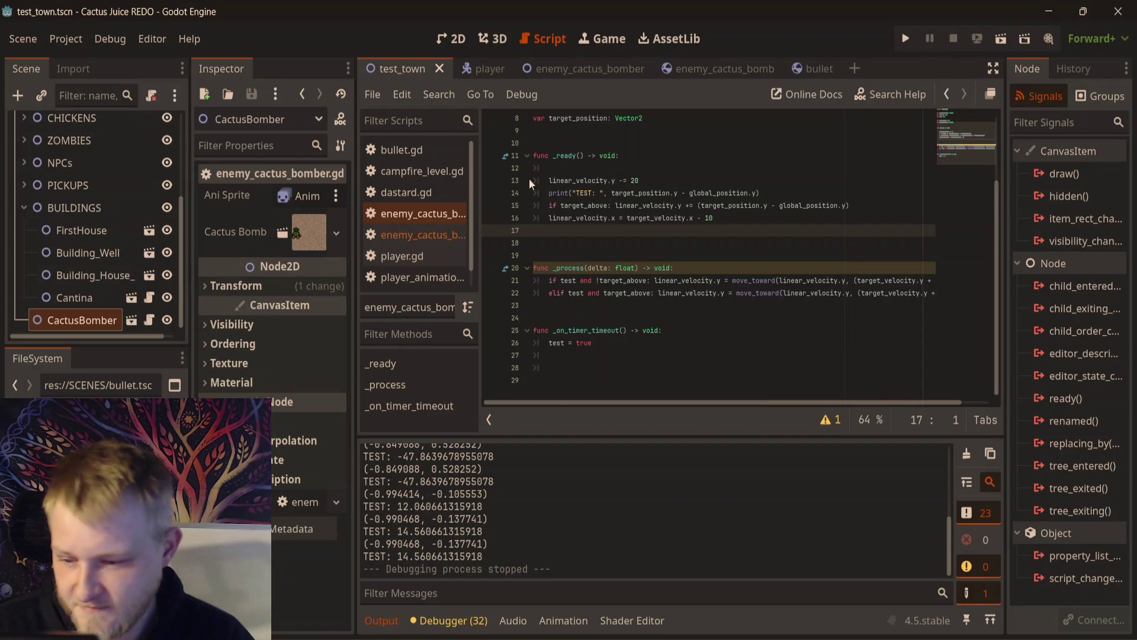
mouse_move(587, 180)
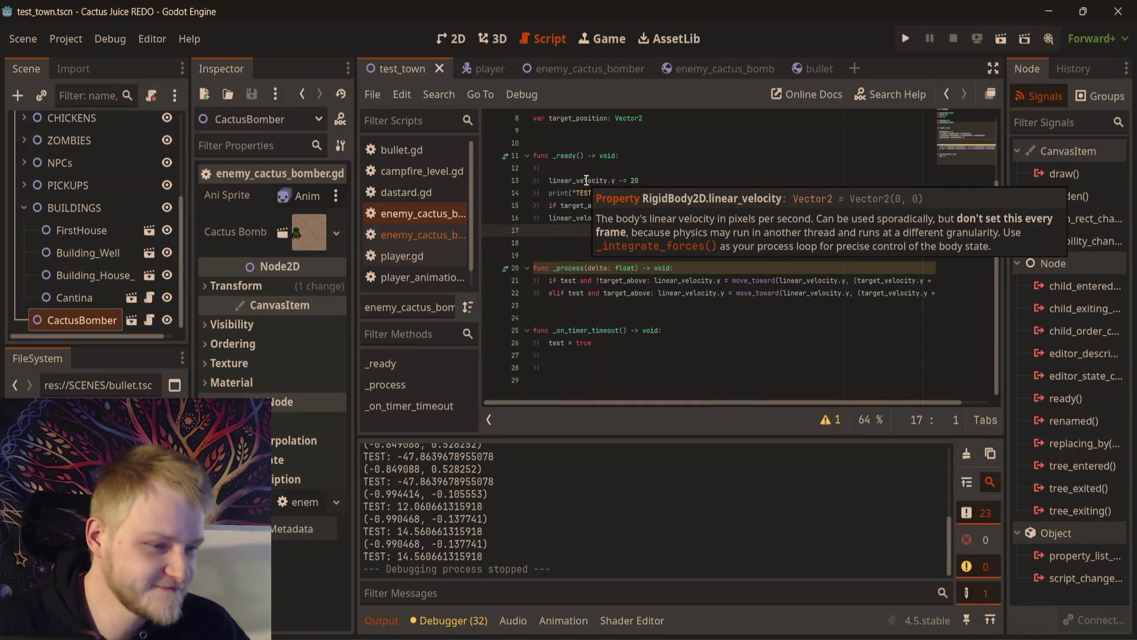
click(664, 320)
click(706, 232)
click(777, 219)
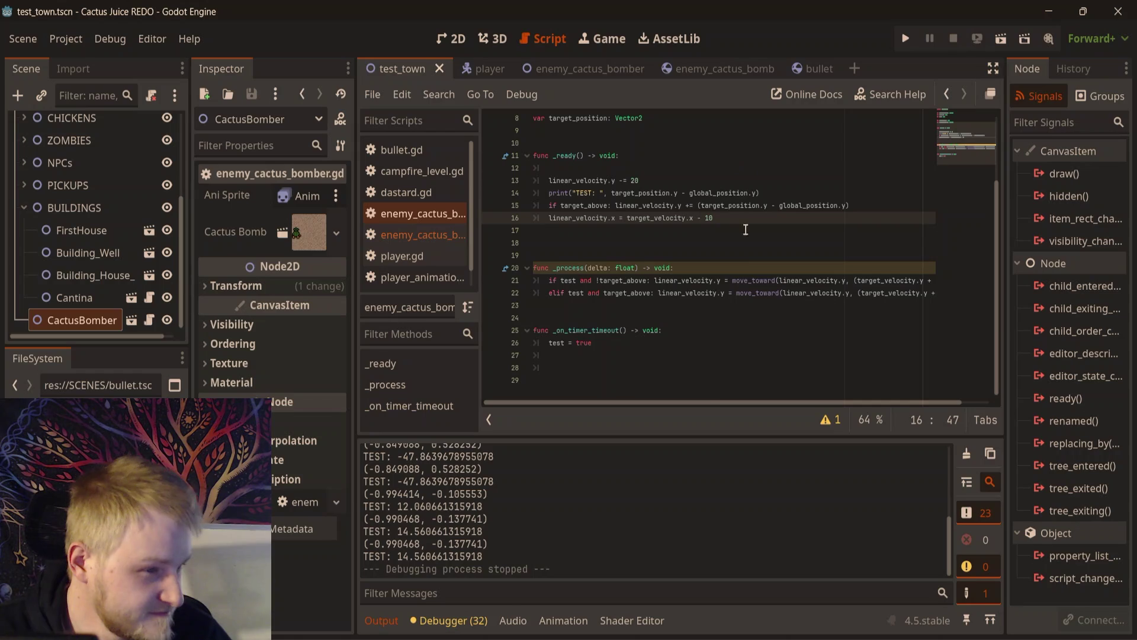
click(709, 173)
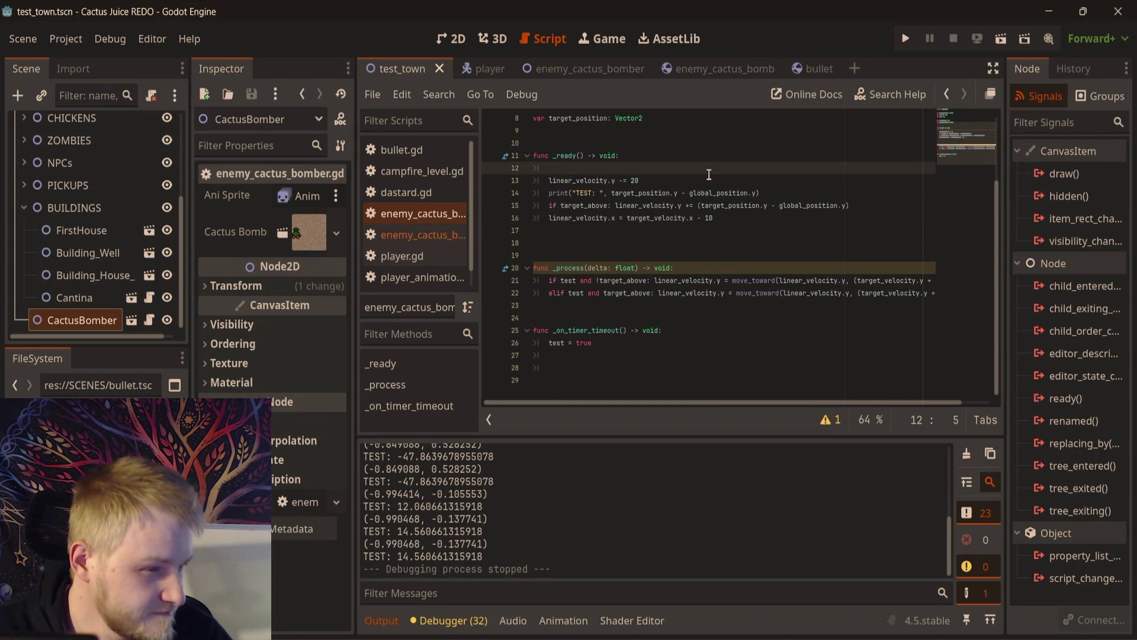
click(774, 219)
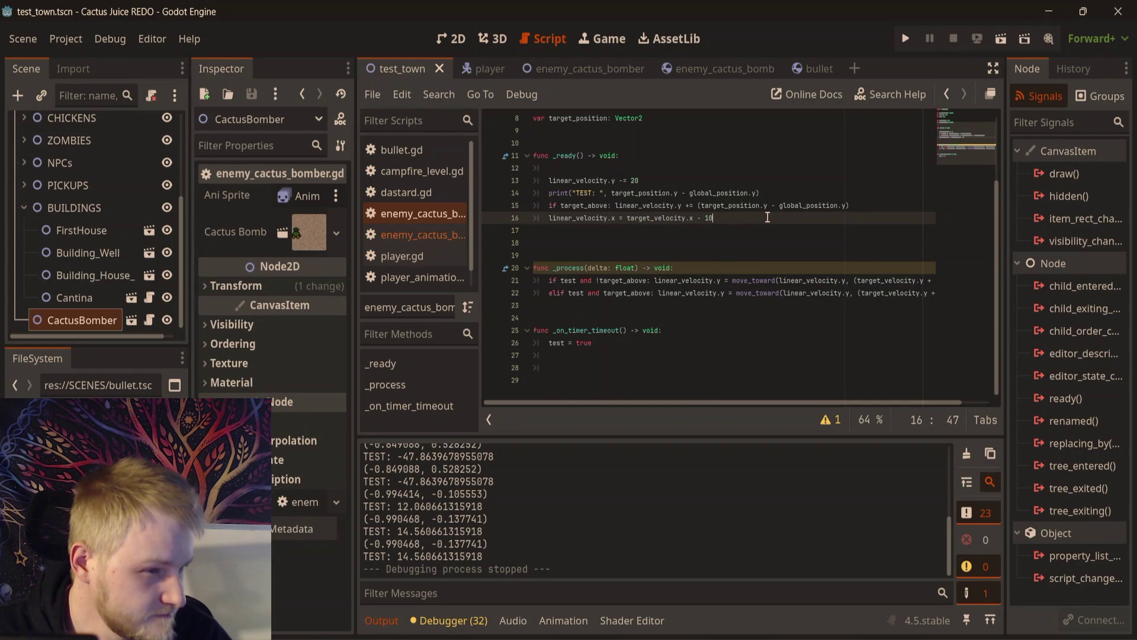
drag(766, 194, 542, 193)
key(BackSpace)
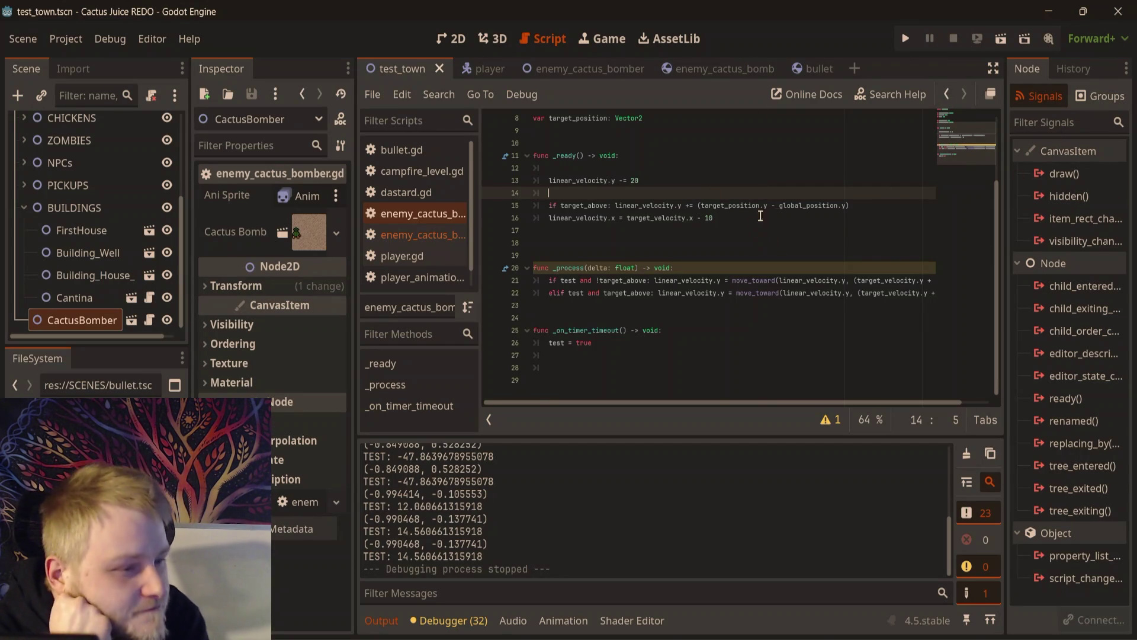
click(853, 205)
Add an else: line below the target_above check, then erase it, leaving line 16 blank
key(Return)
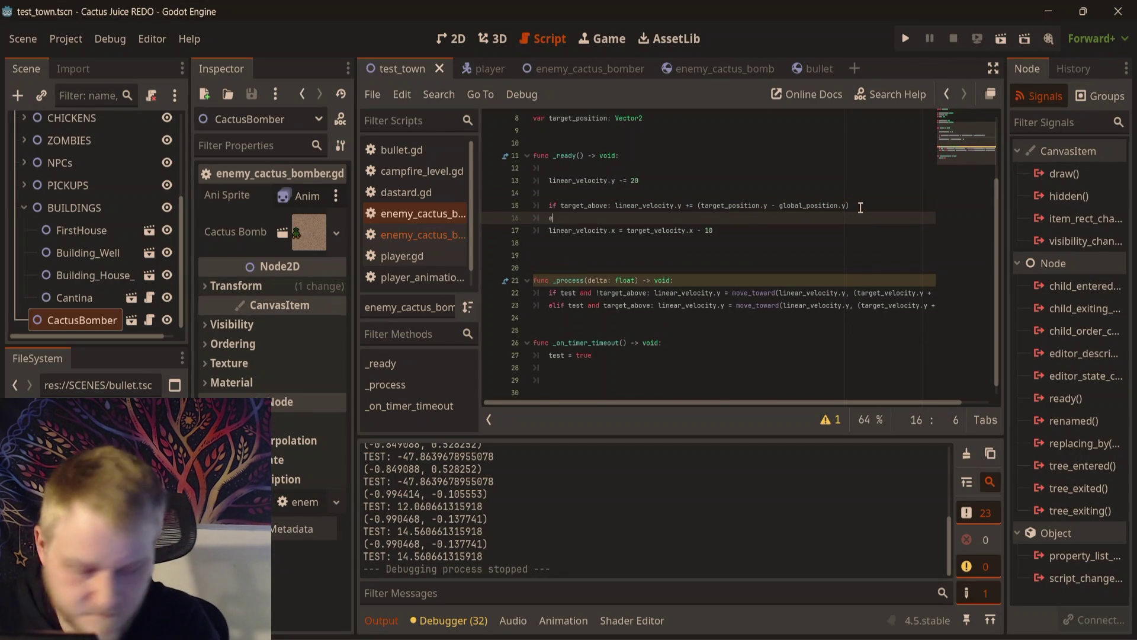
text(else:)
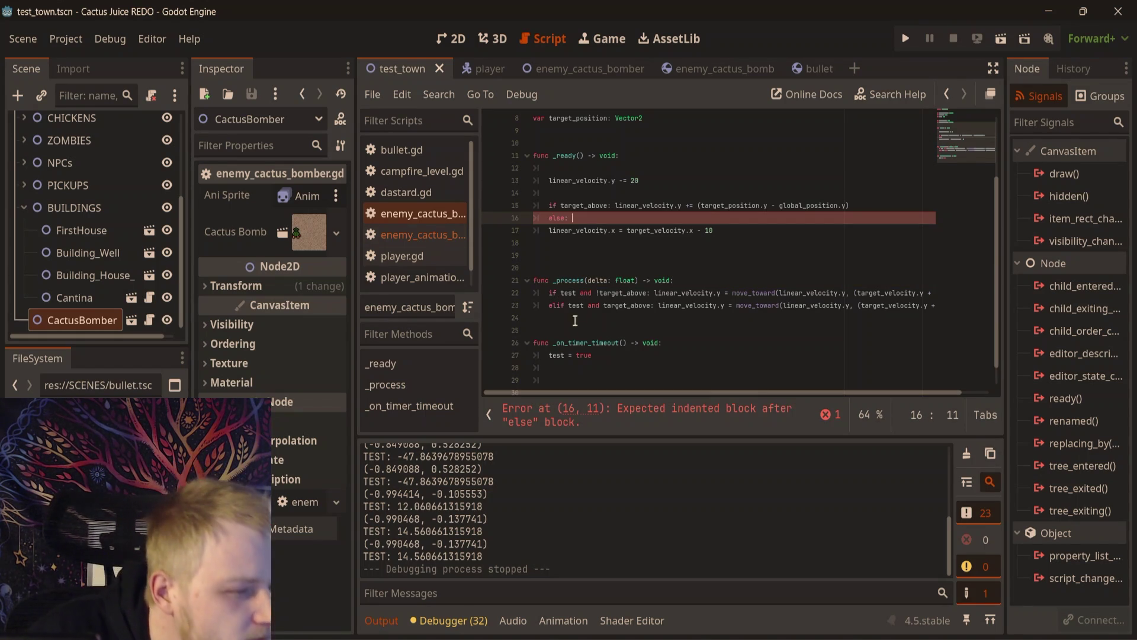
key(BackSpace)
key(BackSpace)
key(BackSpace)
scroll(693, 249, up, 3)
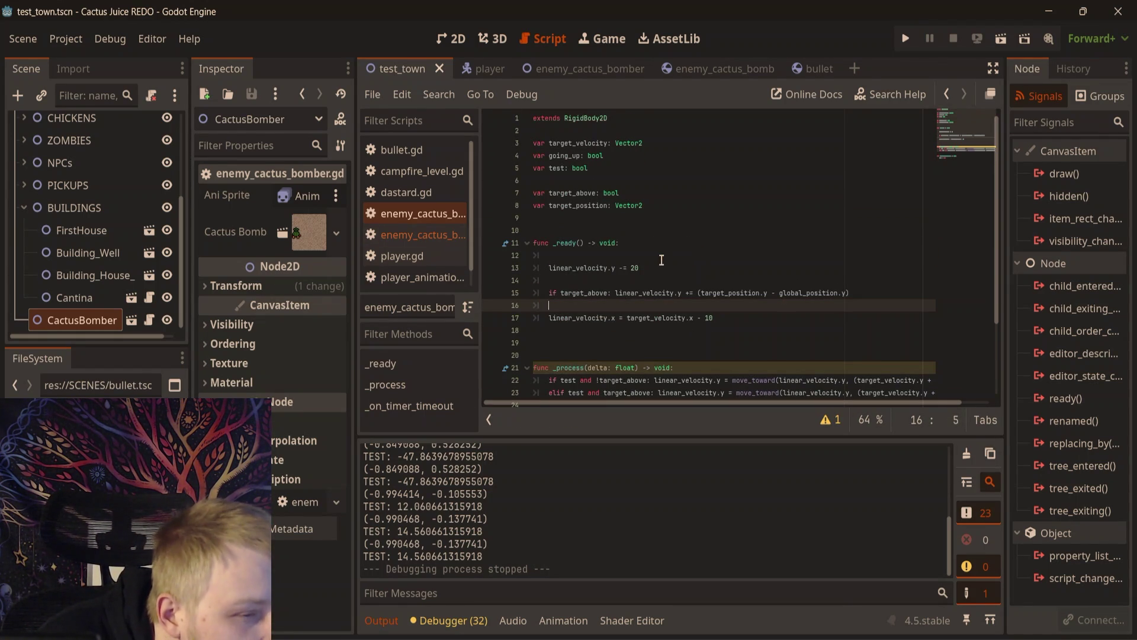
scroll(662, 259, down, 2)
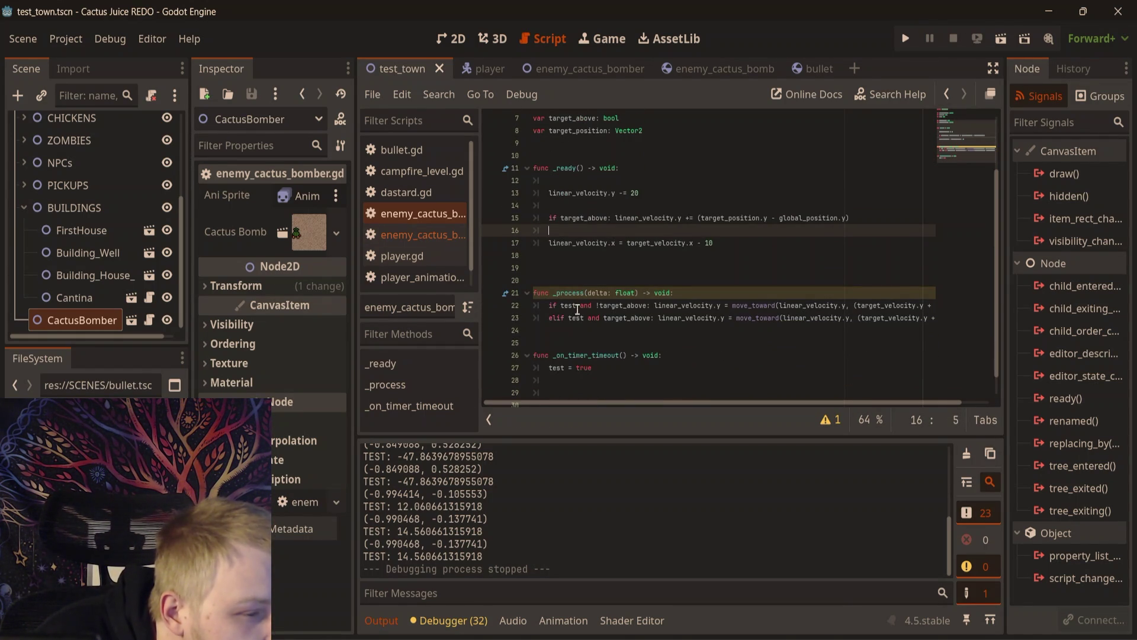
scroll(754, 290, down, 1)
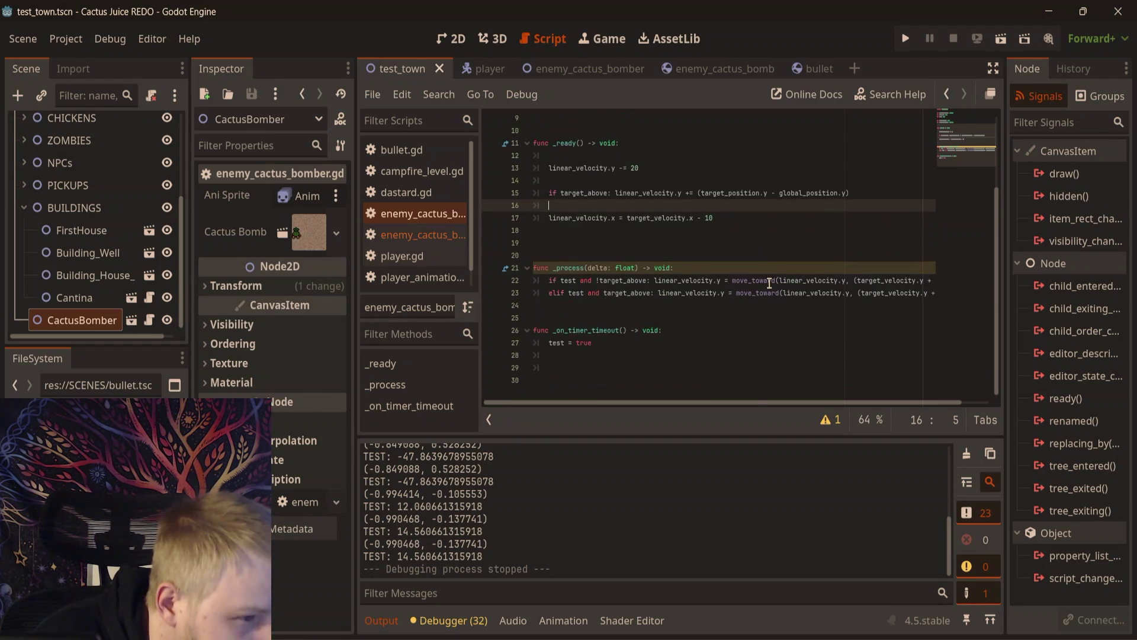
mouse_move(778, 285)
mouse_move(804, 401)
mouse_down()
mouse_move(864, 401)
mouse_move(636, 394)
mouse_up()
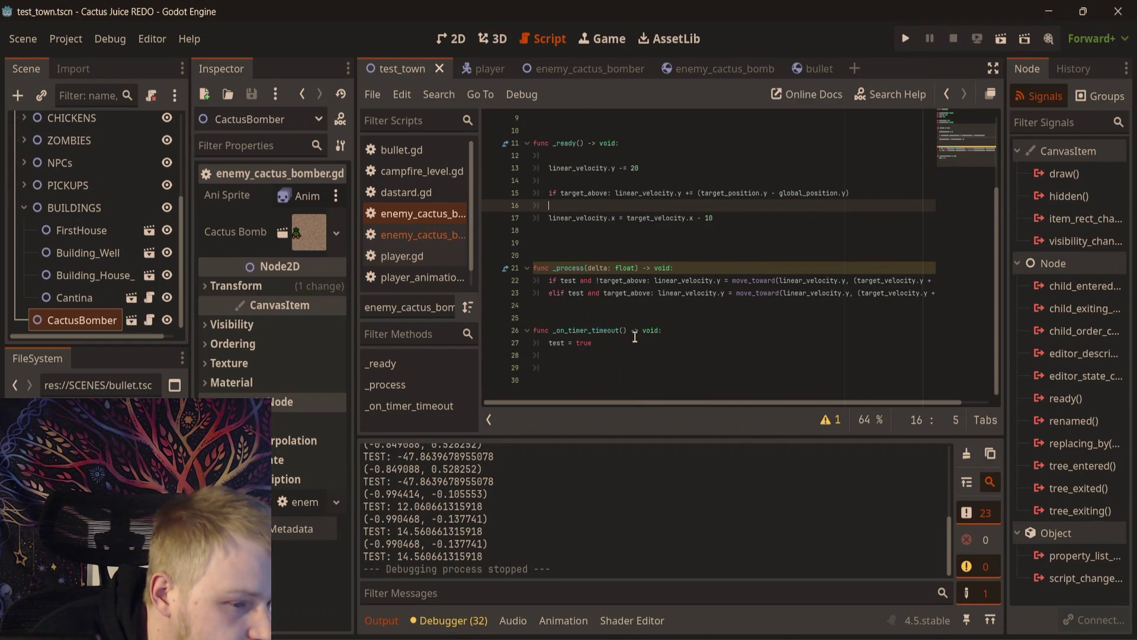
scroll(631, 346, up, 1)
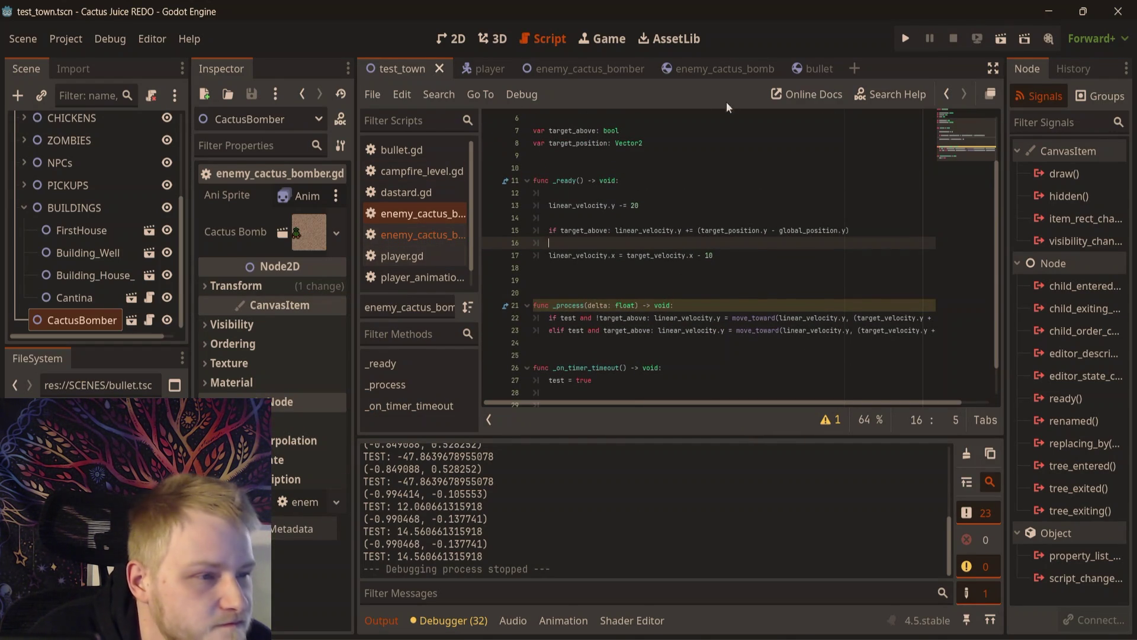
click(415, 234)
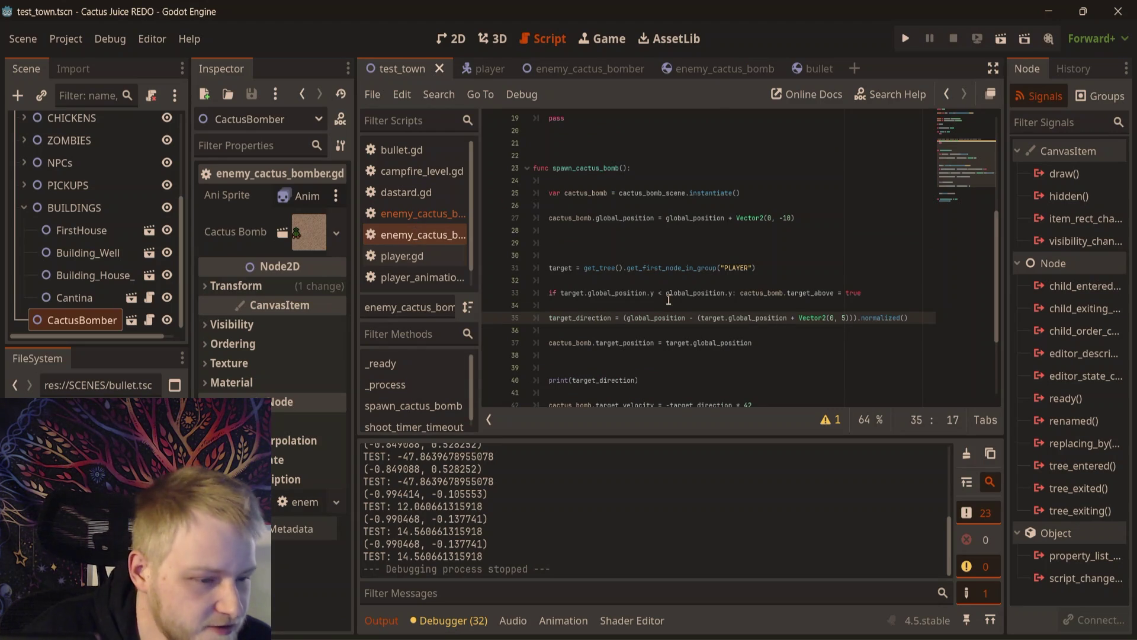
scroll(669, 299, down, 1)
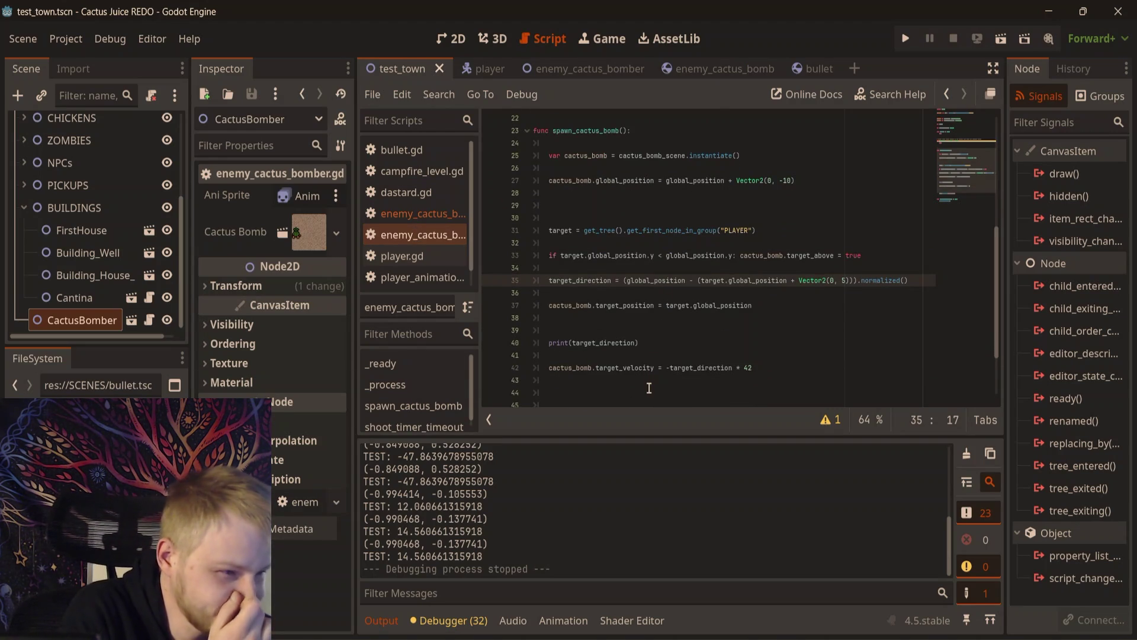
scroll(746, 331, down, 2)
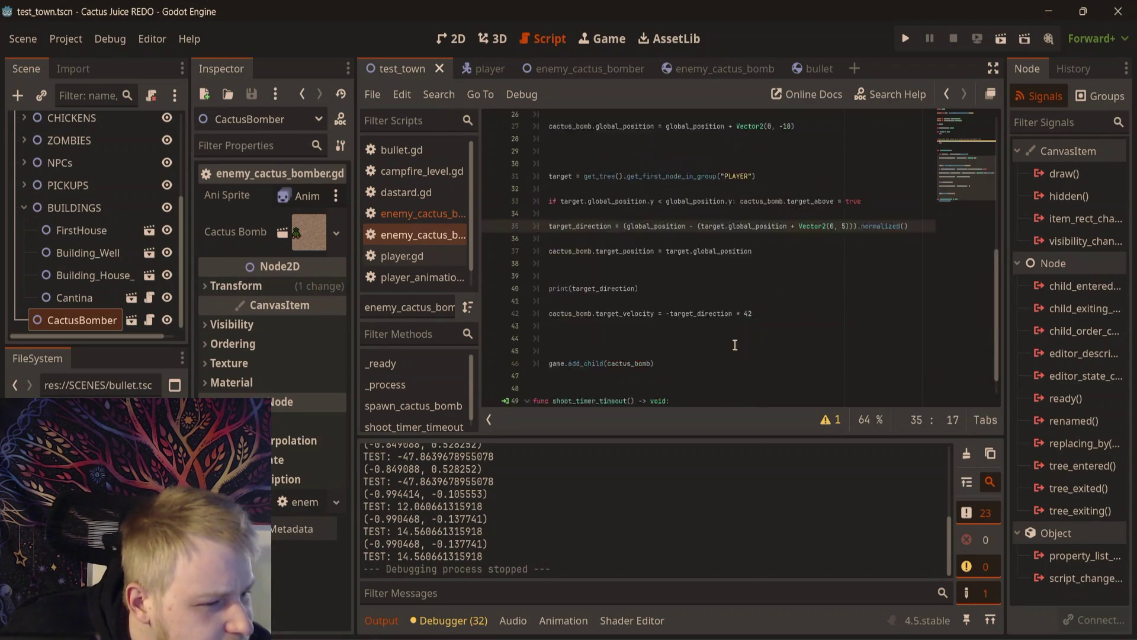
click(397, 216)
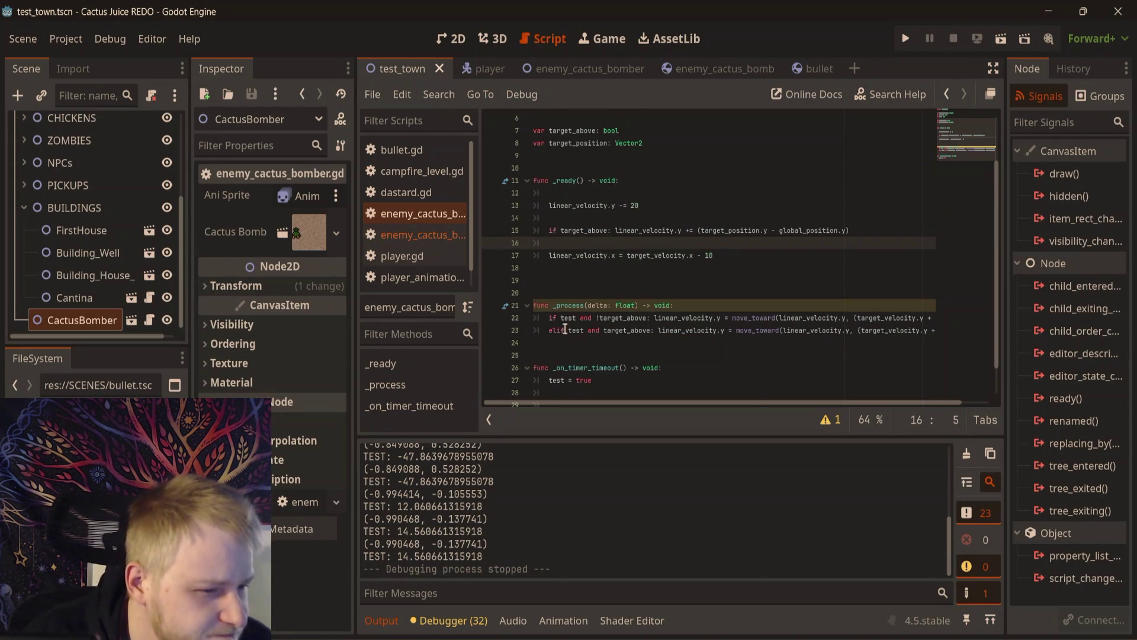
click(597, 320)
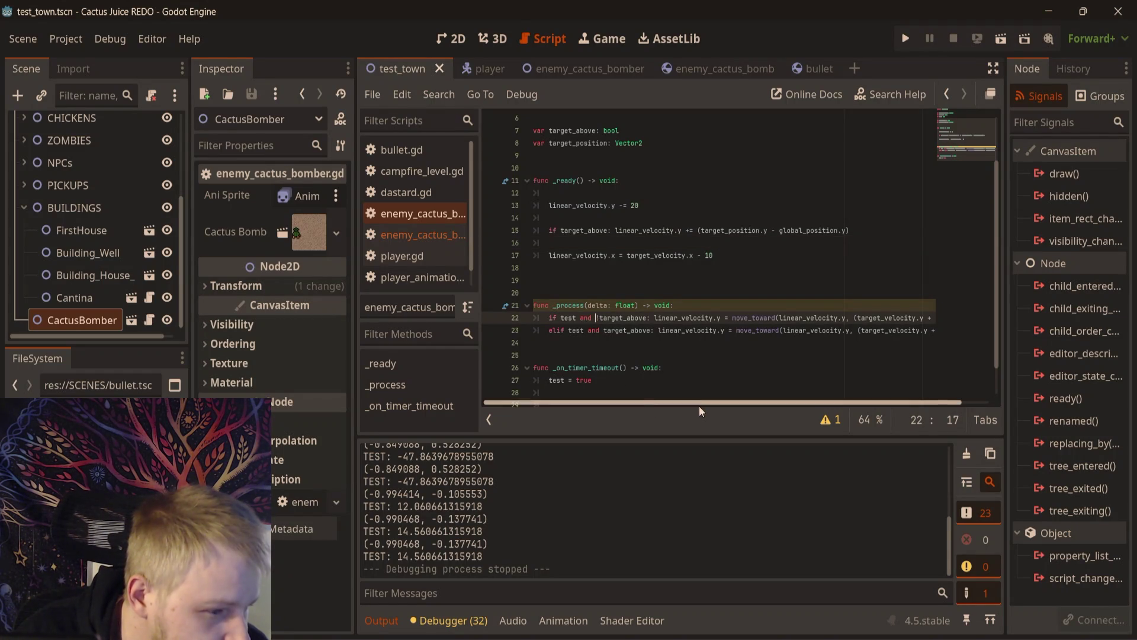
drag(699, 403, 900, 393)
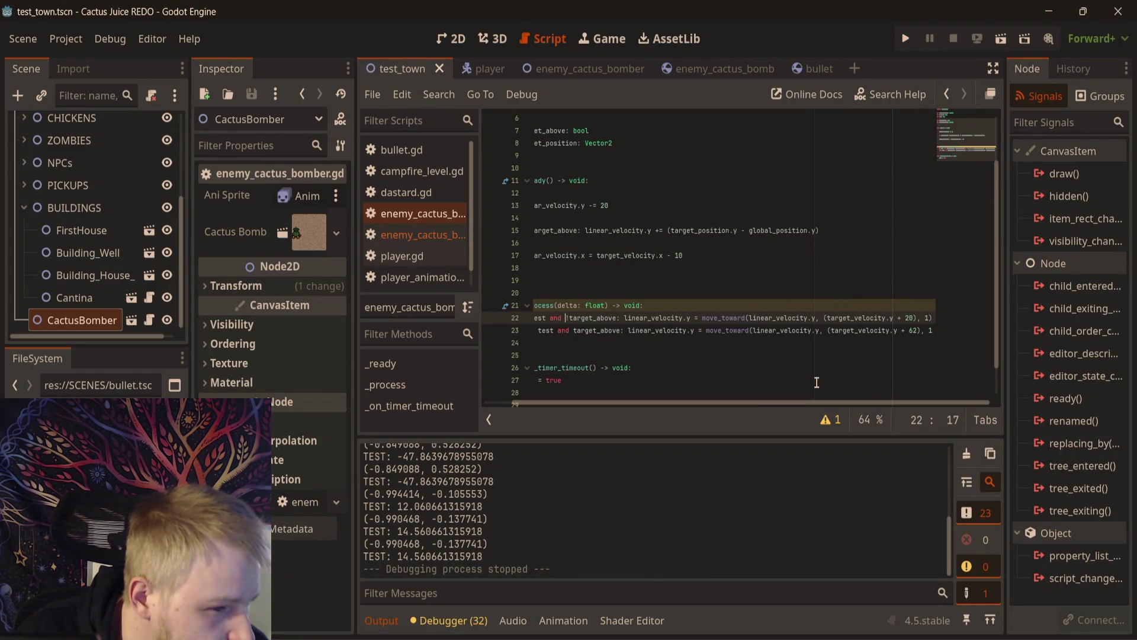
mouse_move(783, 404)
mouse_down()
mouse_move(674, 394)
mouse_move(979, 393)
mouse_up()
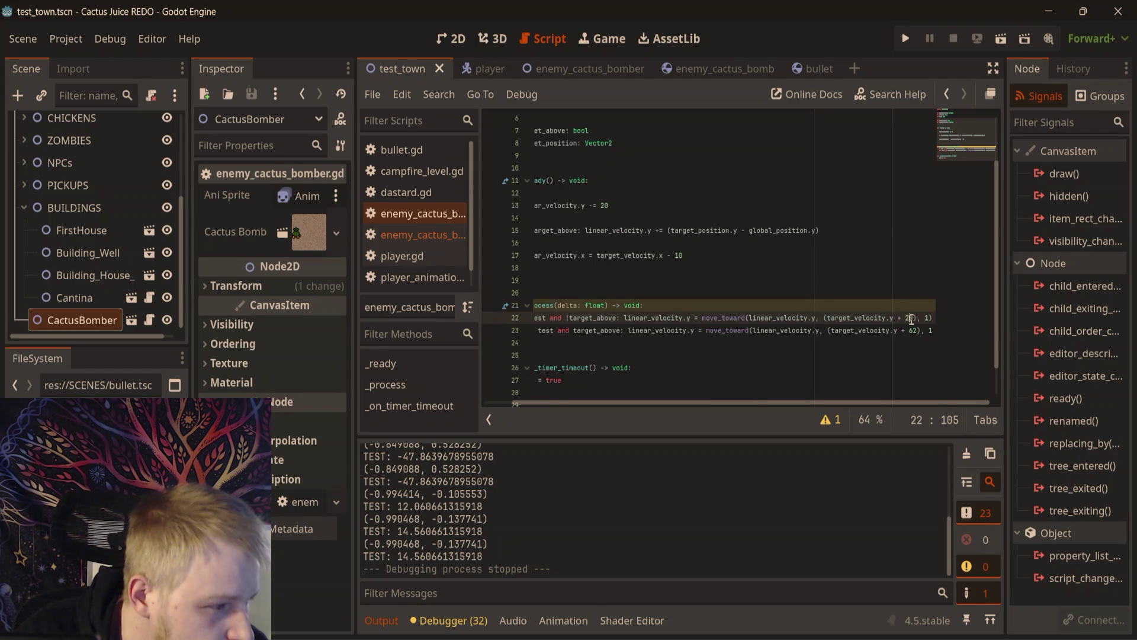
key(ctrl+End)
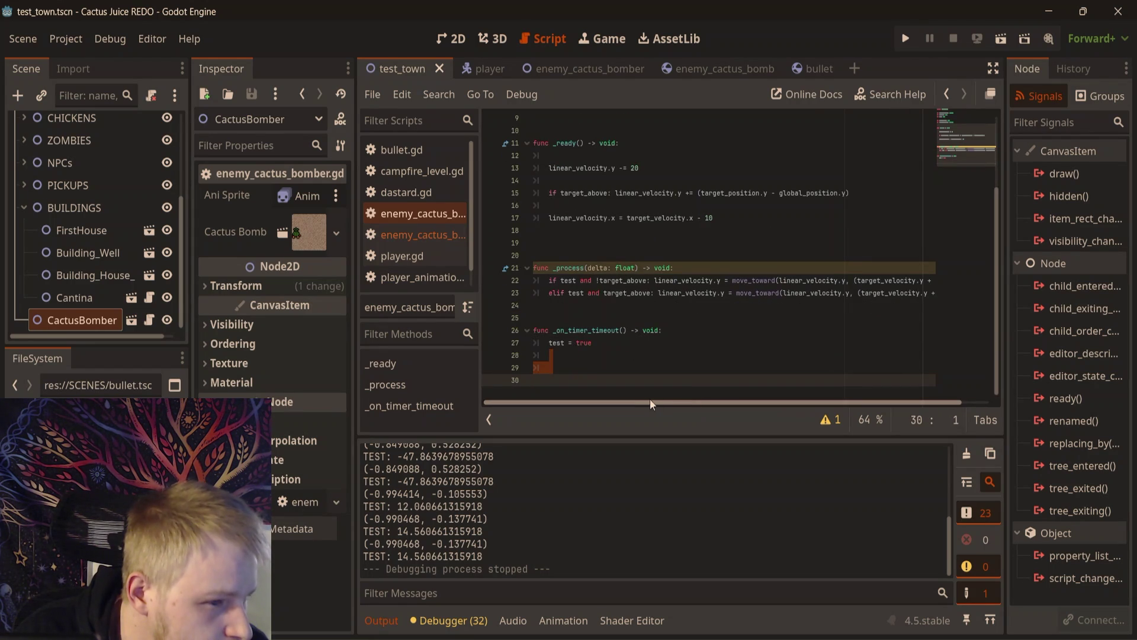
Review the y-gap and + 62 move_toward lines, then save the script
scroll(676, 396, up, 2)
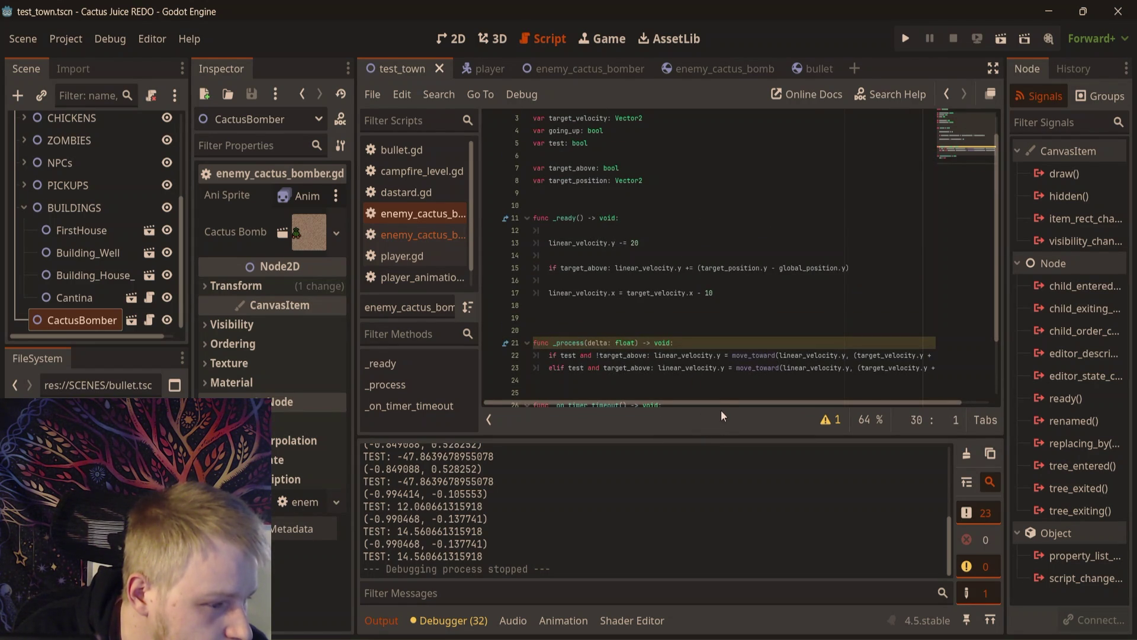
click(711, 292)
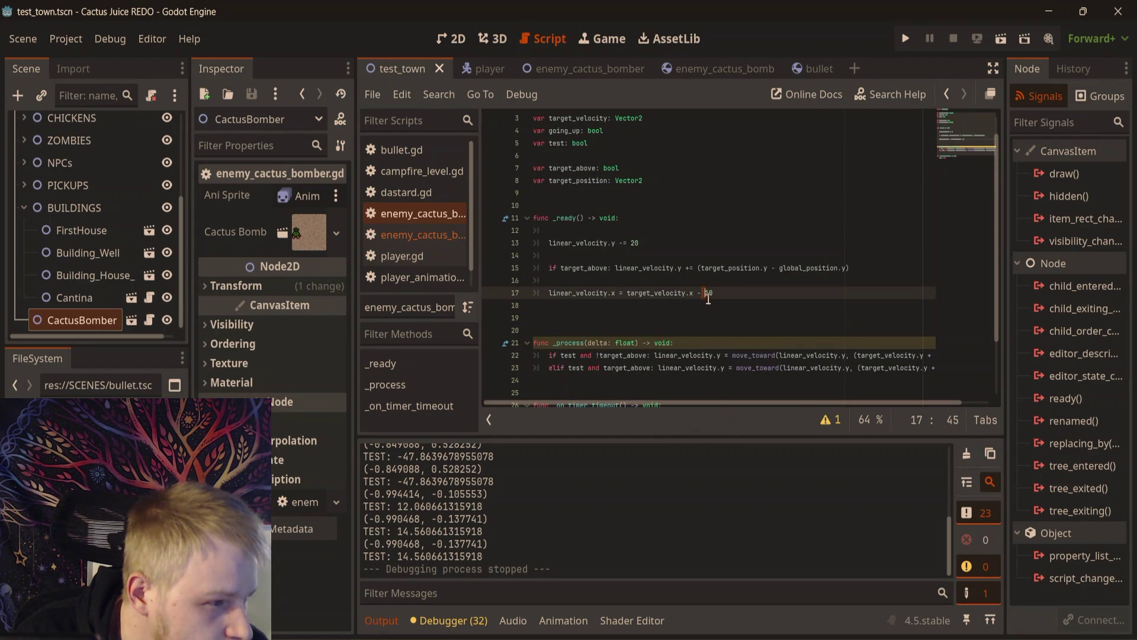
click(853, 368)
drag(828, 403, 911, 405)
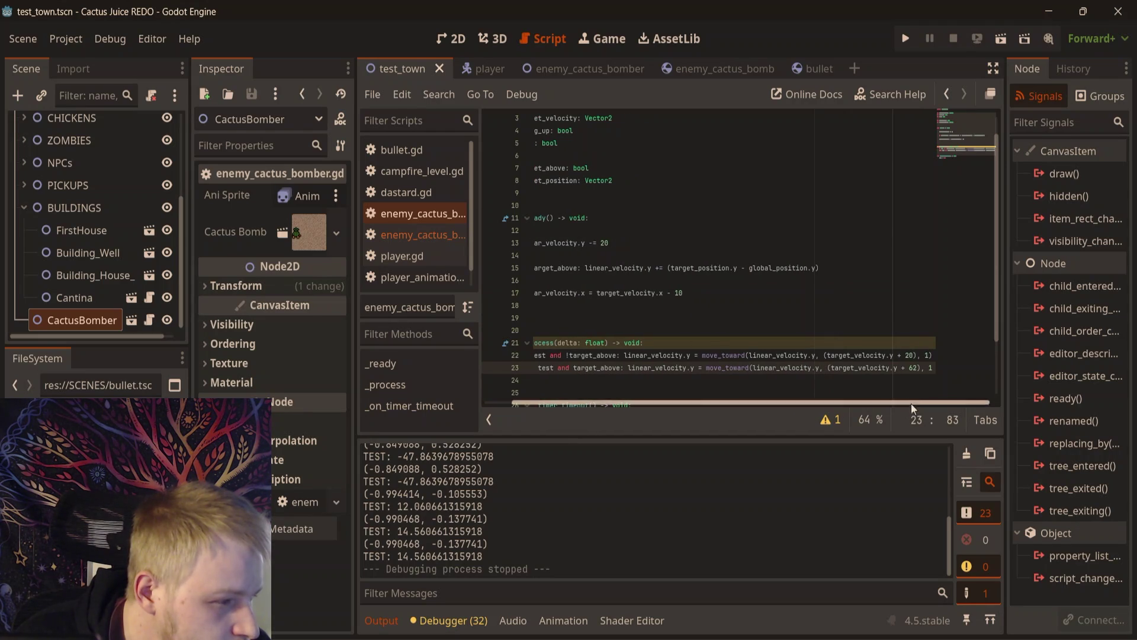
double_click(915, 368)
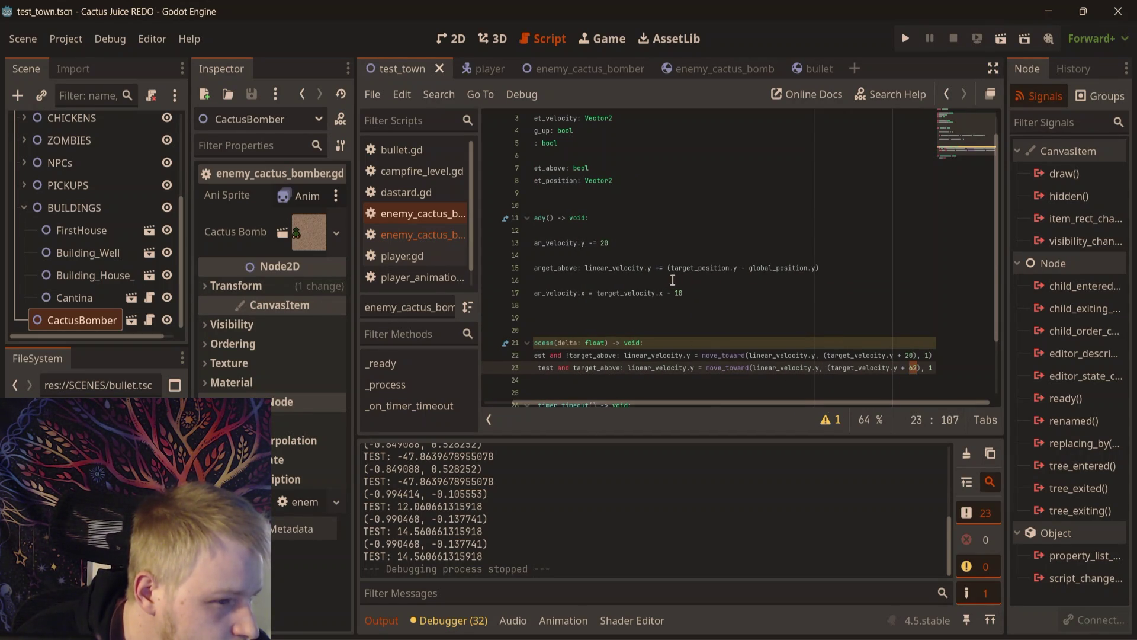
drag(668, 268, 841, 273)
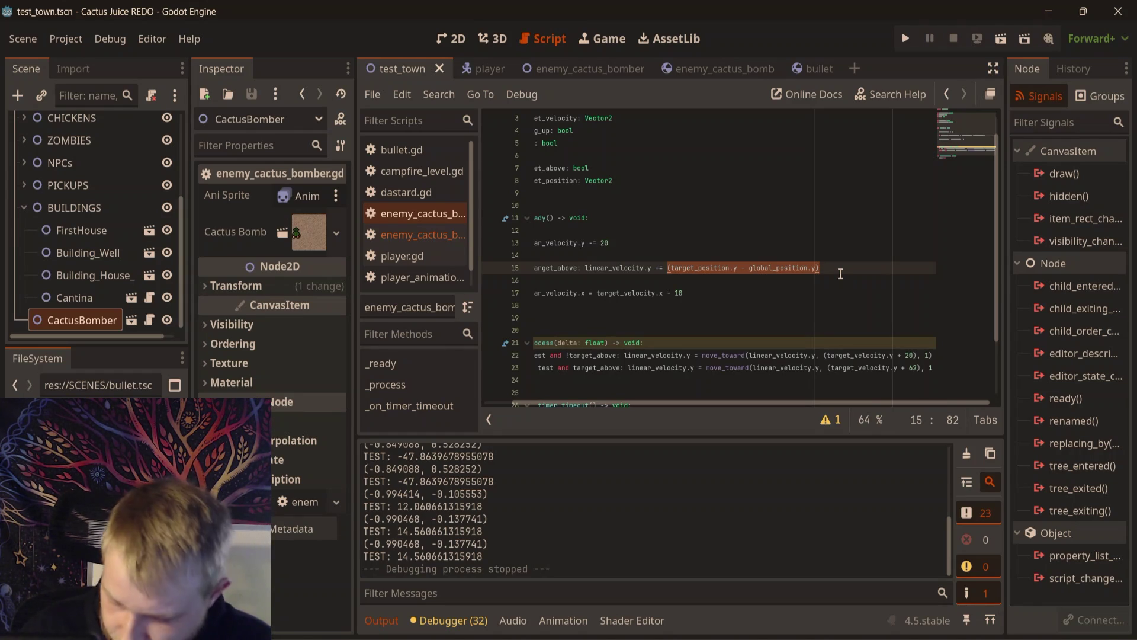
click(798, 223)
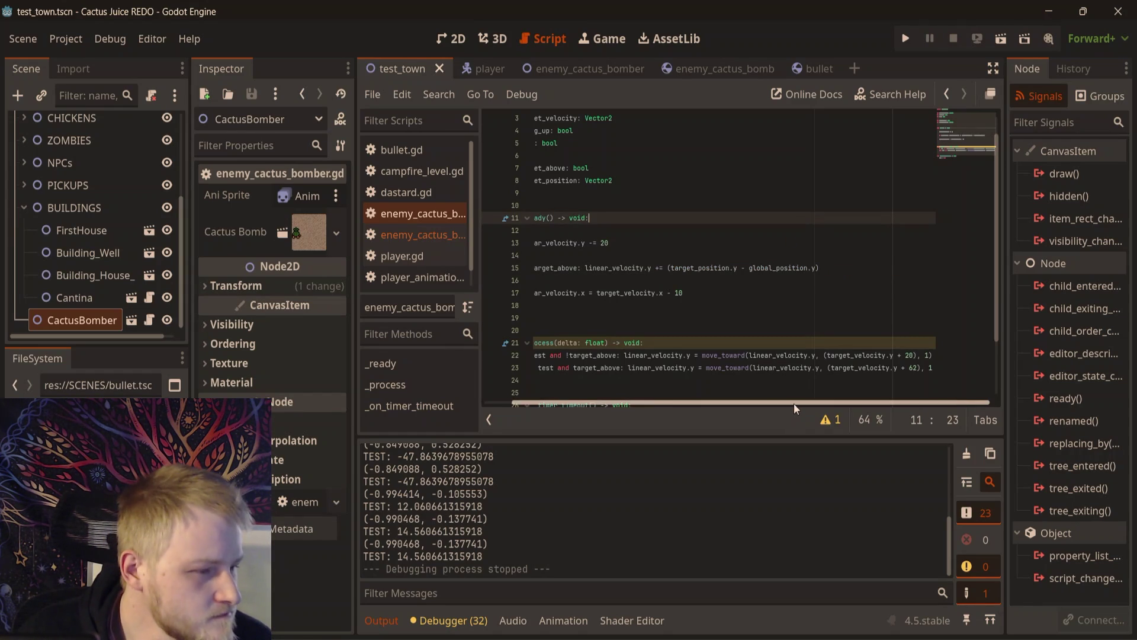
drag(791, 401, 680, 392)
click(751, 269)
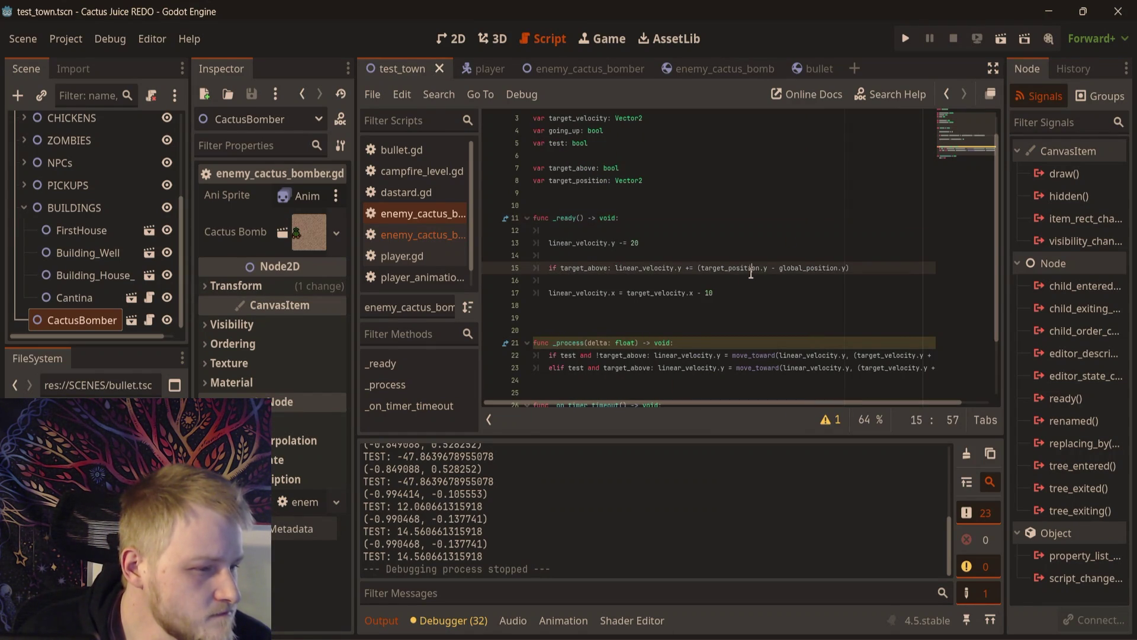
click(805, 248)
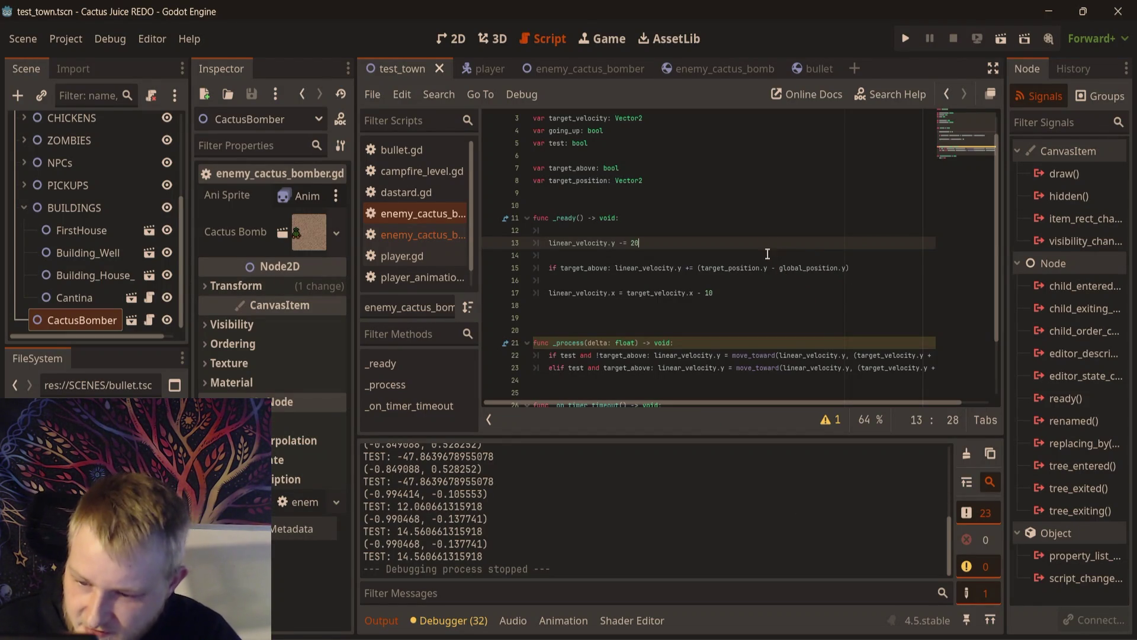
key(ctrl+s)
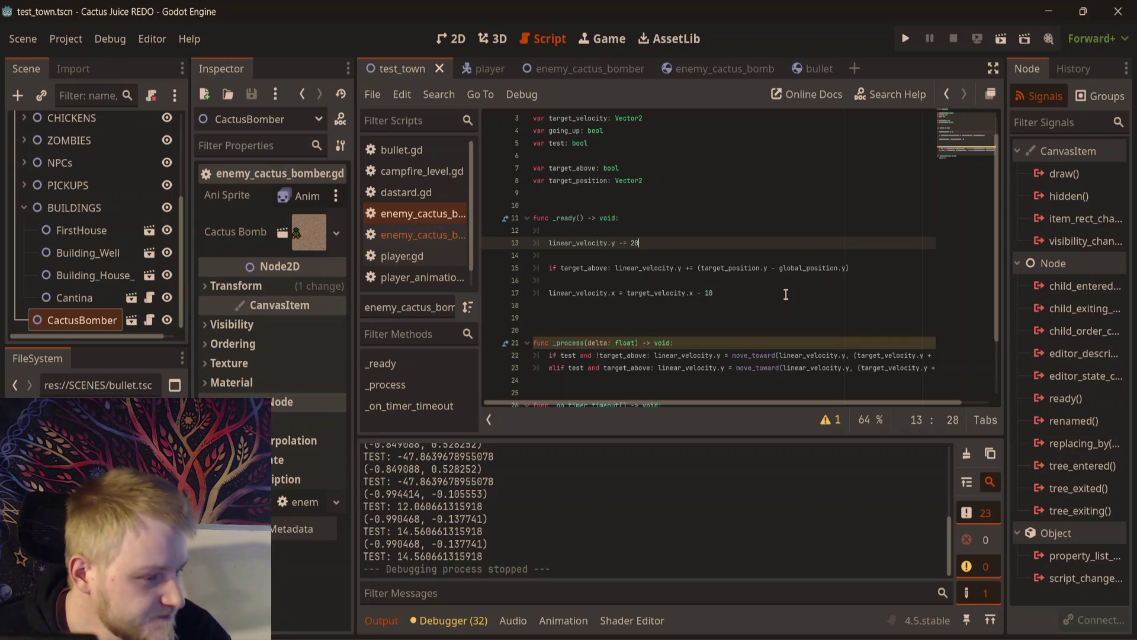
Change line 22's move_toward offset from 20 to 62 and relaunch the scene
scroll(786, 294, down, 1)
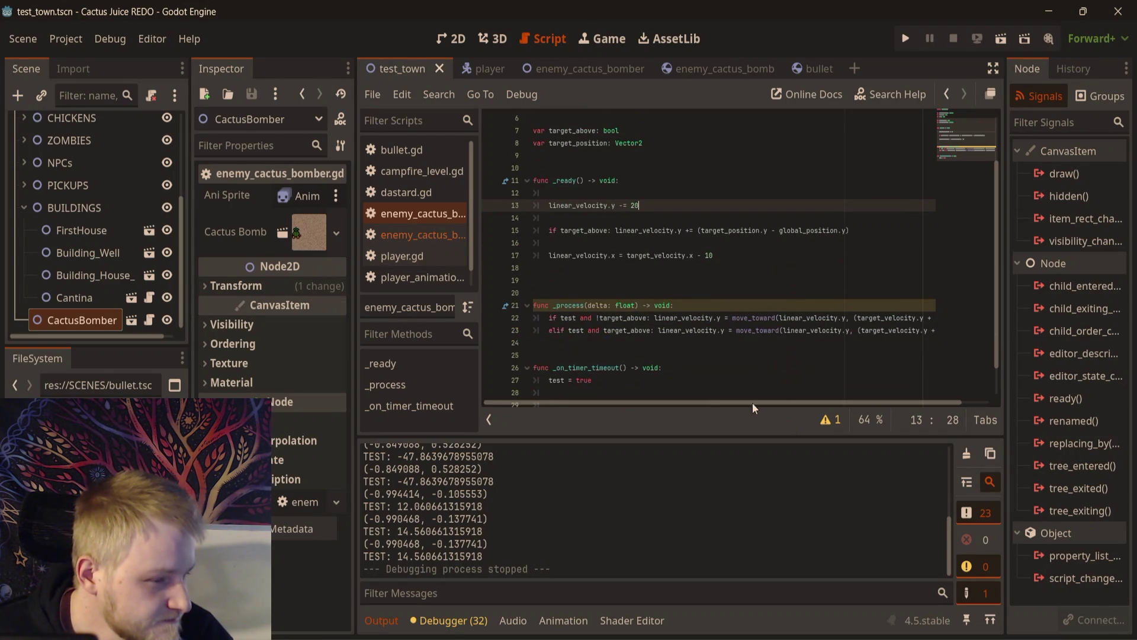
scroll(755, 411, down, 1)
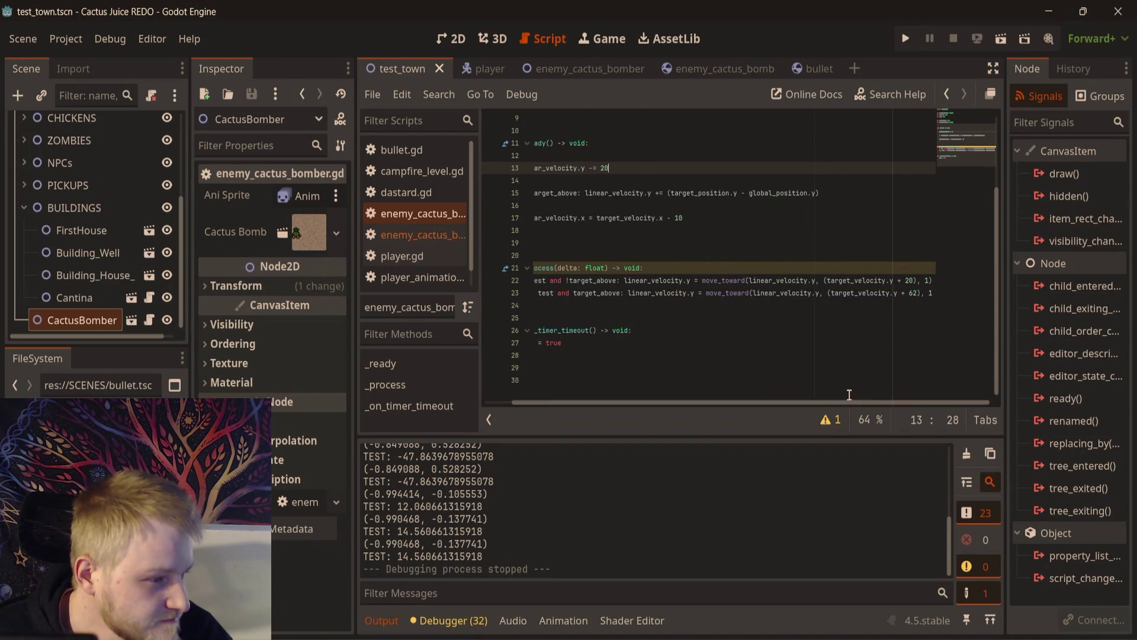
click(903, 304)
mouse_move(811, 403)
mouse_down()
mouse_move(859, 399)
mouse_move(802, 416)
mouse_move(663, 416)
mouse_up()
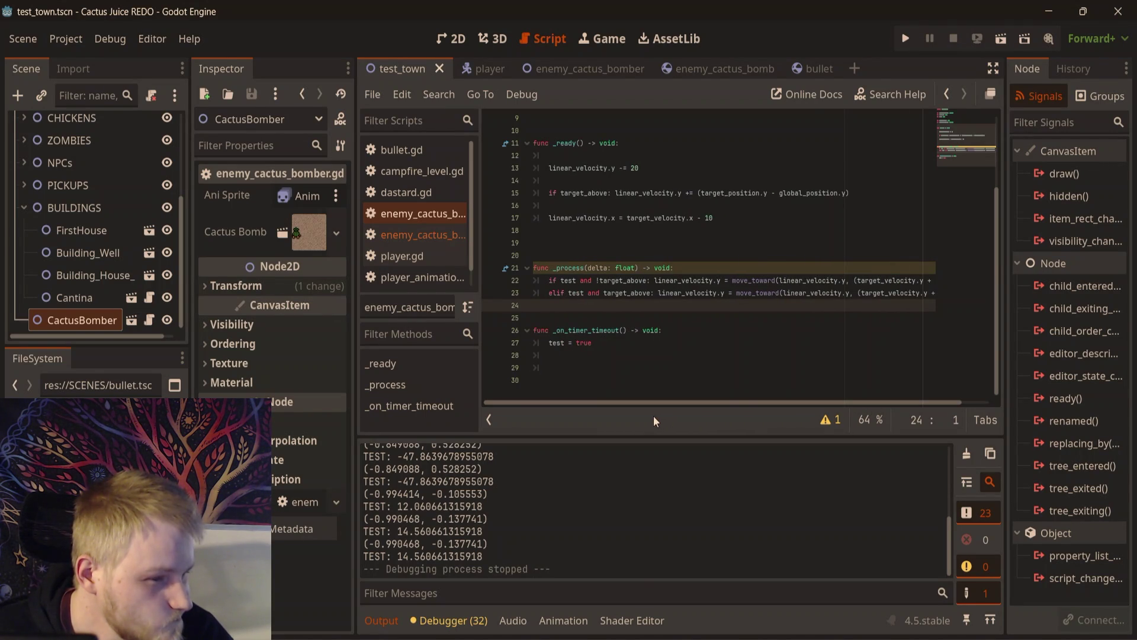
drag(729, 400, 809, 403)
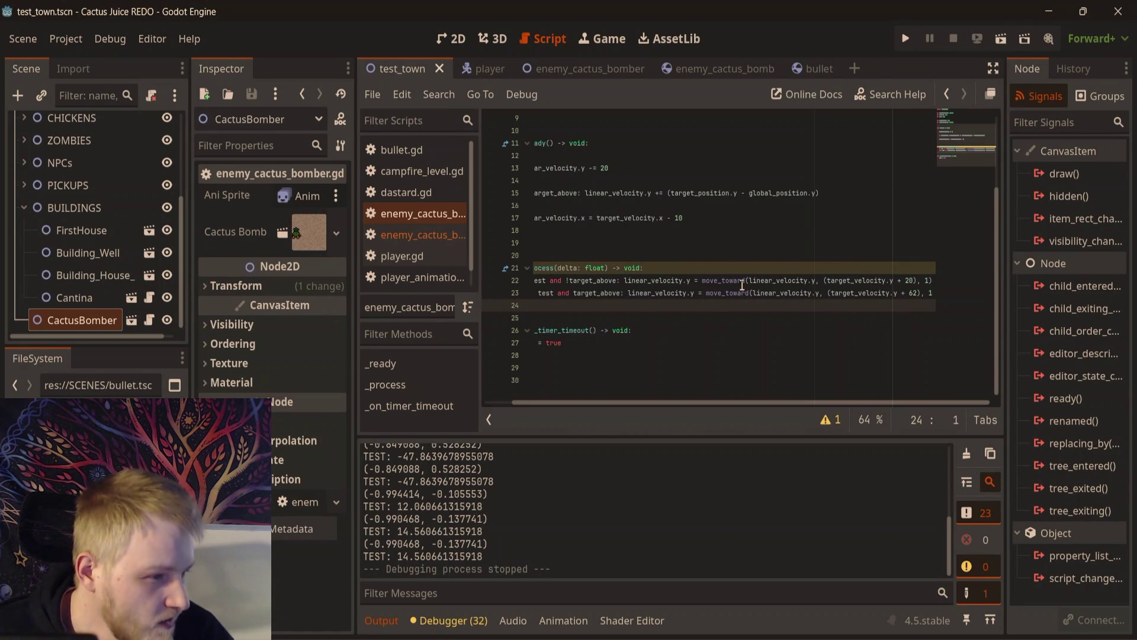
mouse_move(770, 287)
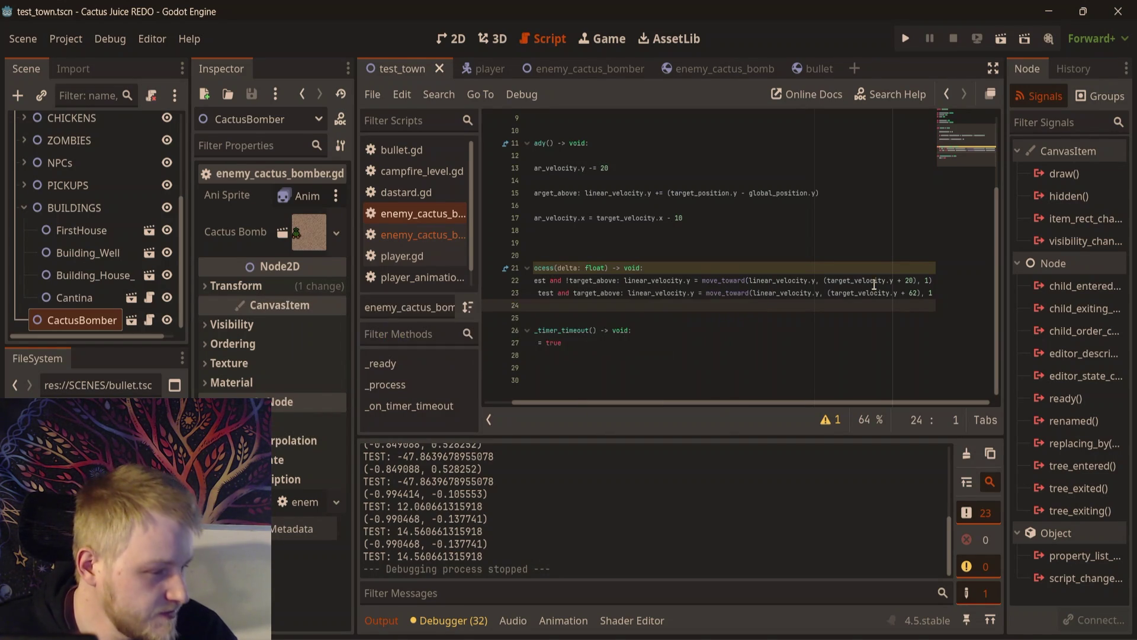
mouse_move(874, 289)
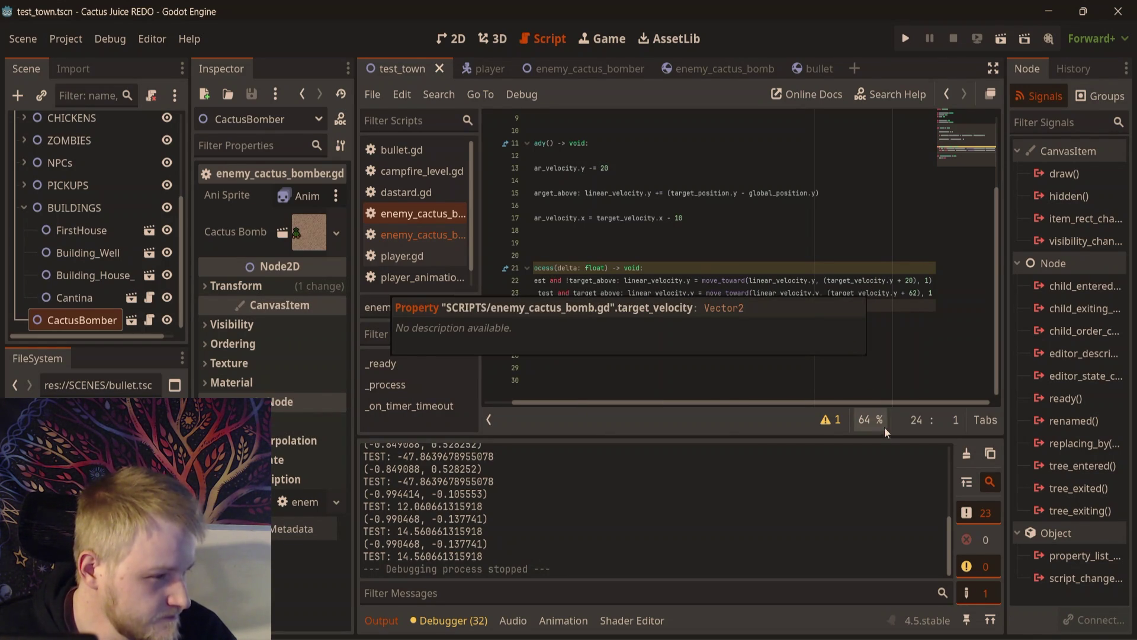
click(913, 281)
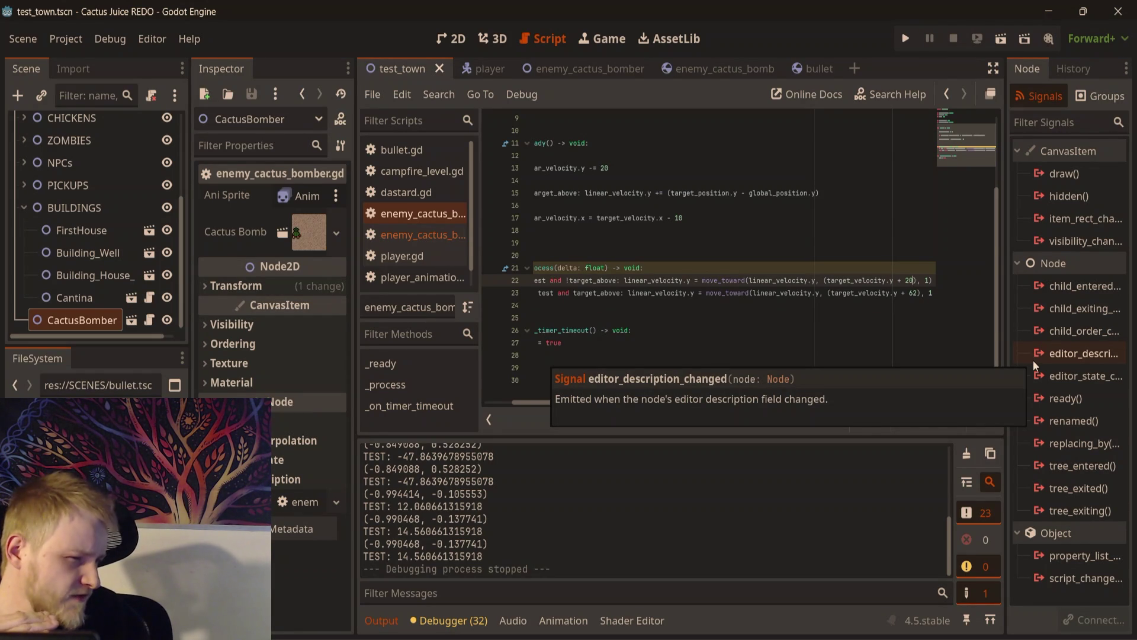
key(BackSpace)
key(BackSpace)
text(62)
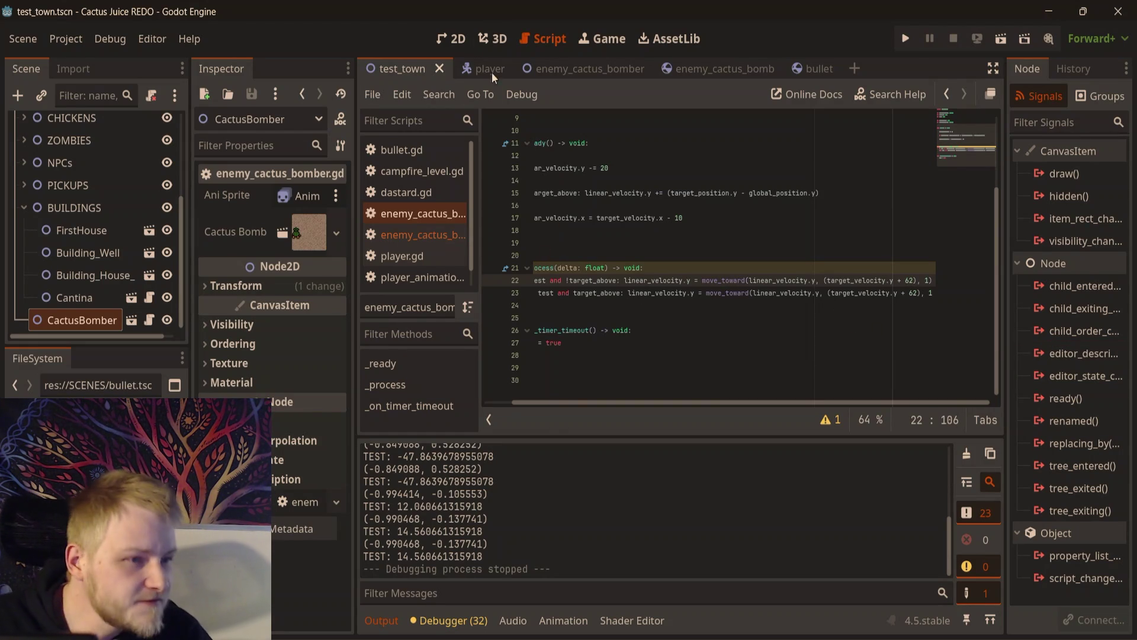
key(F6)
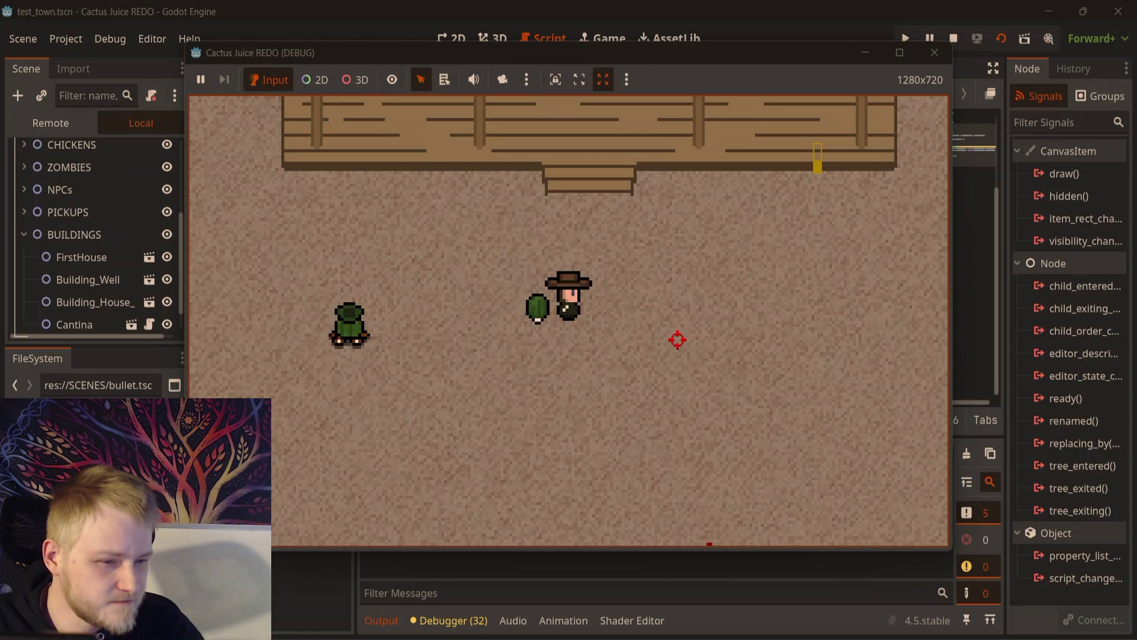
Walk the player down-left, then up and right toward the cantina porch
key(s)
key(s)
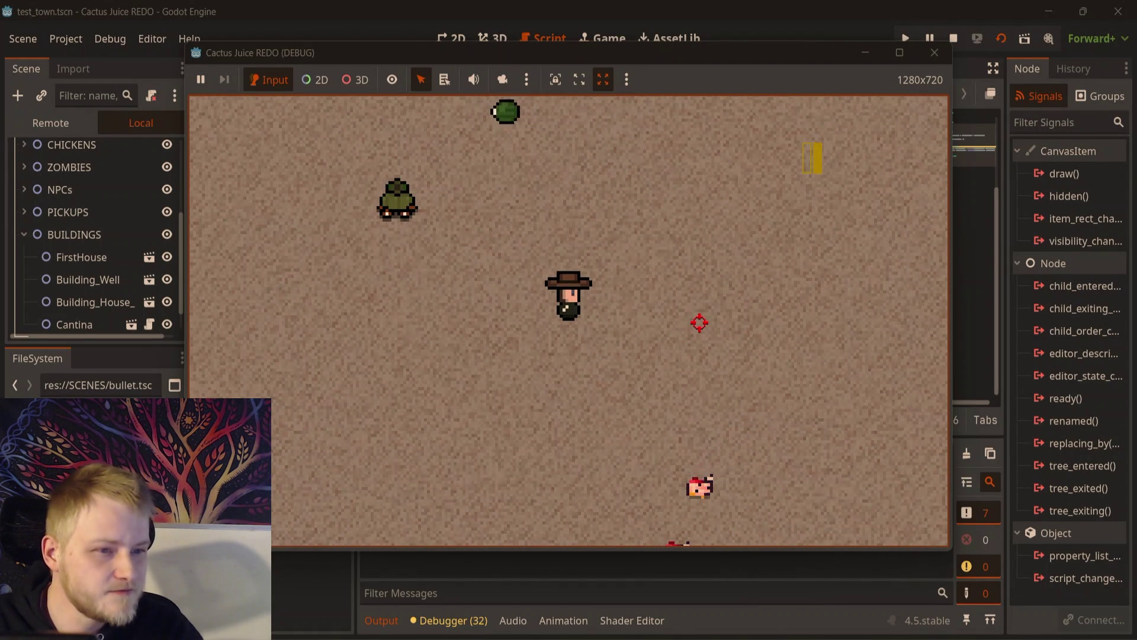
key(d)
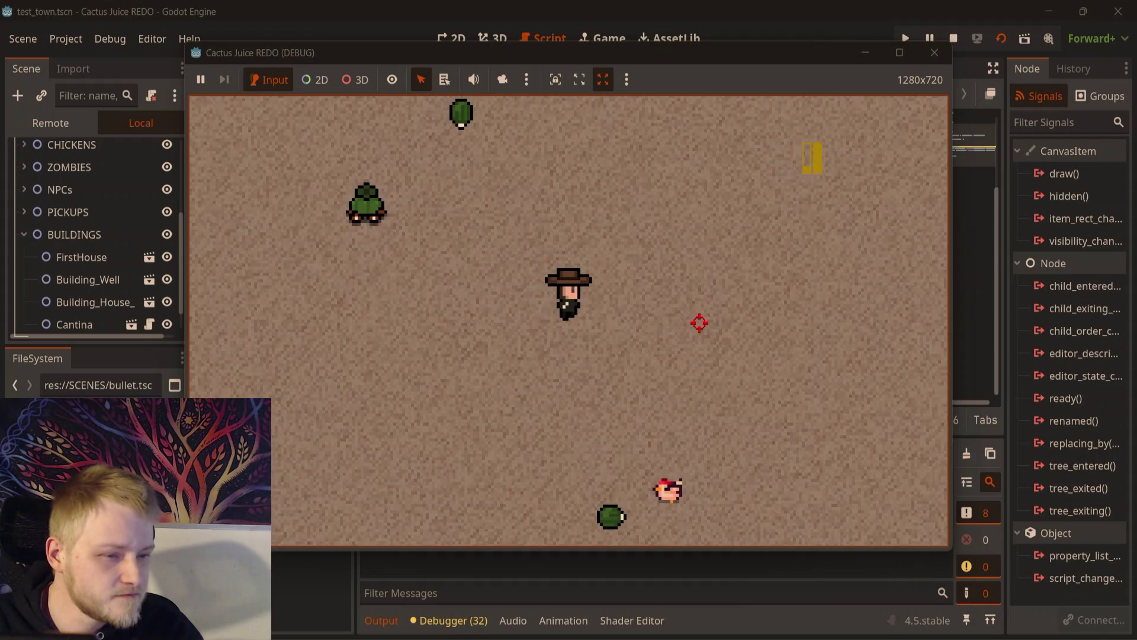
key(d)
key(w)
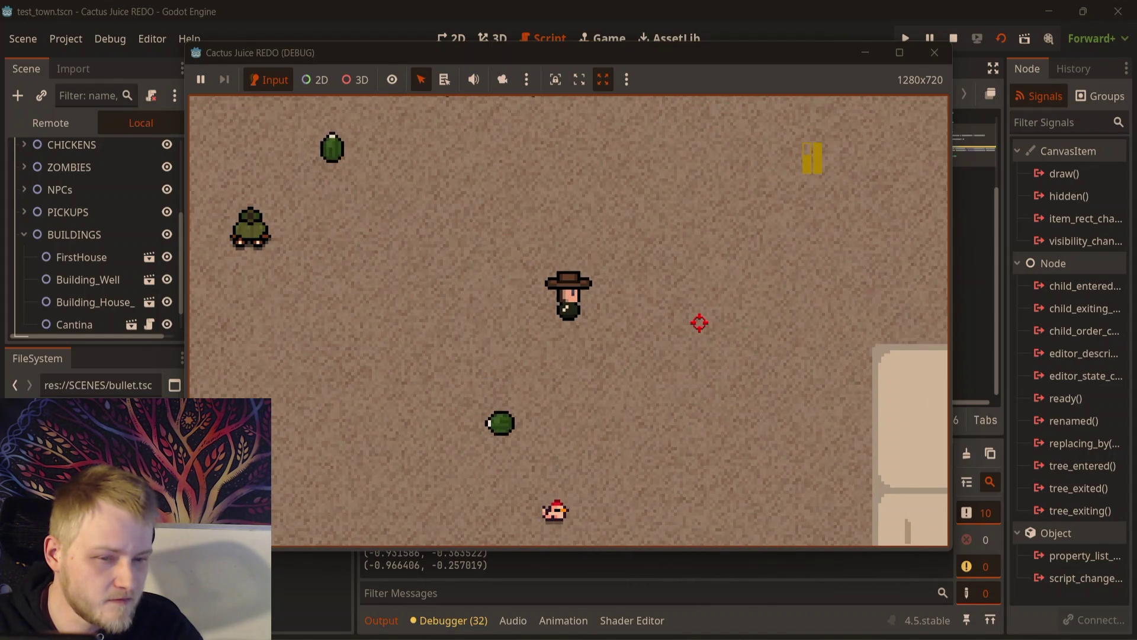
key(w)
key(d)
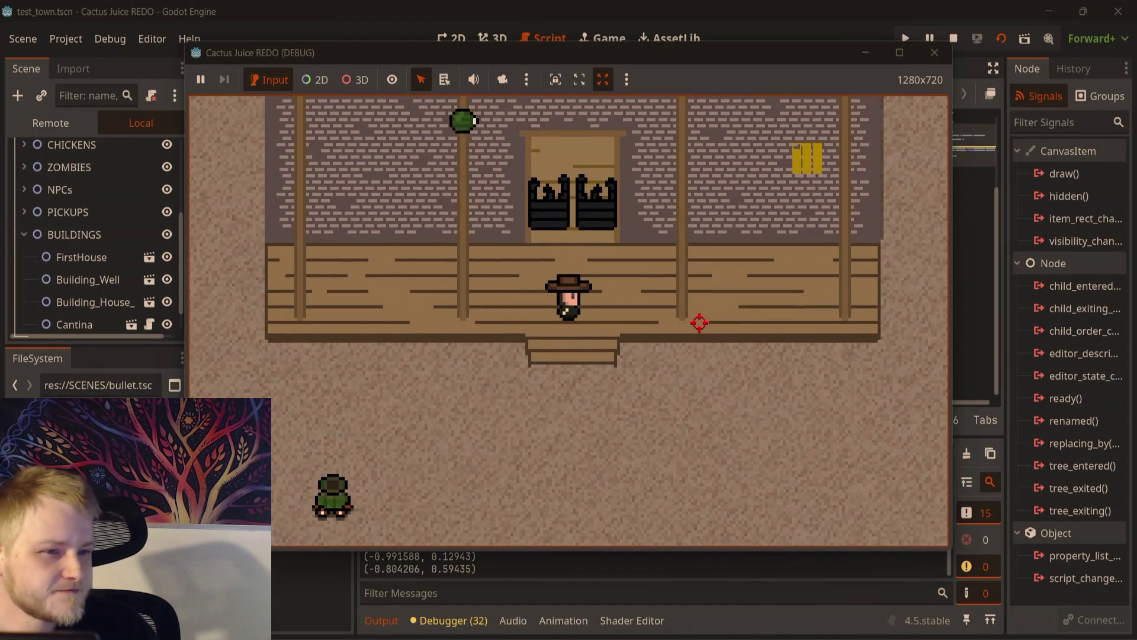
Walk the player down and left across town, then stop
key(a)
key(s)
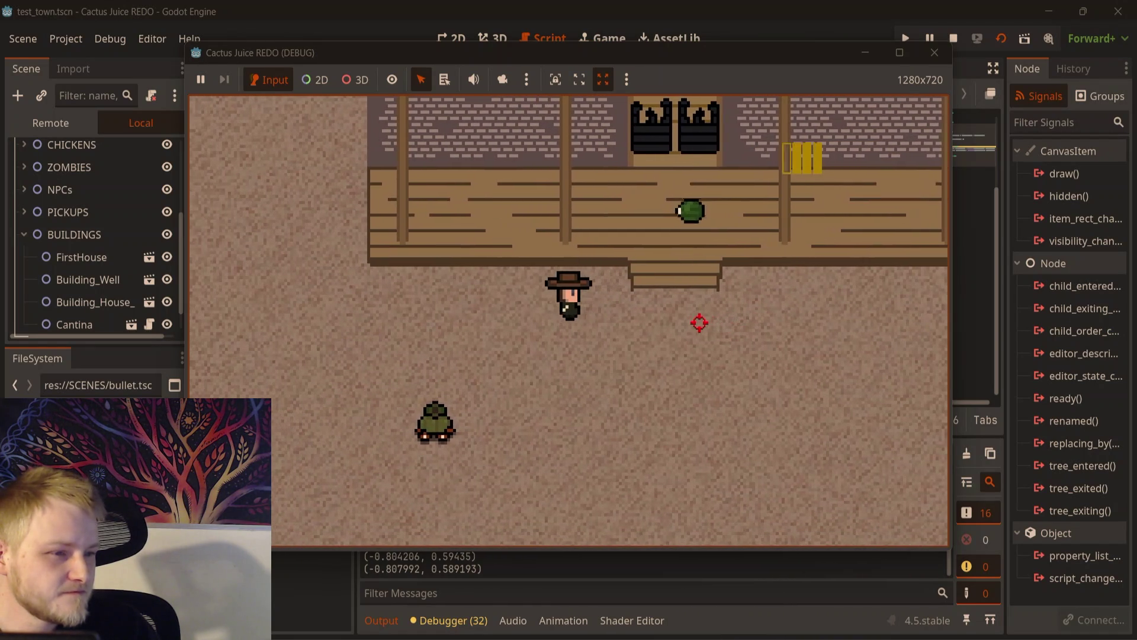
key(a)
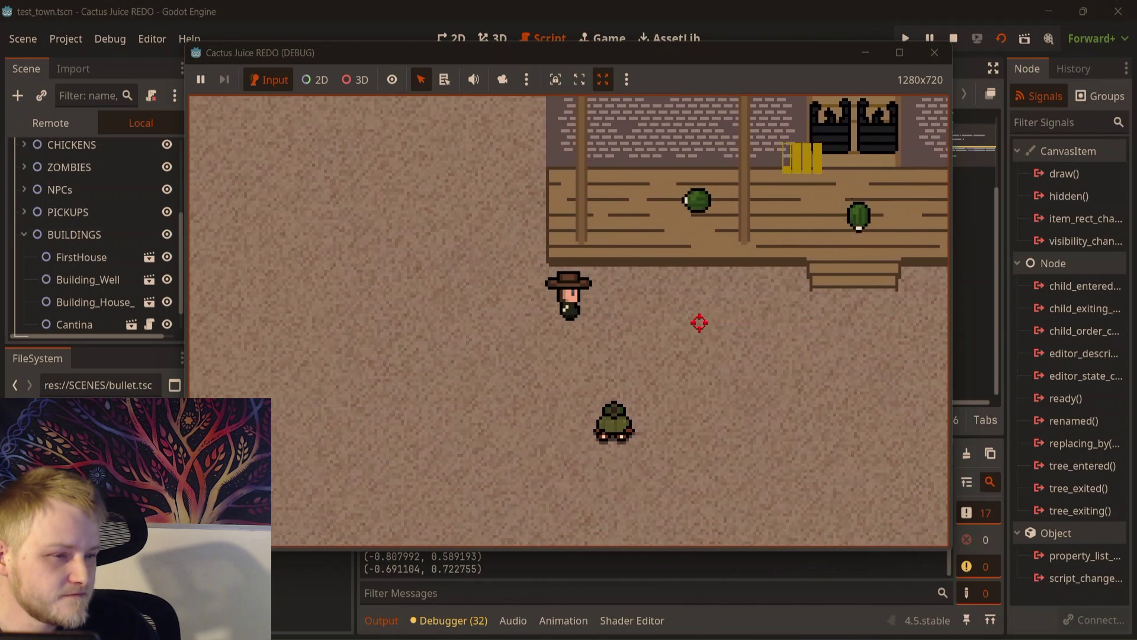
key(a)
key(s)
key(a)
key(s)
key(s)
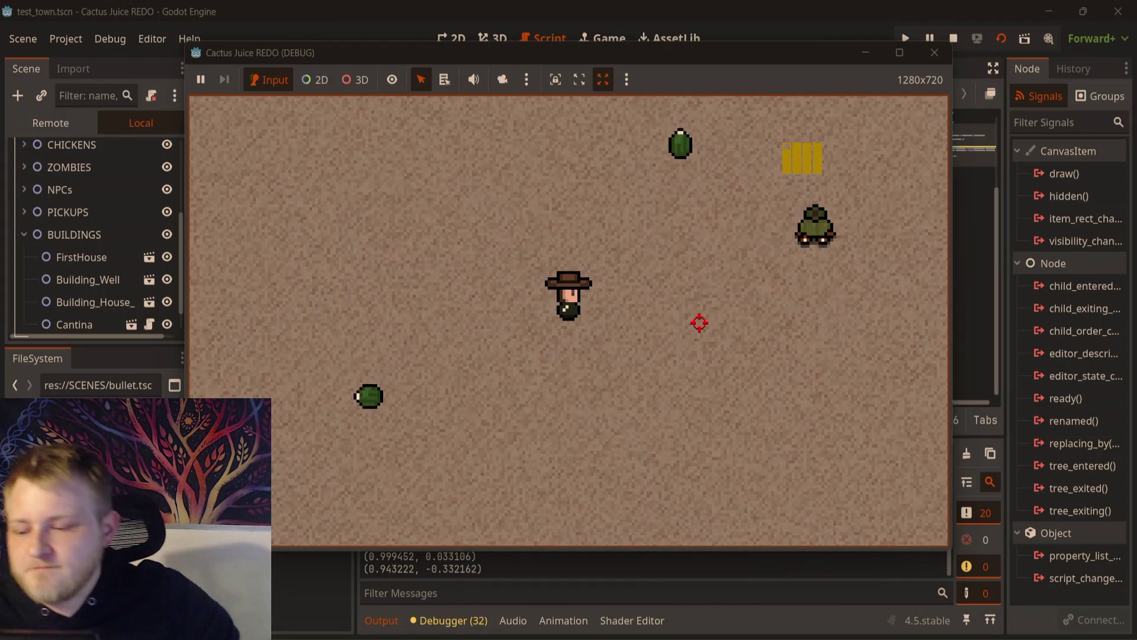
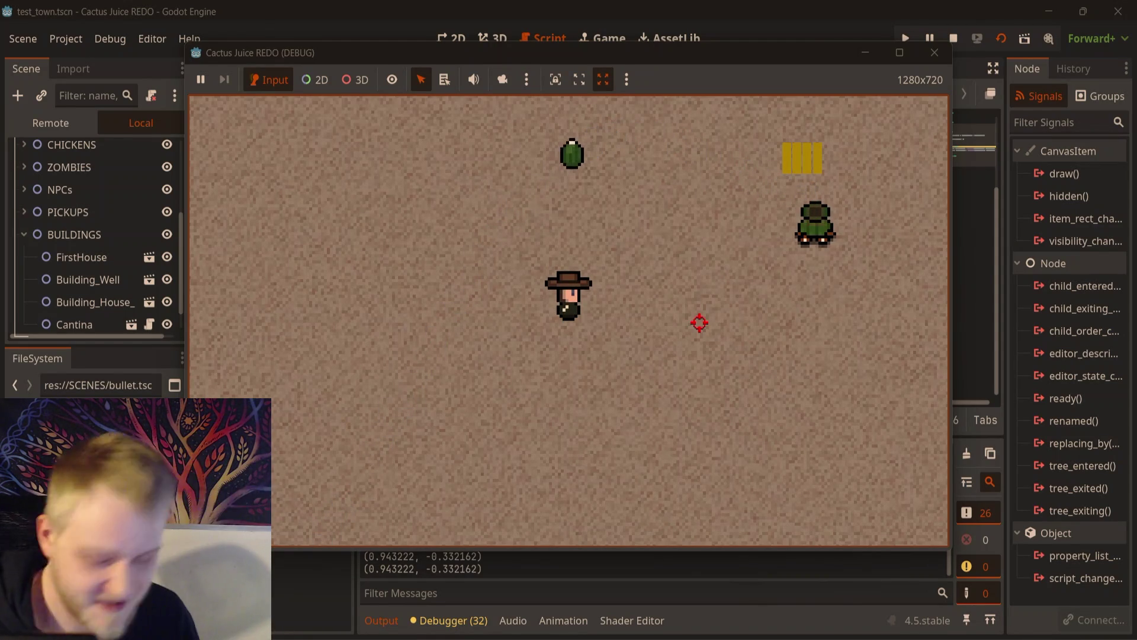
Walk the cowboy up-right, down and back toward the buildings, then stop the game
key(w)
key(d)
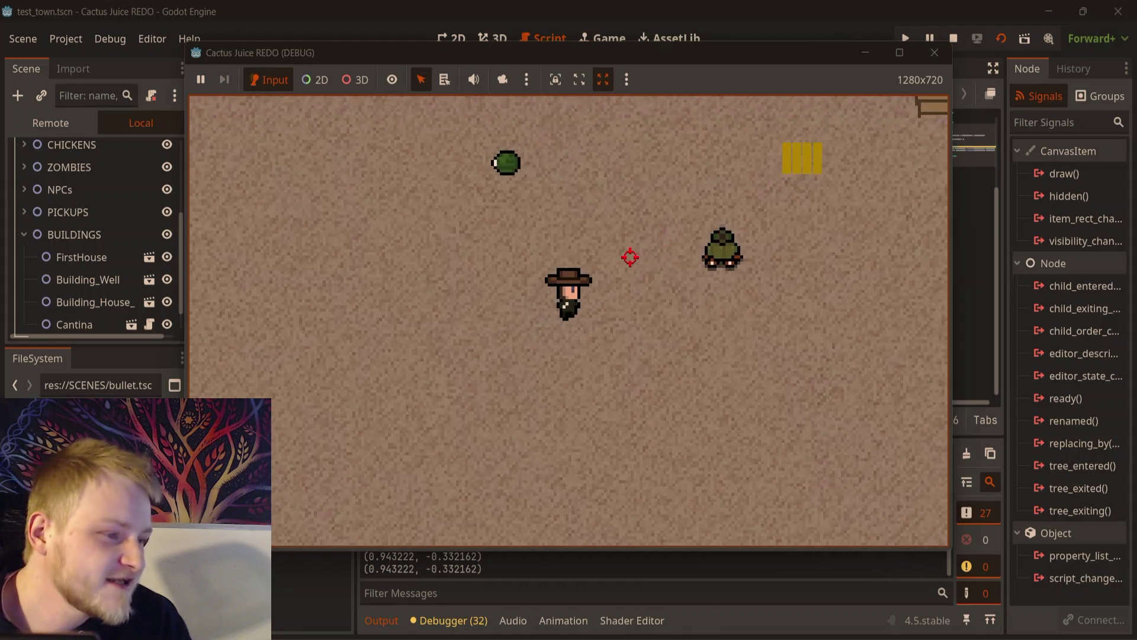
key(w)
key(d)
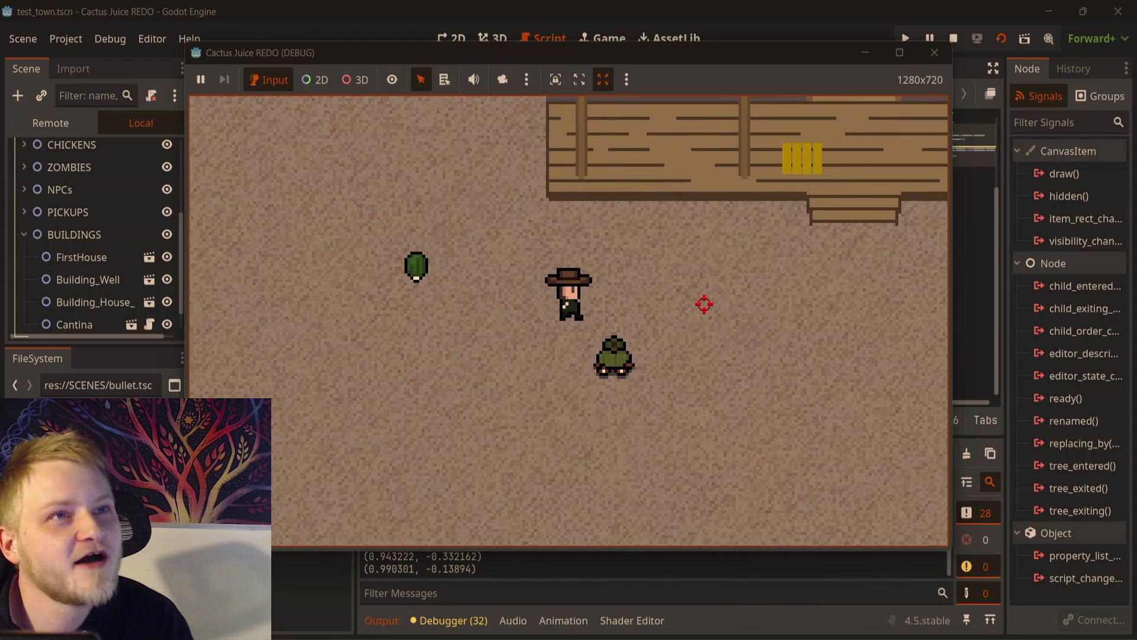
key(d)
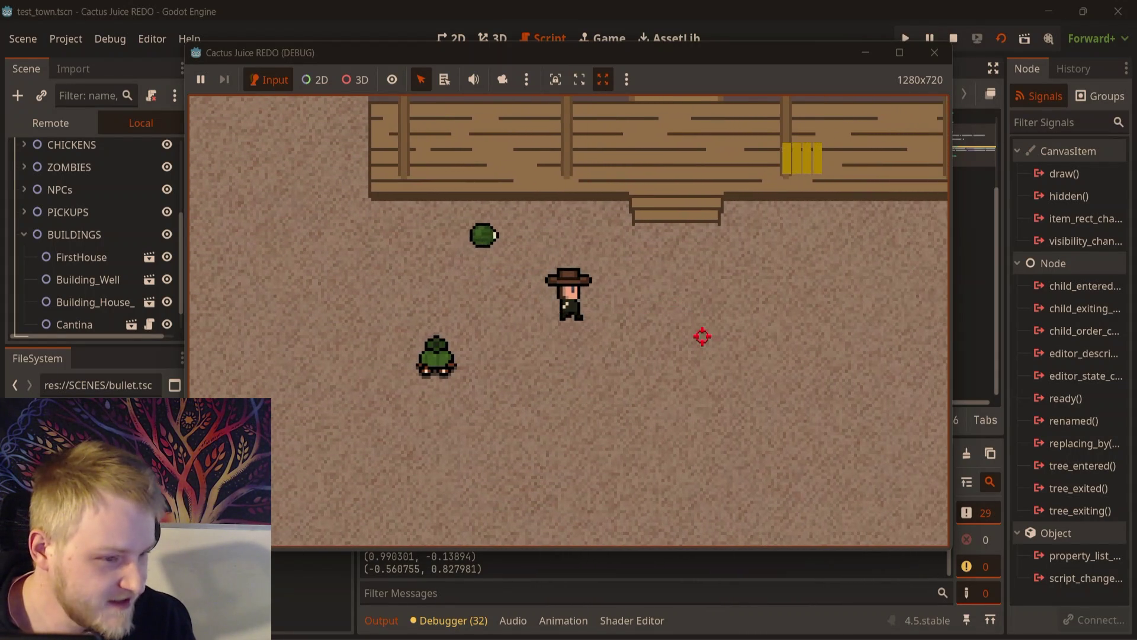
key(w)
key(d)
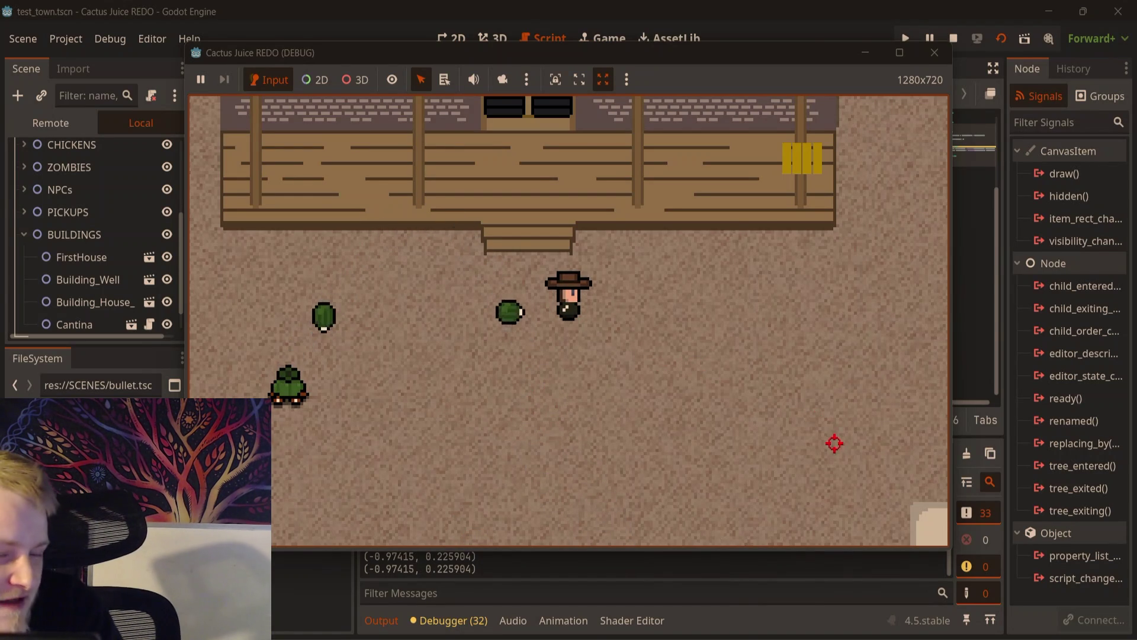
key(s)
key(s)
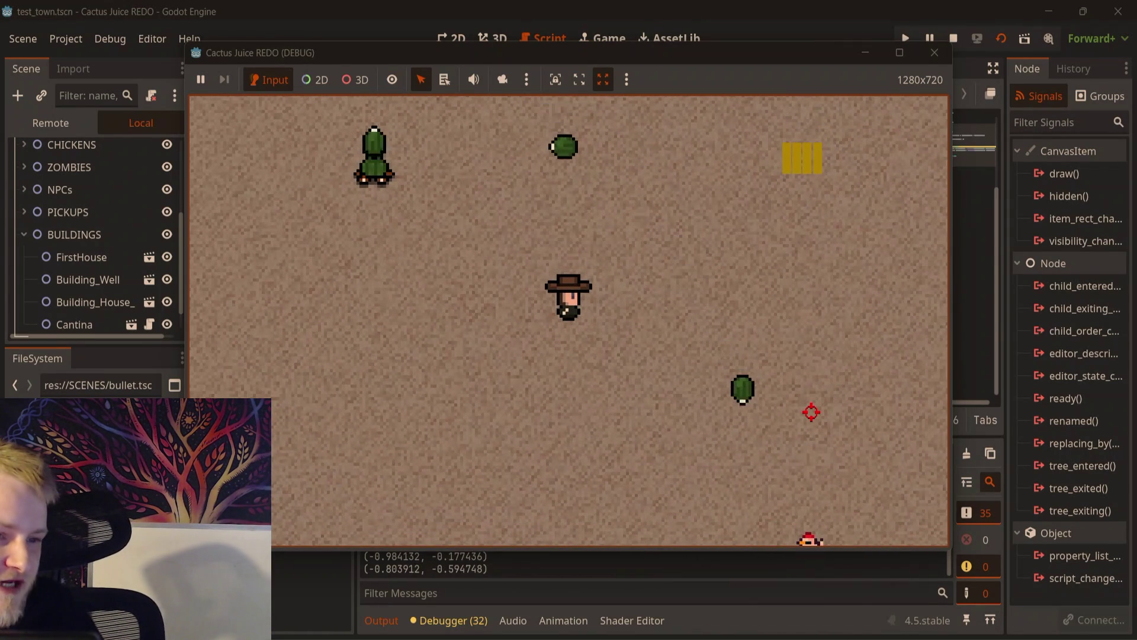
key(w)
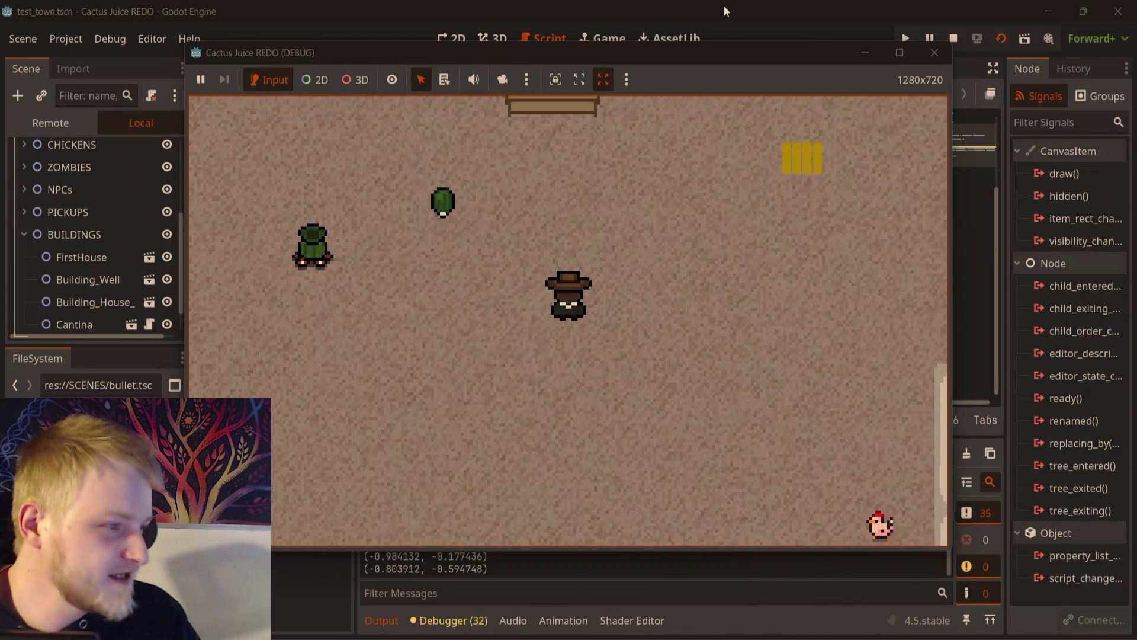
click(923, 55)
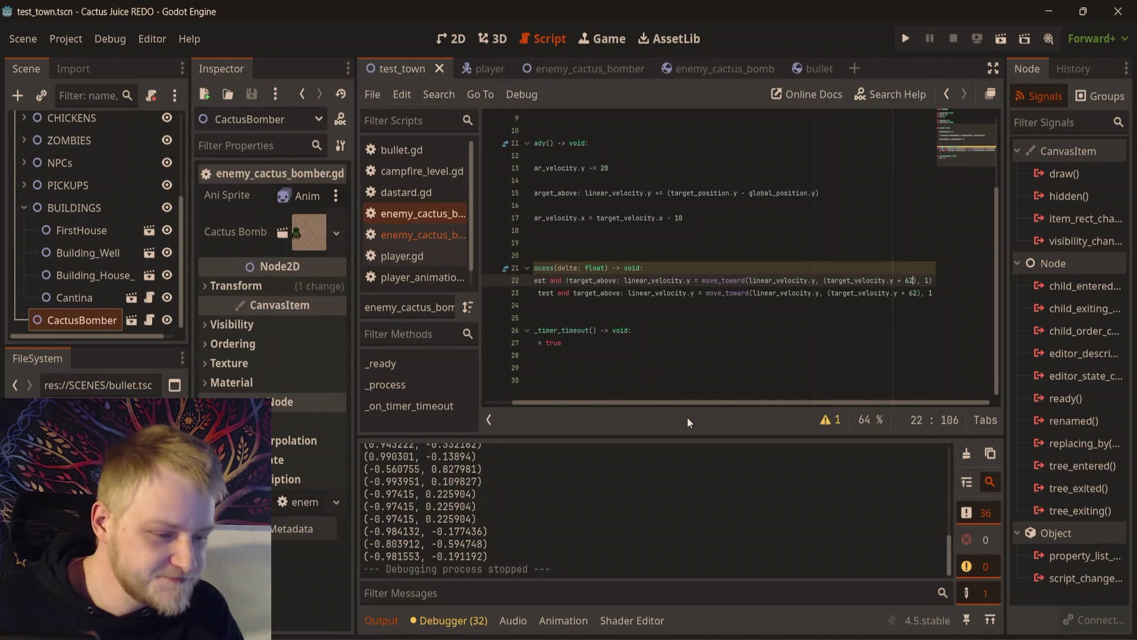
Open the enemy_cactus_bomb scene and bring up its script
drag(674, 404, 496, 325)
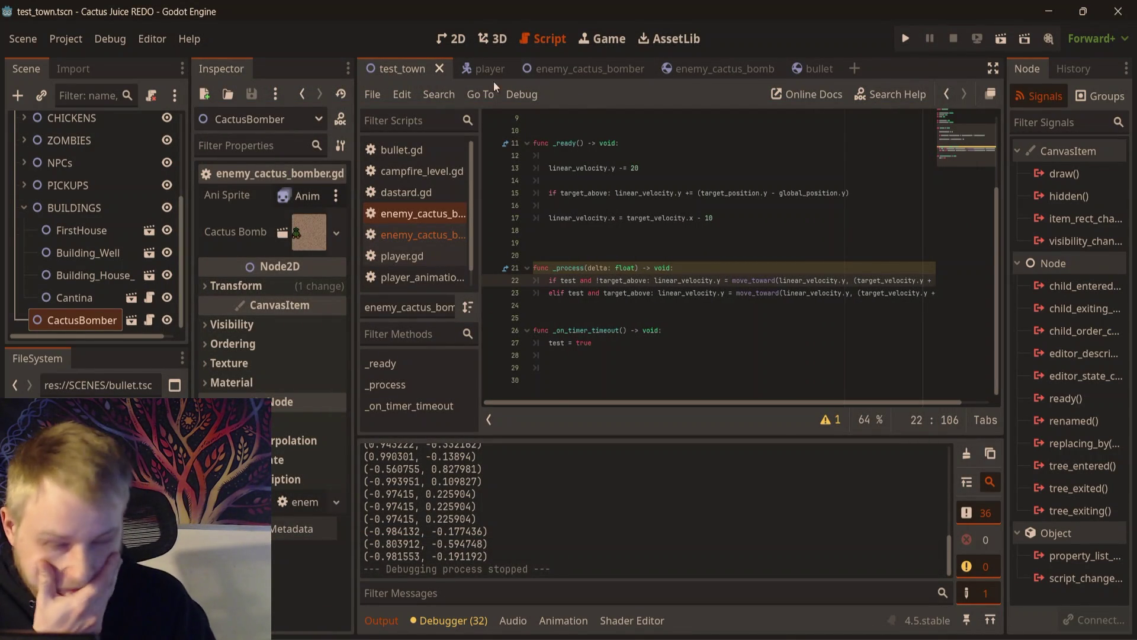
click(748, 71)
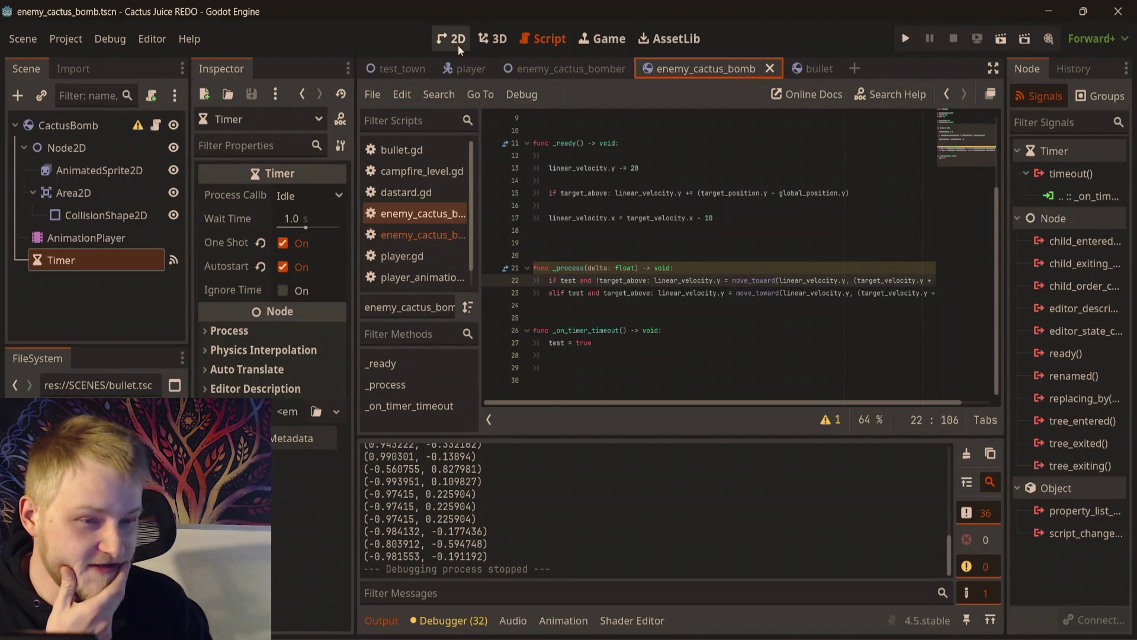
click(457, 40)
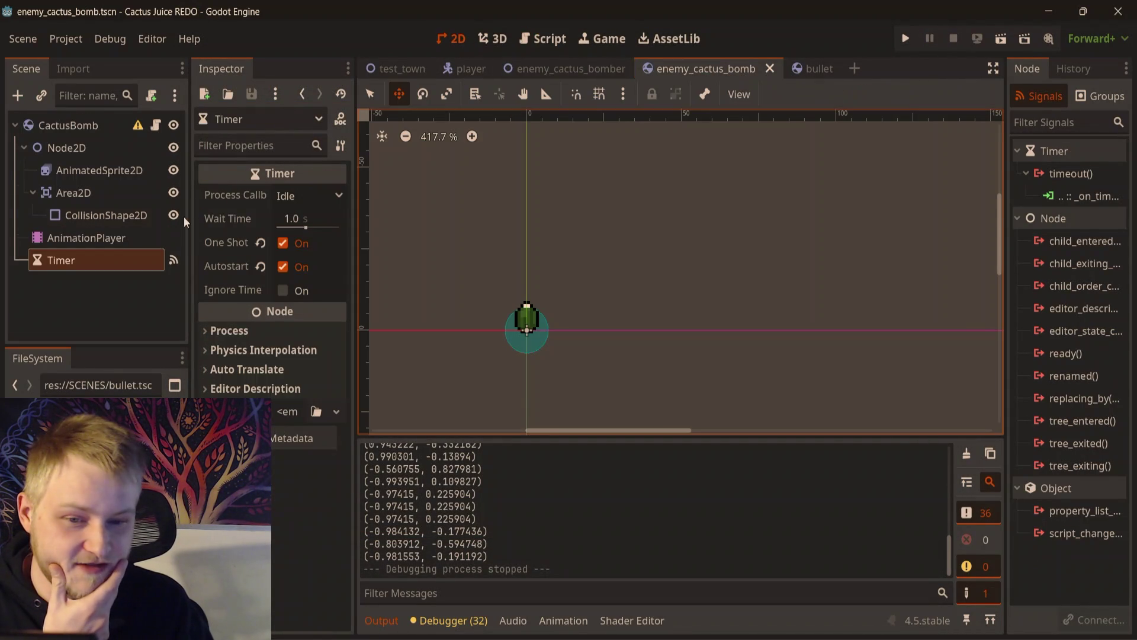
click(531, 40)
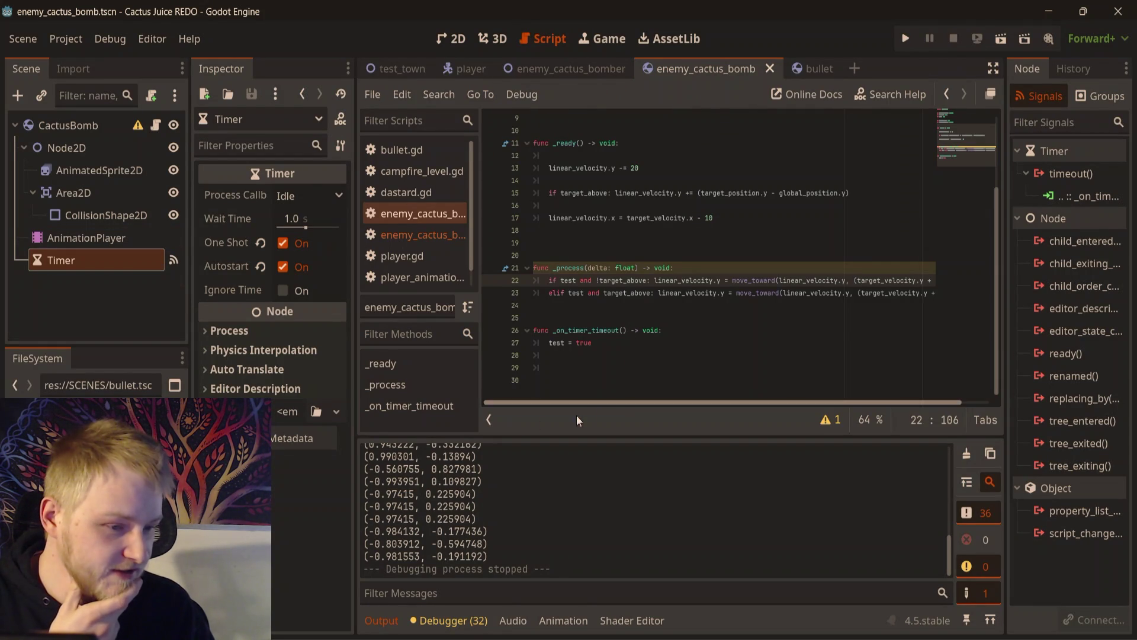
Rename the test variable's declaration to decend
click(638, 347)
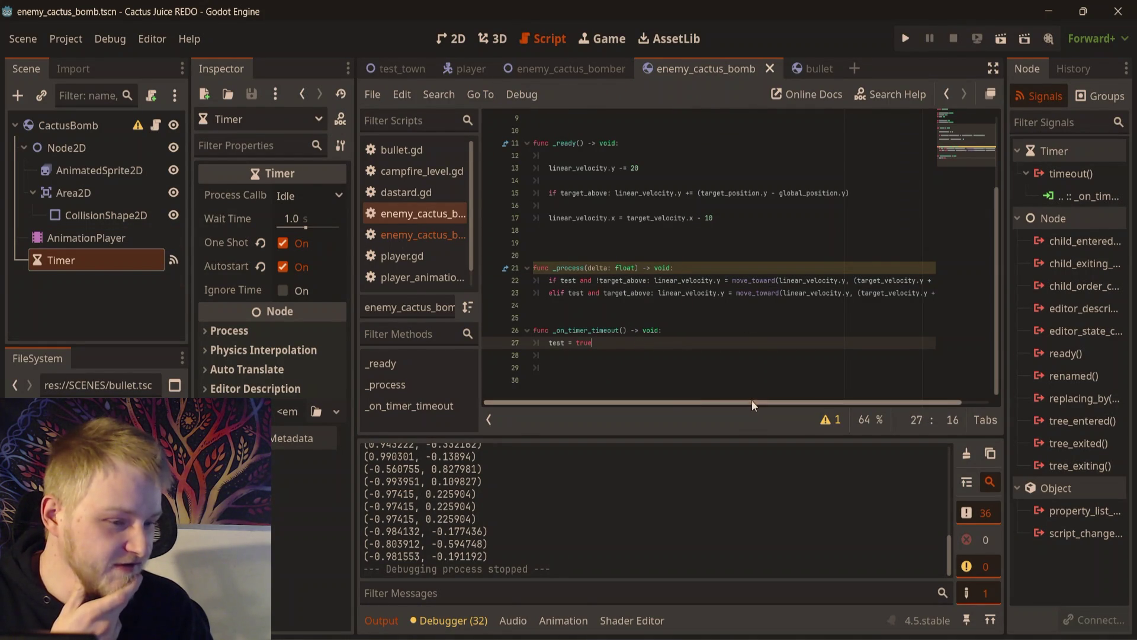
scroll(662, 334, up, 3)
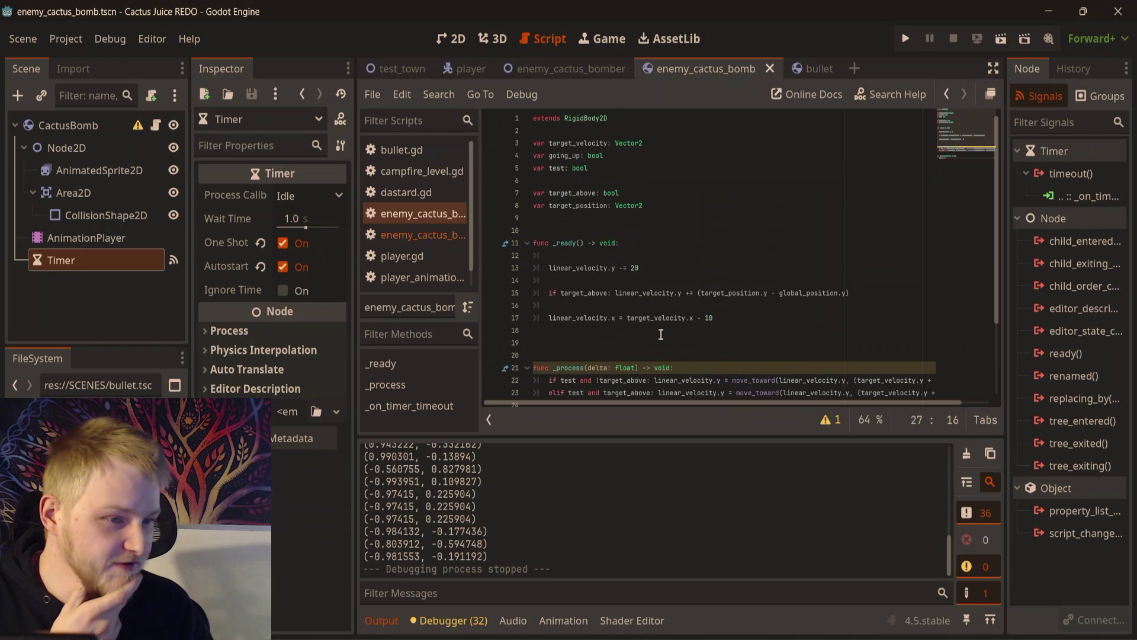
double_click(553, 170)
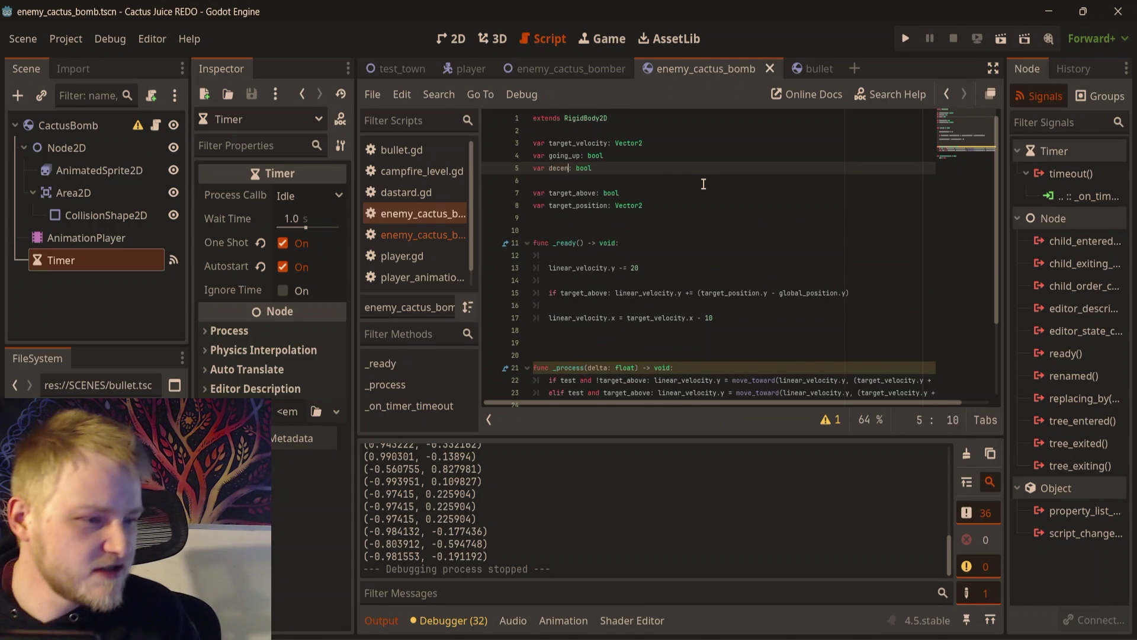
text(d)
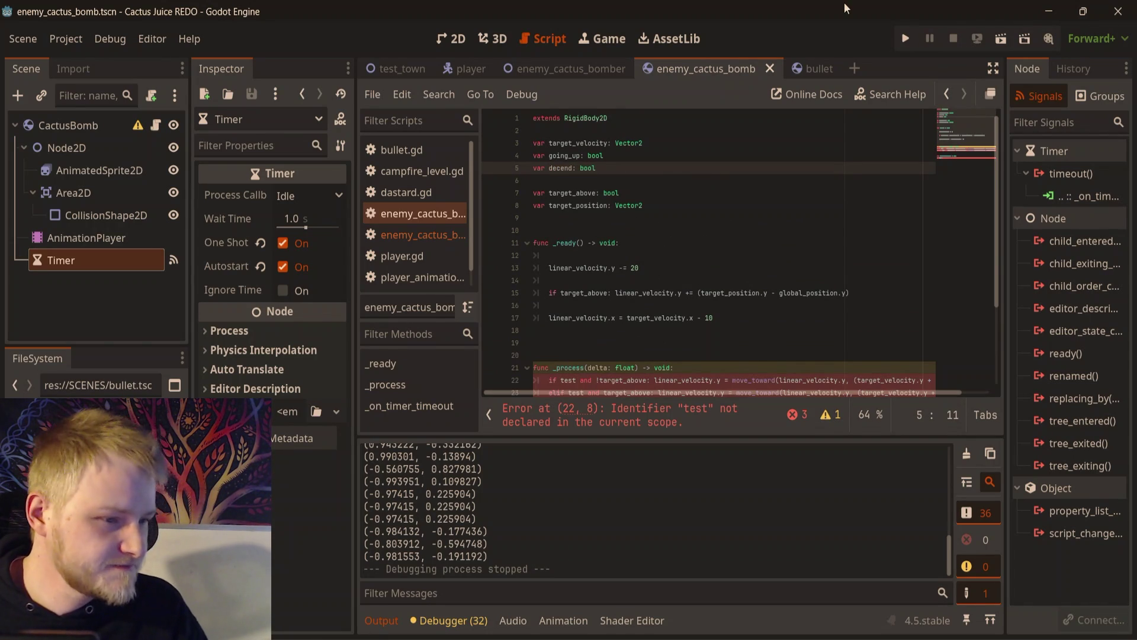
Replace all three remaining test references with decend via find and replace
scroll(596, 301, down, 2)
click(572, 304)
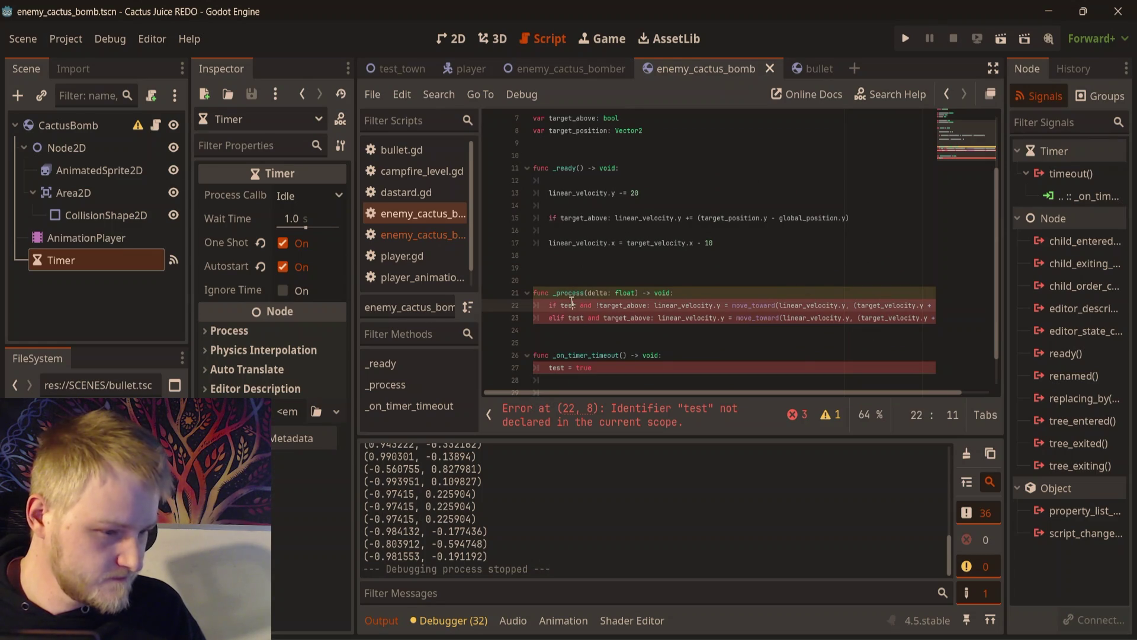
key(ctrl+r)
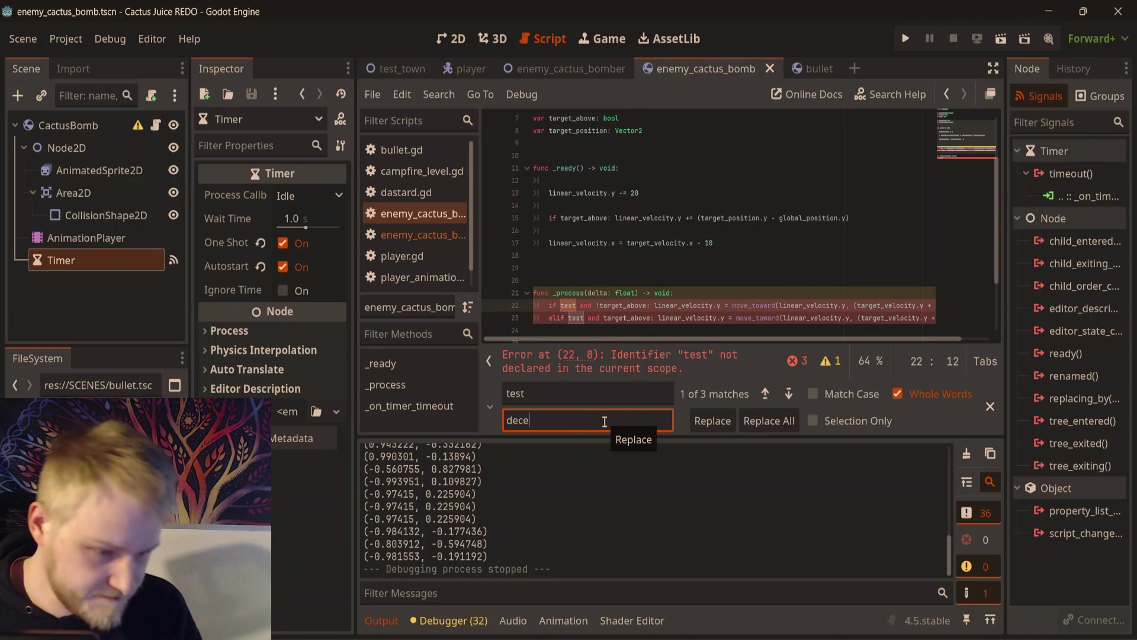
click(769, 420)
Check the missing-shape warning on the CactusBomb node
click(882, 248)
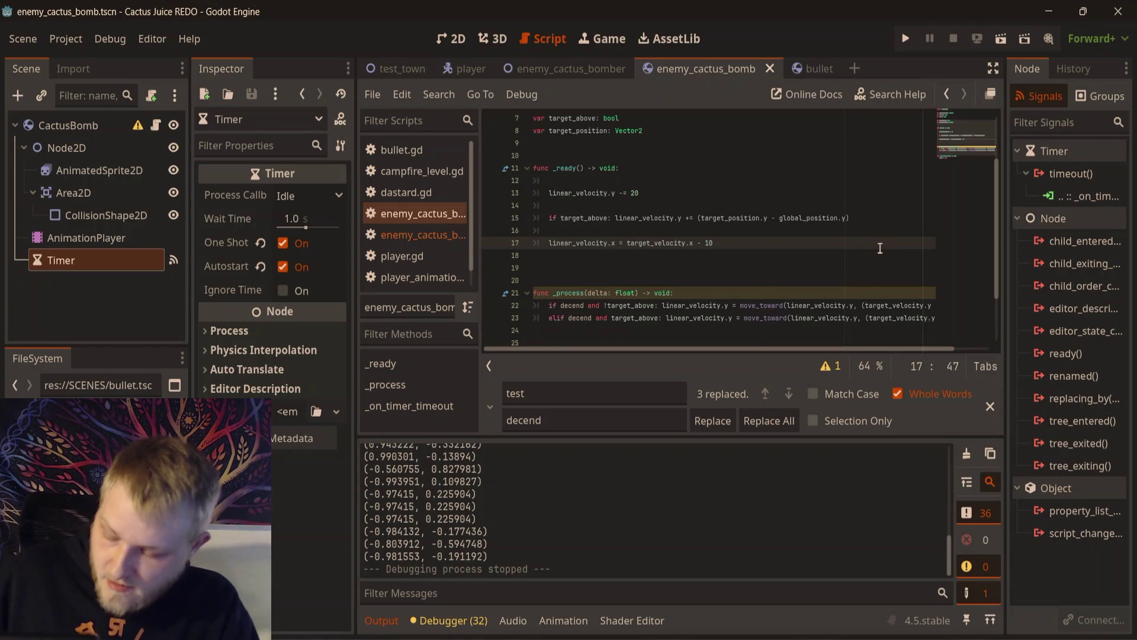
scroll(877, 248, up, 2)
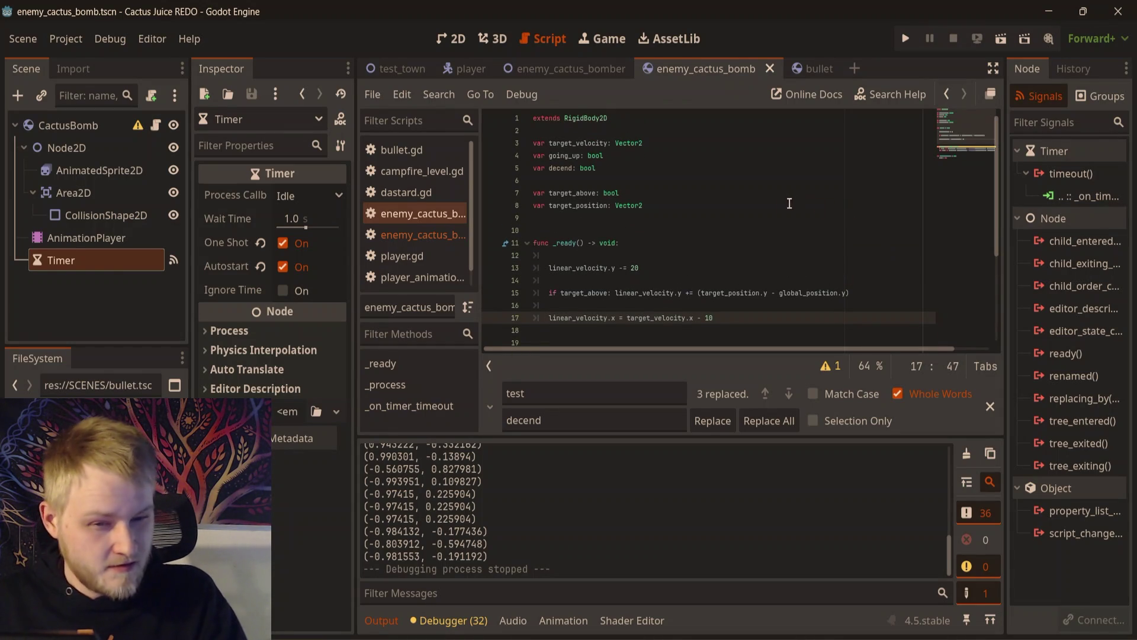
click(138, 126)
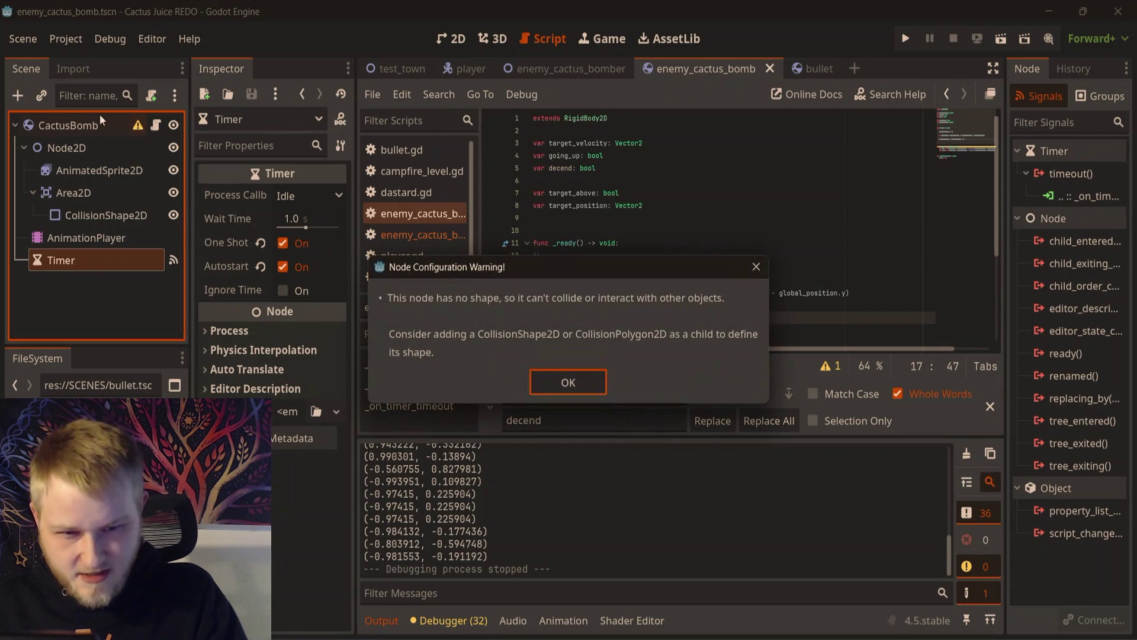
Add a Timer child to the CactusBomb root and name it Explode
click(568, 382)
click(67, 148)
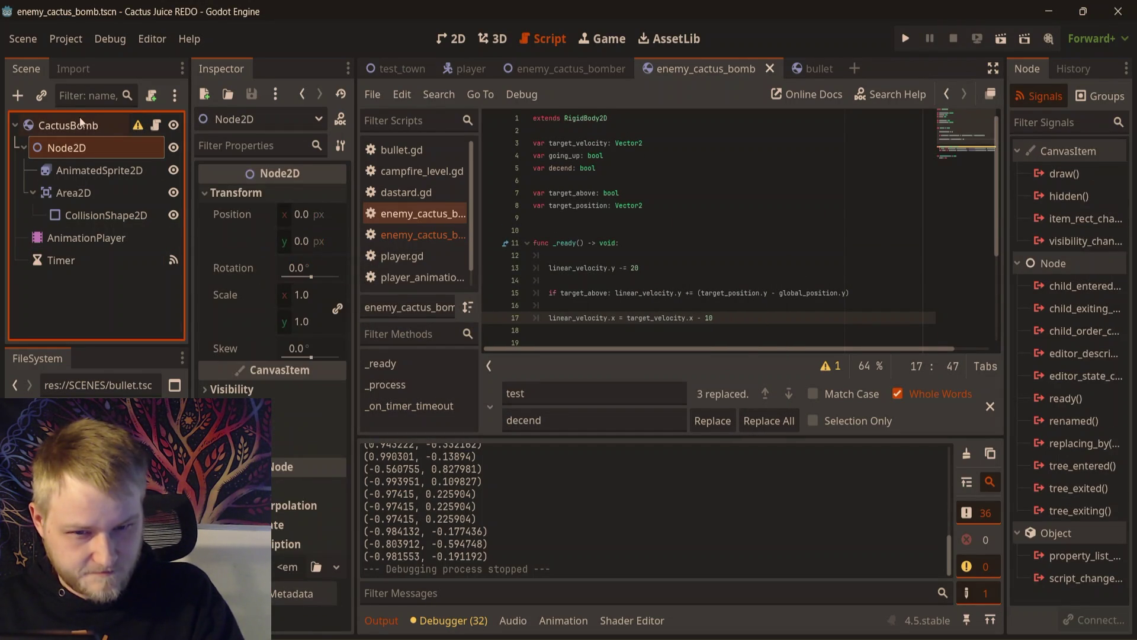
click(81, 123)
key(ctrl+a)
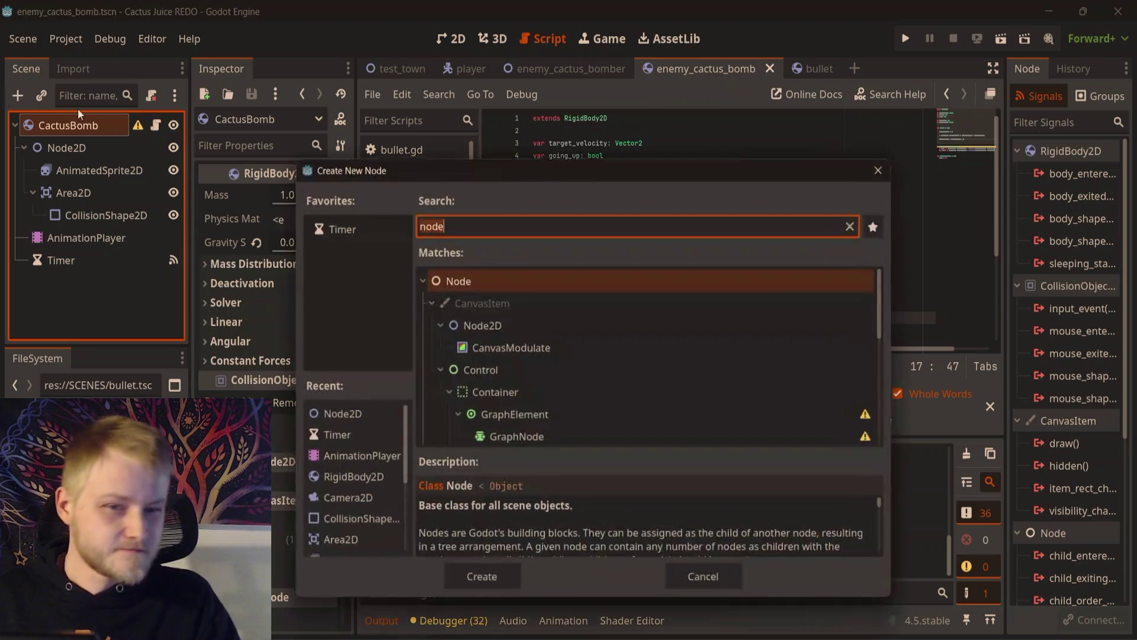
text(tim)
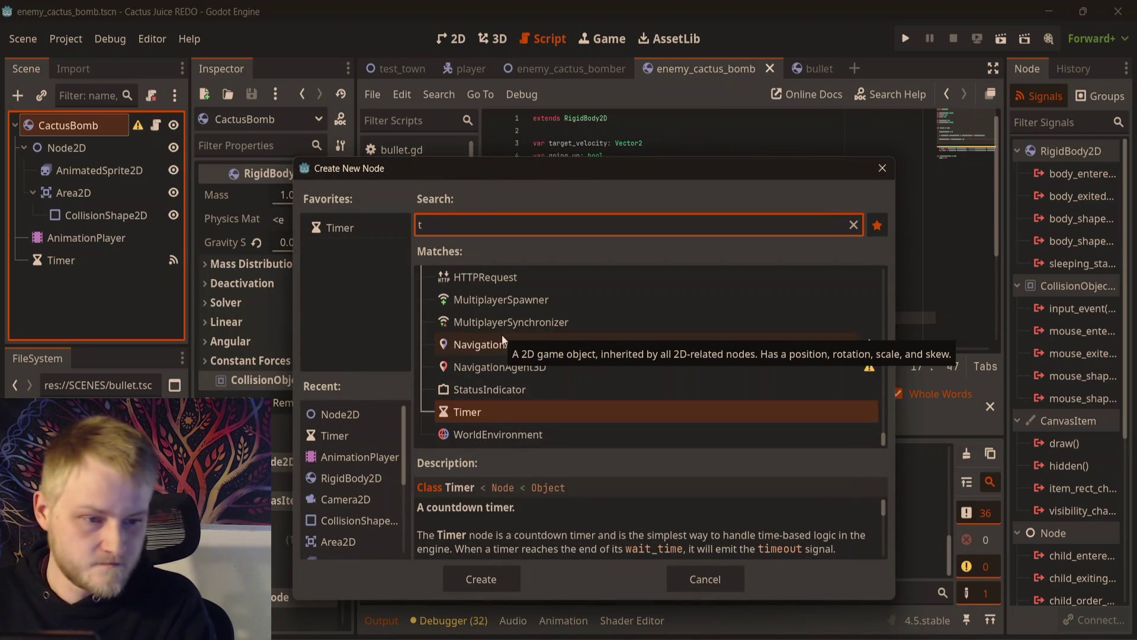
text(er)
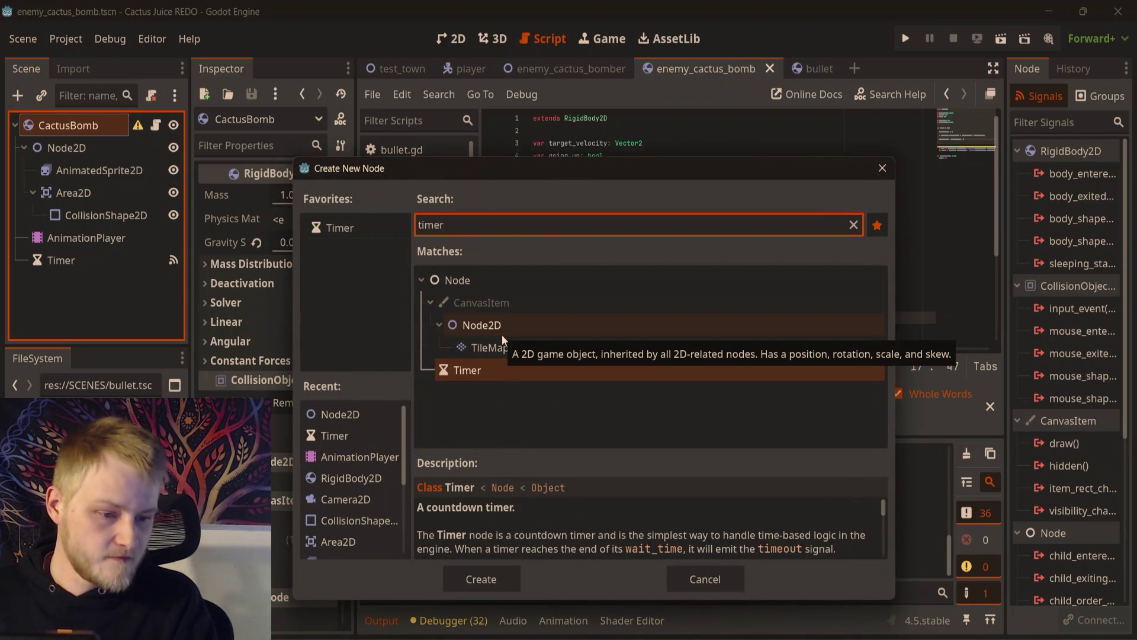
key(Return)
double_click(62, 284)
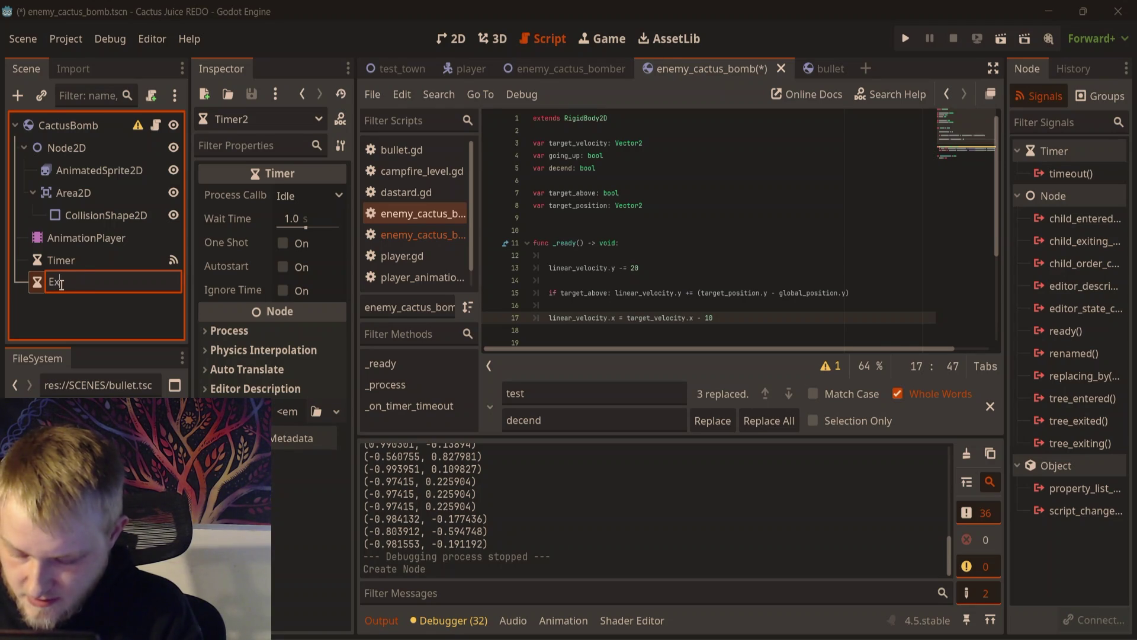
key(Return)
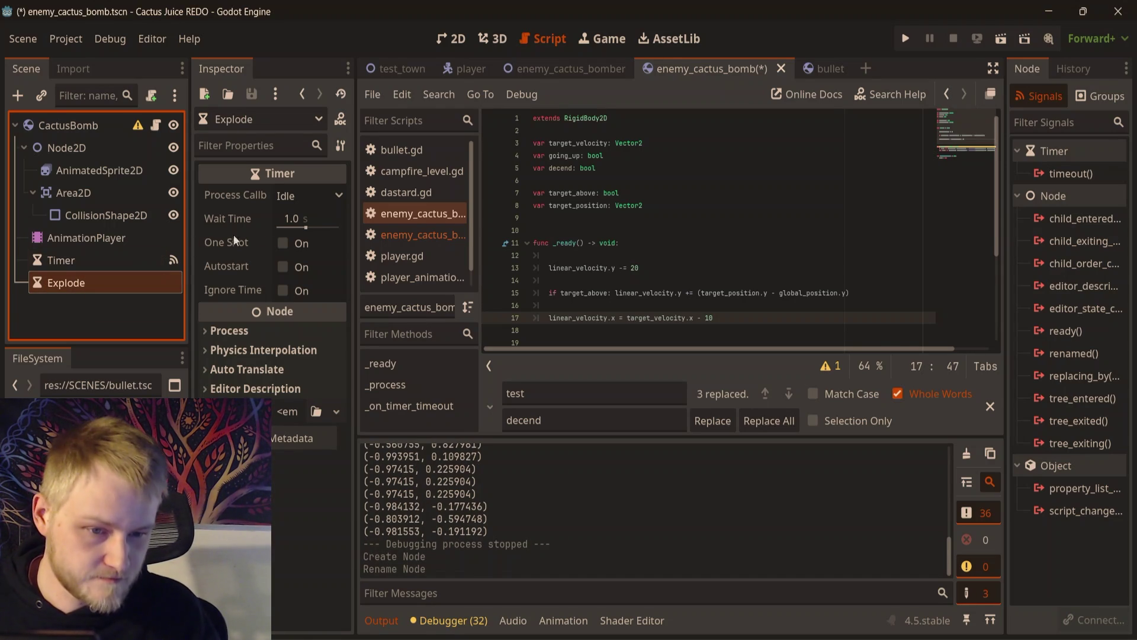
Make Explode one-shot with a 2.0 s wait and autostart, then connect its timeout
click(287, 247)
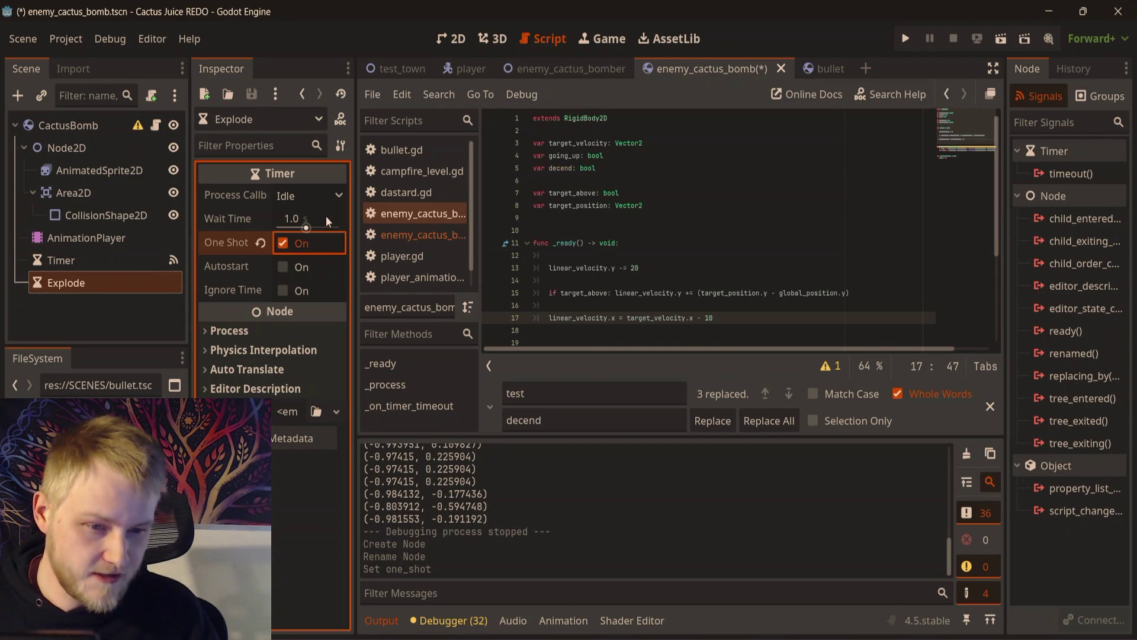
click(326, 217)
key(Return)
click(282, 266)
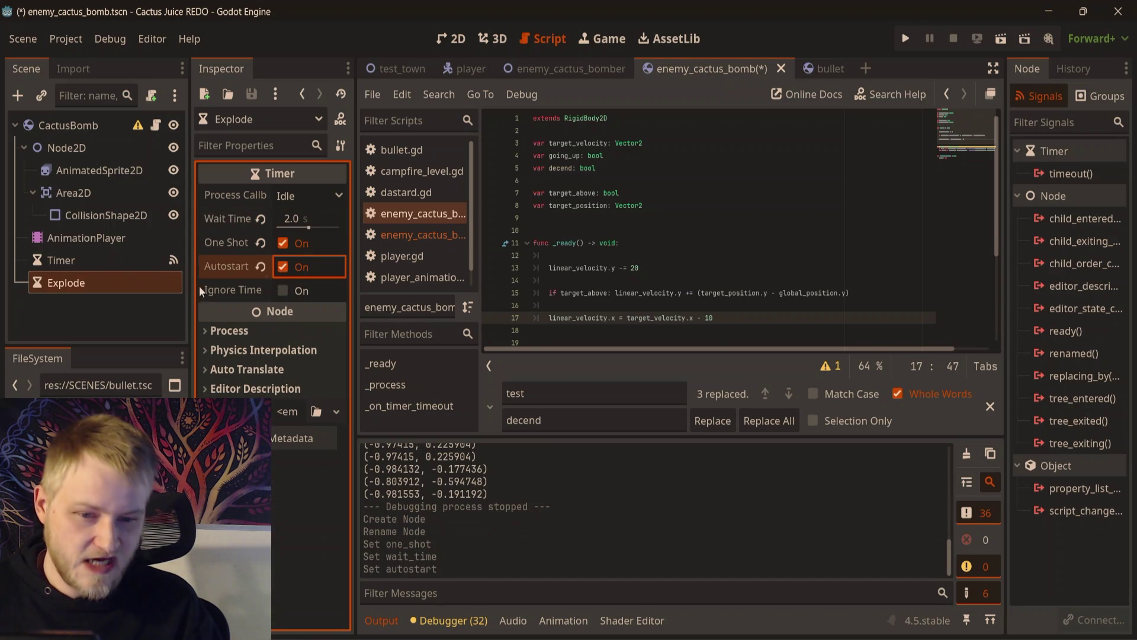
double_click(1097, 179)
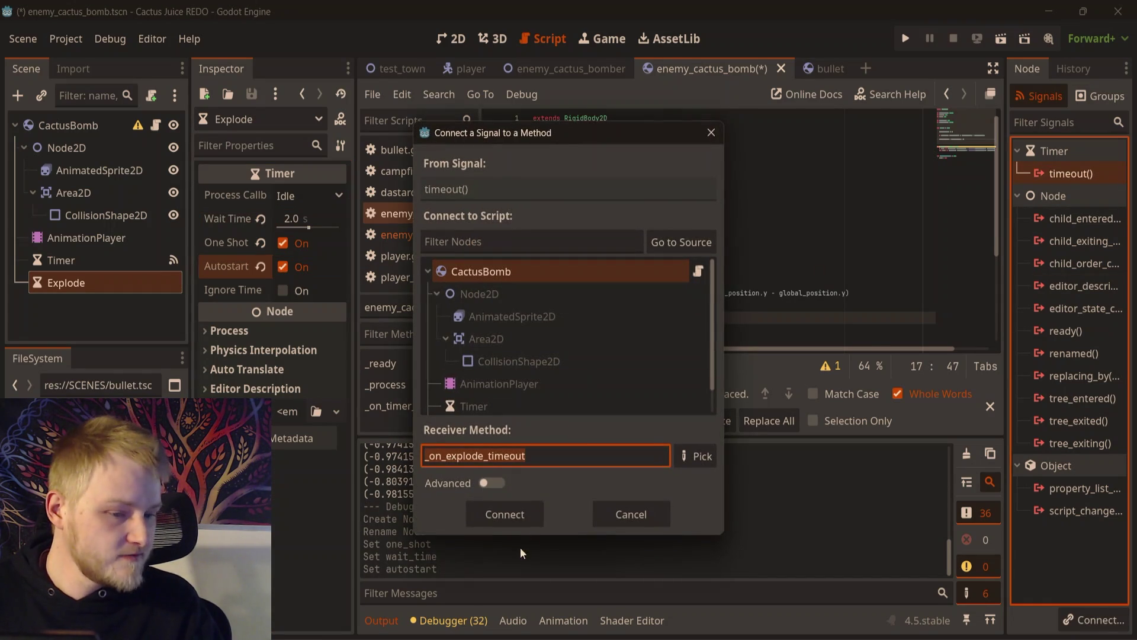
click(507, 512)
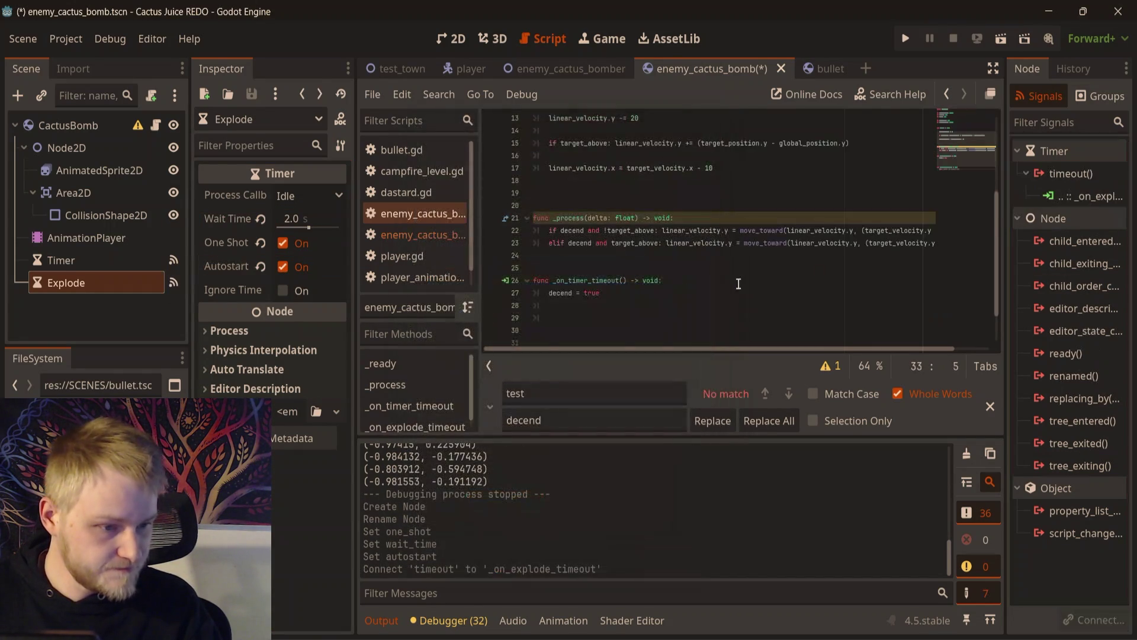
Replace pass in _on_explode_timeout with queue_free() and save the bomb scene
drag(687, 320, 548, 320)
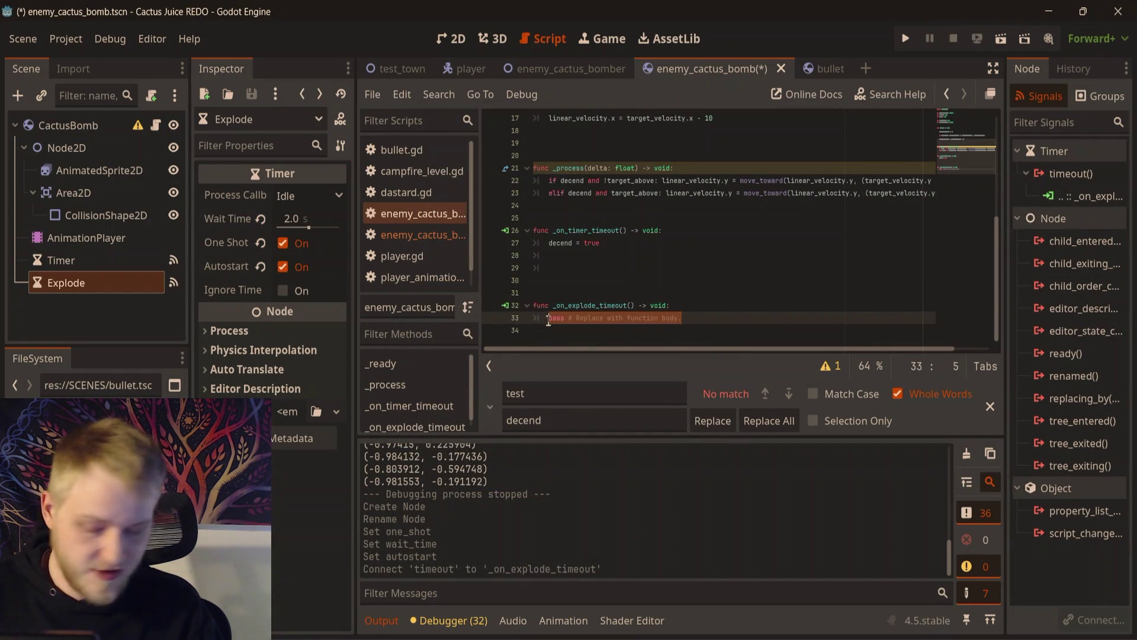
text(que)
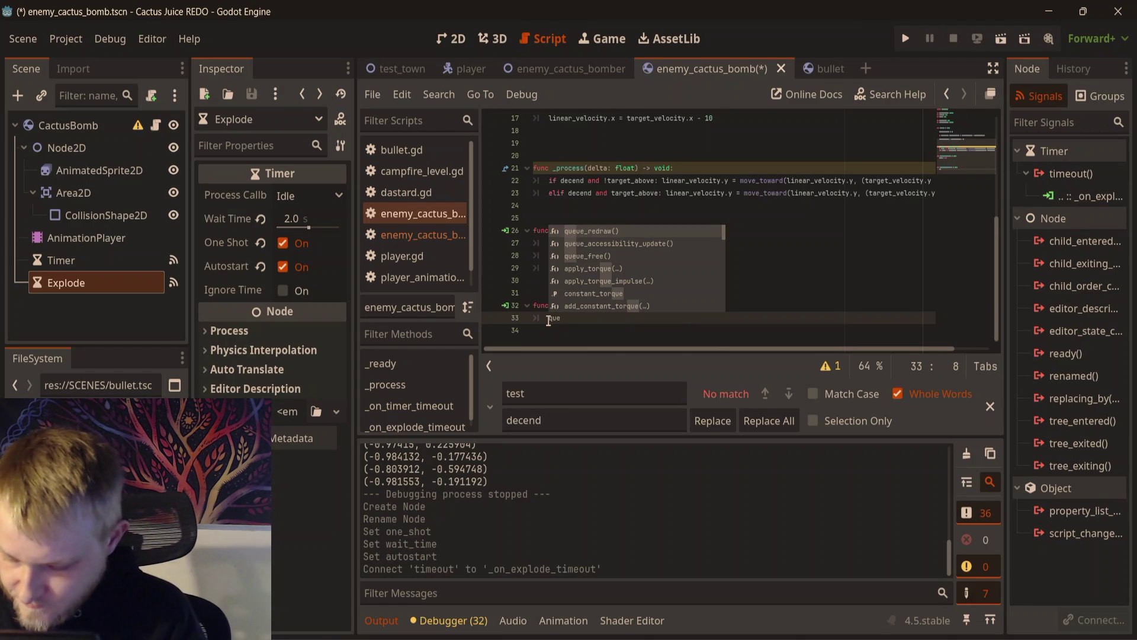
text(ue_)
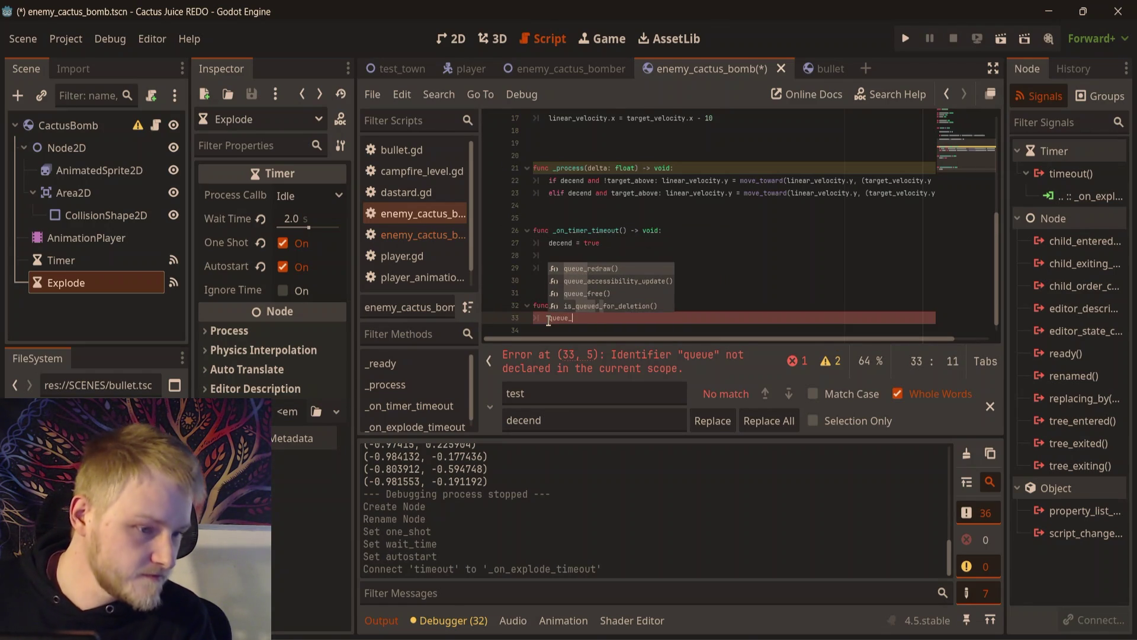
text(f)
key(Return)
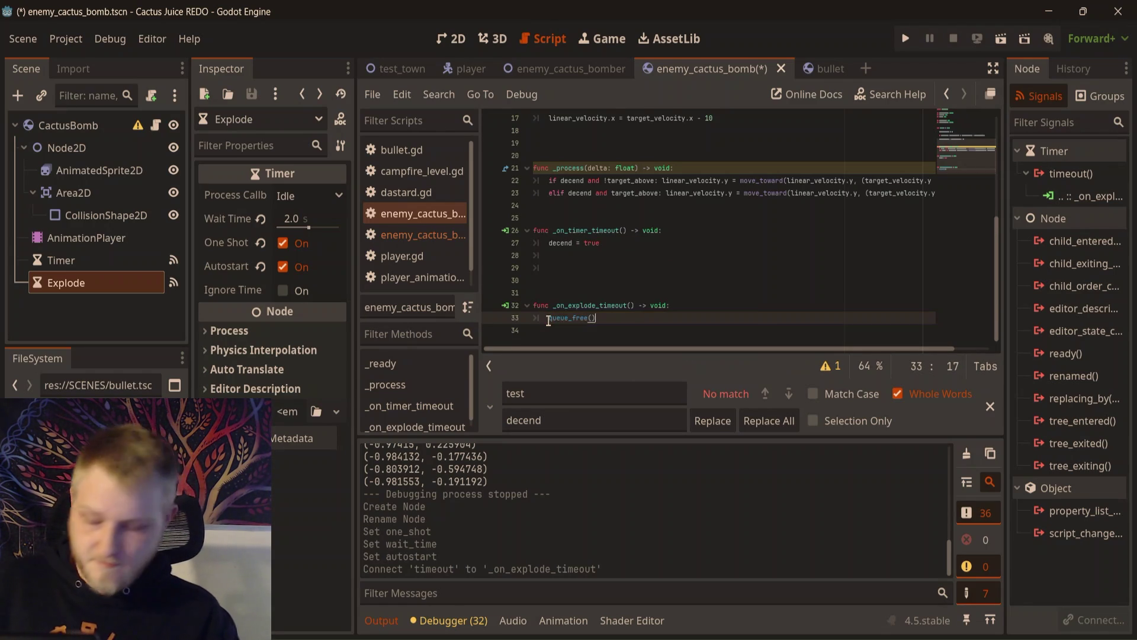
key(ctrl+s)
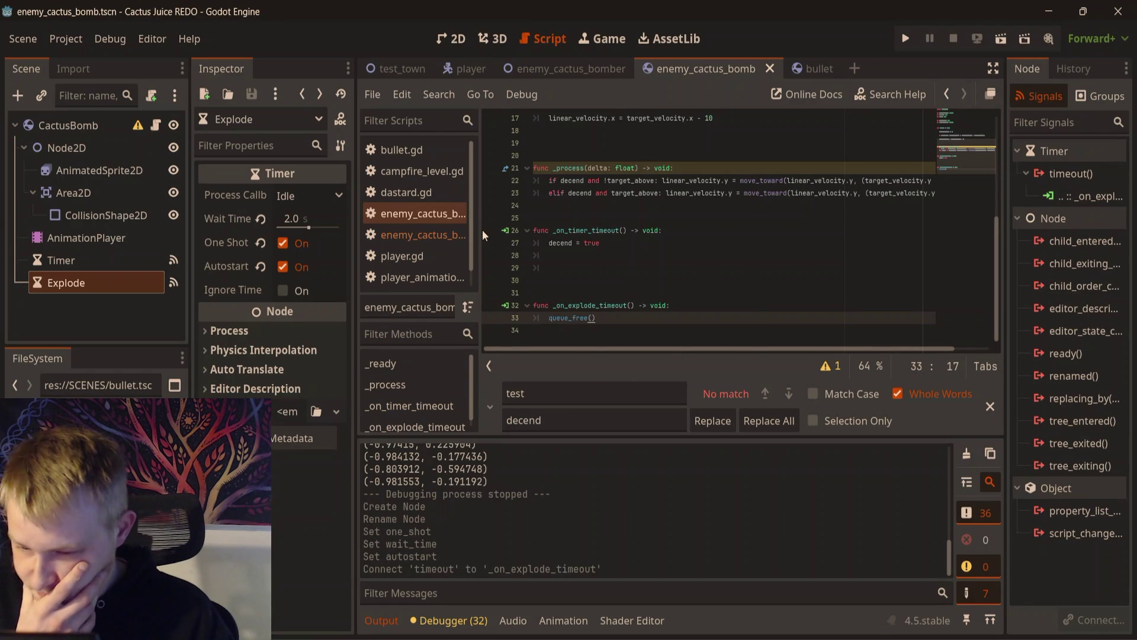
Switch back to the test_town scene
click(682, 255)
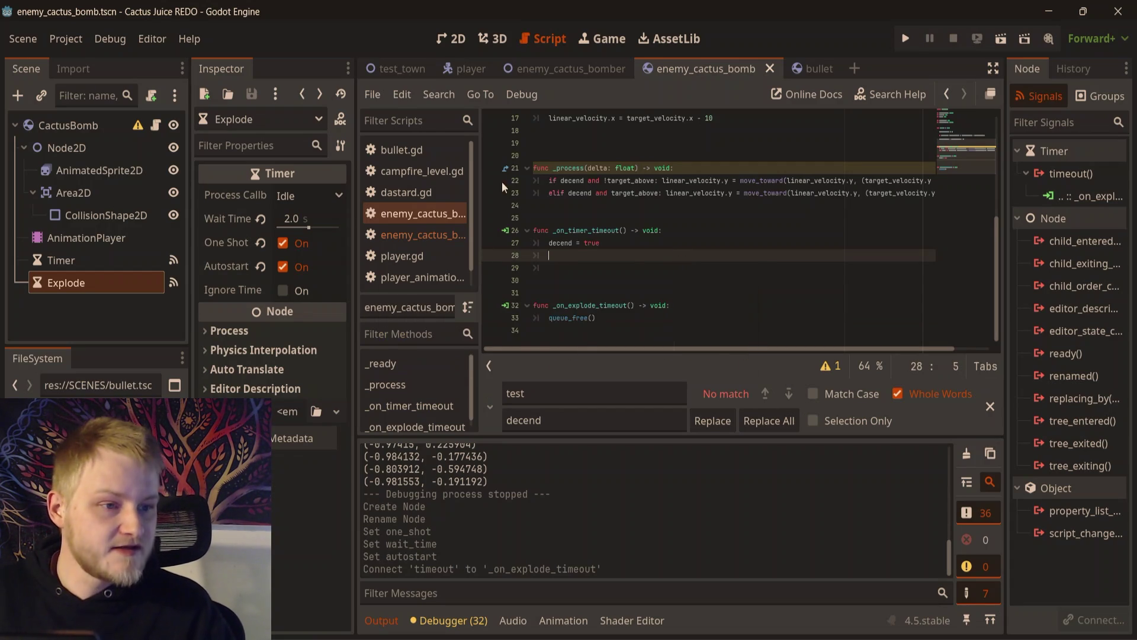
click(561, 67)
click(397, 64)
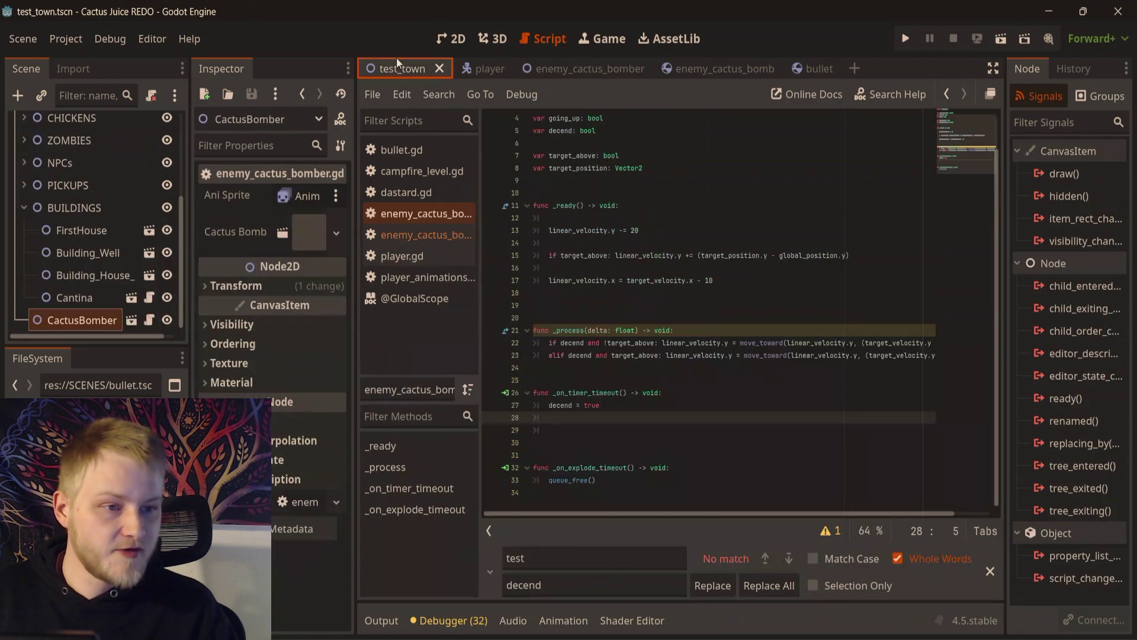
Run test_town with F5, walk the player up and down-right past the bomber, then stop
click(466, 40)
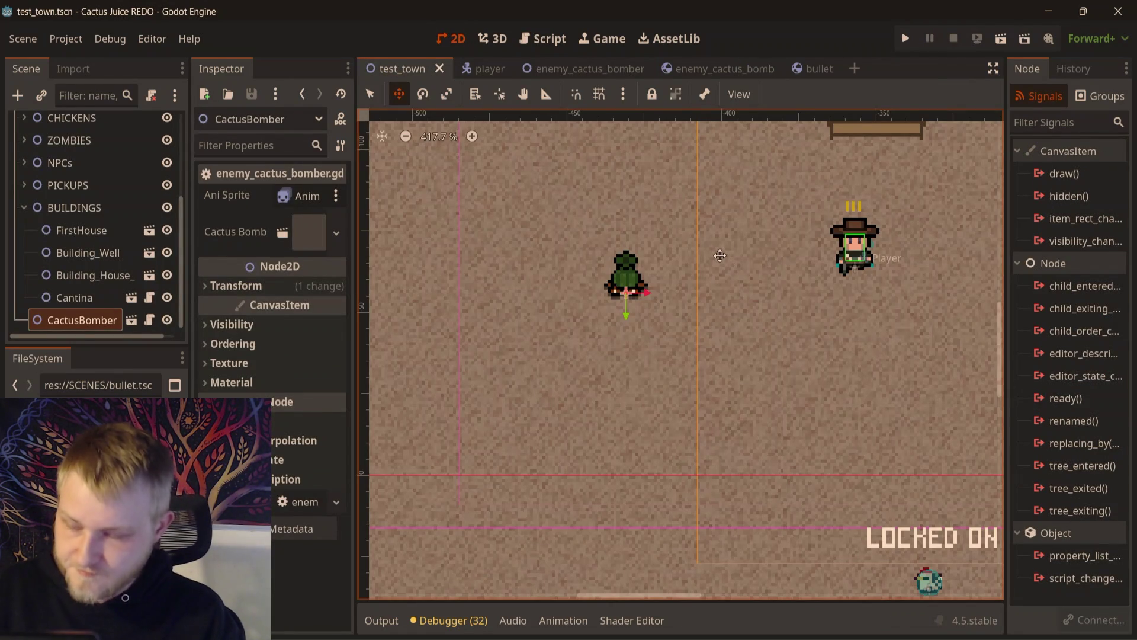
key(F5)
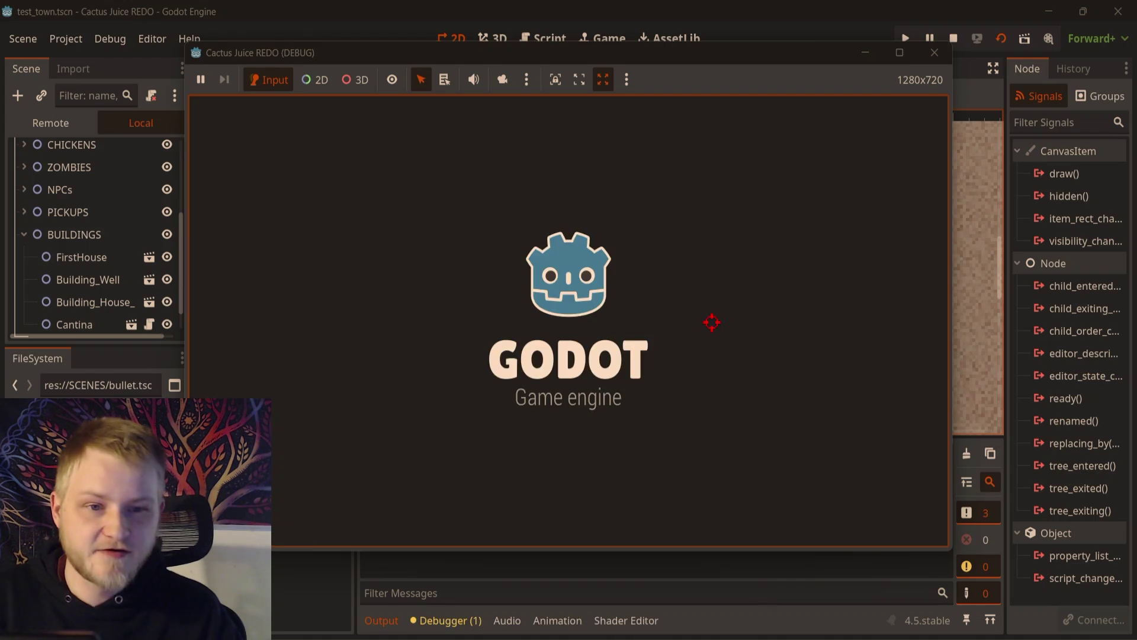
key(w)
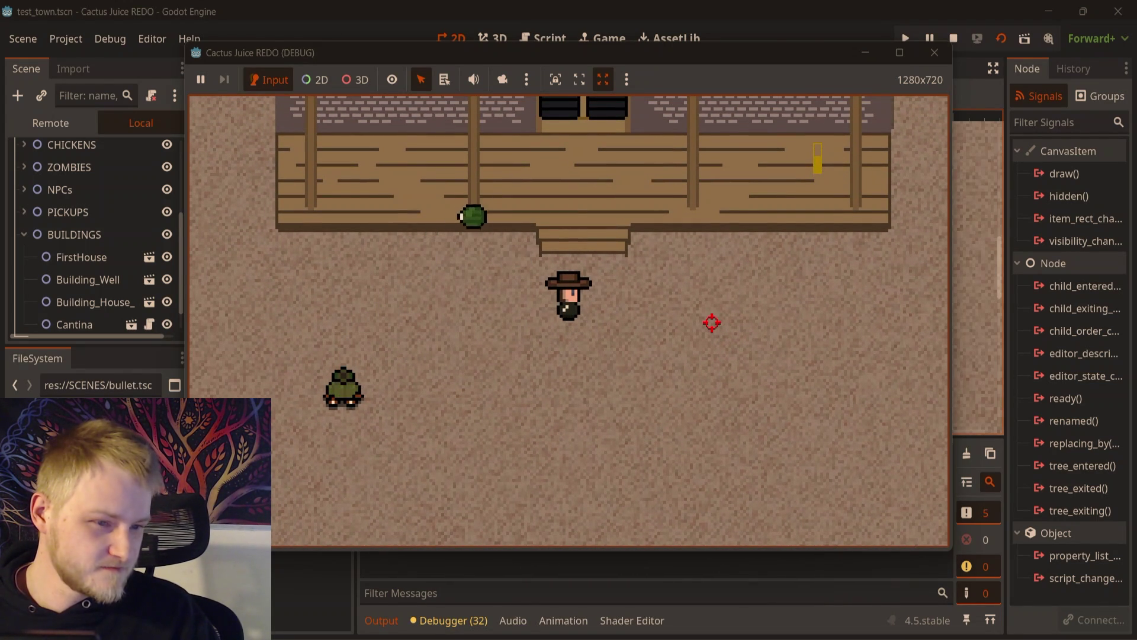
key(s)
key(d)
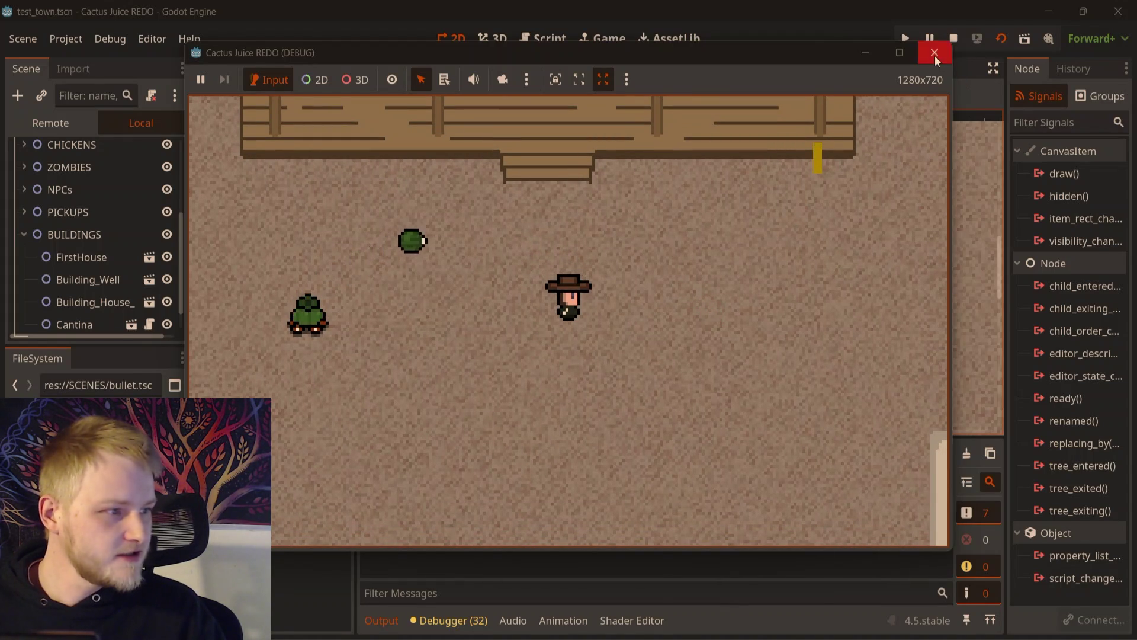
click(934, 52)
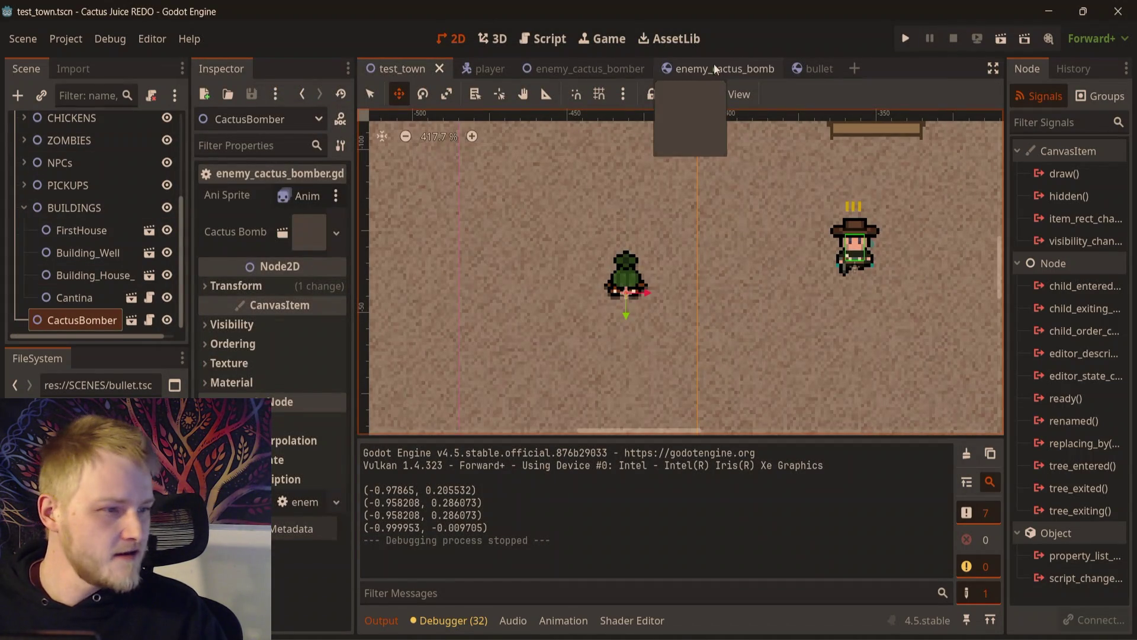
Set the Explode timer's wait time to 2.5 seconds and save the bomb scene
click(703, 65)
click(303, 217)
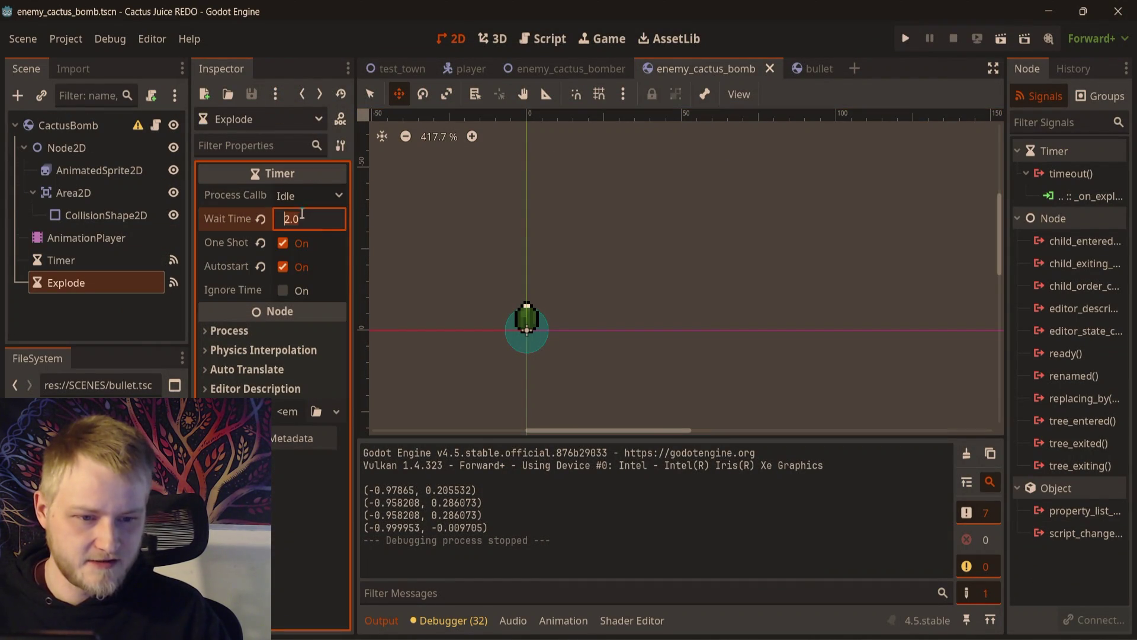
key(Return)
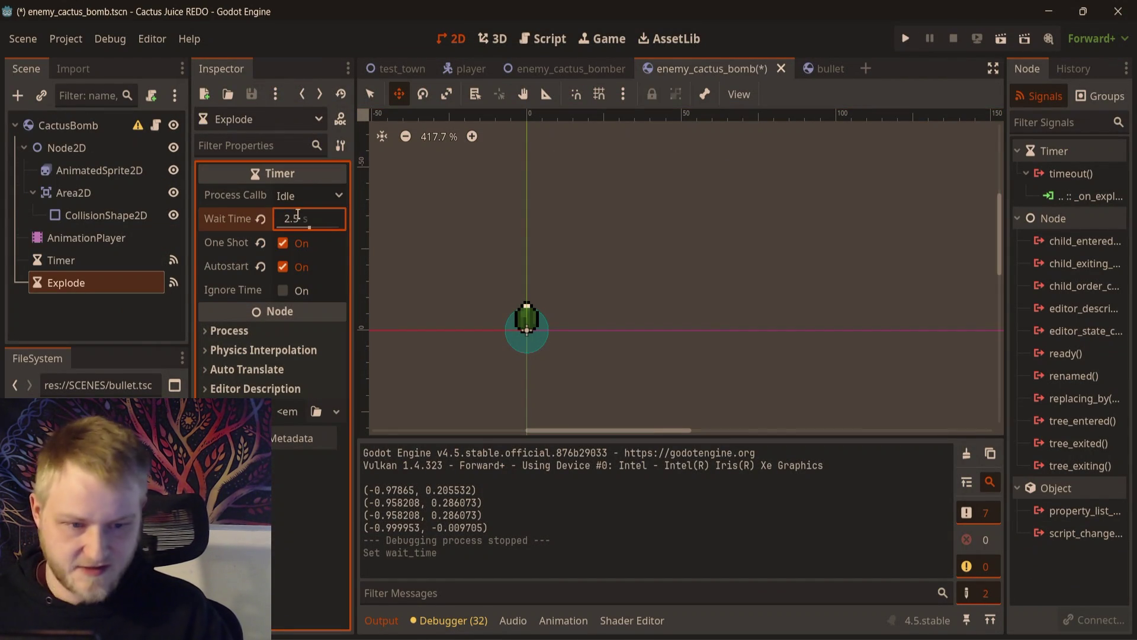
key(ctrl+s)
Run test_town with F6, walk the cowboy around among the bombers, then stop
click(389, 70)
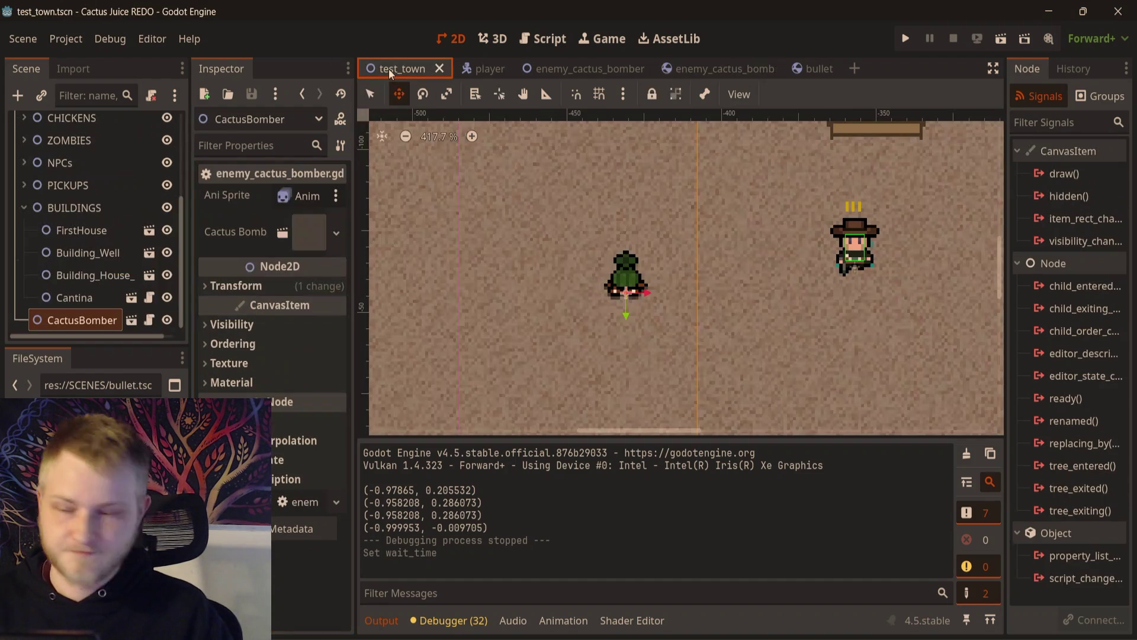
key(F6)
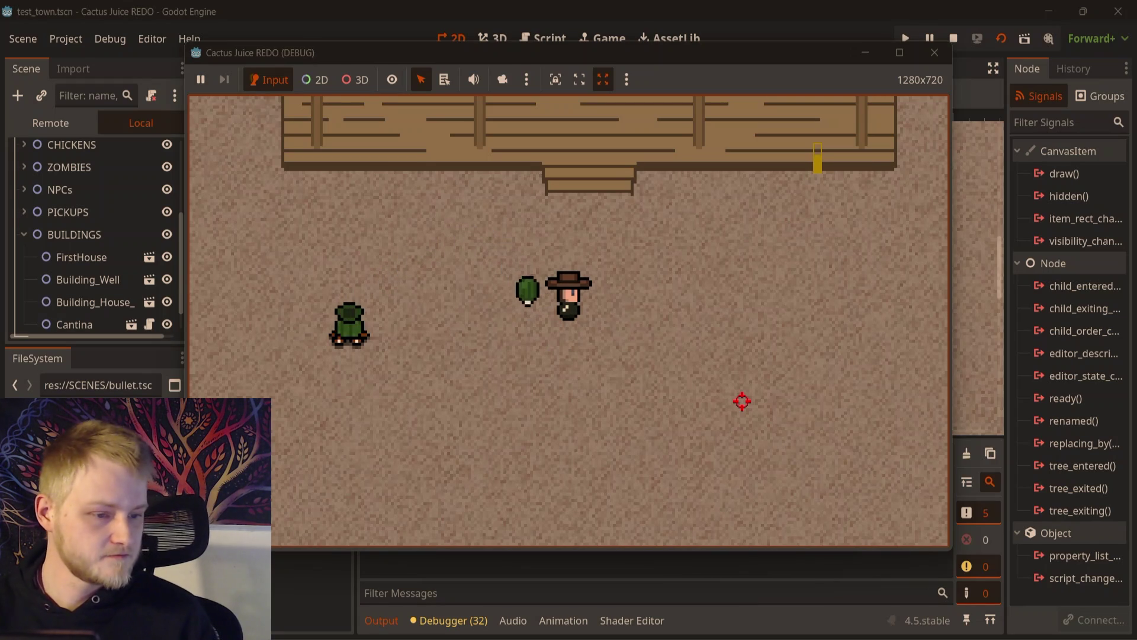
key(w)
key(w)
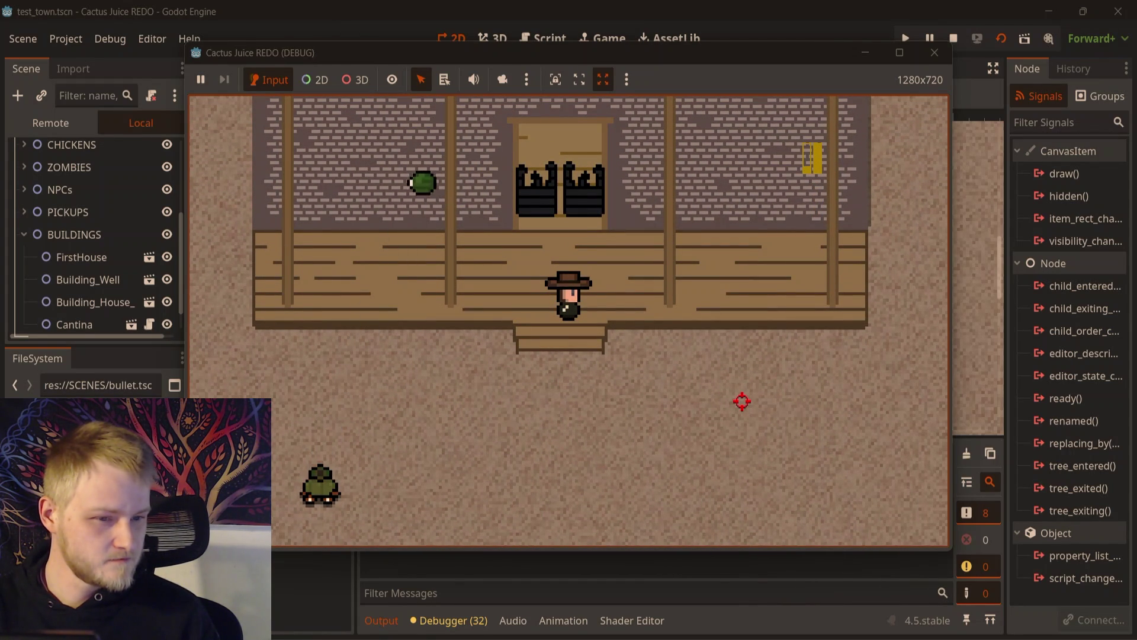
key(s)
key(s)
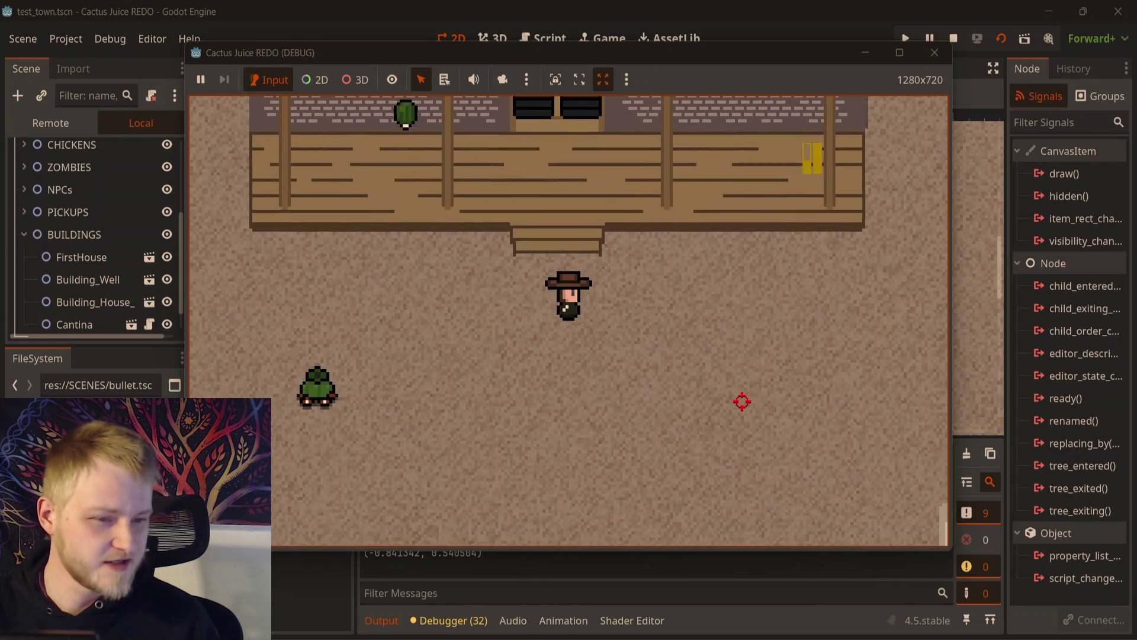
key(d)
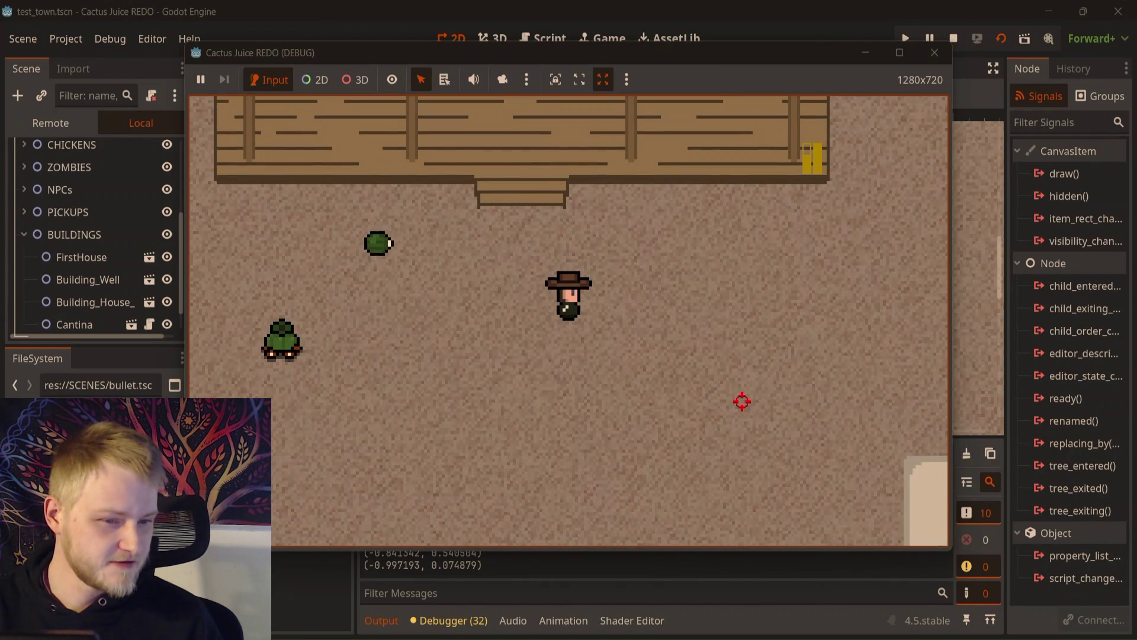
key(s)
key(a)
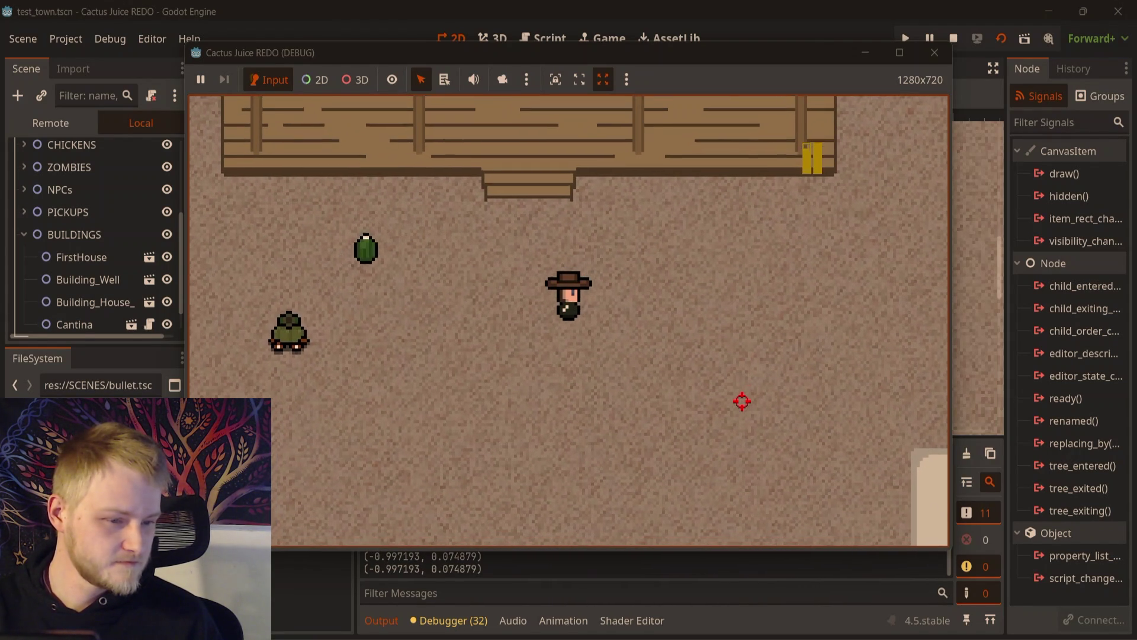
key(a)
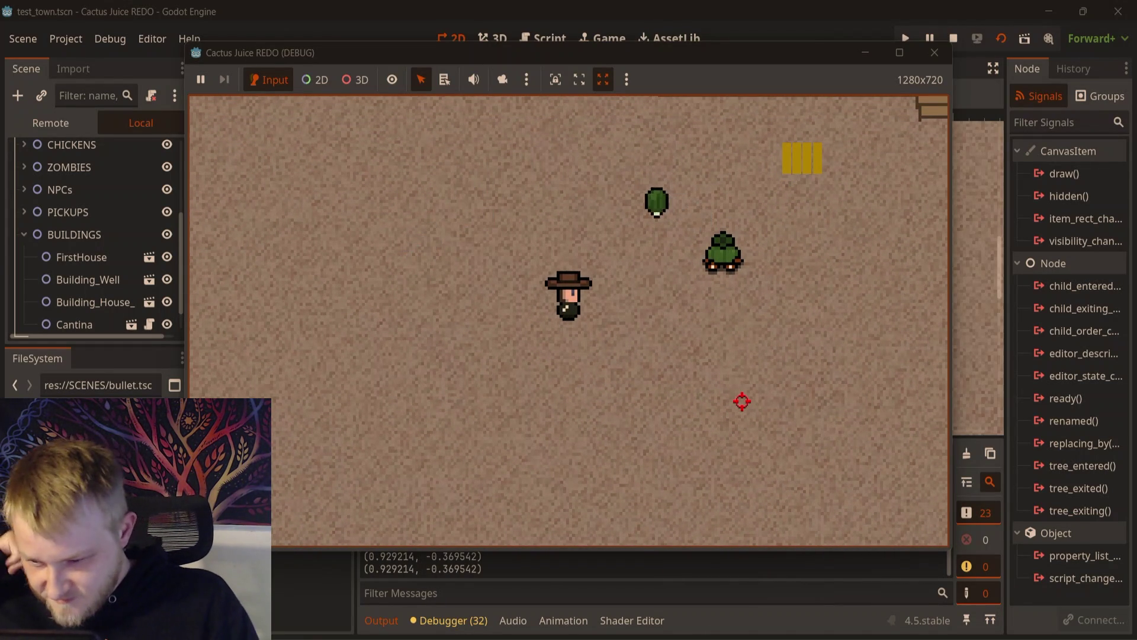
key(w+d)
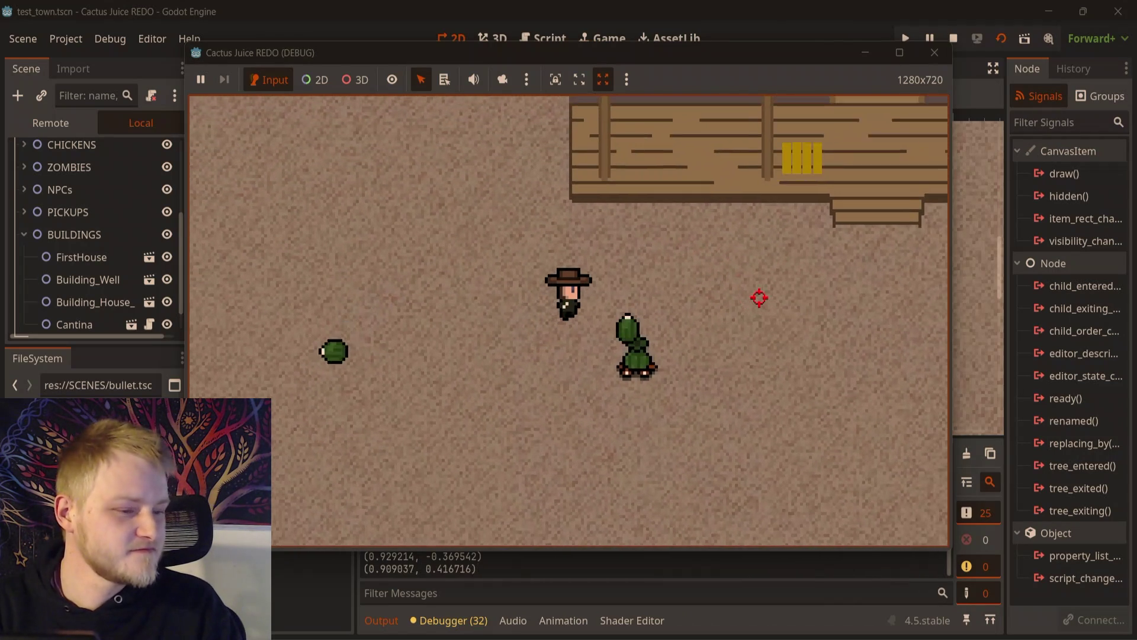
key(s)
key(d+s)
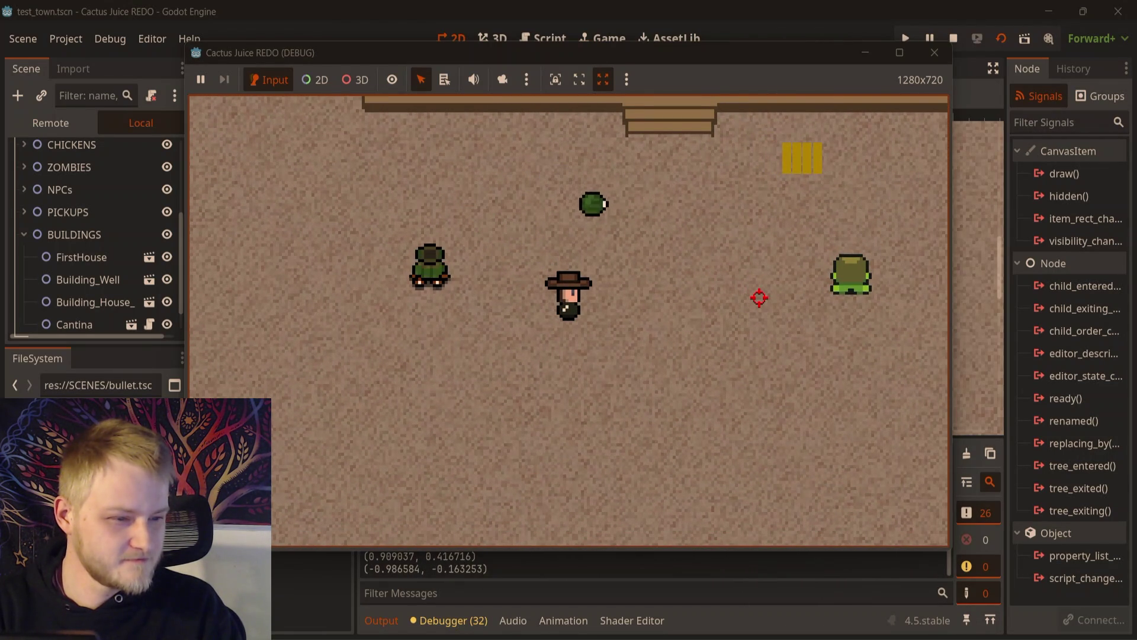
click(931, 54)
click(534, 37)
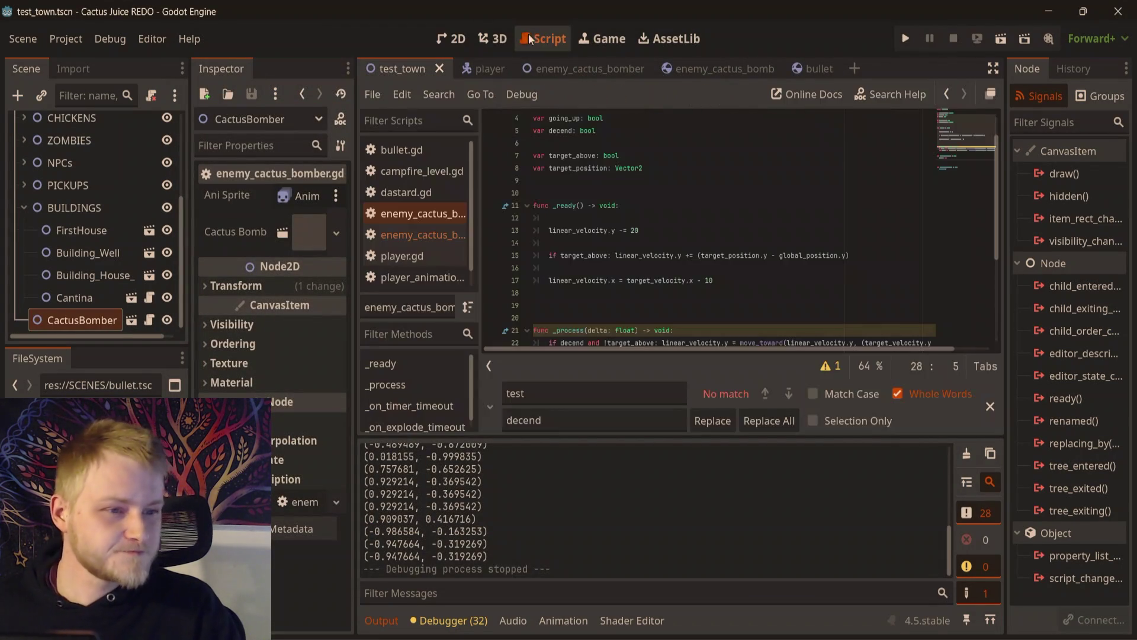
scroll(747, 205, up, 2)
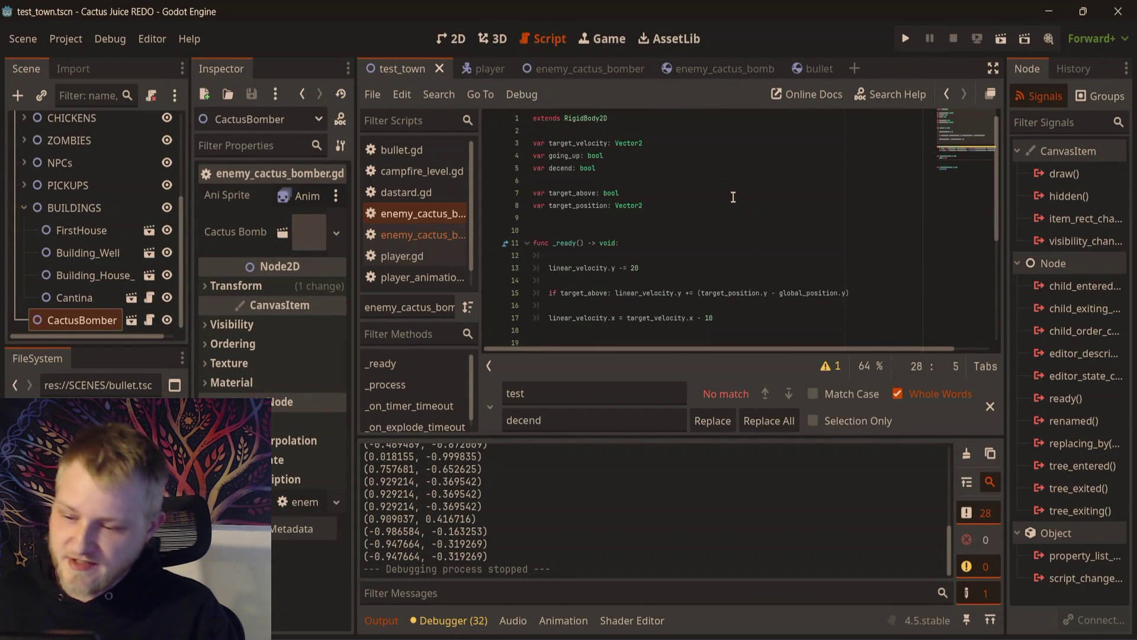
scroll(733, 197, down, 3)
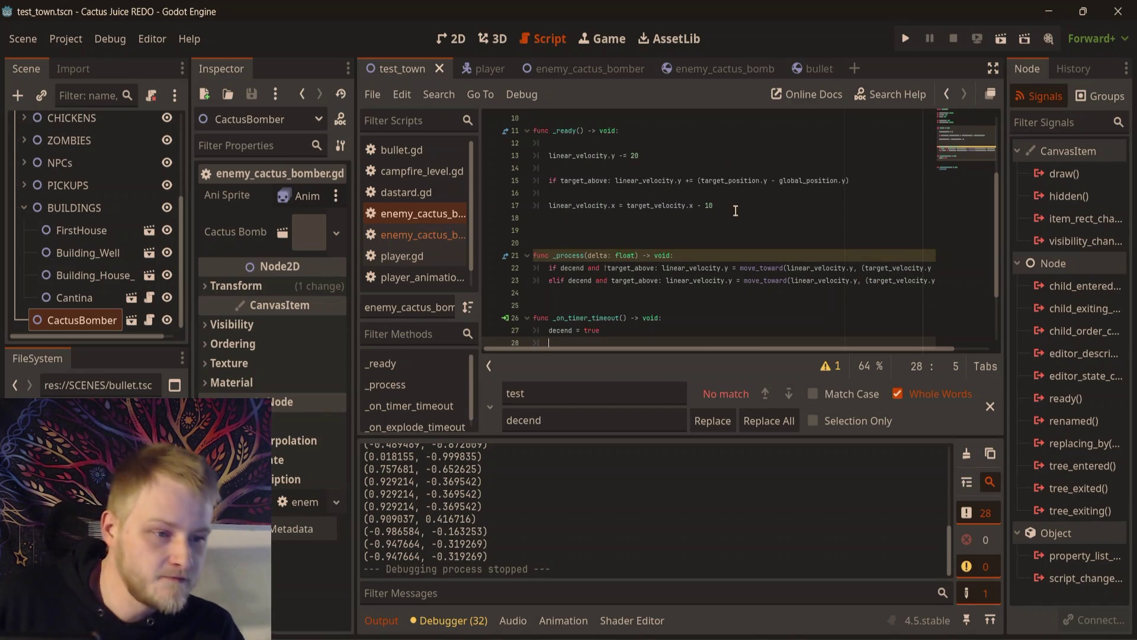
scroll(740, 220, up, 3)
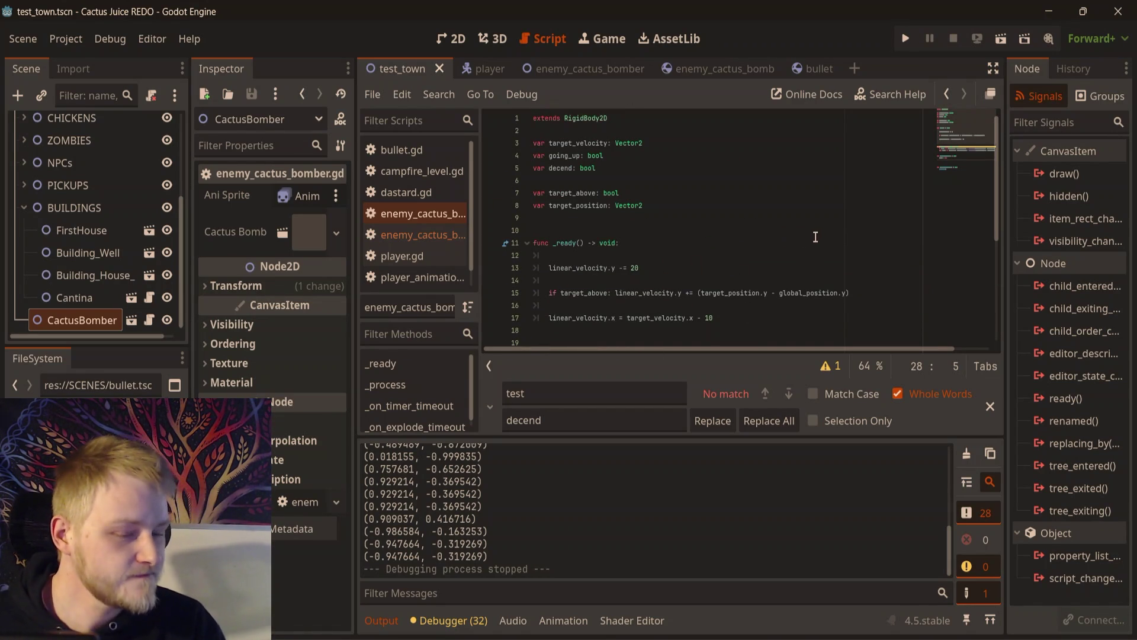
scroll(650, 237, down, 5)
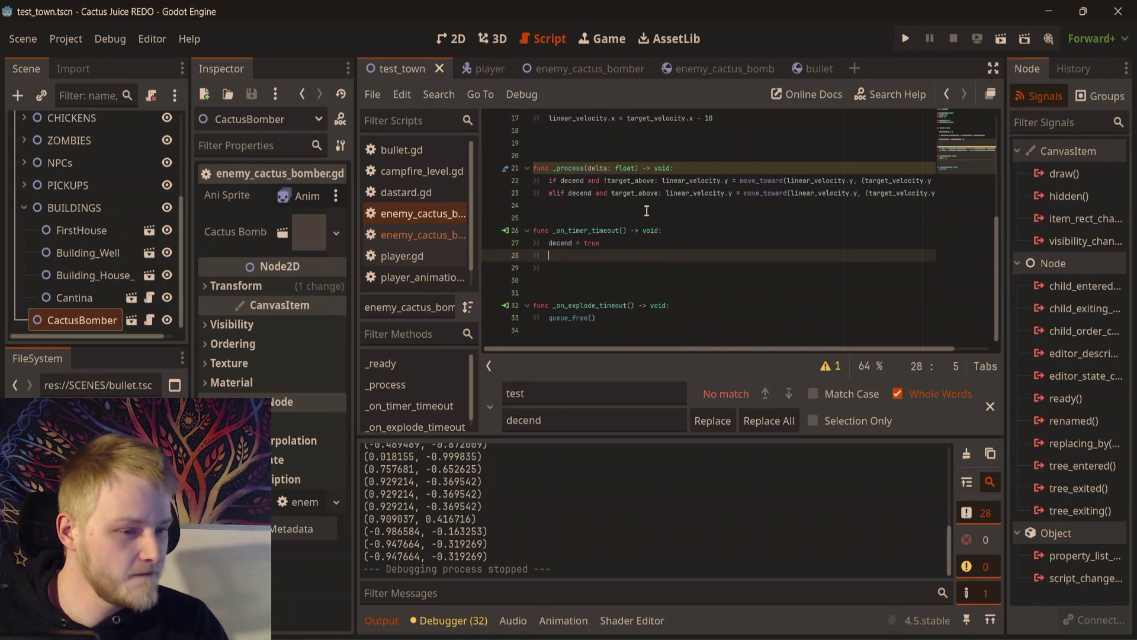
click(592, 70)
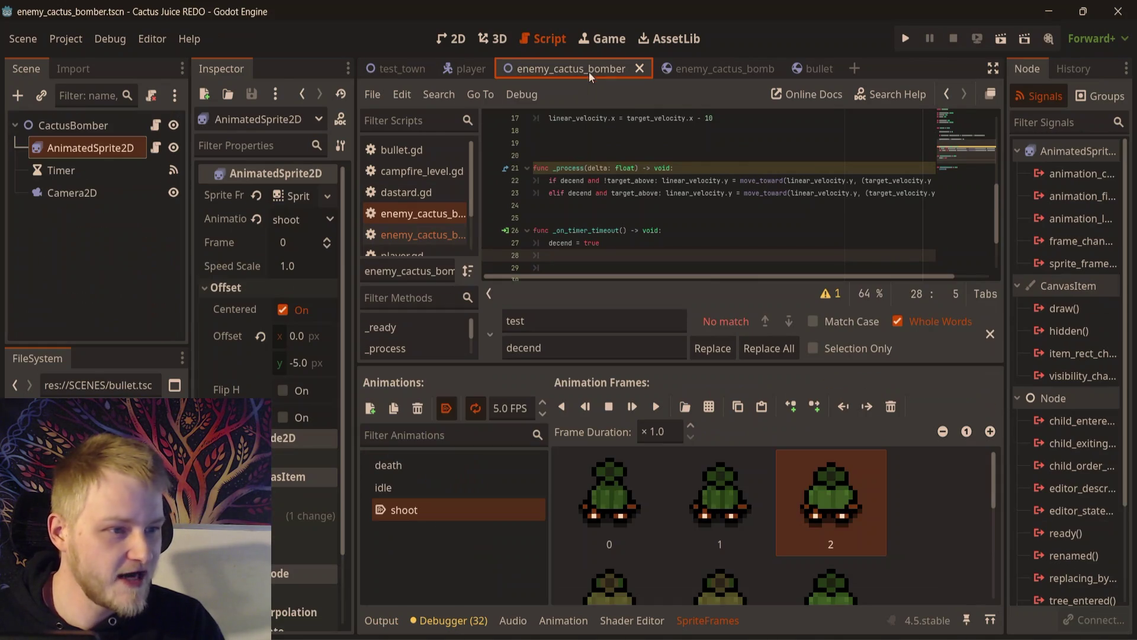
click(156, 125)
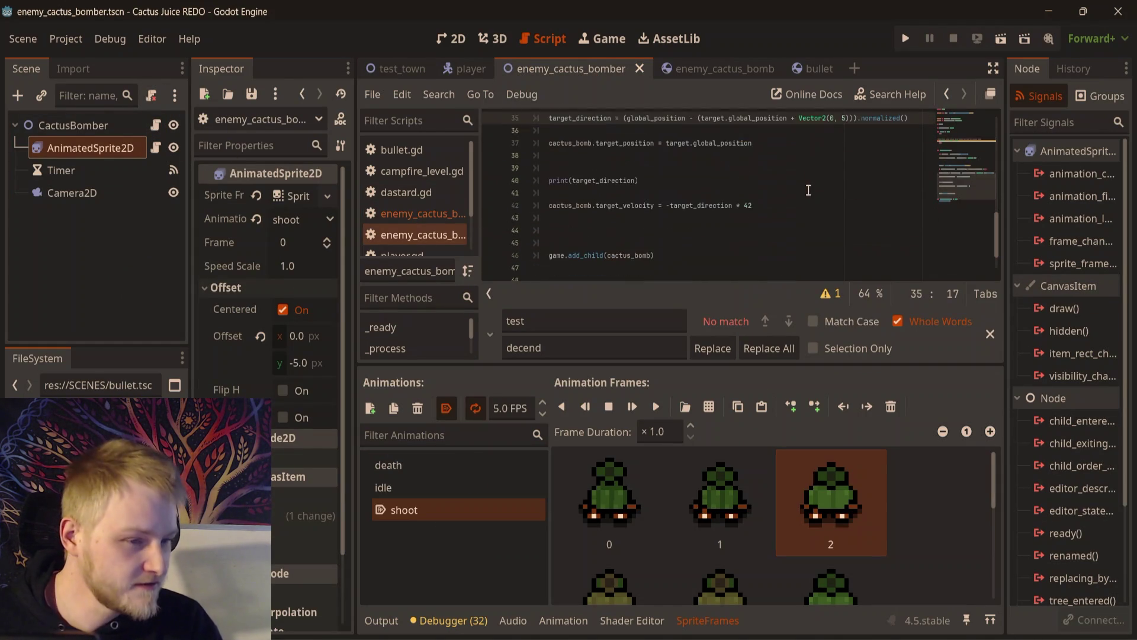
scroll(804, 186, up, 1)
click(772, 184)
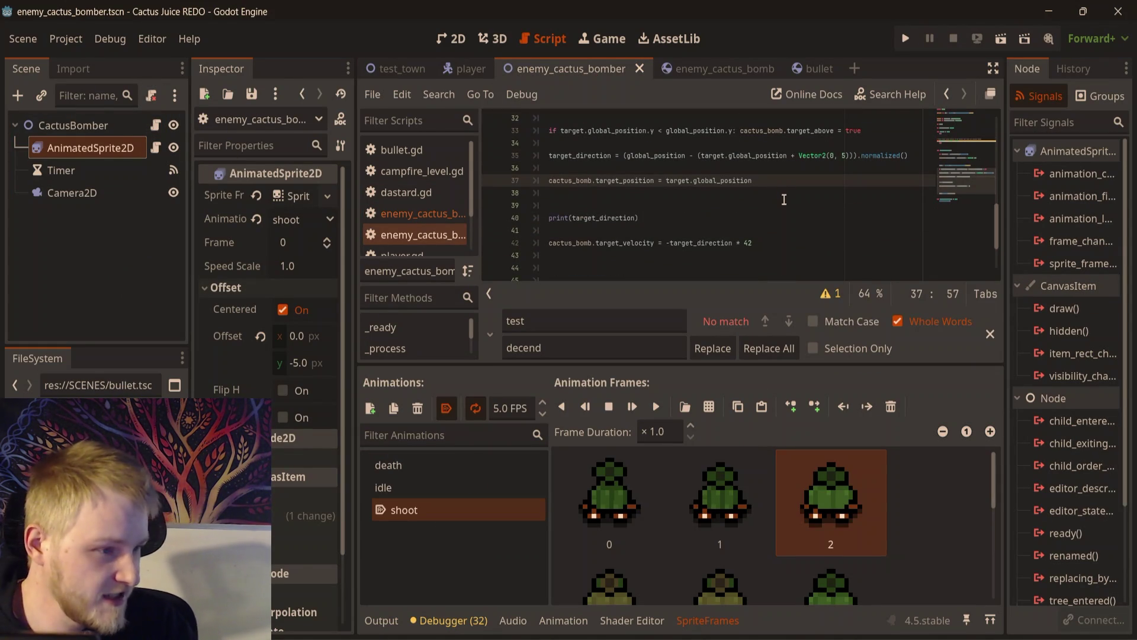
scroll(782, 198, up, 3)
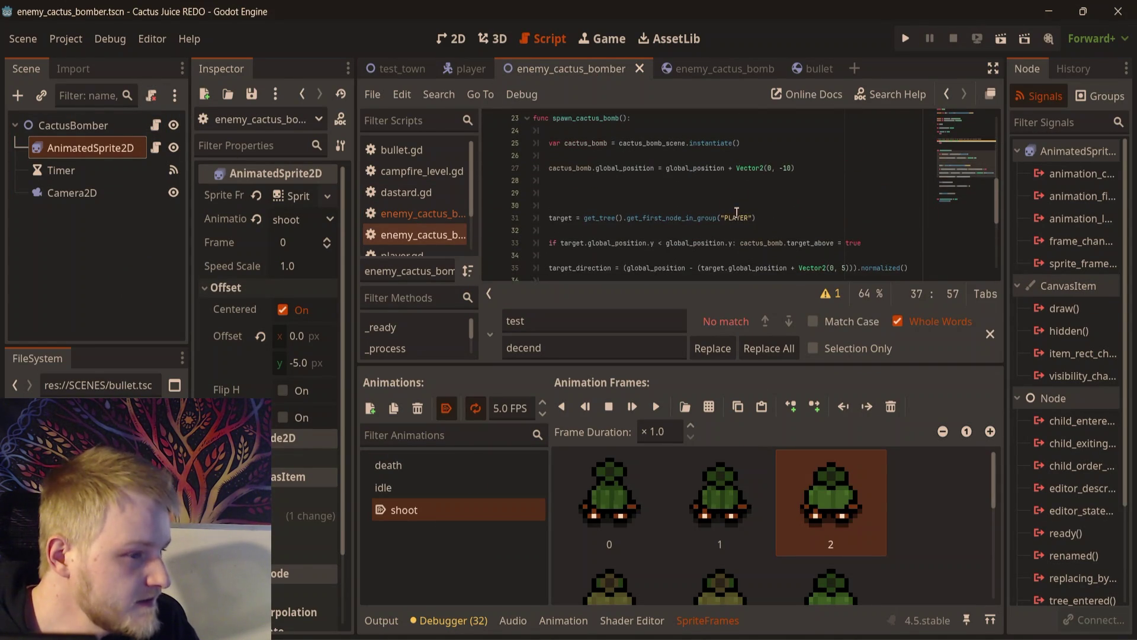
click(809, 217)
scroll(793, 221, down, 2)
Add an if target.global_position check in spawn_cactus_bomb that sets target_right = true
key(Return)
key(Return)
key(Return)
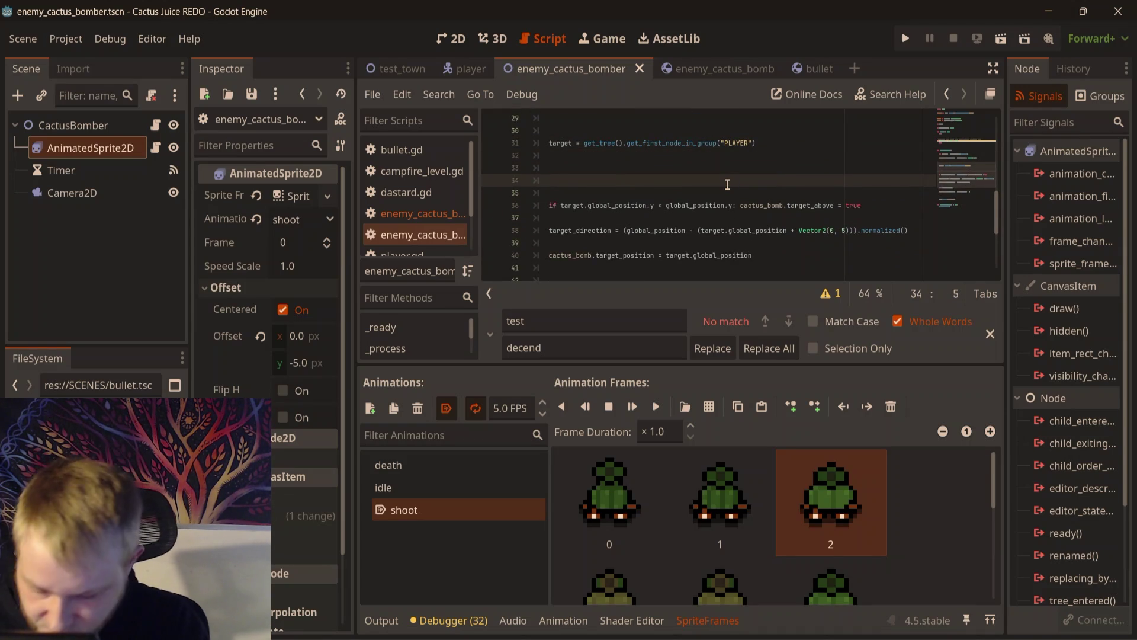
text(if )
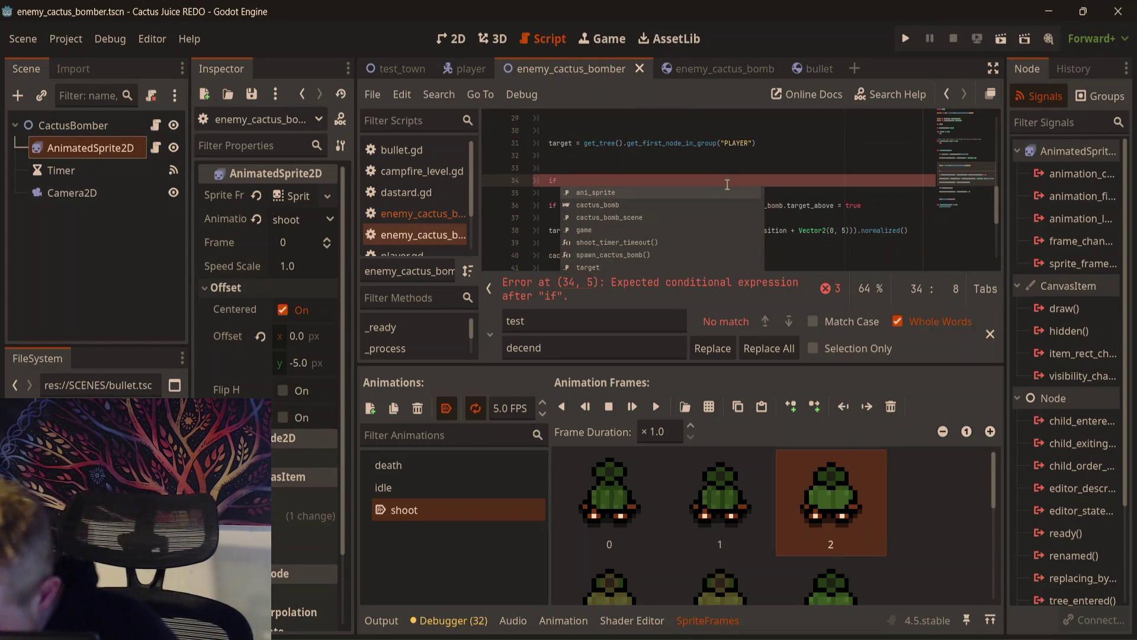
text(target)
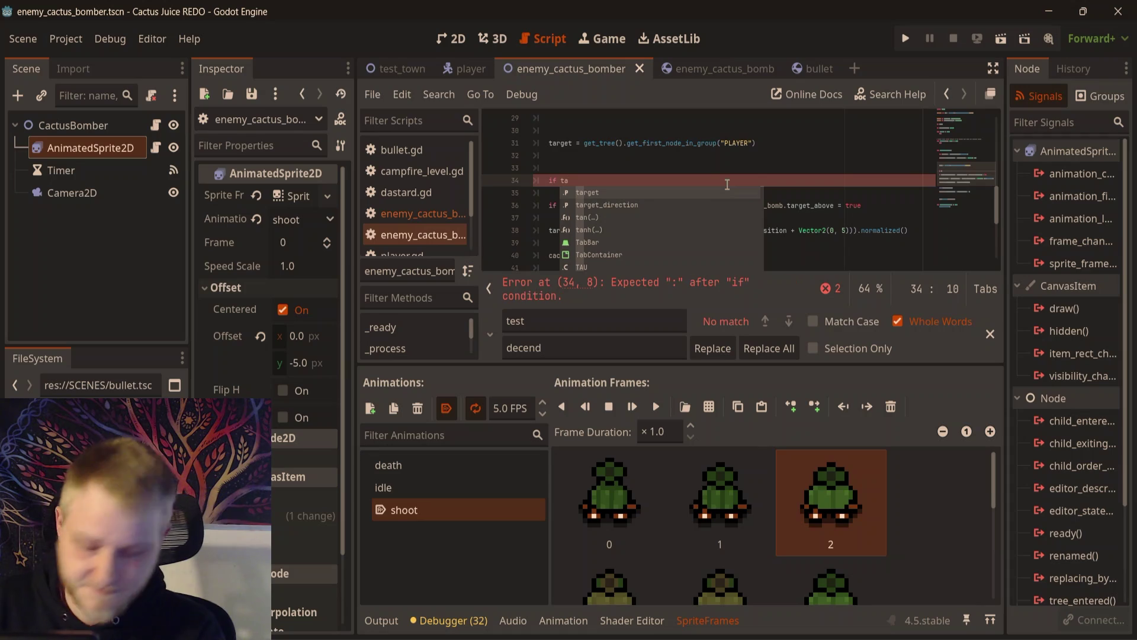
text(.global_position.x > globa)
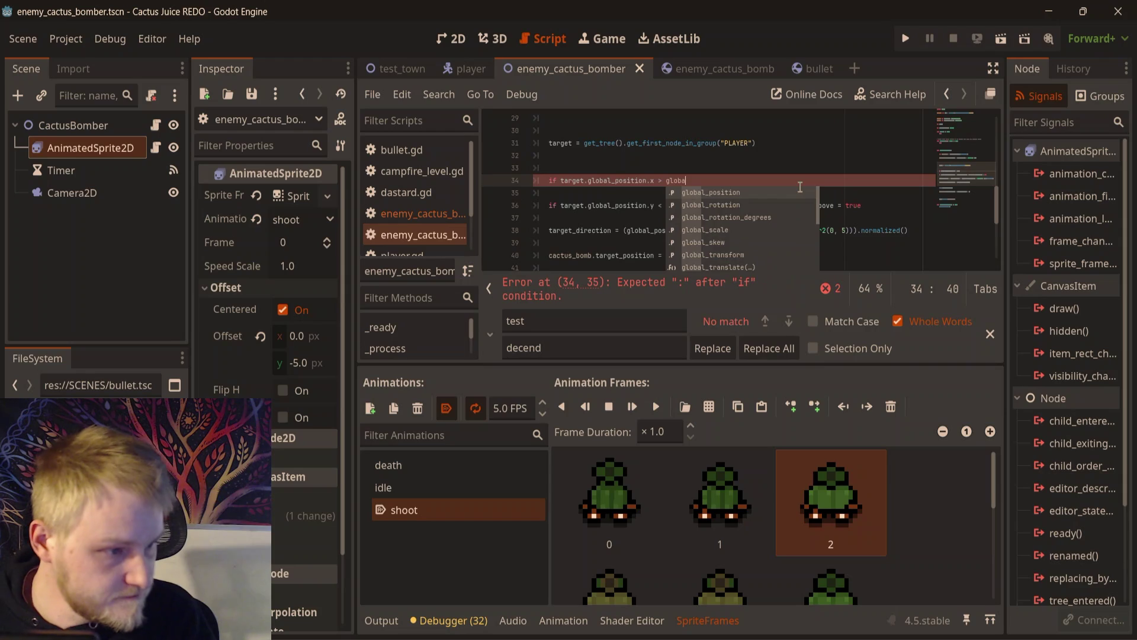
key(Return)
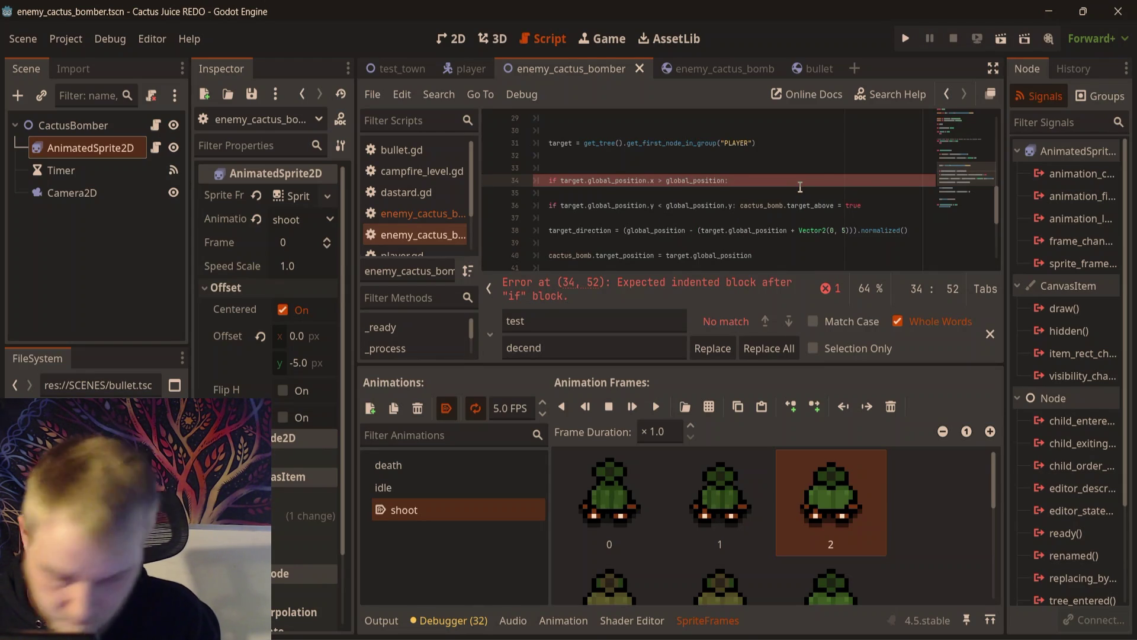
text(t_l)
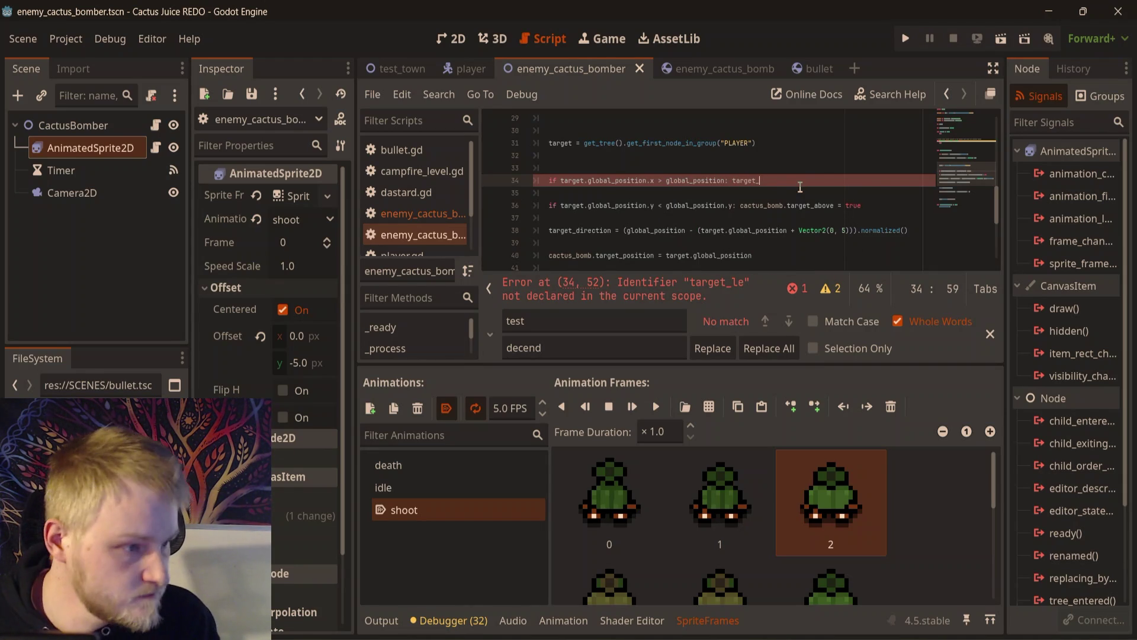
text(ight)
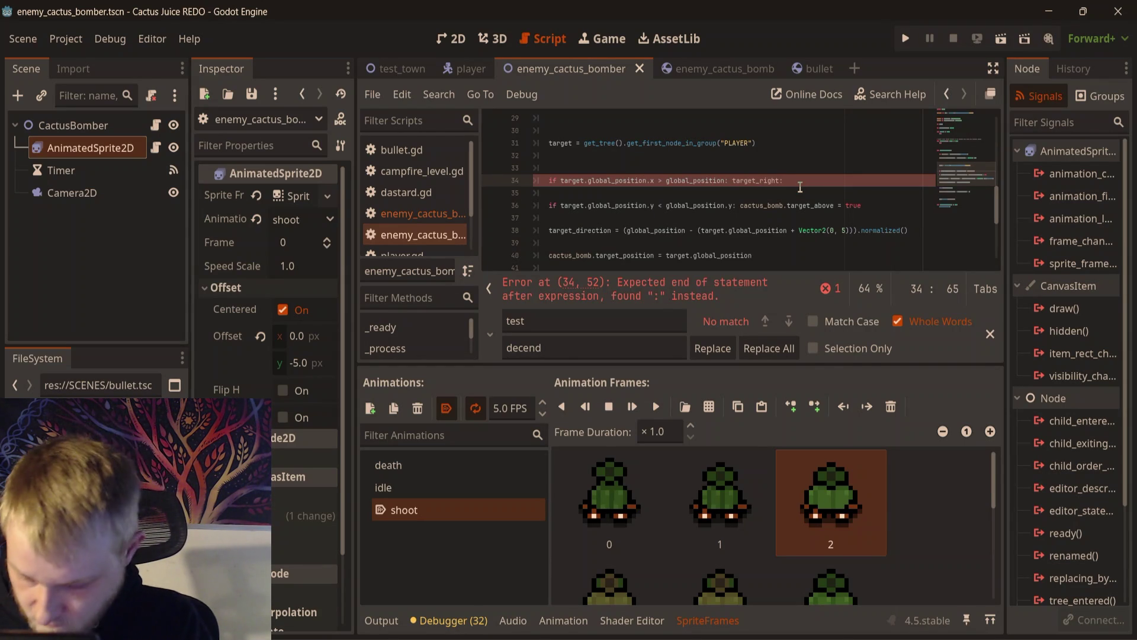
text(= tru)
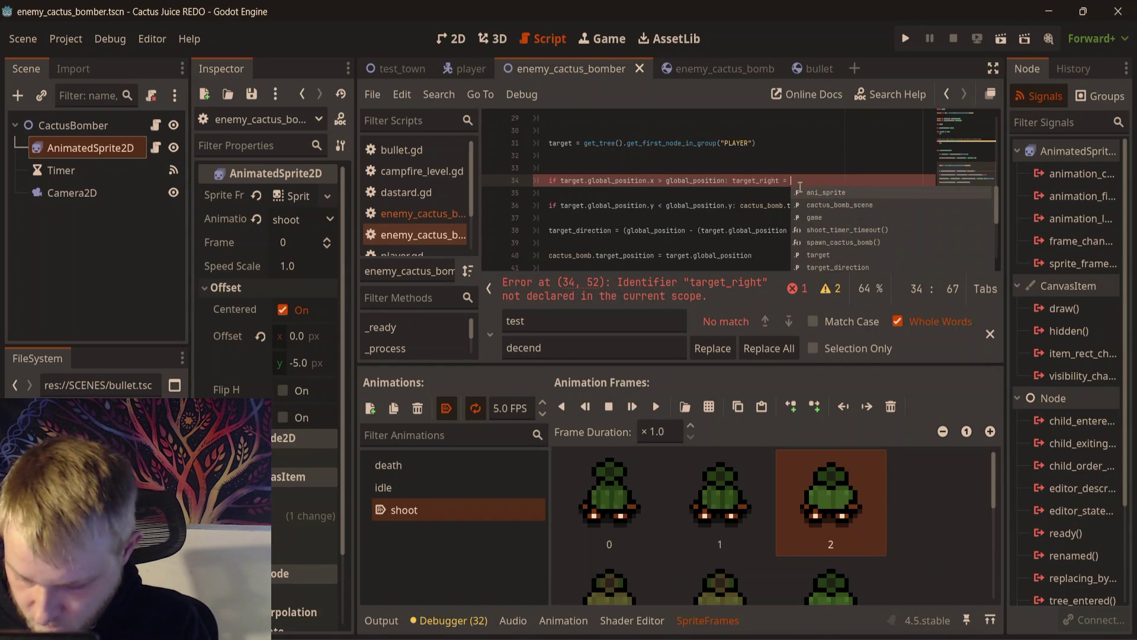
text(e)
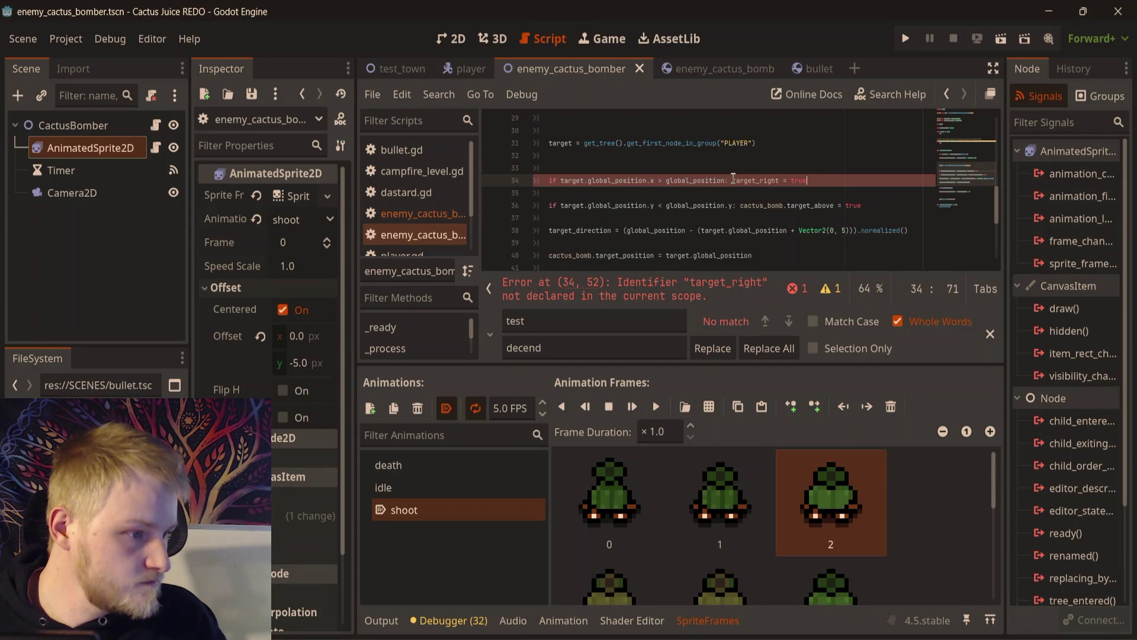
scroll(853, 187, up, 10)
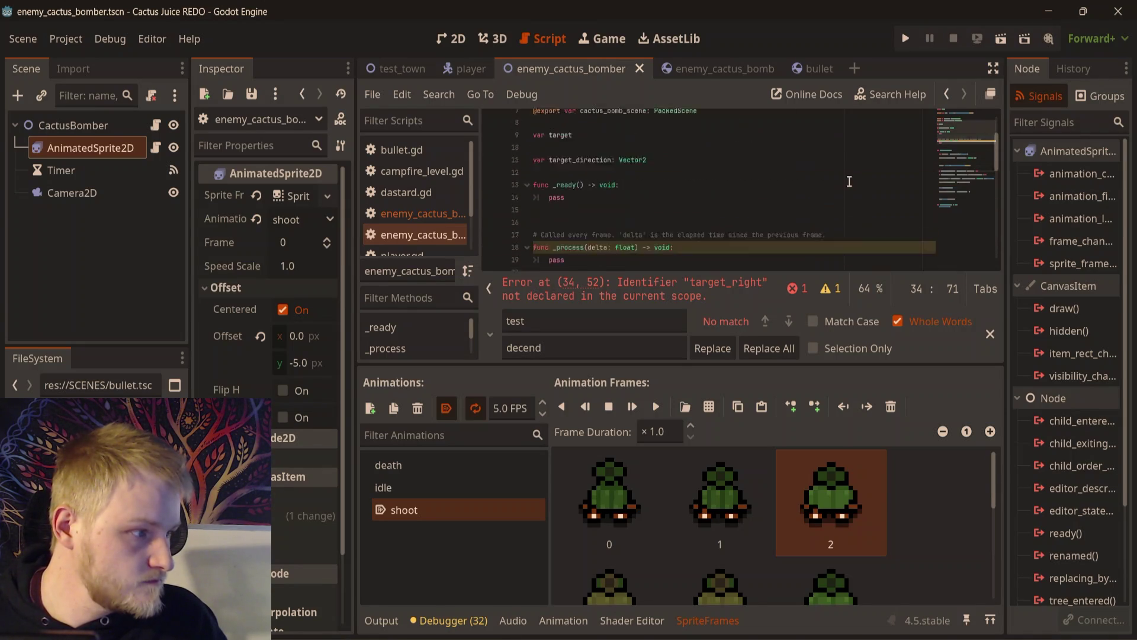
Declare var target_right: bool below the exported cactus_bomb_scene
click(786, 201)
key(Return)
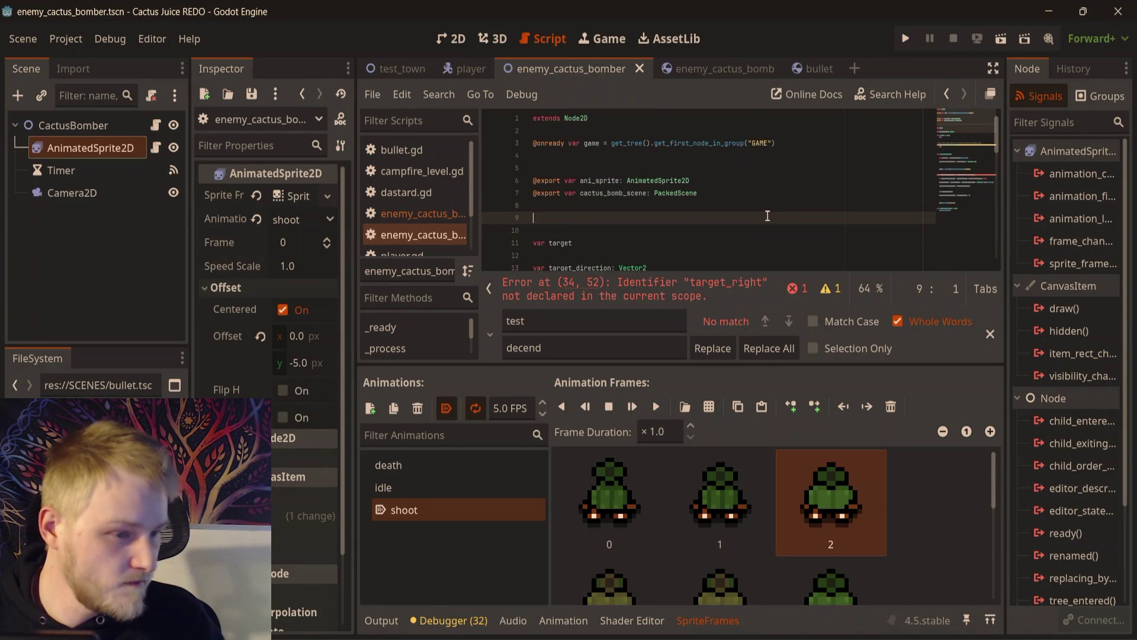
text(var target_r)
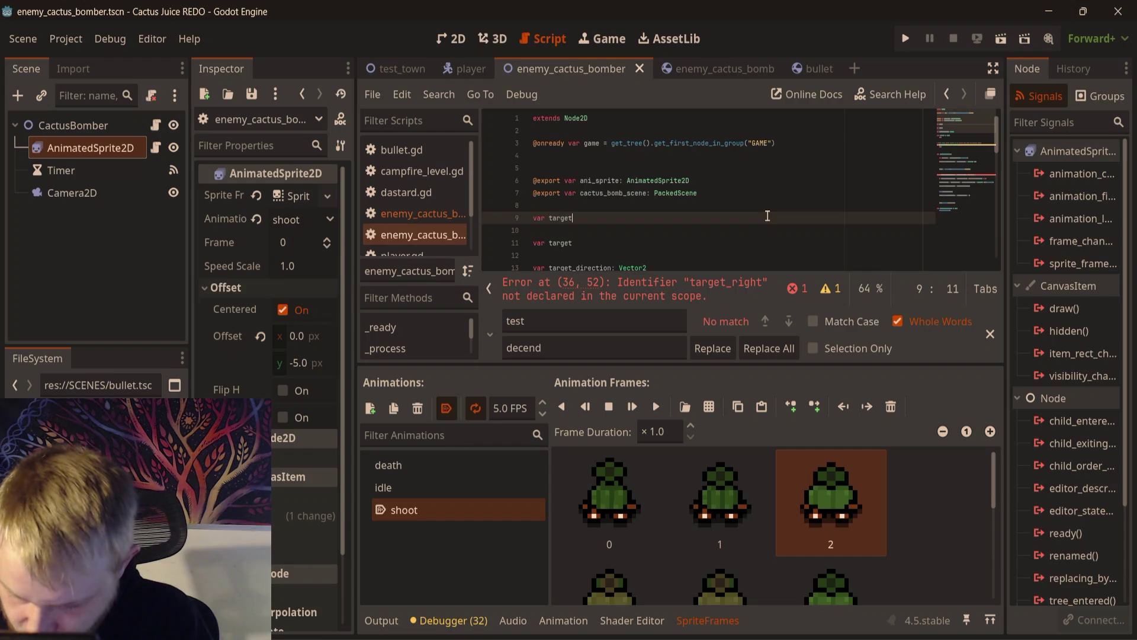
text(ight: )
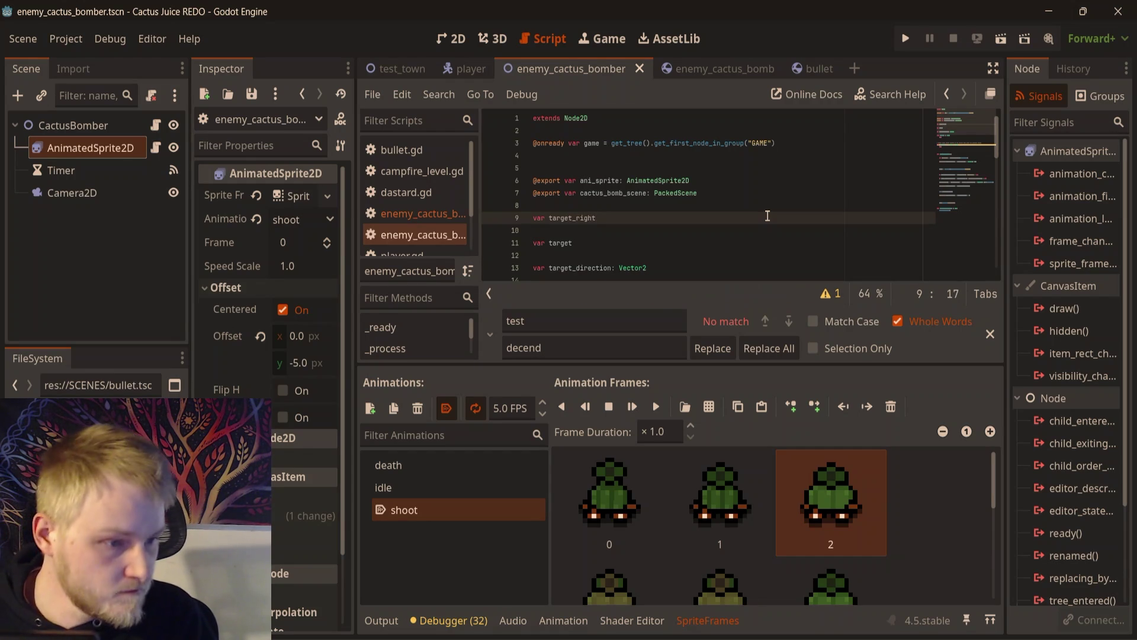
text(bool)
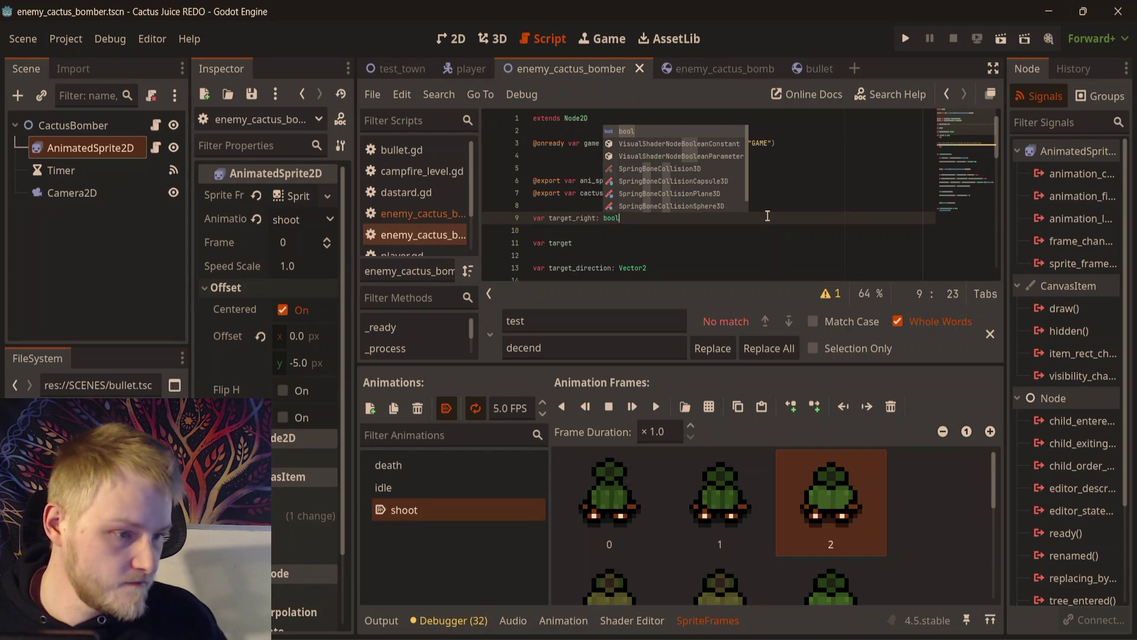
click(830, 225)
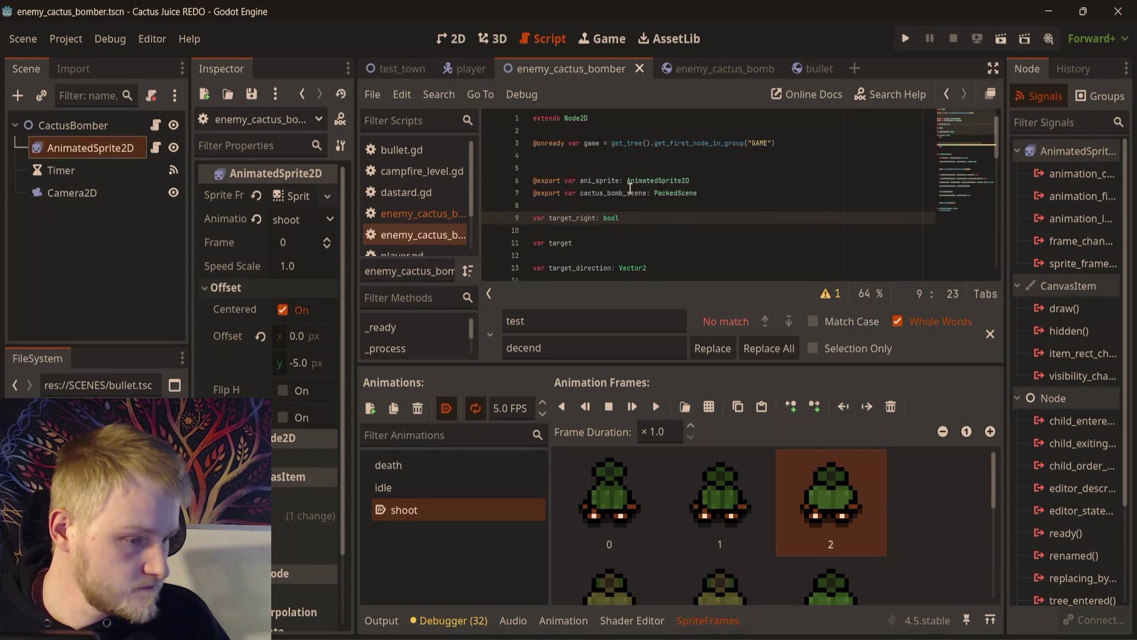
scroll(631, 188, down, 10)
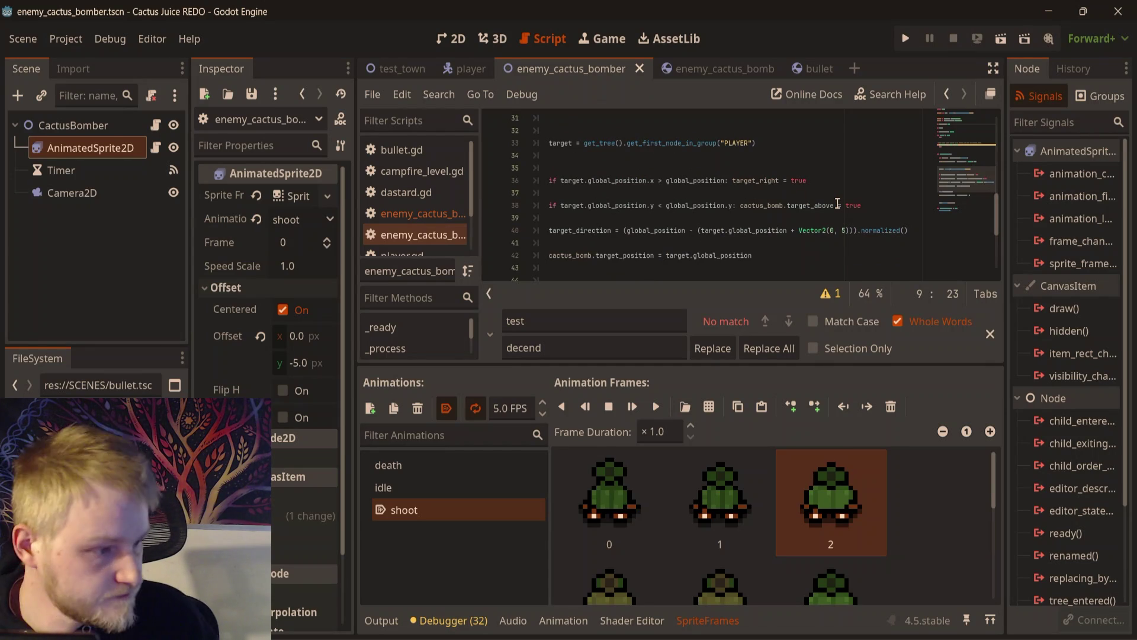
scroll(824, 193, up, 1)
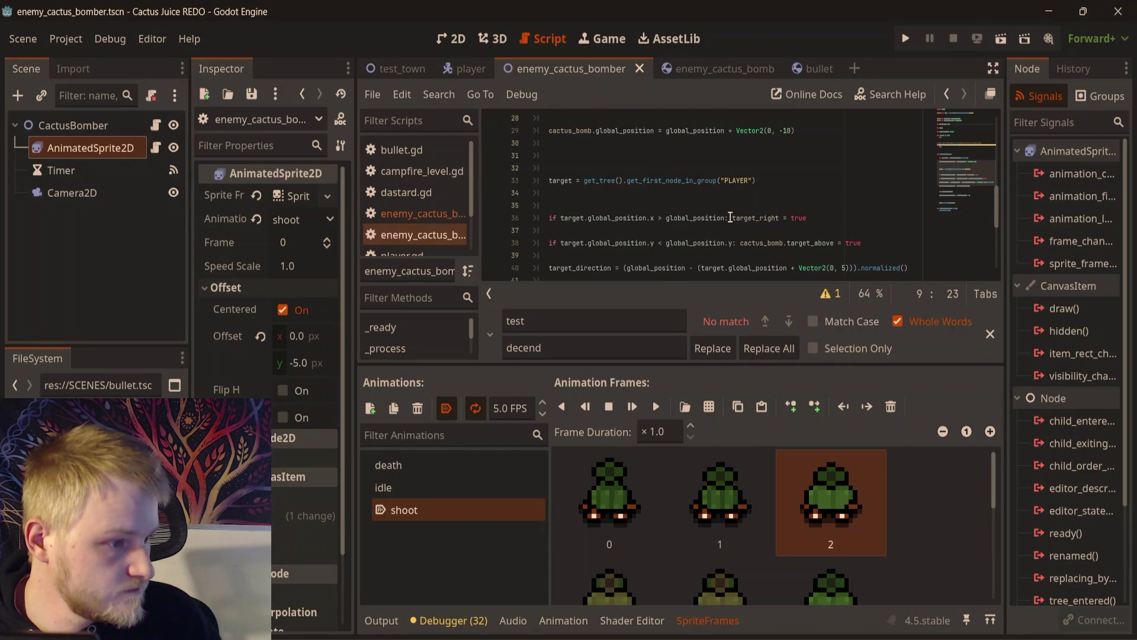
drag(732, 218, 843, 219)
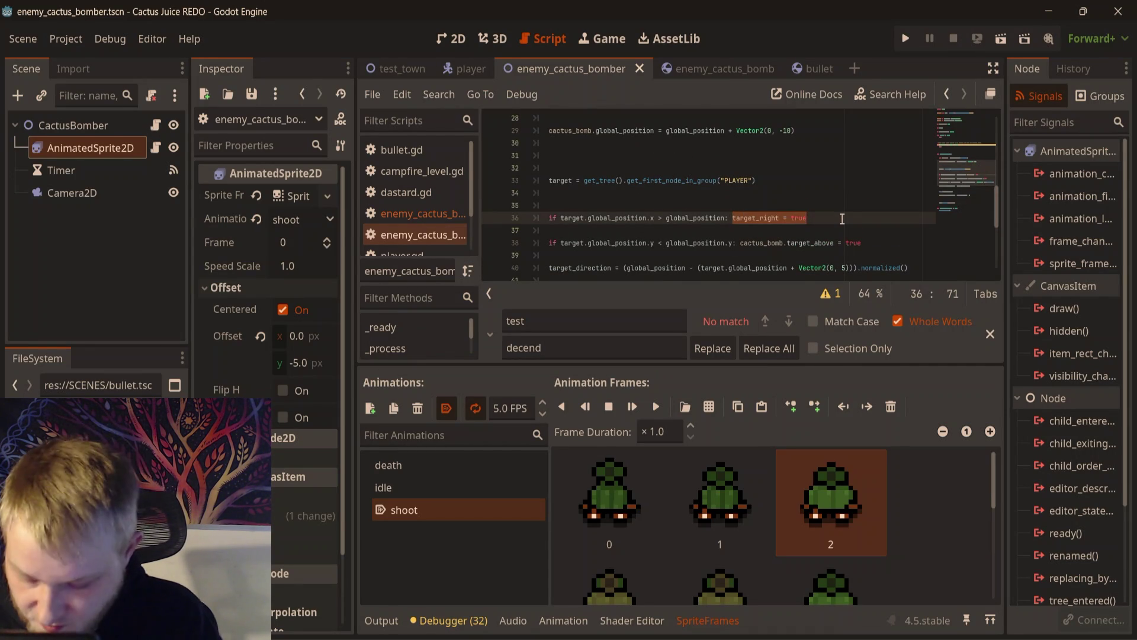
text(p)
text(t()
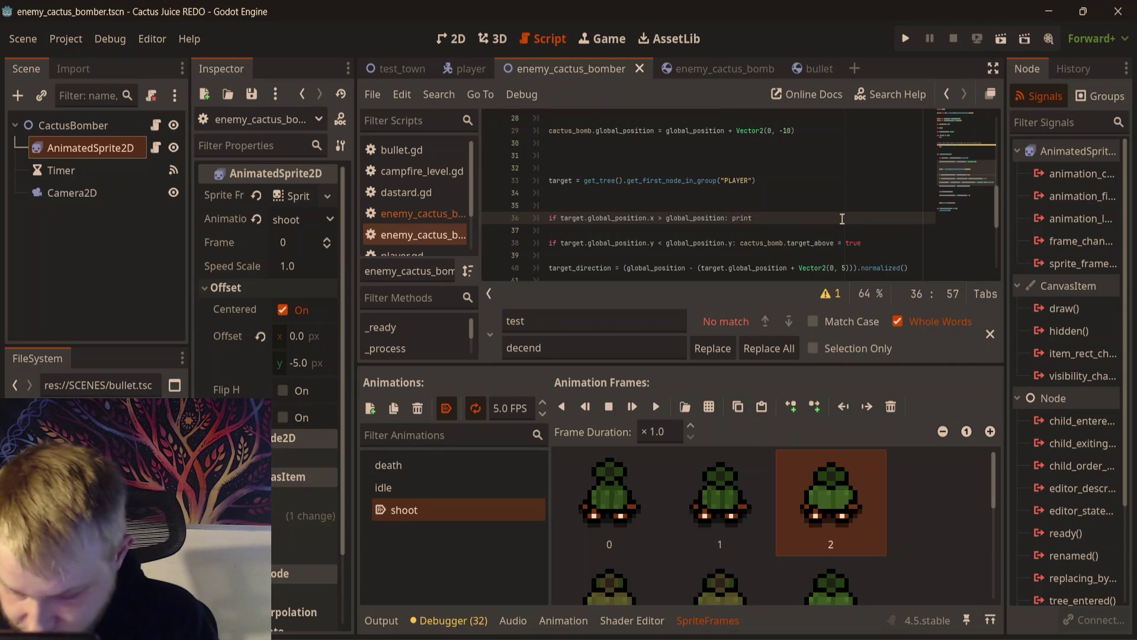
text(("TEST0000000000000)
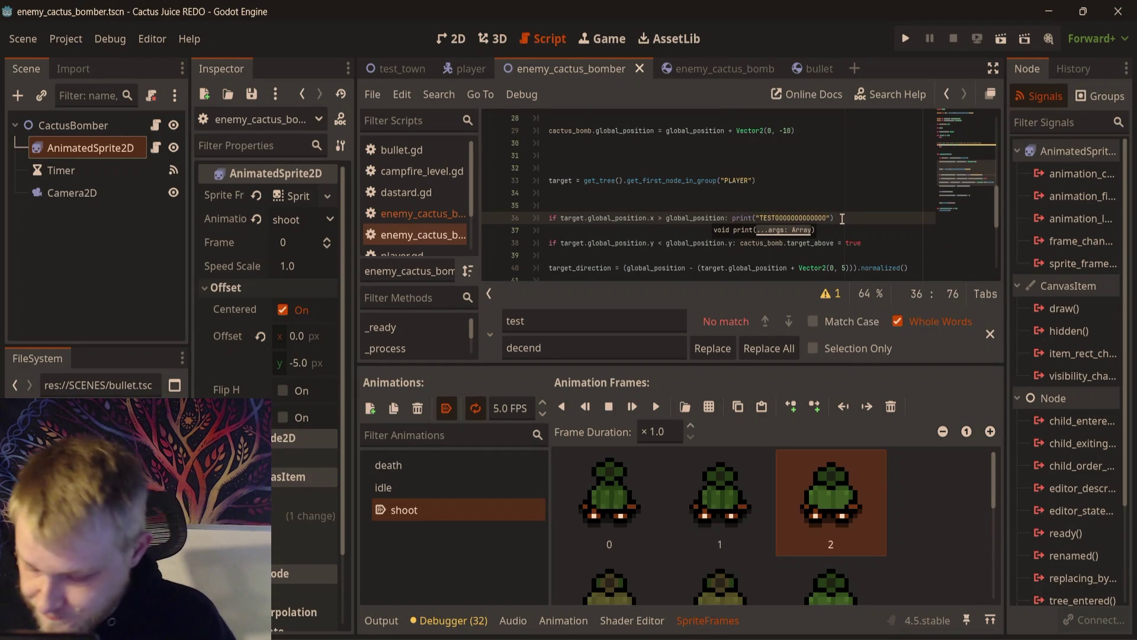
Run the game, then add .x after global_position on line 36 to fix the float/Vector2 error
click(451, 39)
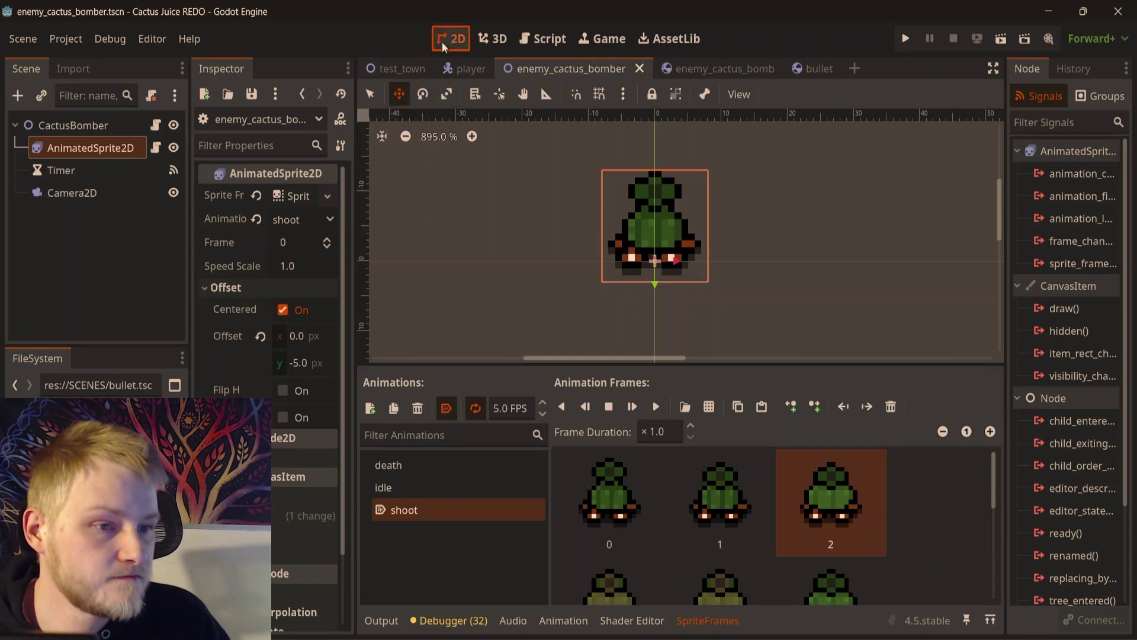
key(F5)
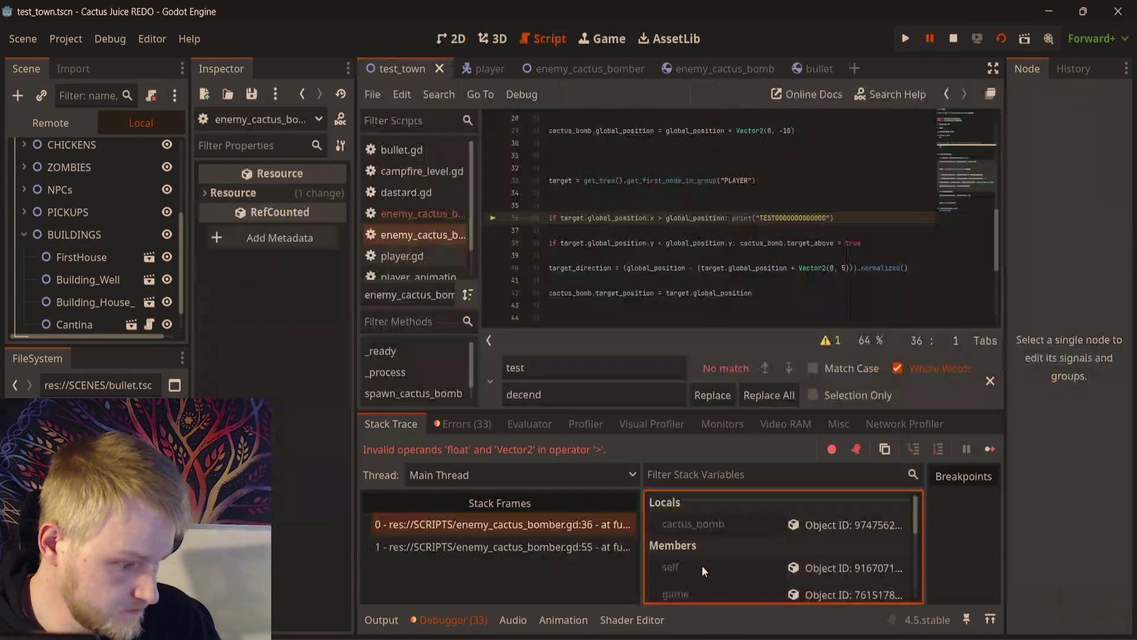
click(728, 292)
click(709, 219)
click(588, 218)
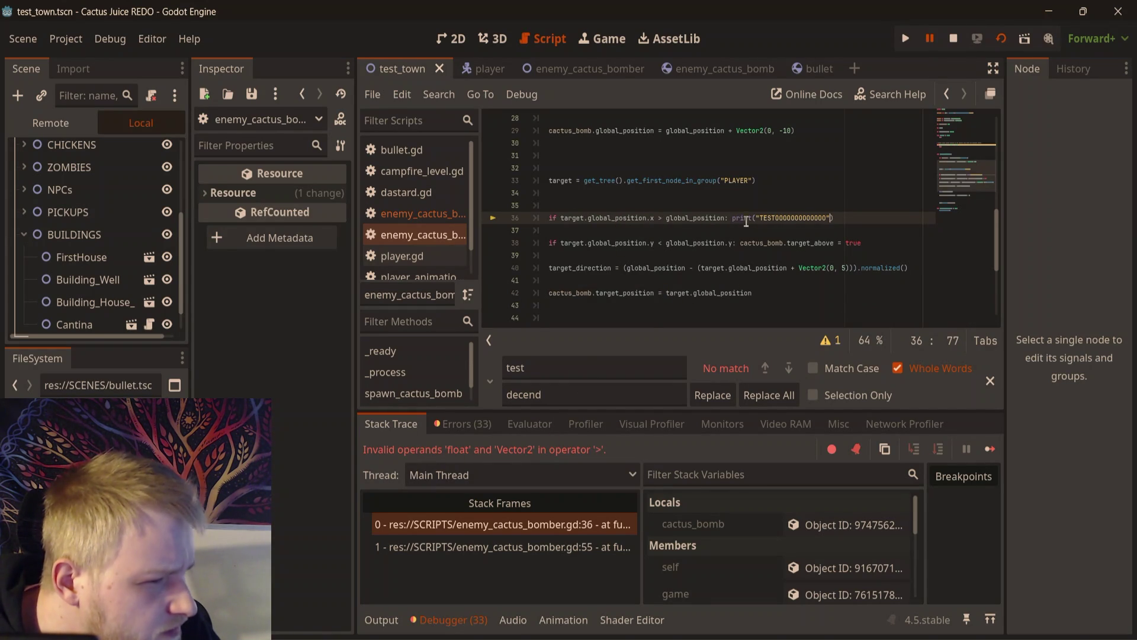
text(.x)
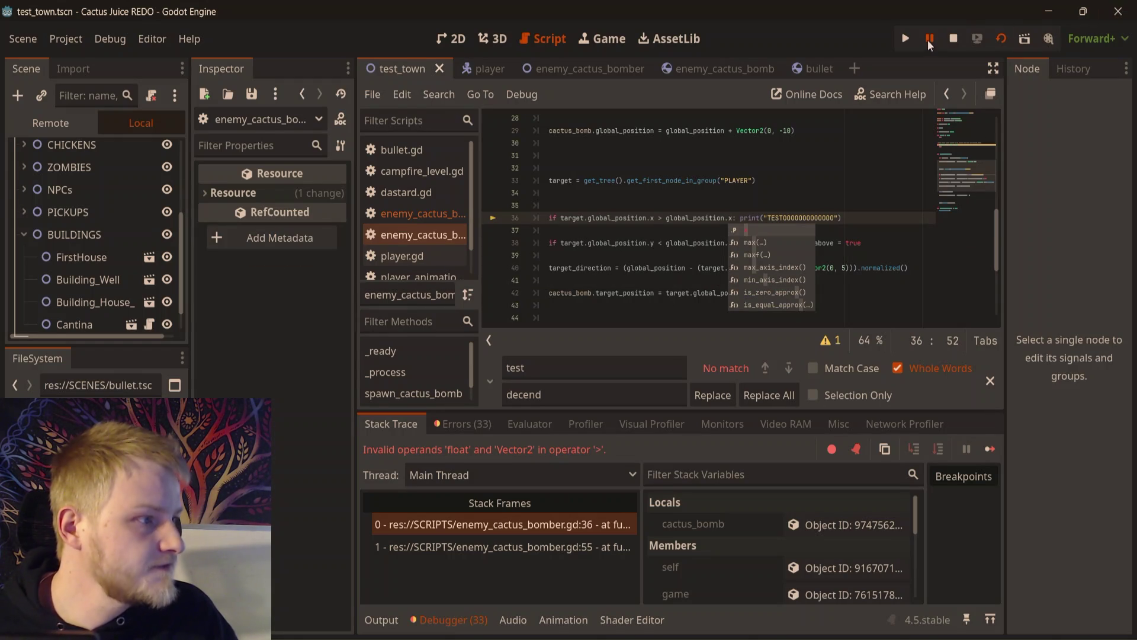
click(954, 42)
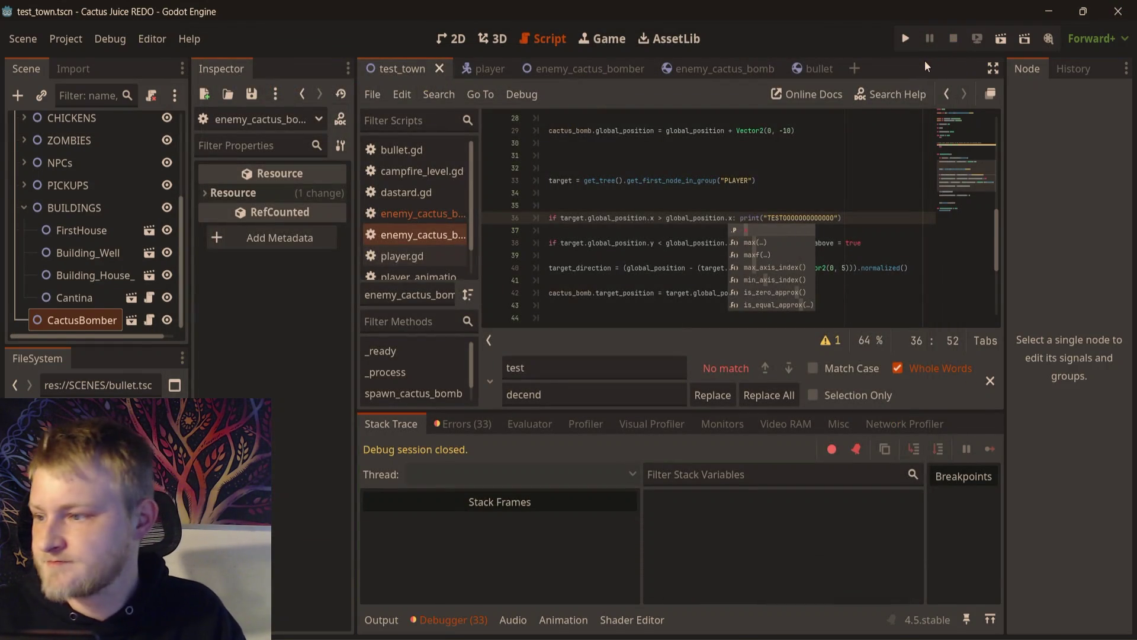
key(F6)
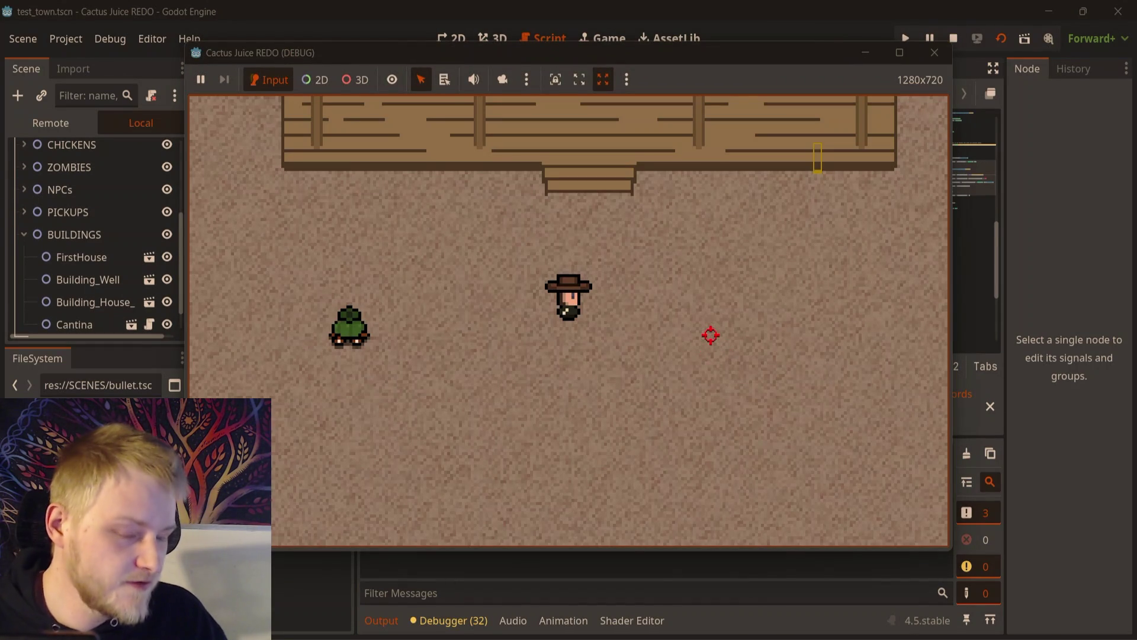
click(407, 528)
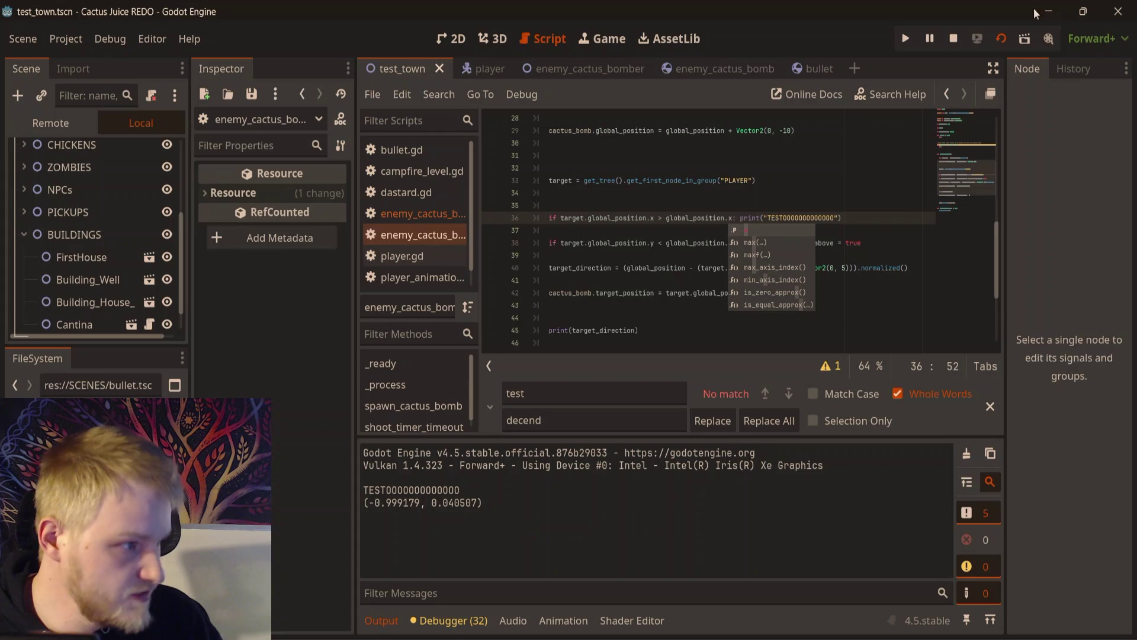
click(954, 38)
click(838, 255)
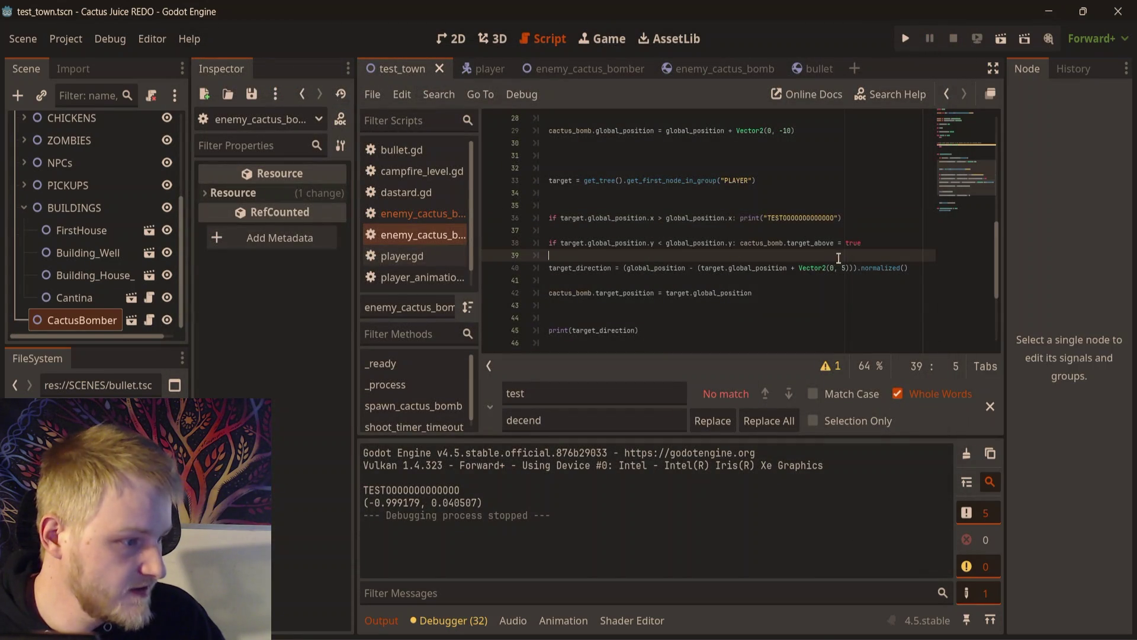
Replace the test print on line 36 with cactus_bomb.spin_right = true
drag(841, 218, 741, 217)
text(ca)
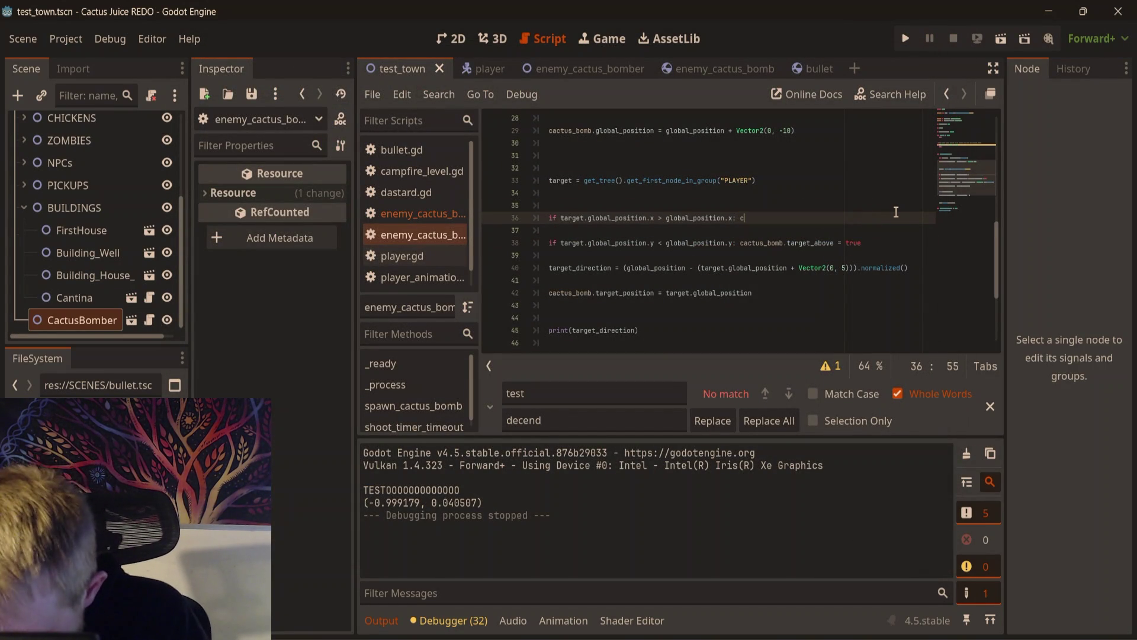
text(ctus)
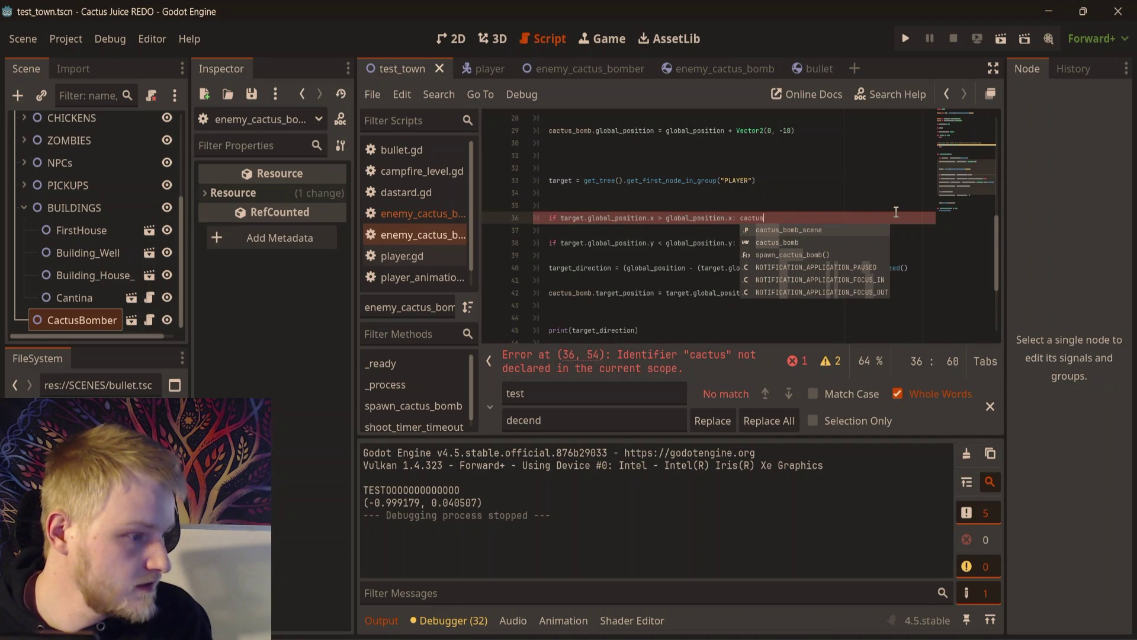
key(Down)
key(Return)
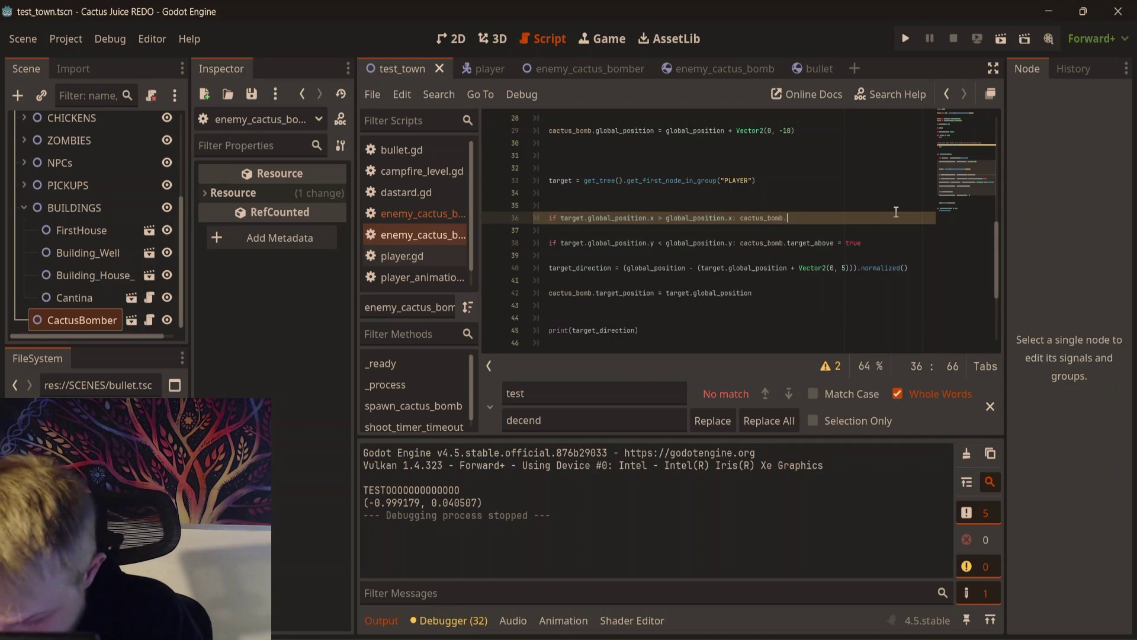
text(spin_right = )
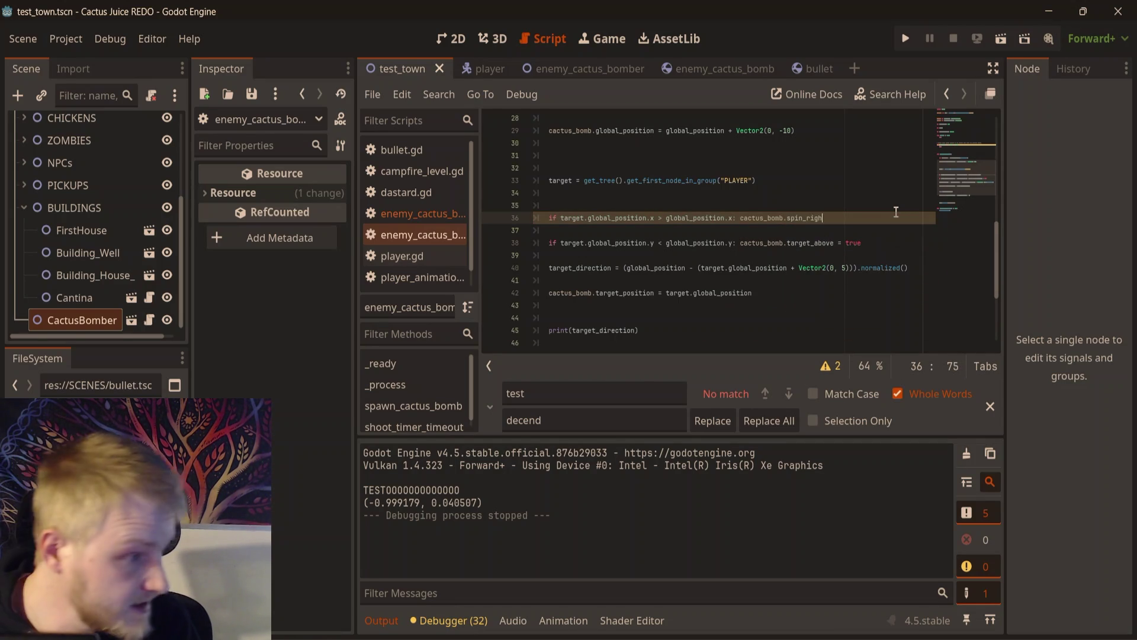
text(TRUE)
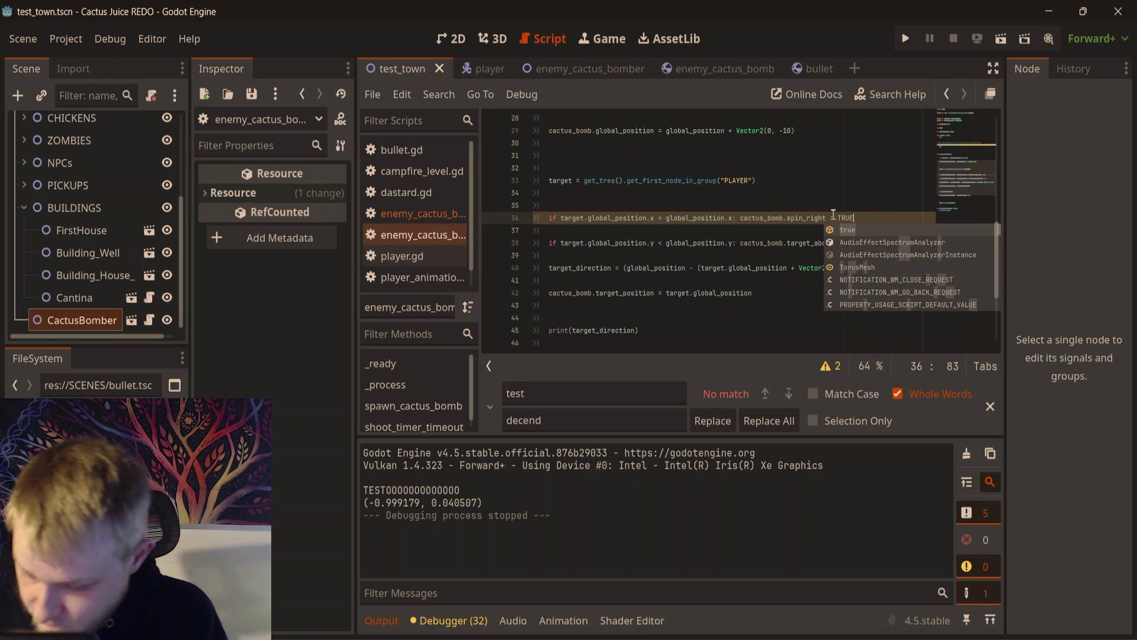
key(BackSpace)
key(BackSpace)
key(BackSpace)
text(true)
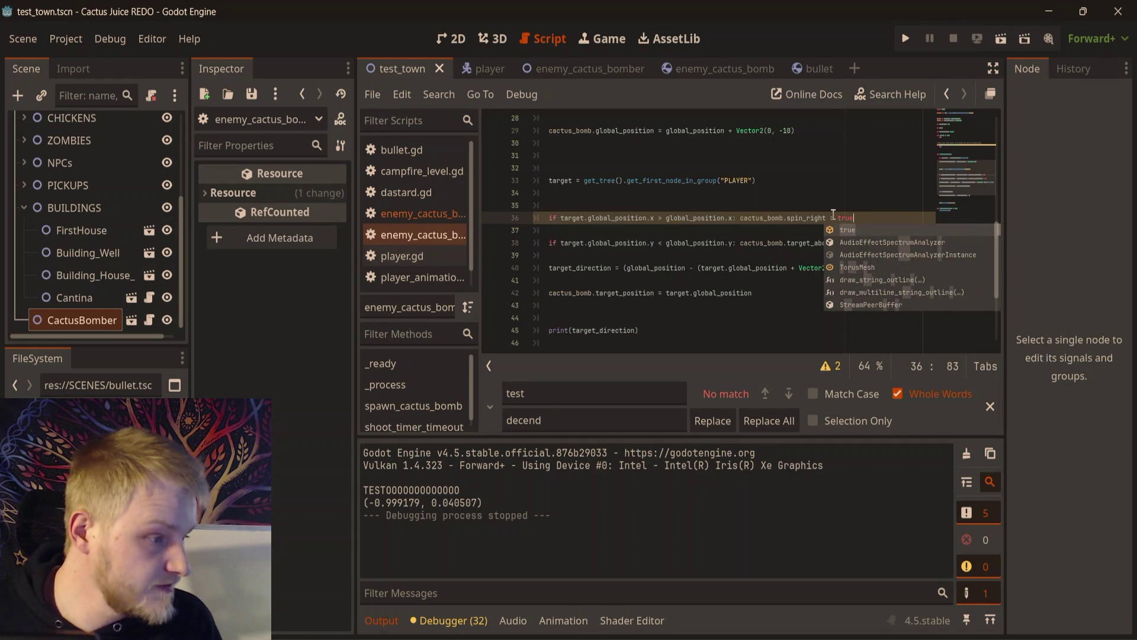
key(Escape)
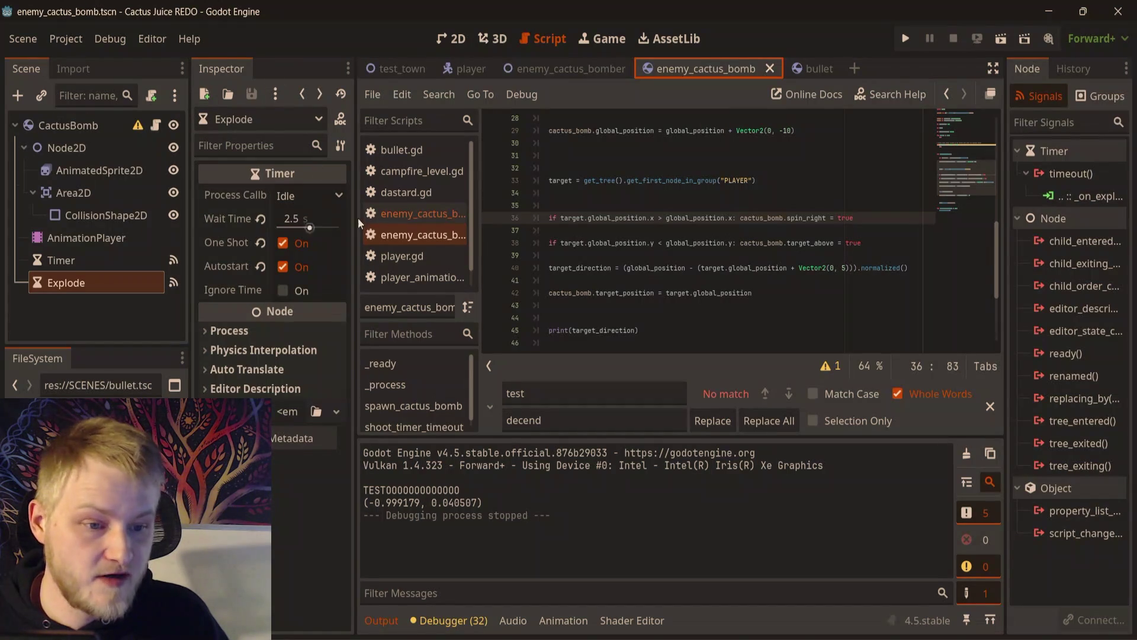
Declare 'var spin_right: bool' below the variables in enemy_cactus_bomb.gd
click(449, 219)
scroll(628, 253, up, 5)
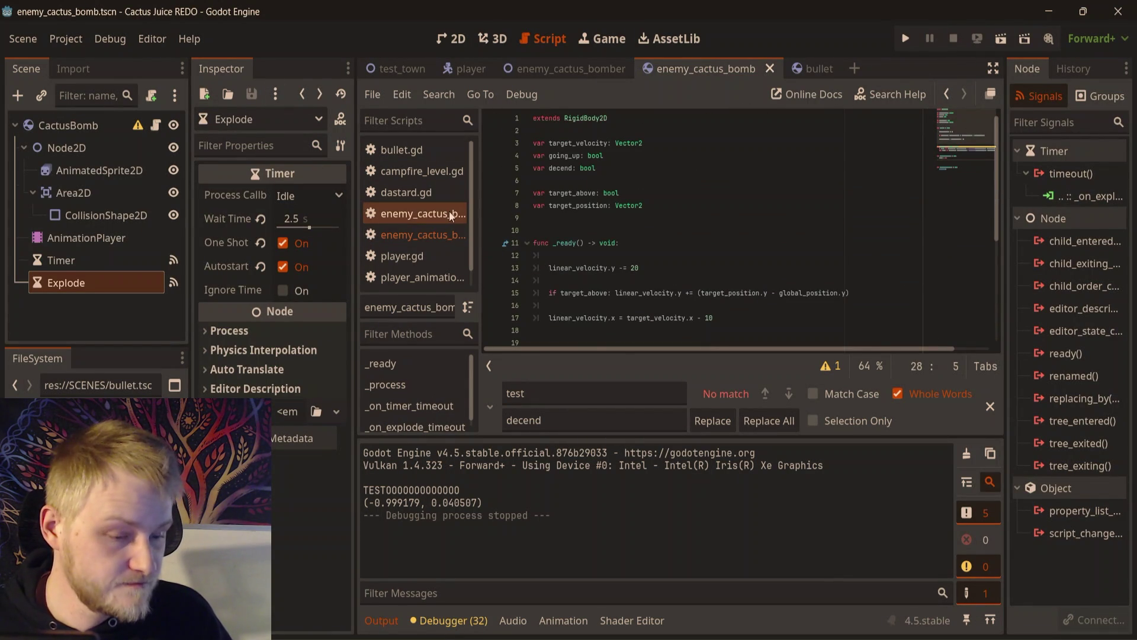
click(657, 208)
click(669, 221)
key(Return)
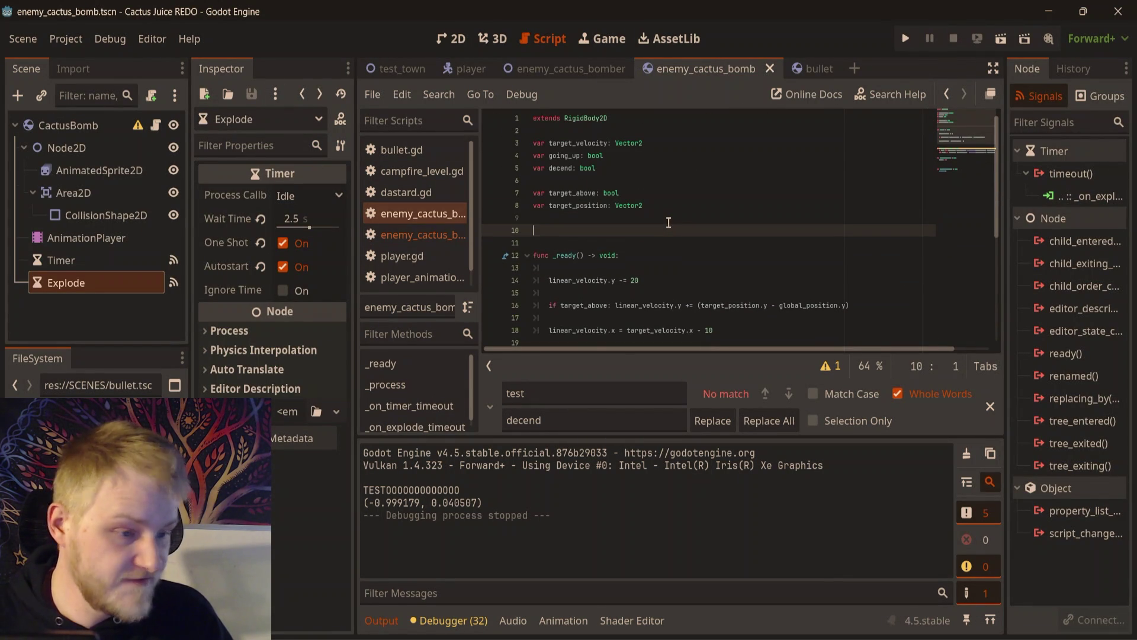
text(var sp)
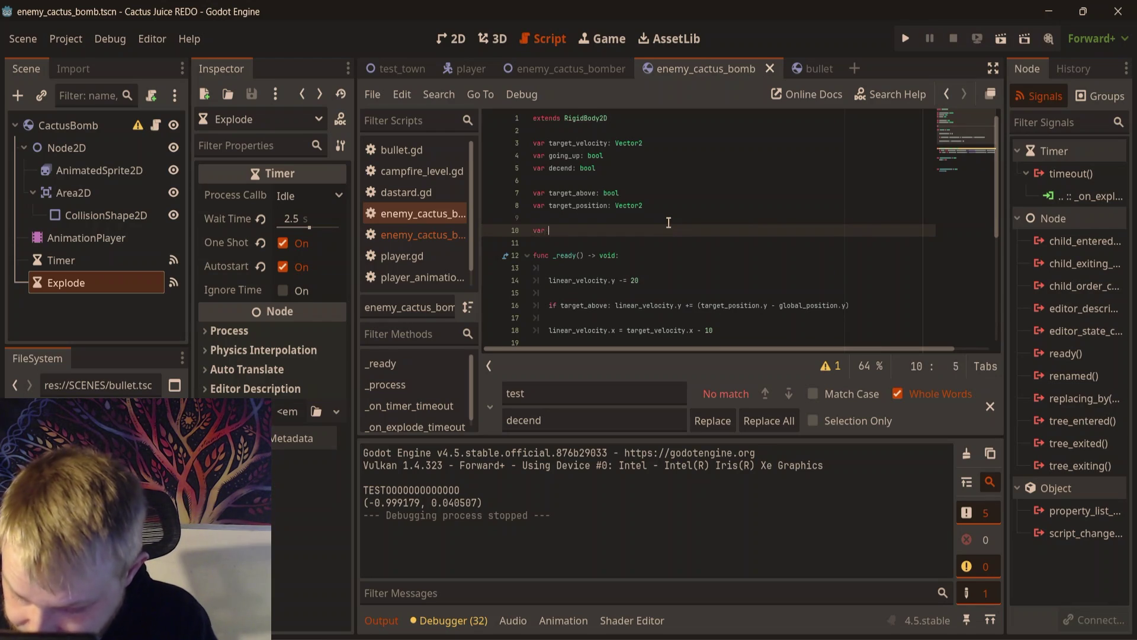
text(in_right: )
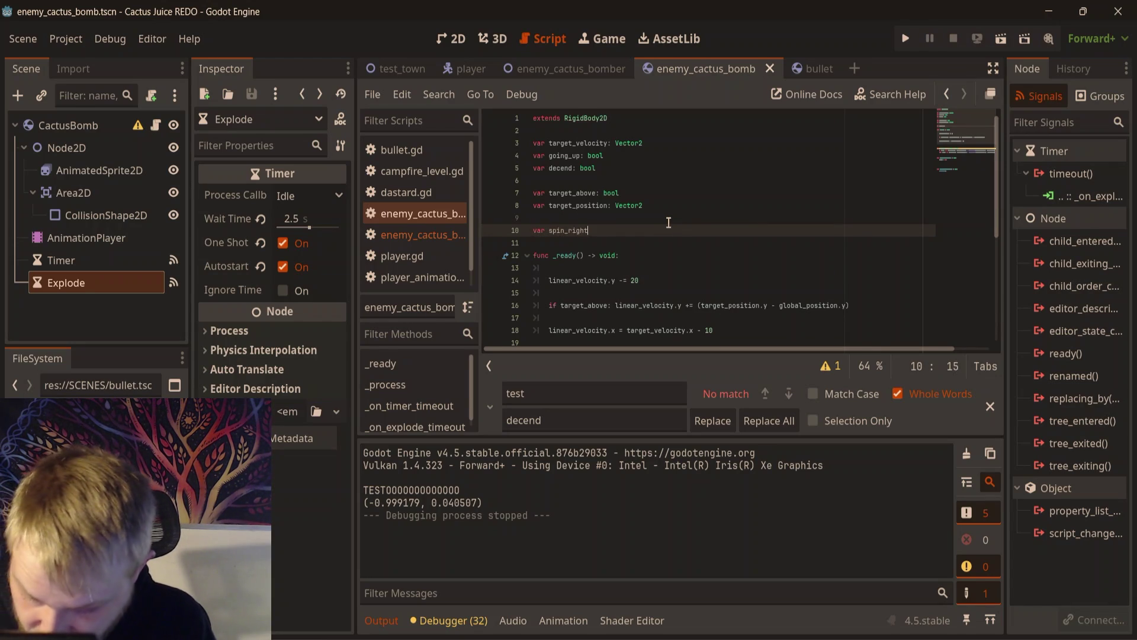
text(bool)
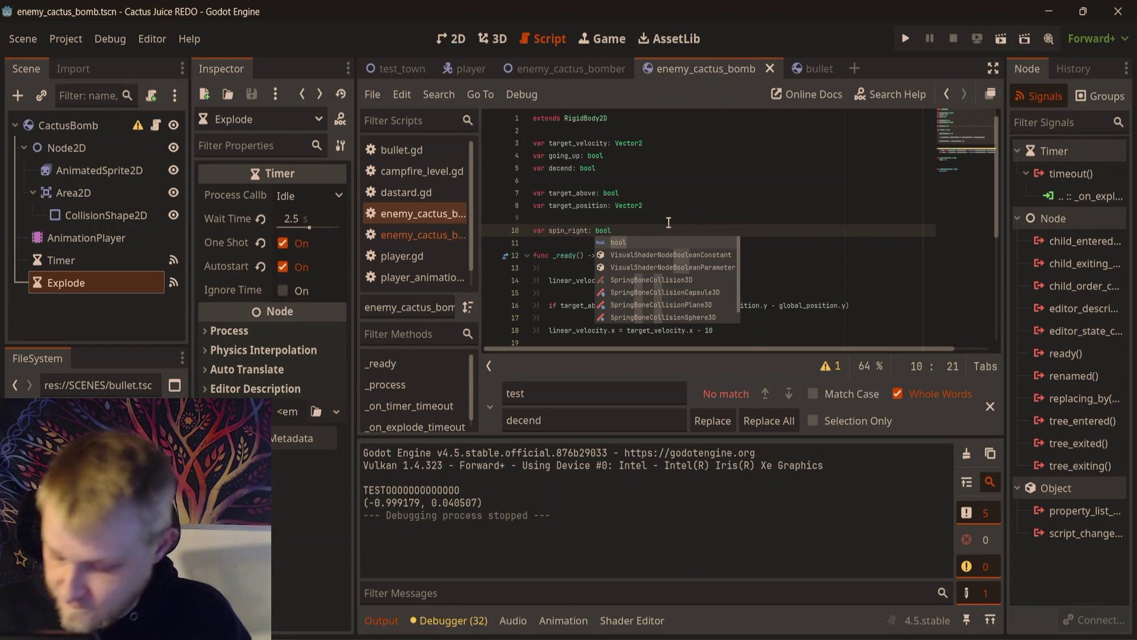
In _ready, add 'if spin_right:' that plays the AnimatedSprite2D's "spin_right" animation
scroll(794, 198, down, 4)
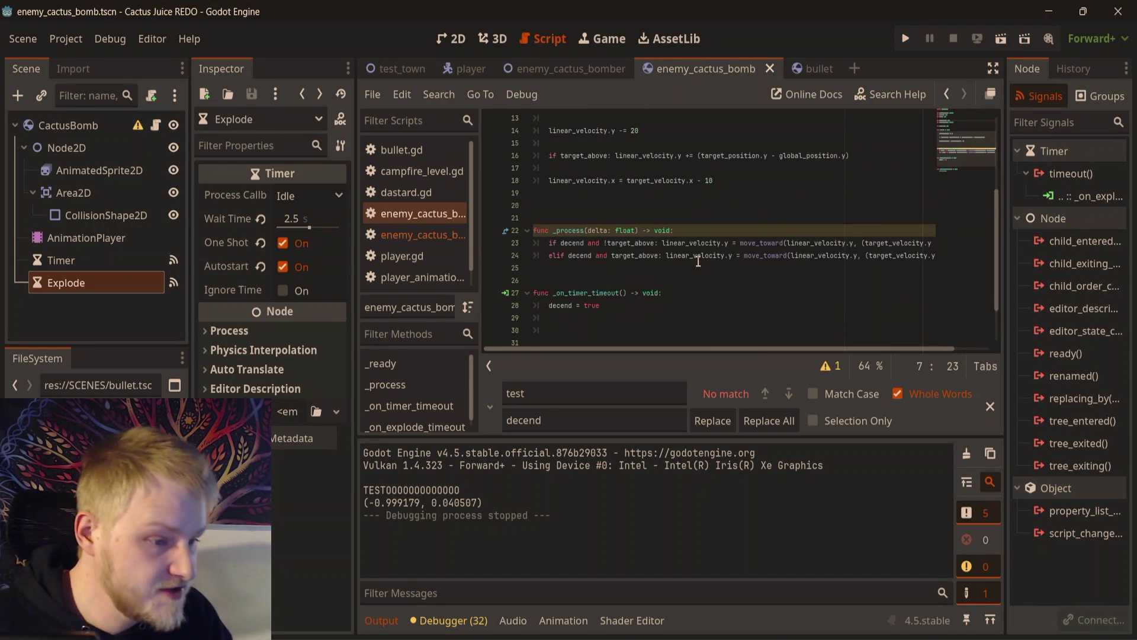
scroll(698, 258, up, 4)
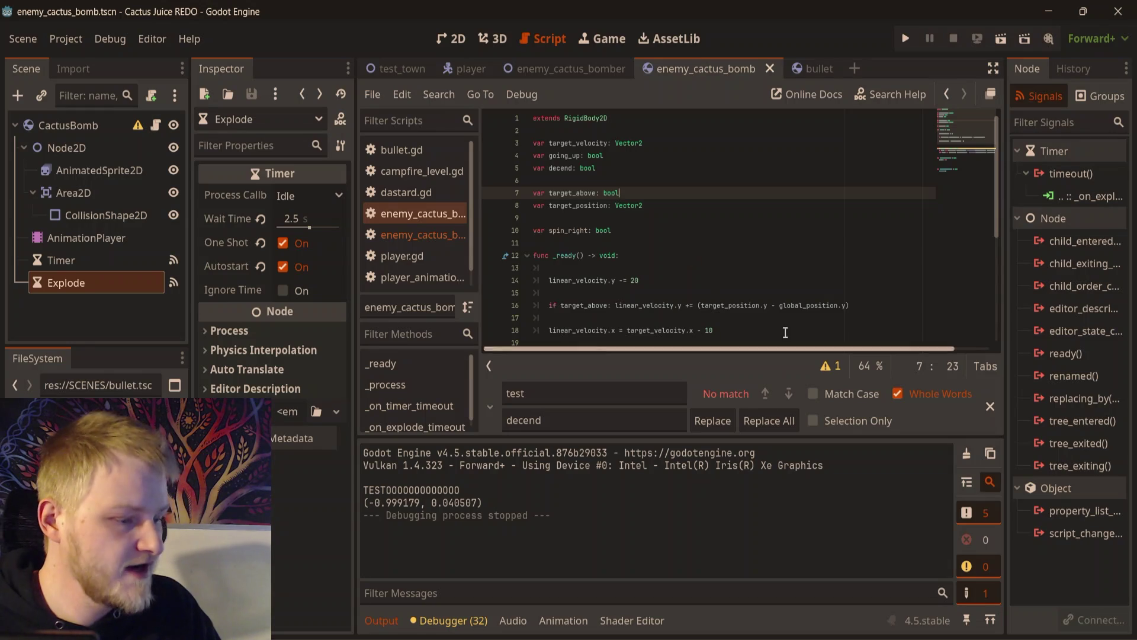
scroll(781, 349, down, 2)
click(785, 253)
key(Return)
key(Return)
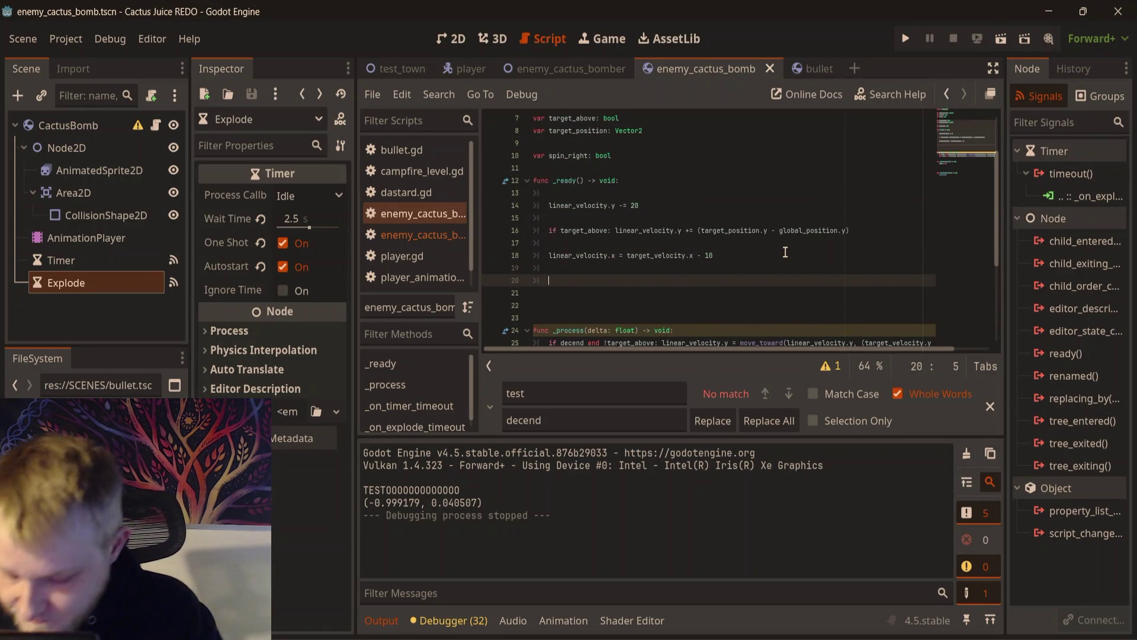
text(f spin)
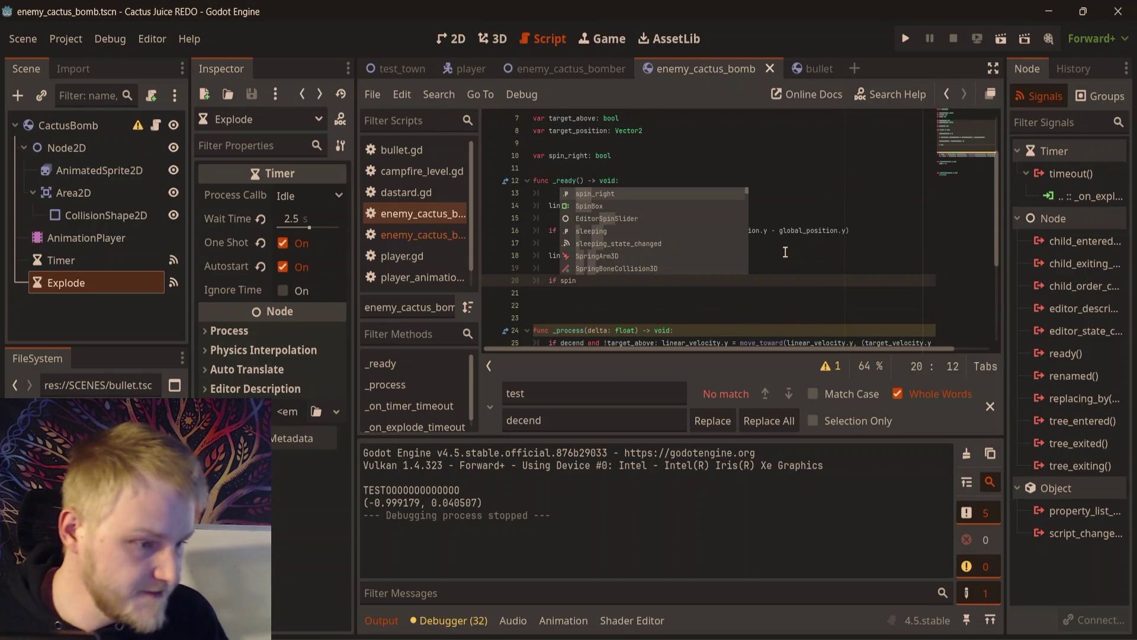
key(Return)
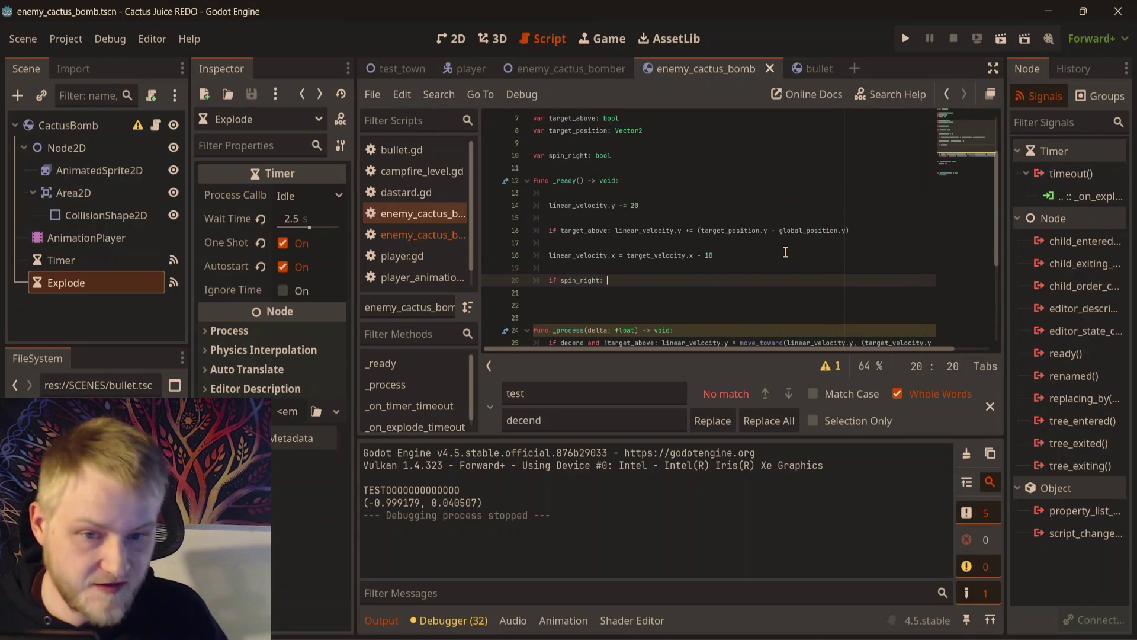
mouse_move(118, 171)
mouse_down()
mouse_move(712, 284)
mouse_move(724, 222)
mouse_up()
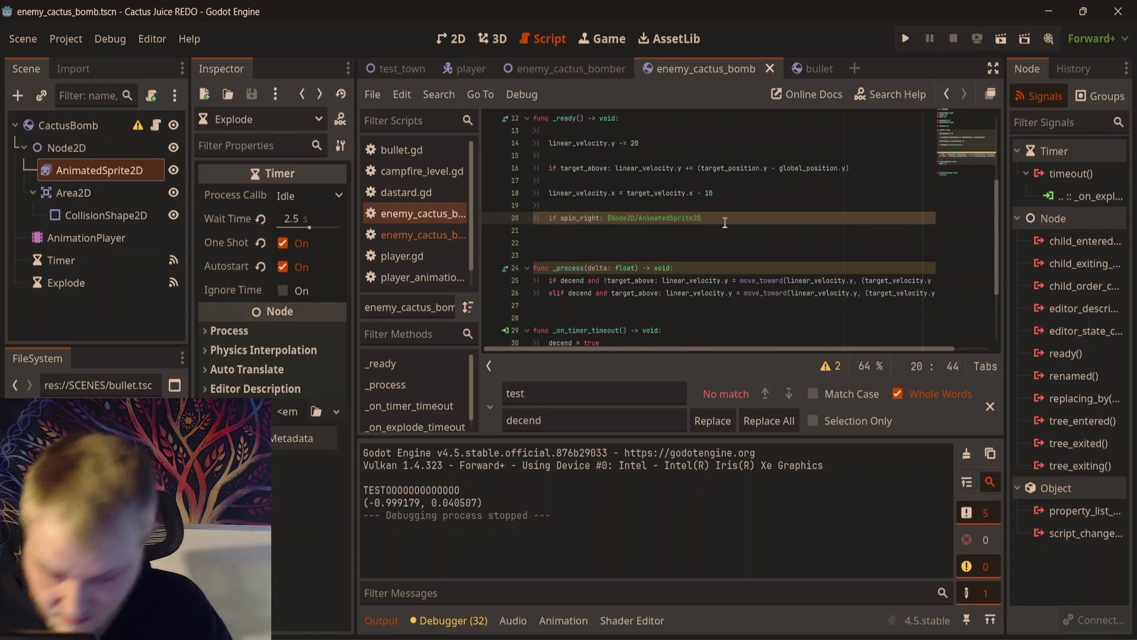
text(y(")
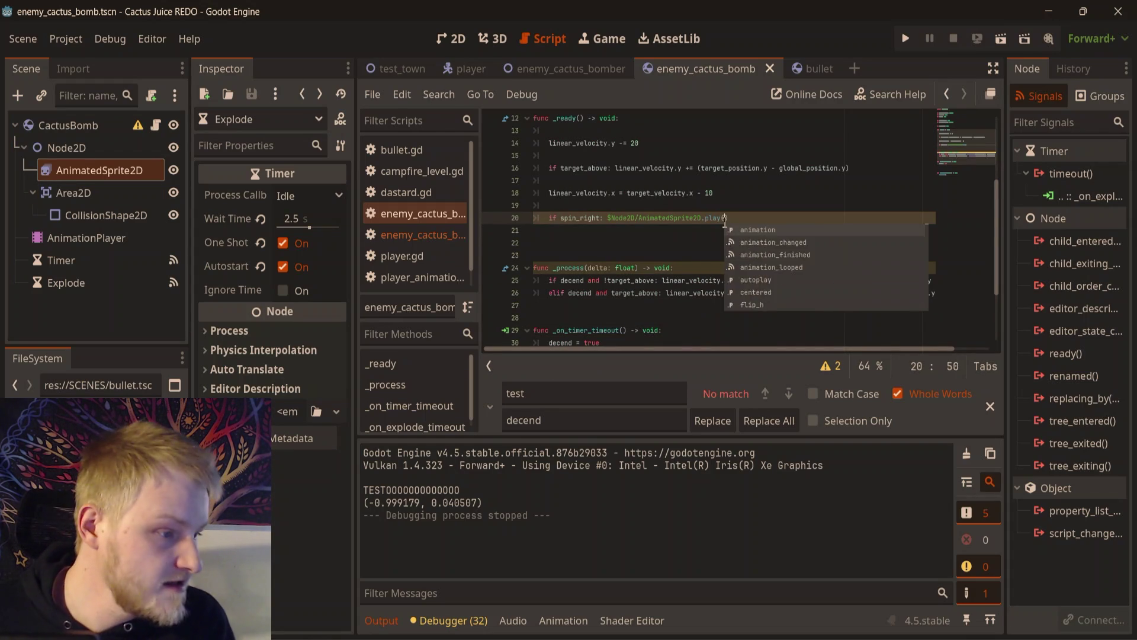
key(Return)
text(")
key(Down)
key(Return)
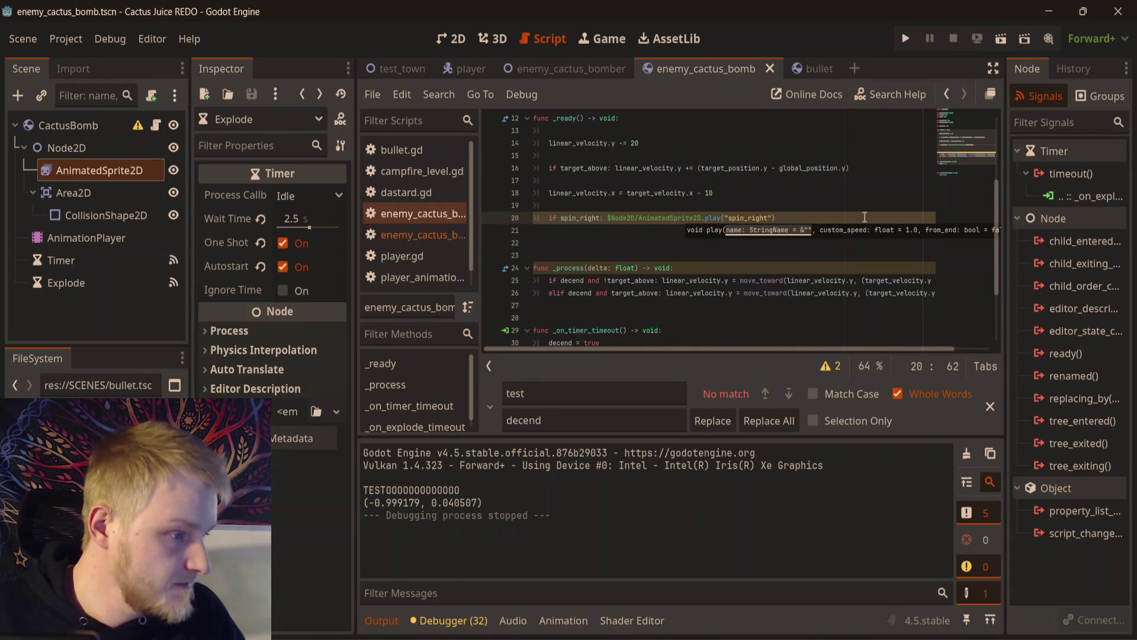
key(Return)
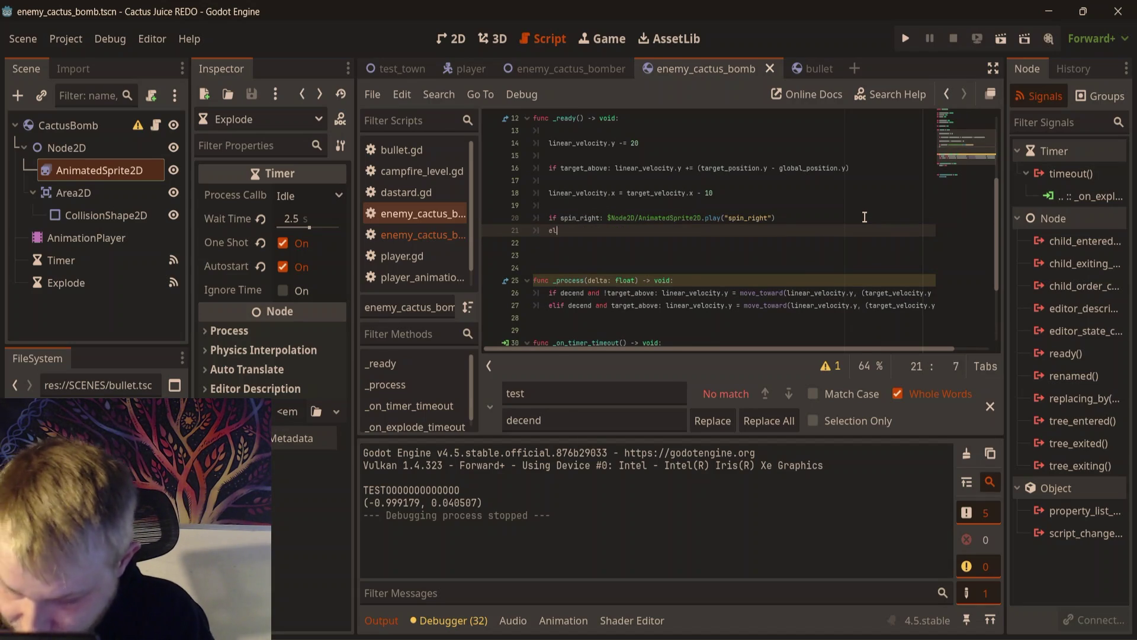
Add an else branch playing "spin_left", then run the test_town scene to test
text(se:)
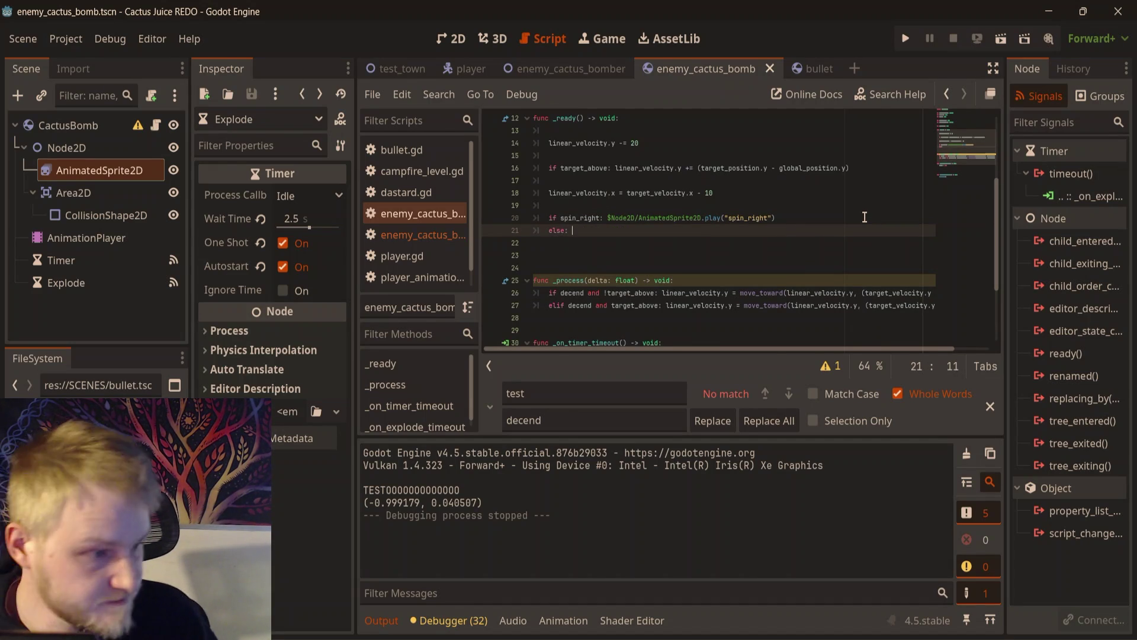
drag(807, 221, 607, 220)
key(ctrl+c)
click(606, 228)
key(ctrl+v)
scroll(652, 178, up, 4)
scroll(705, 141, down, 5)
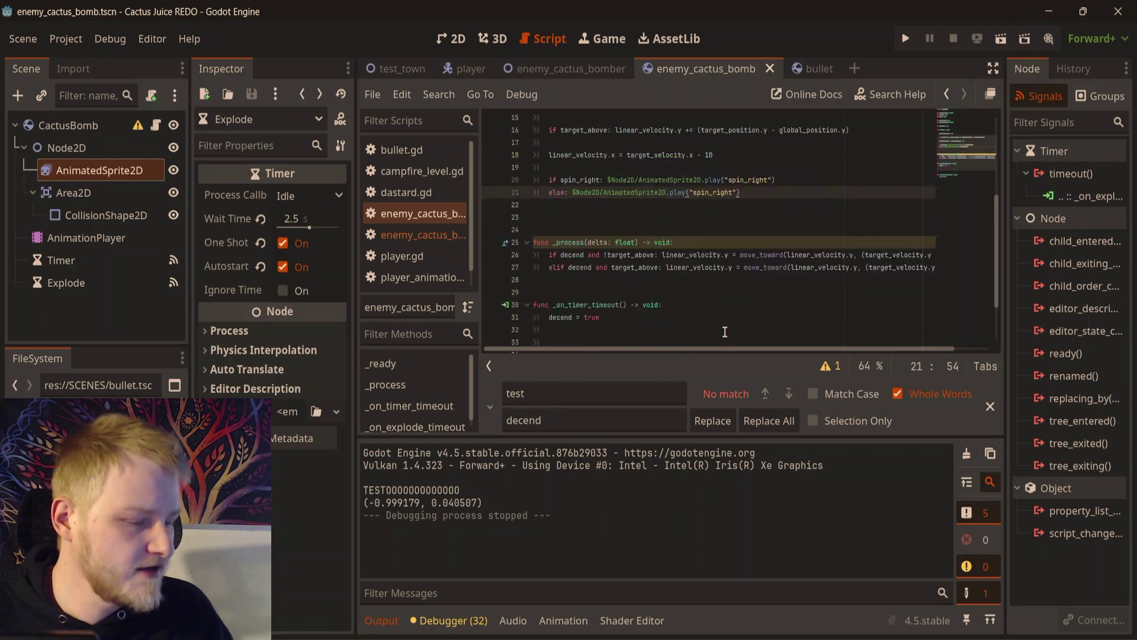
scroll(739, 263, up, 2)
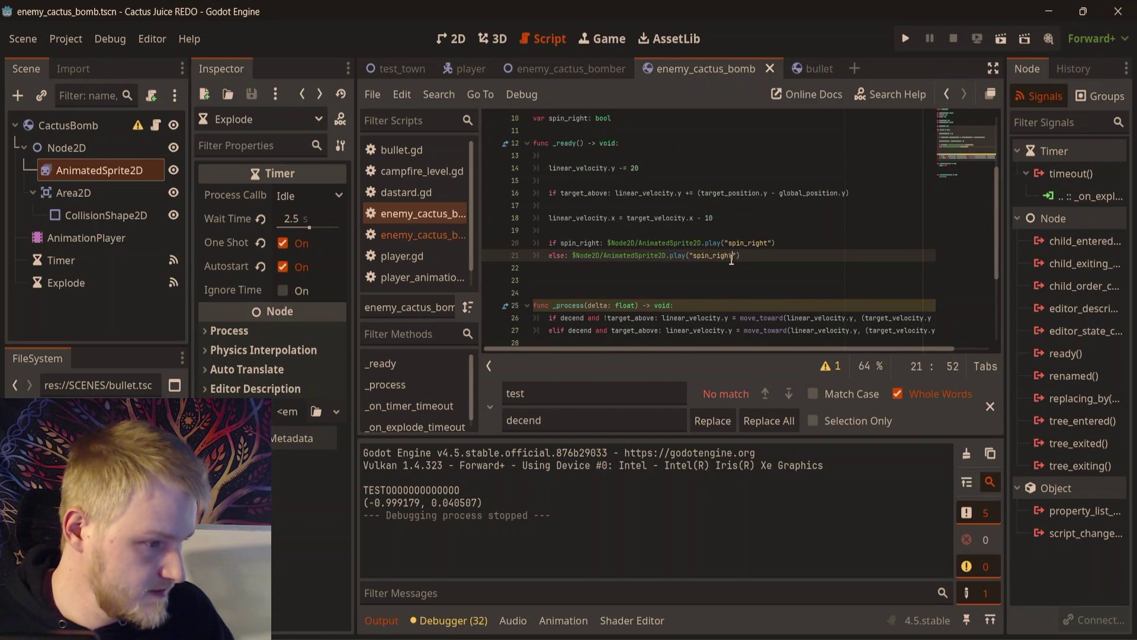
key(BackSpace)
key(BackSpace)
key(BackSpace)
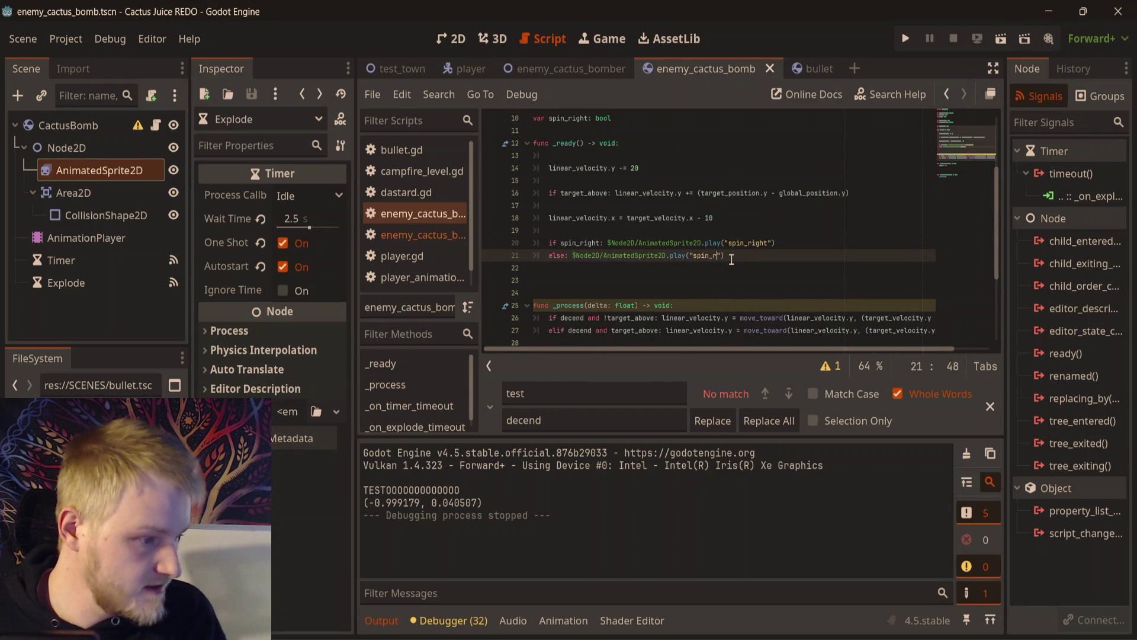
text(left)
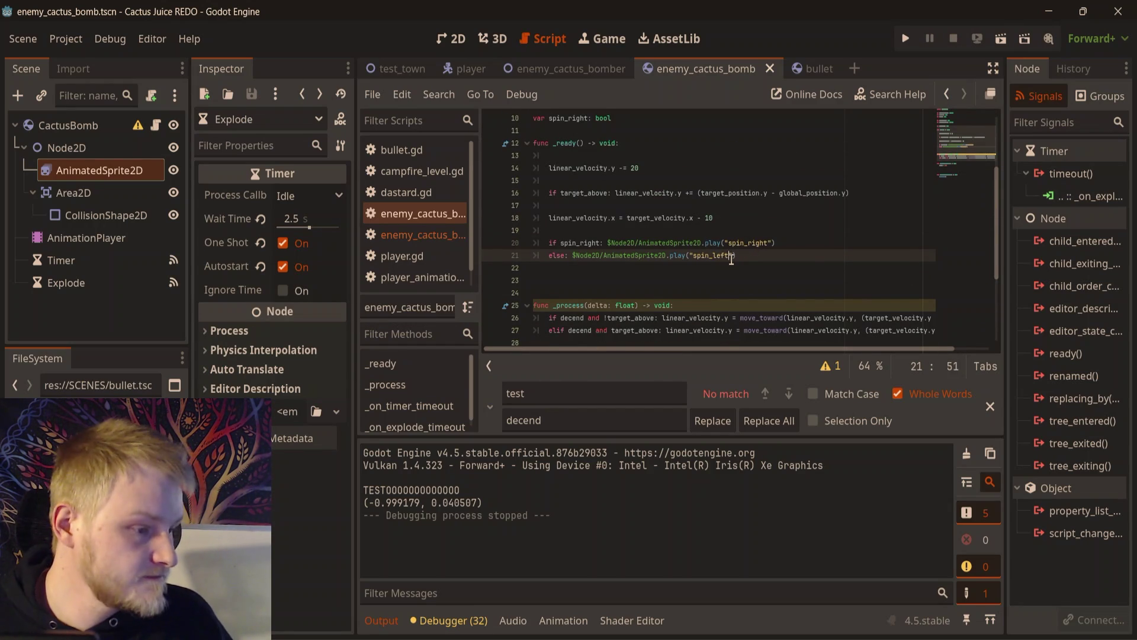
click(811, 223)
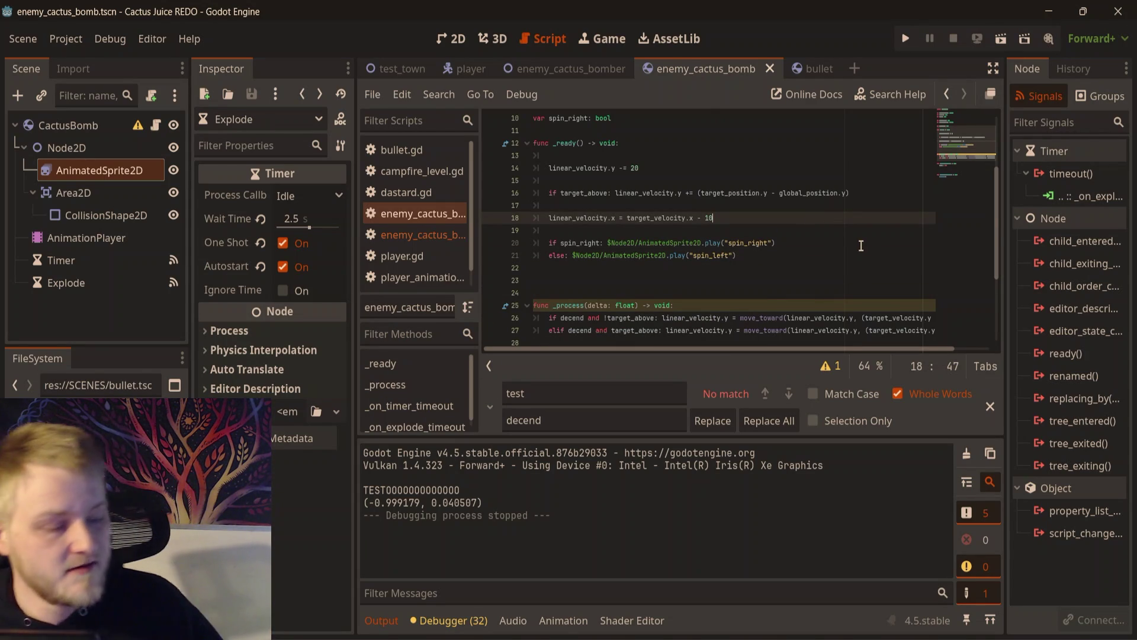
click(799, 256)
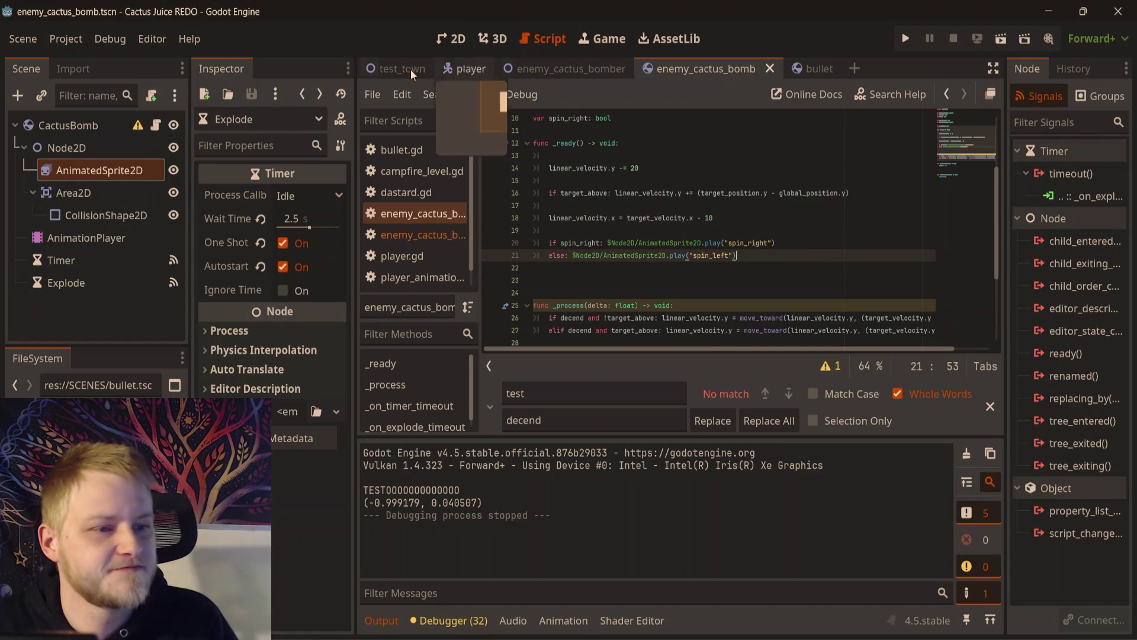
click(388, 69)
key(F6)
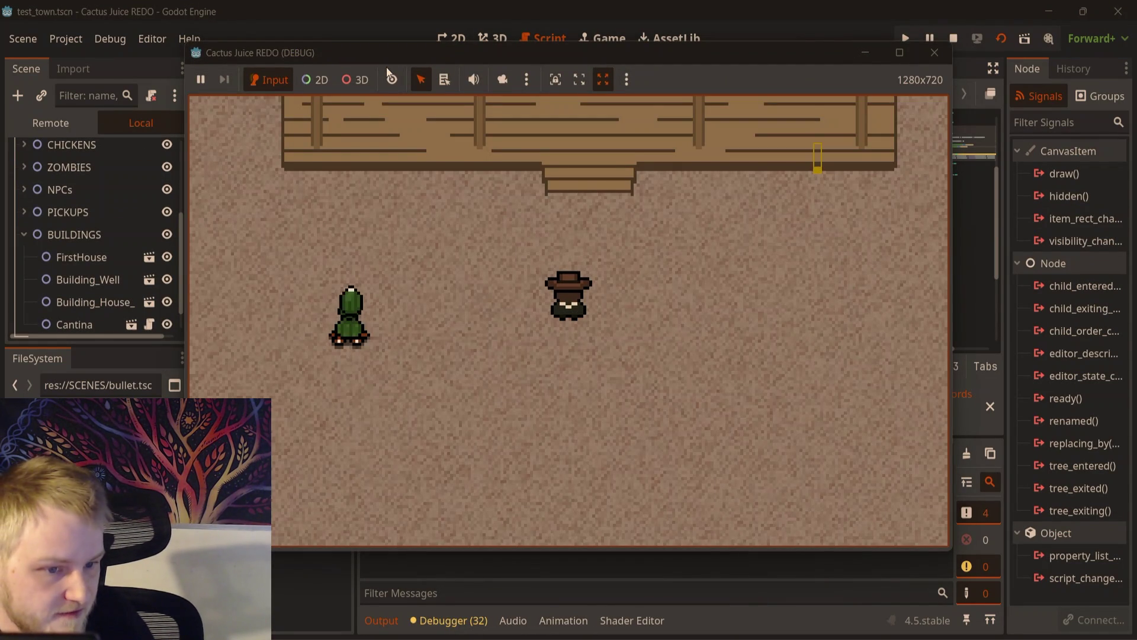
key(w)
key(a)
key(a)
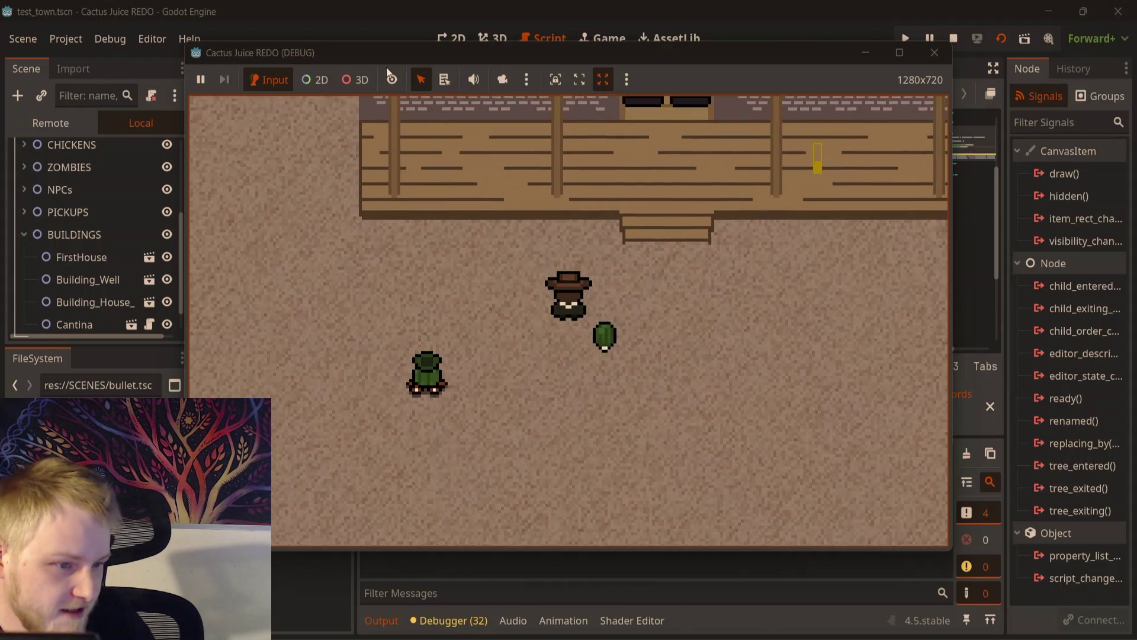
key(w)
key(a)
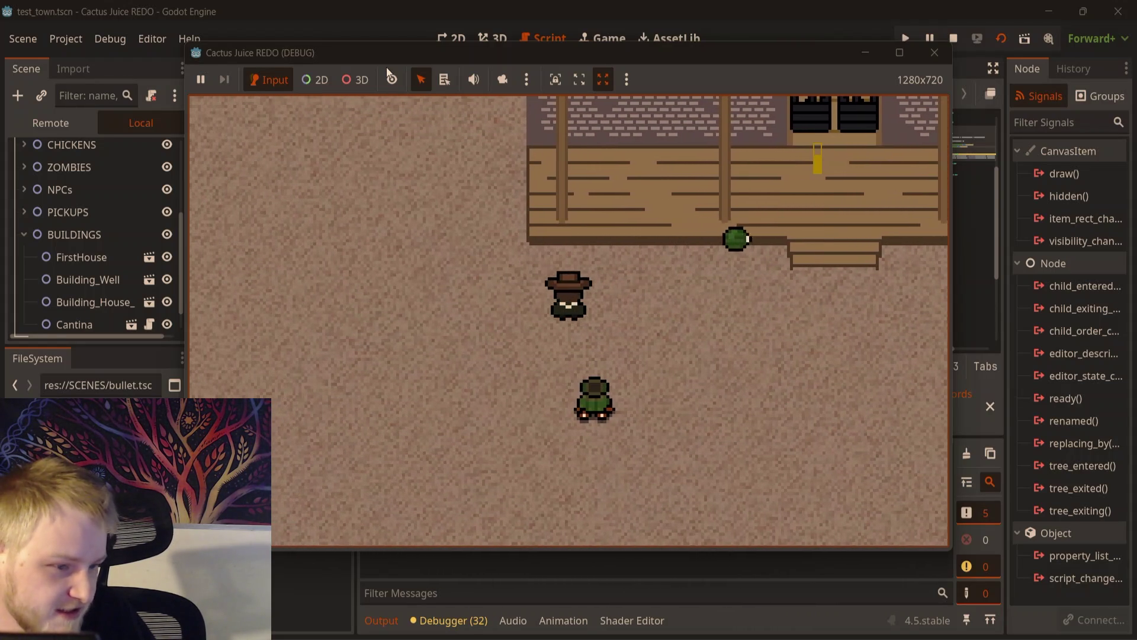
key(a)
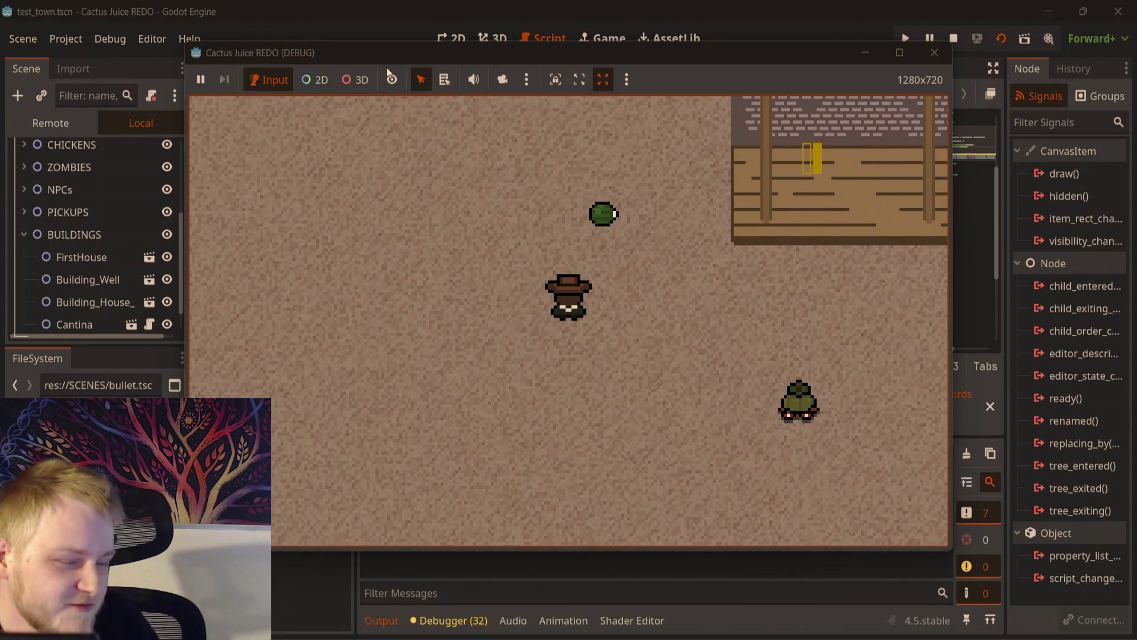
key(s)
key(d)
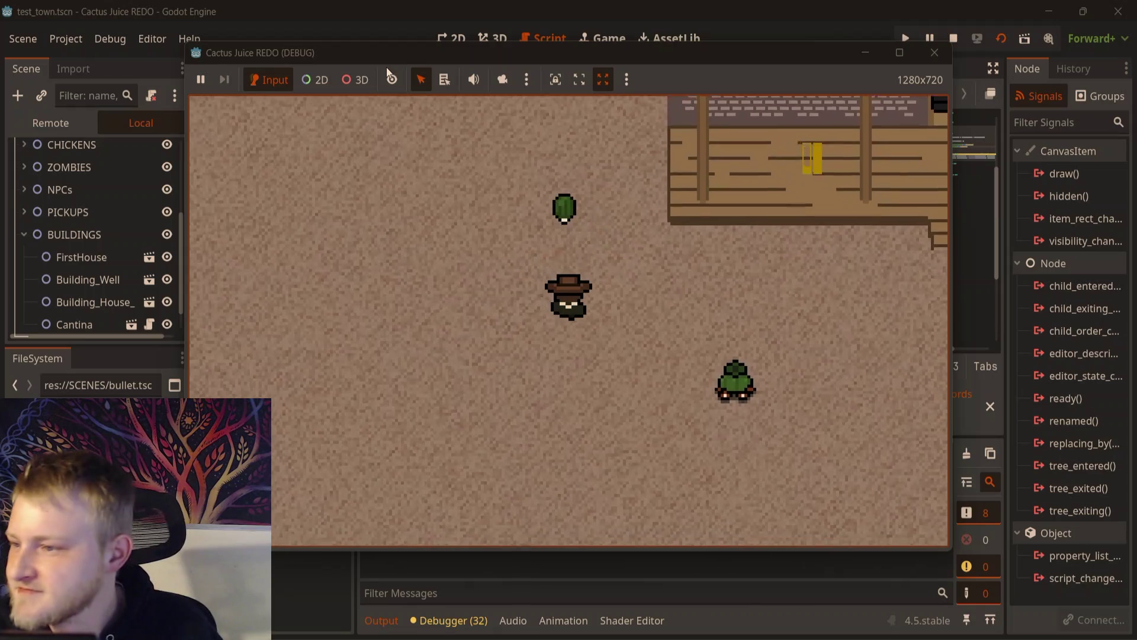
key(a)
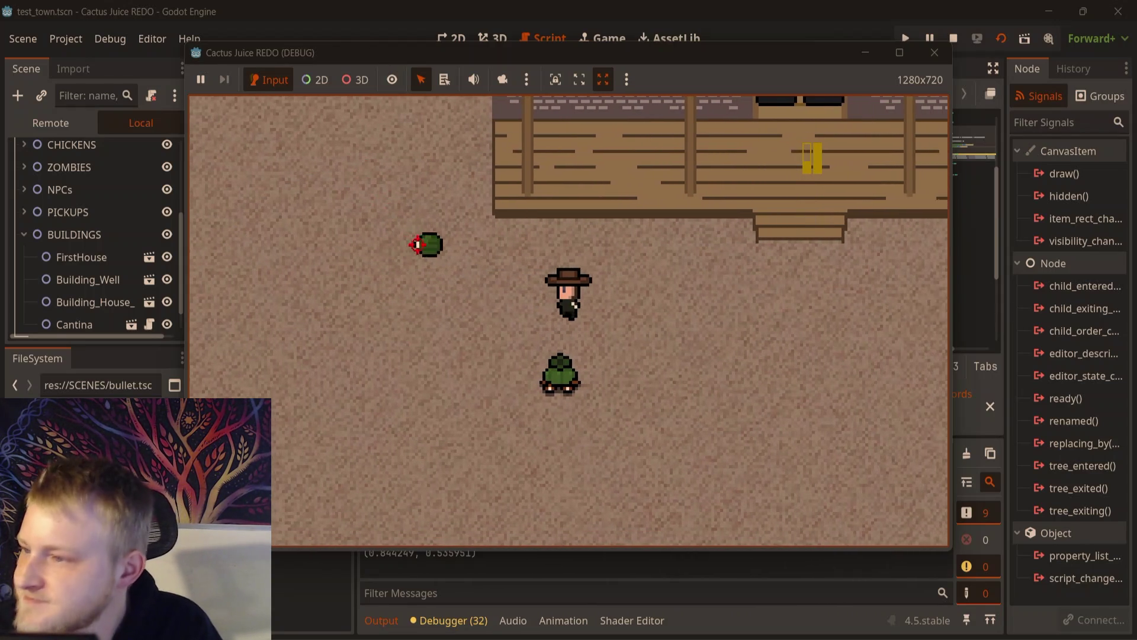
key(d)
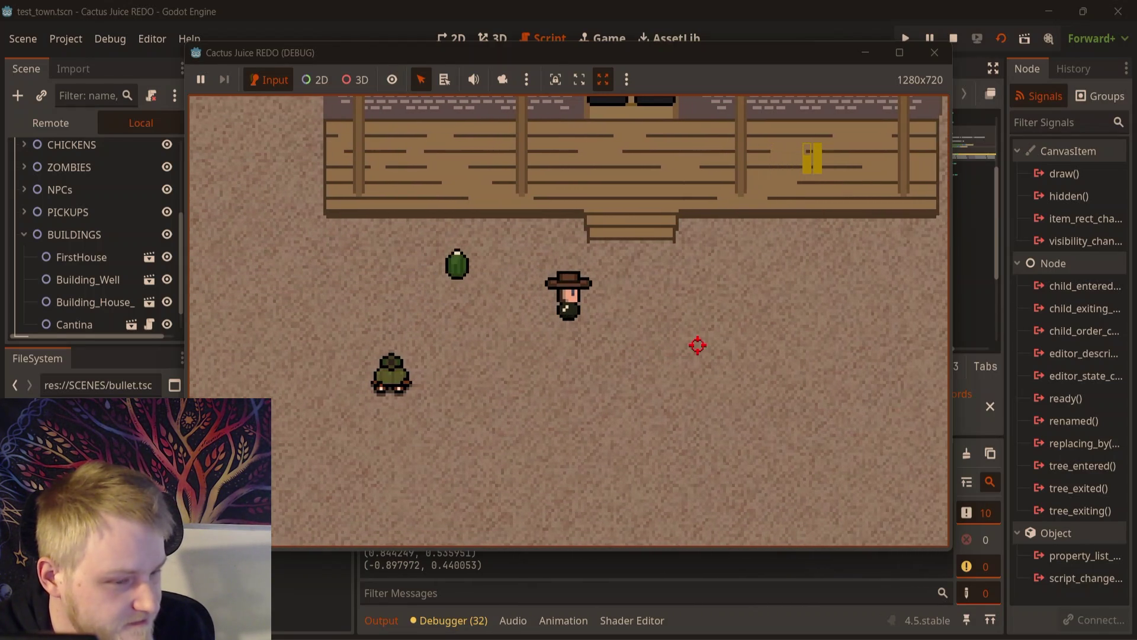
key(a)
key(w)
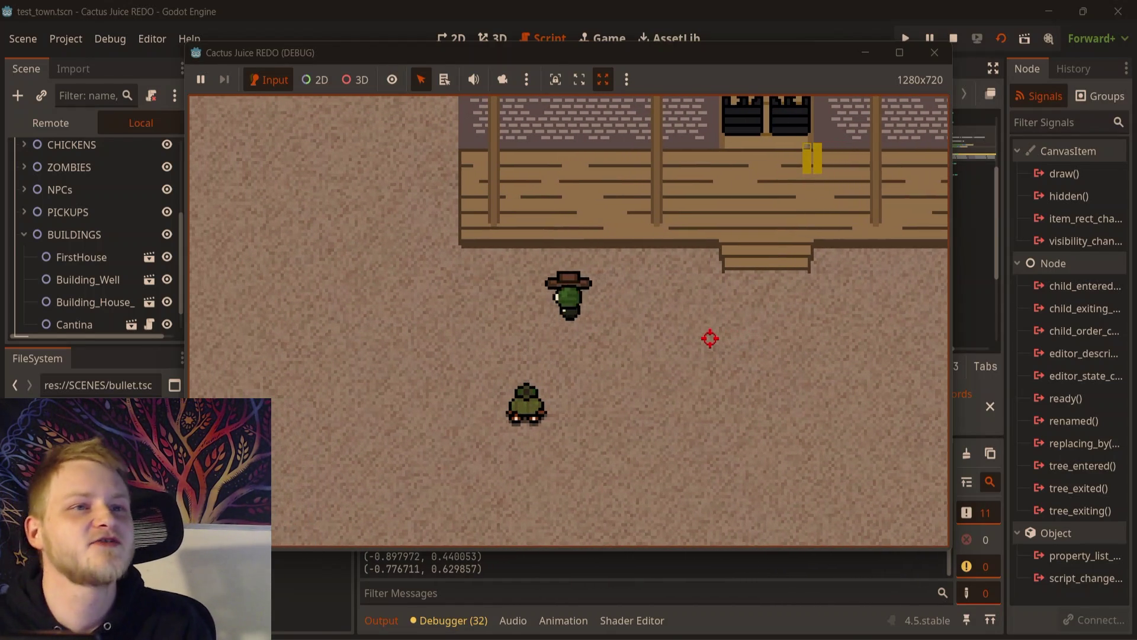
key(a)
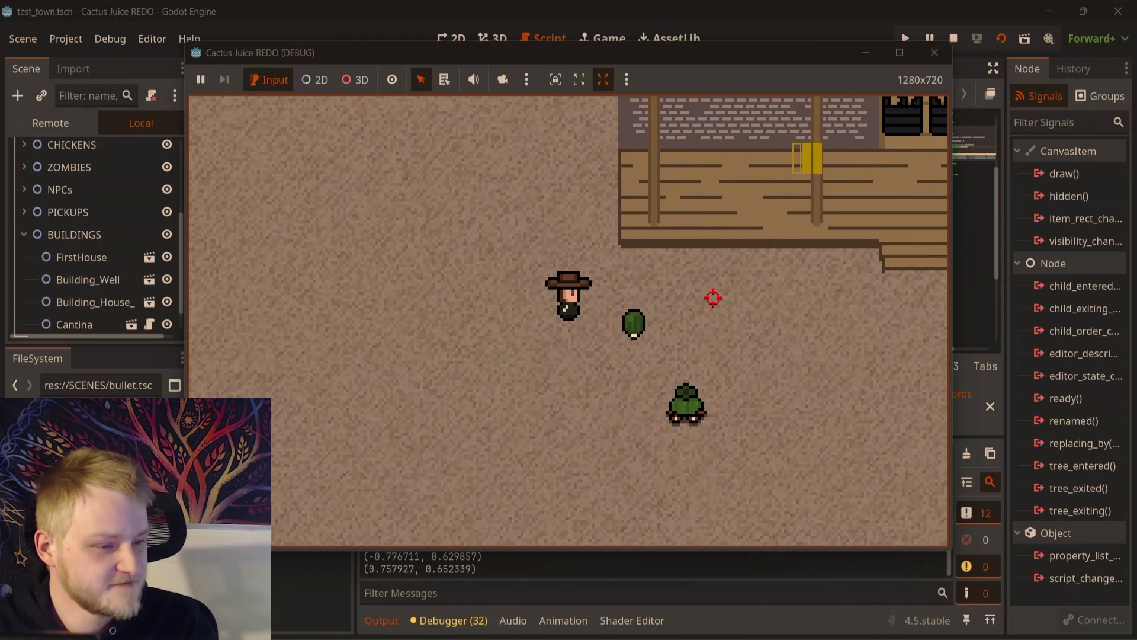
key(d)
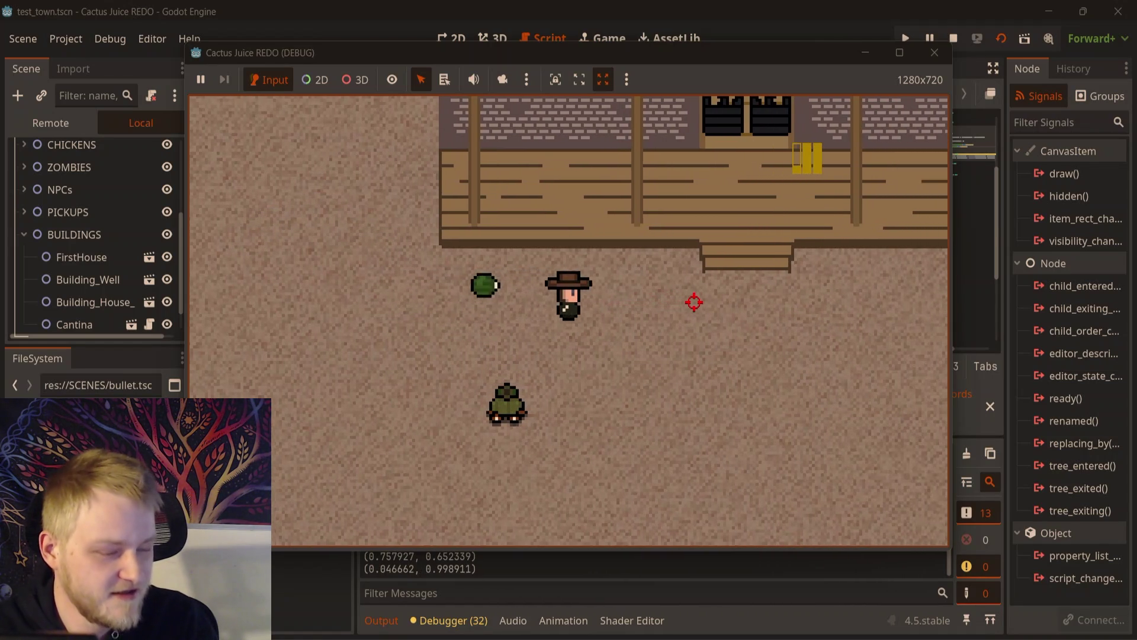
key(d)
key(a)
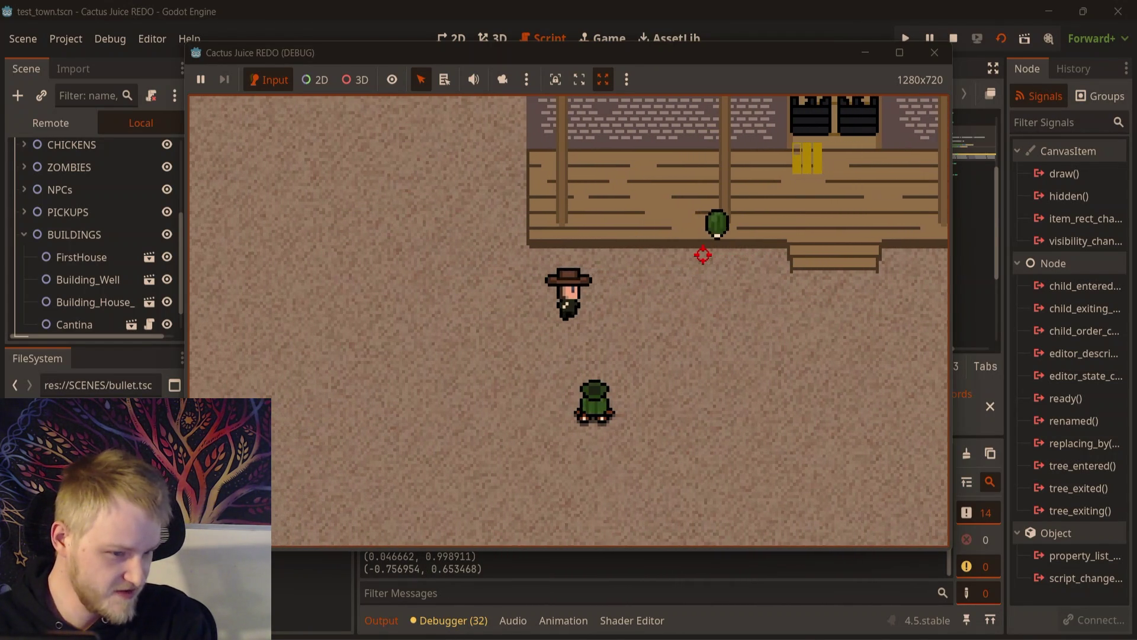
key(d)
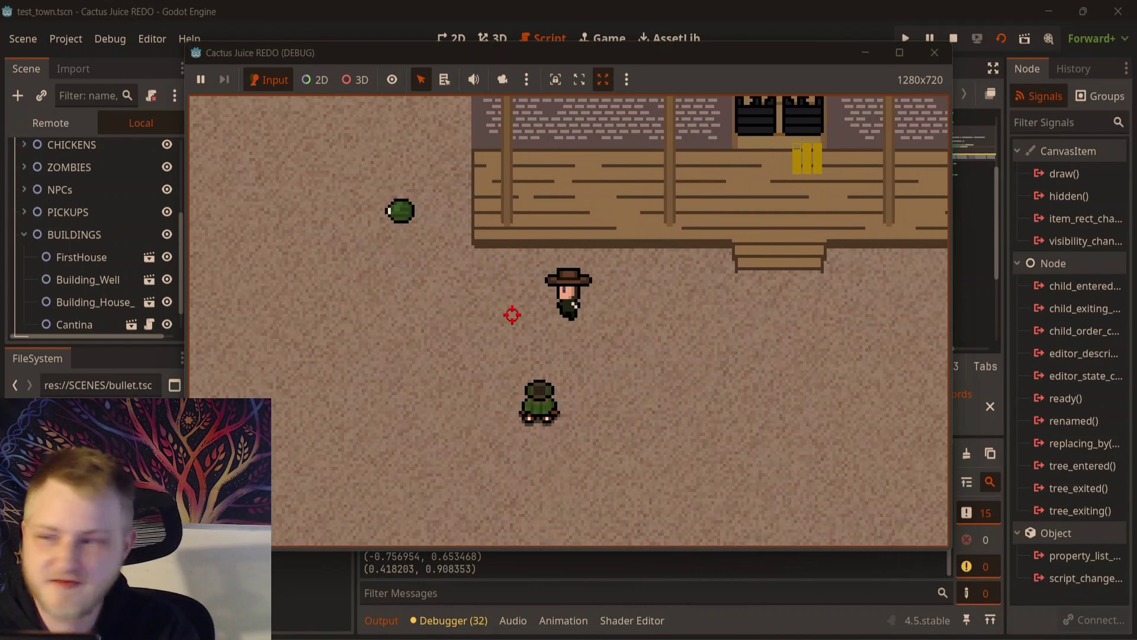
click(934, 55)
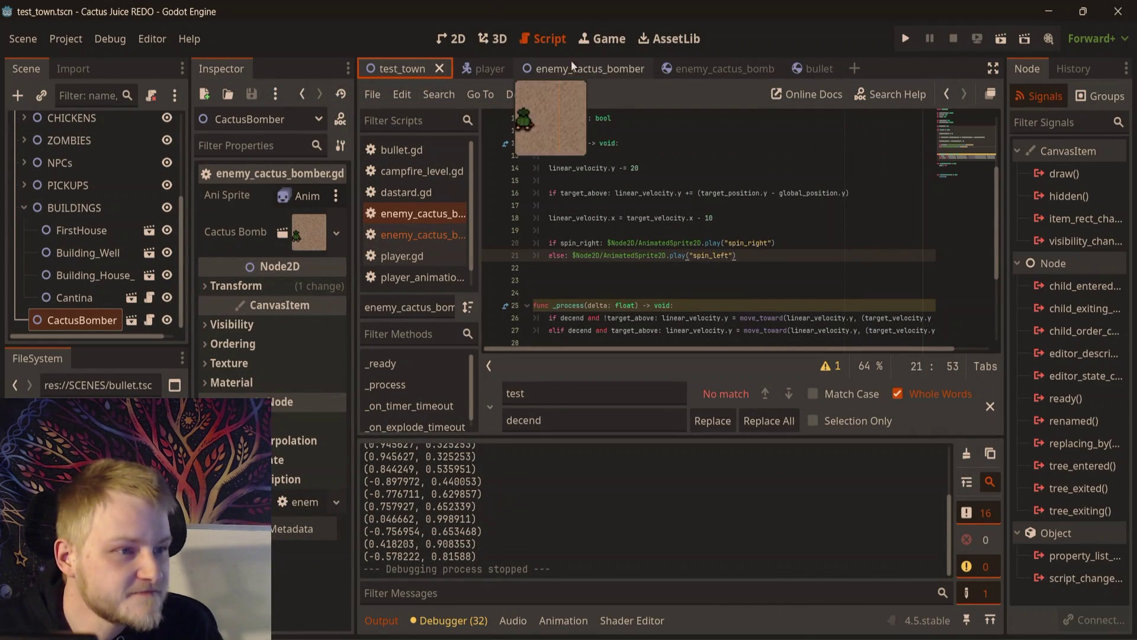
Open the CactusBomb root node's script in the enemy_cactus_bomb scene
click(751, 68)
click(458, 46)
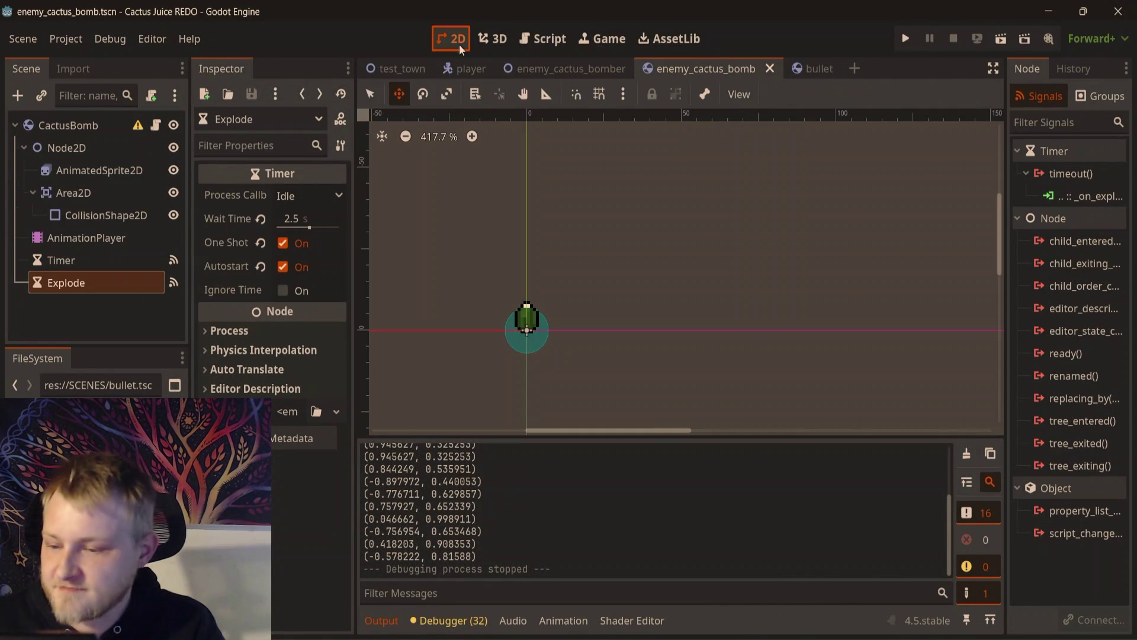
scroll(616, 192, up, 5)
scroll(578, 185, down, 3)
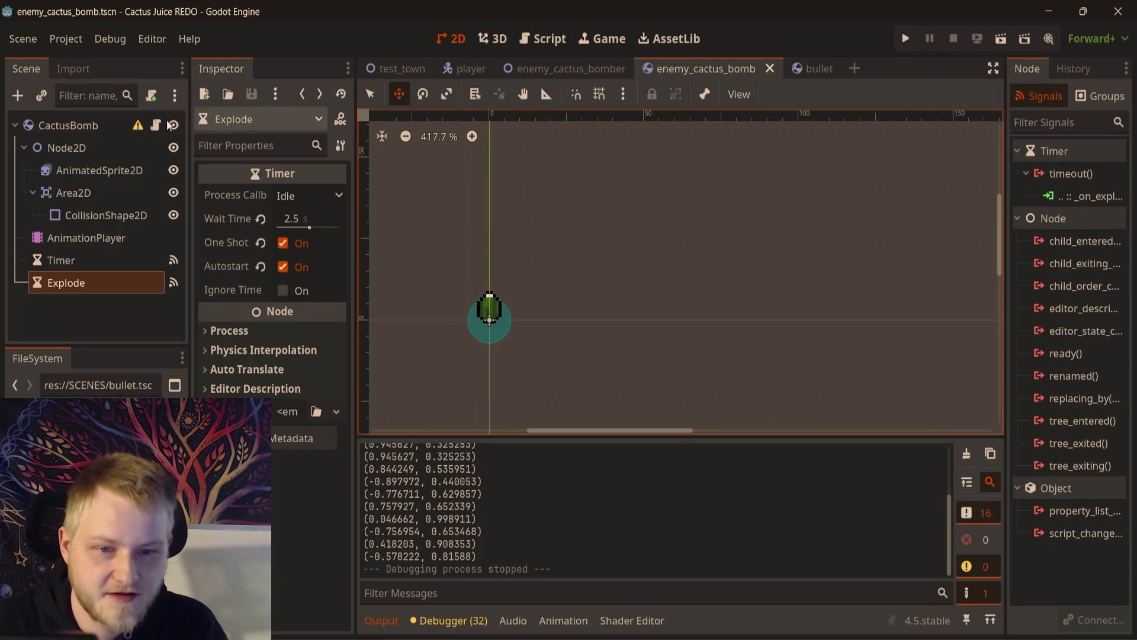
click(68, 125)
click(157, 126)
scroll(736, 216, up, 3)
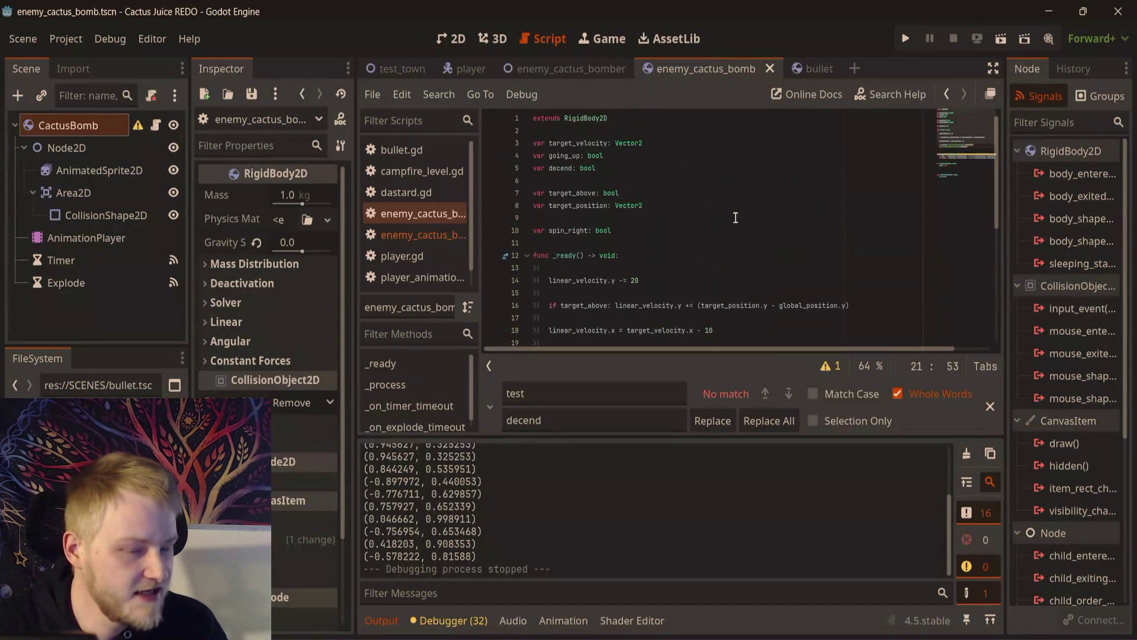
click(717, 124)
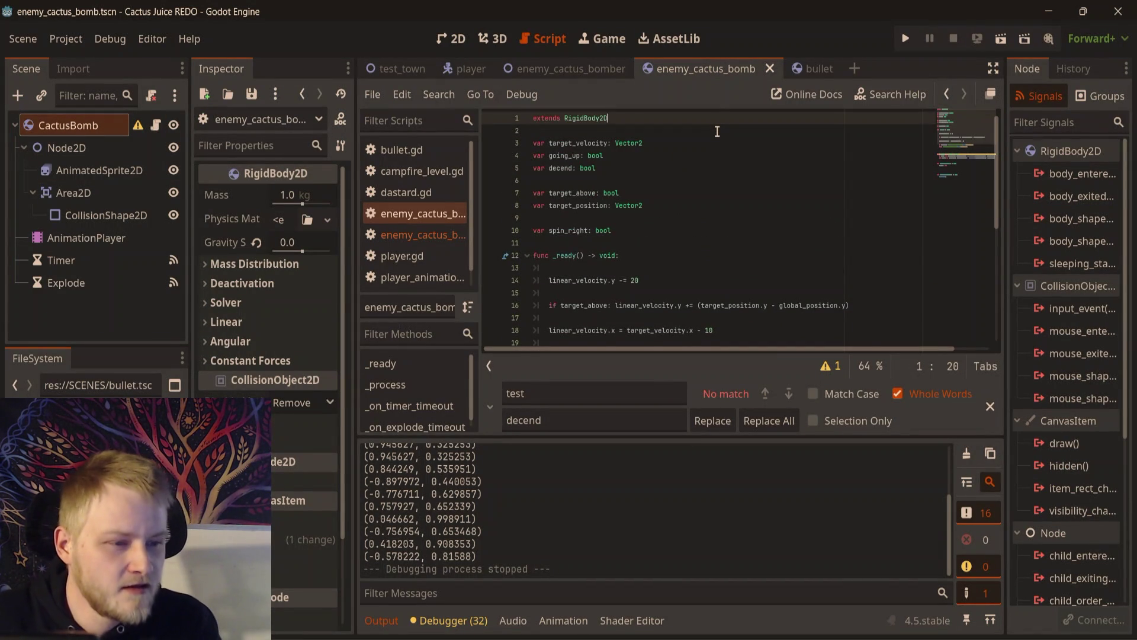
key(Return)
key(Return)
text(@export var a)
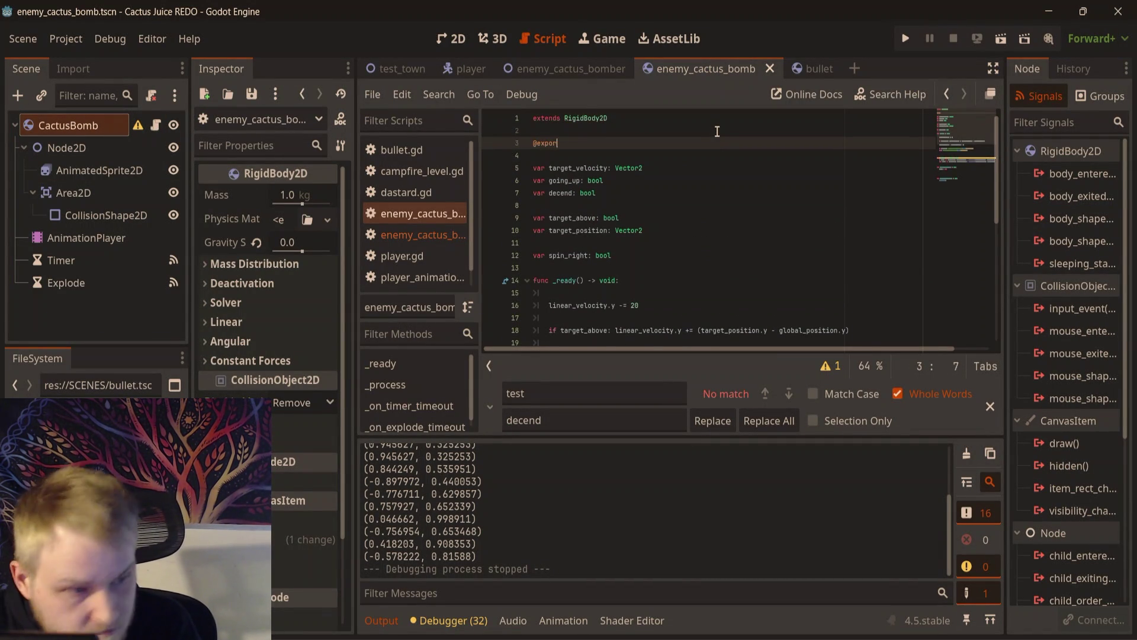
text(ni_)
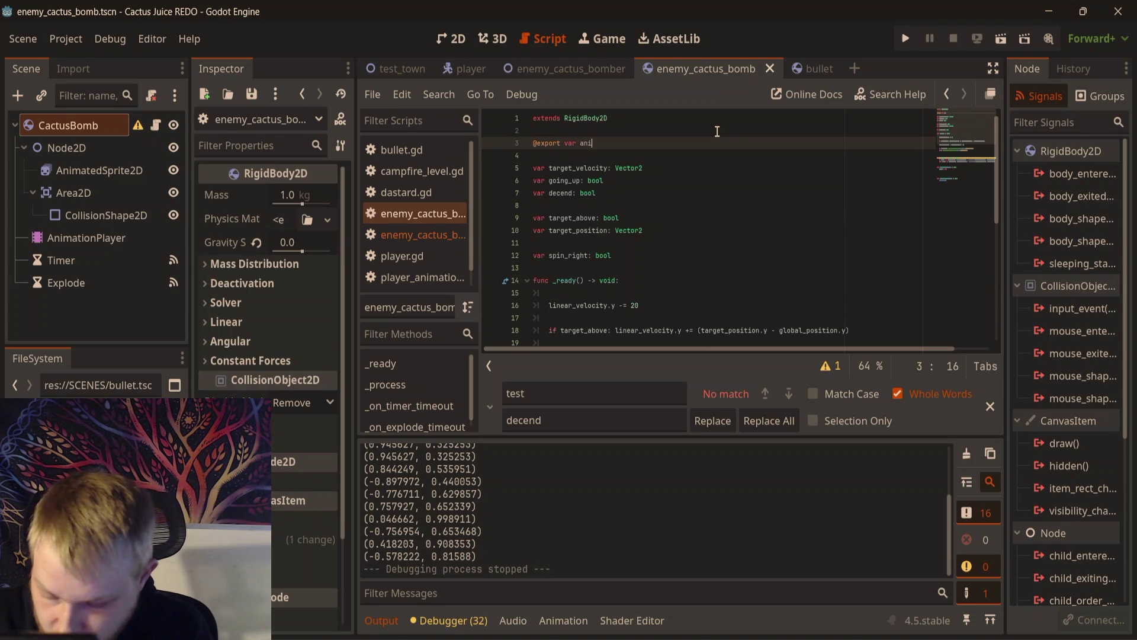
text(sprite: )
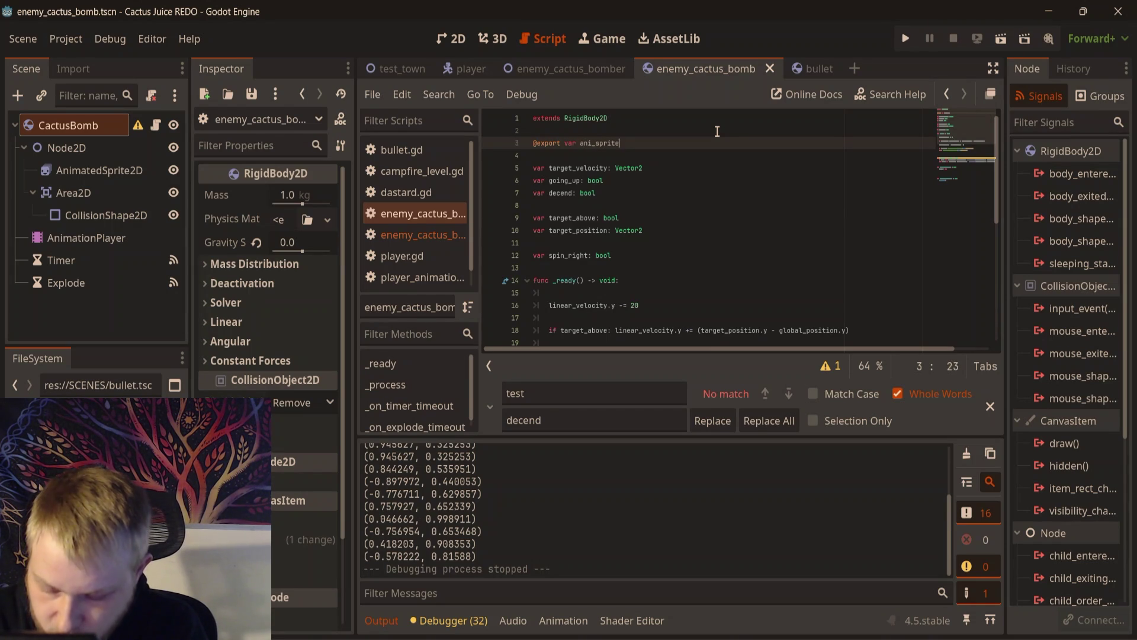
text(Animated)
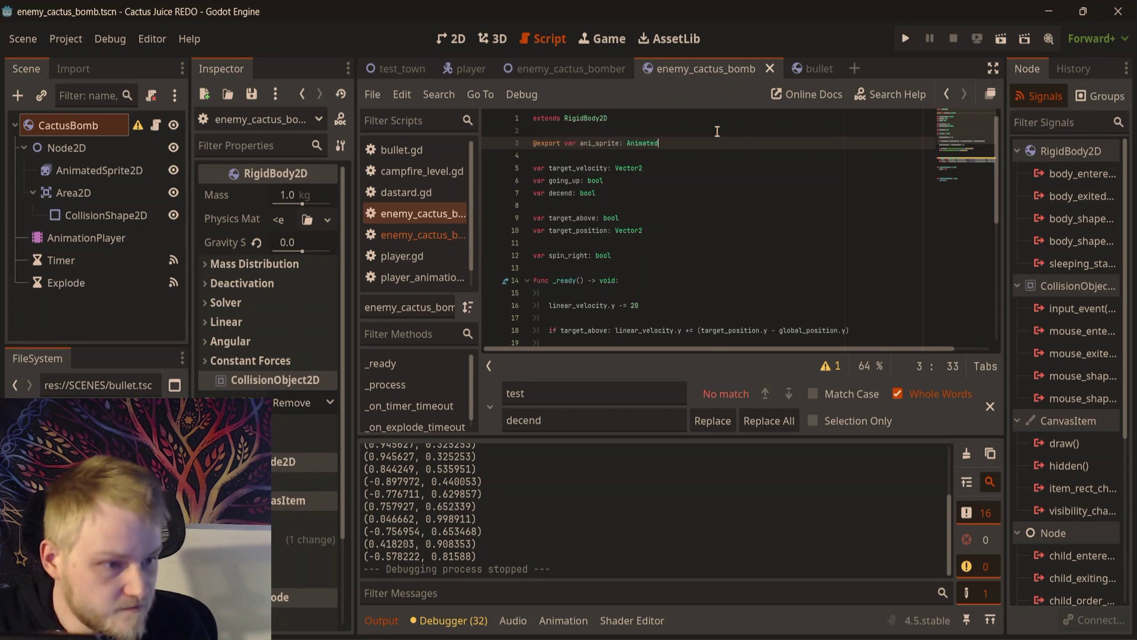
key(Return)
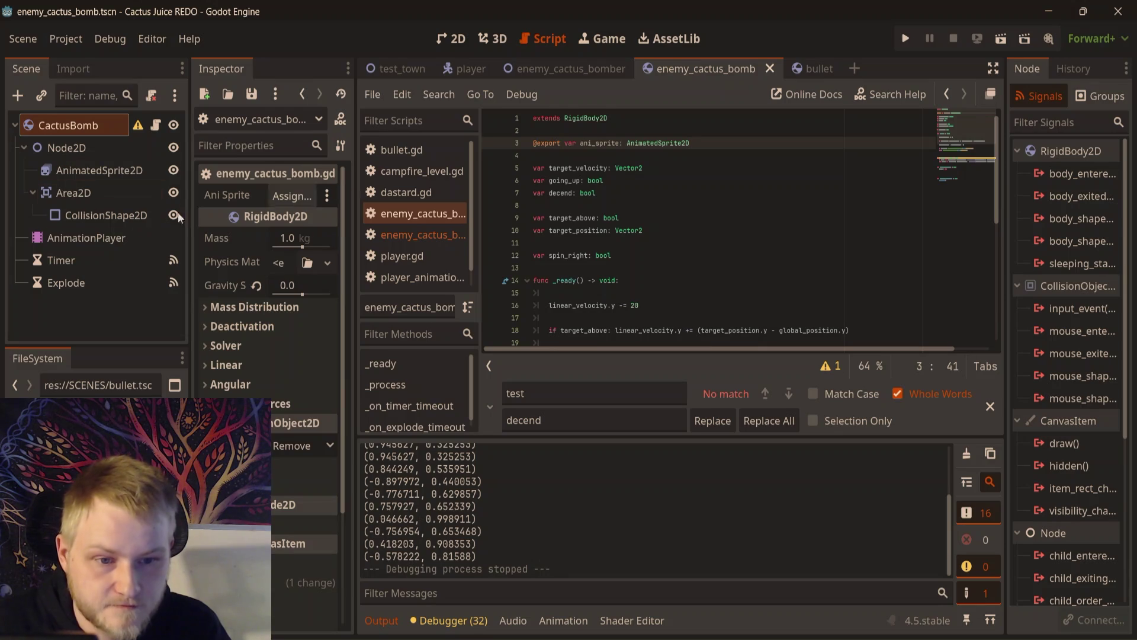
drag(99, 171, 304, 200)
Save, then replace both $Node2D/AnimatedSprite2D references in the script with ani_sprite
key(ctrl+s)
scroll(681, 199, down, 5)
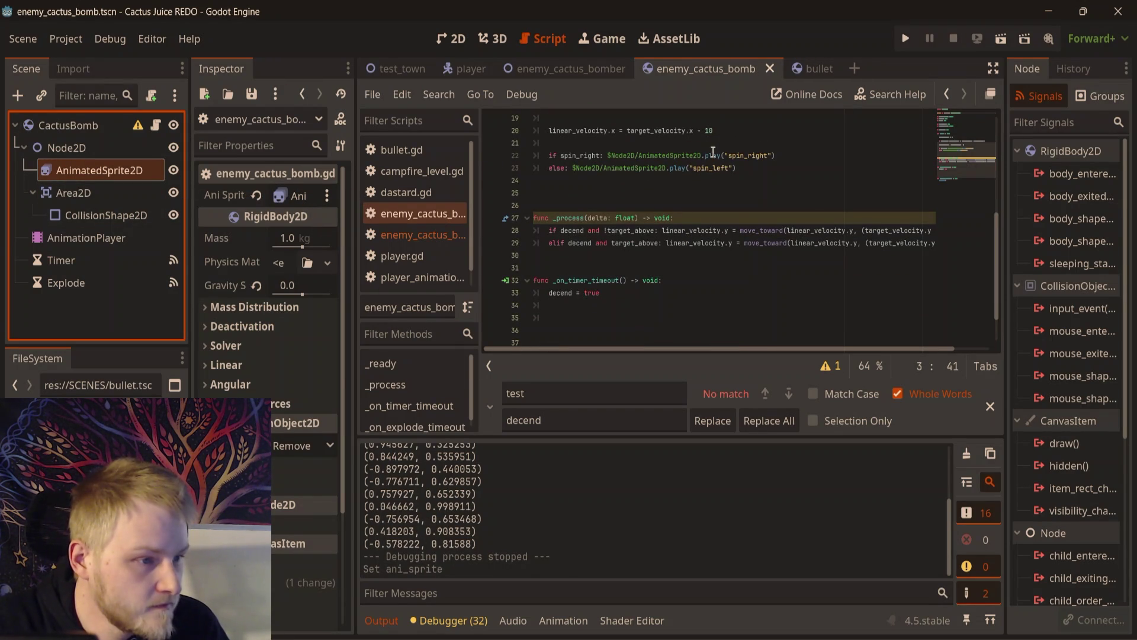
drag(702, 155, 608, 155)
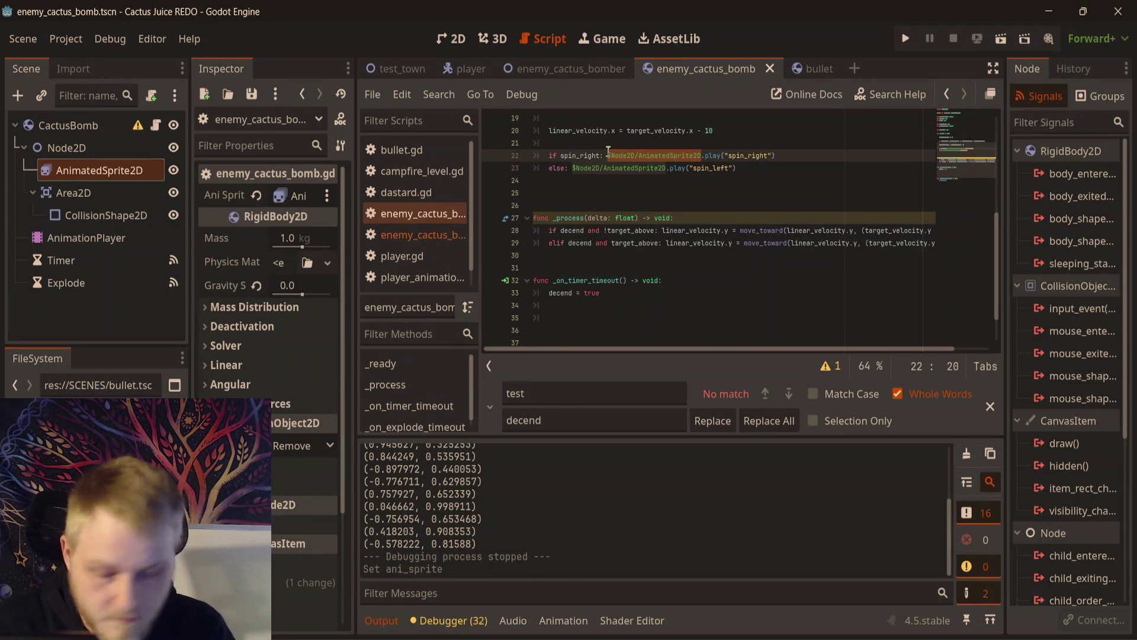
key(ctrl+r)
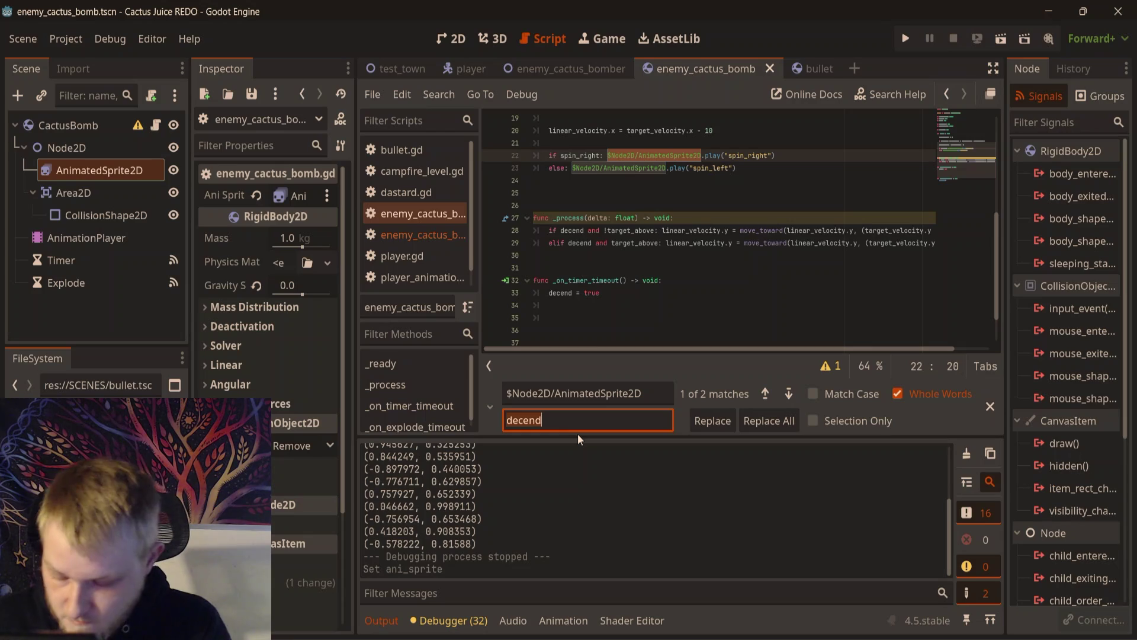
text(ani_sprite)
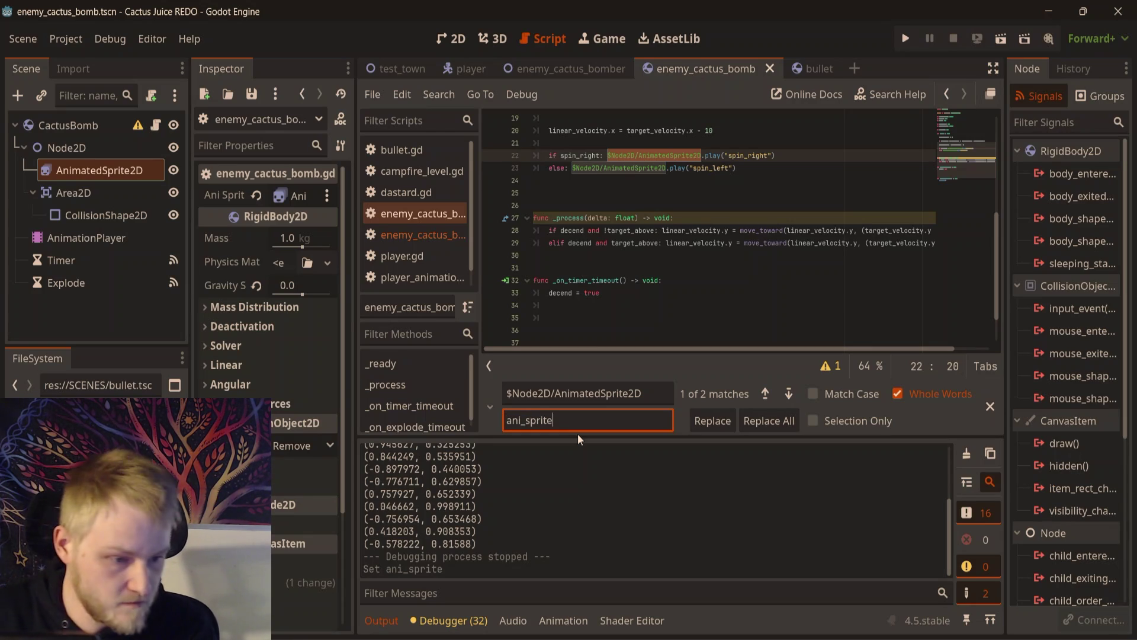
click(769, 420)
click(806, 171)
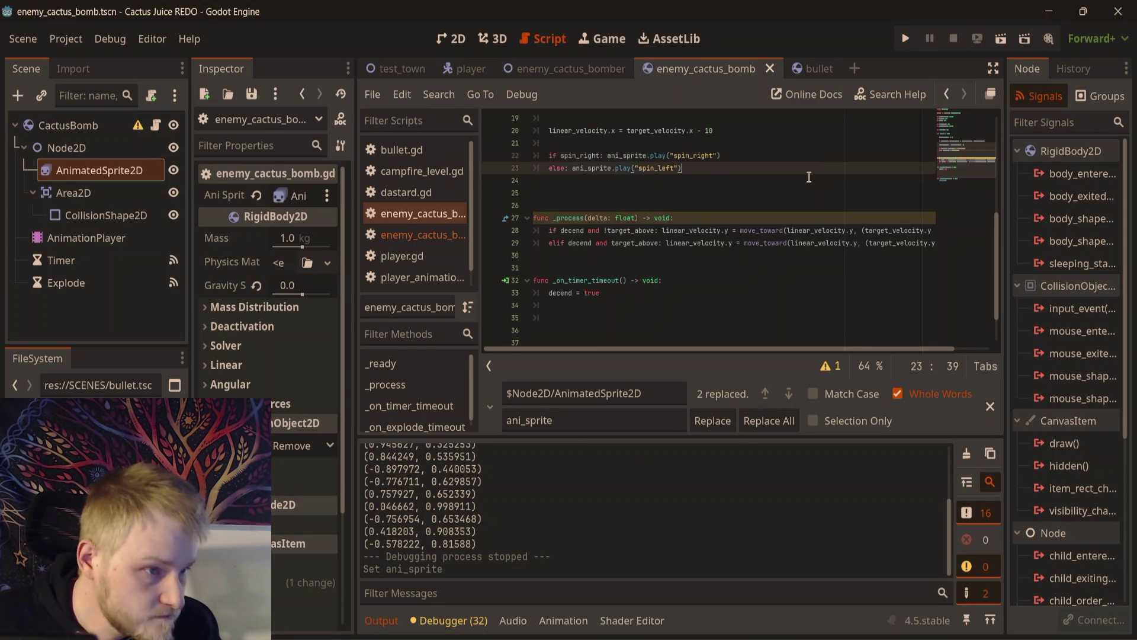
scroll(804, 177, up, 3)
scroll(805, 178, up, 3)
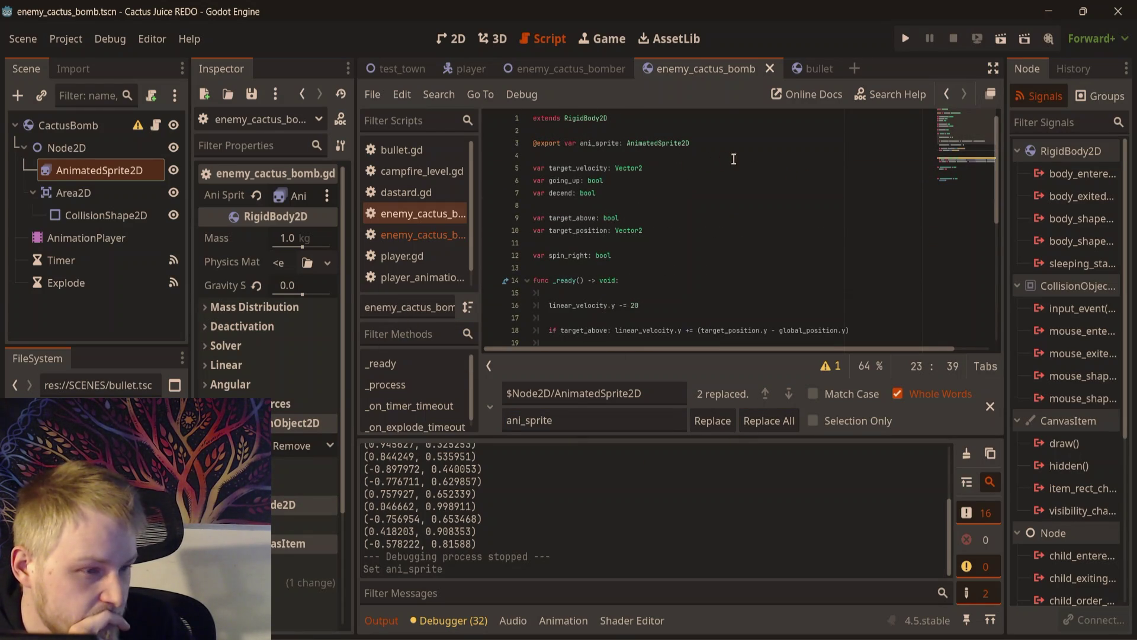
Delete the two extra blank lines above the _on_explode_timeout function
click(850, 148)
scroll(696, 219, down, 4)
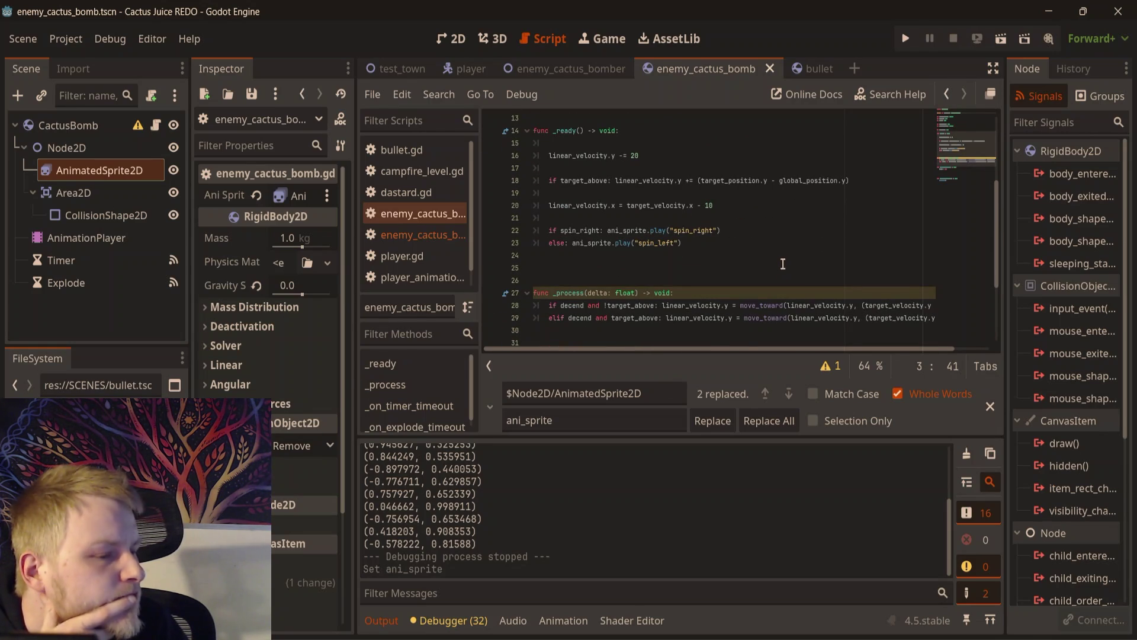
scroll(782, 267, up, 2)
scroll(775, 171, down, 1)
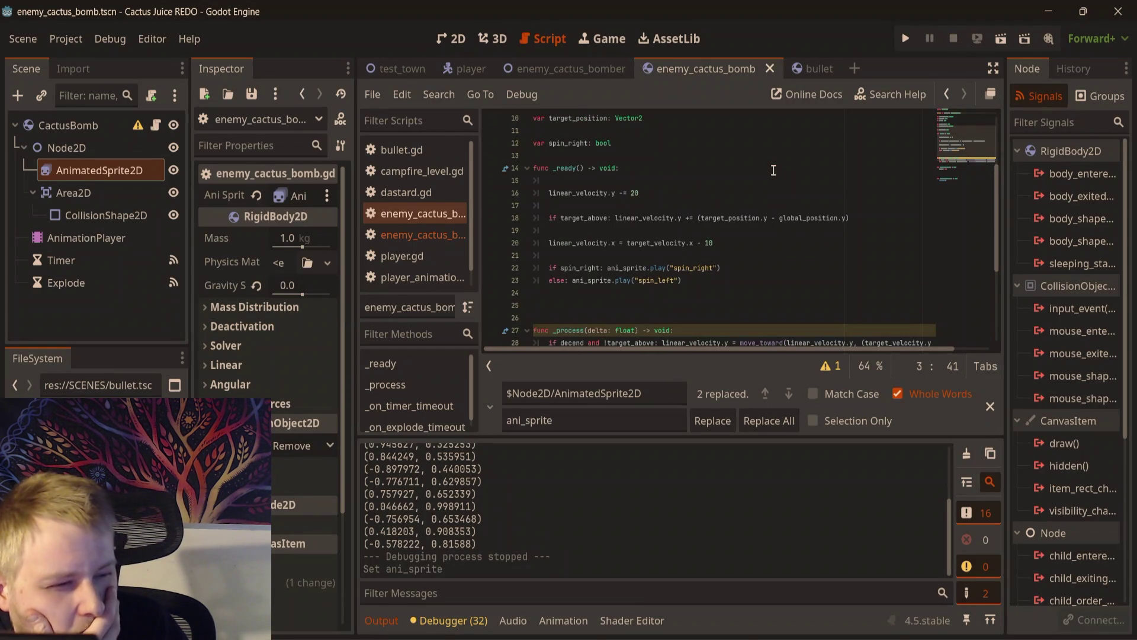
click(129, 194)
click(856, 280)
scroll(841, 273, down, 4)
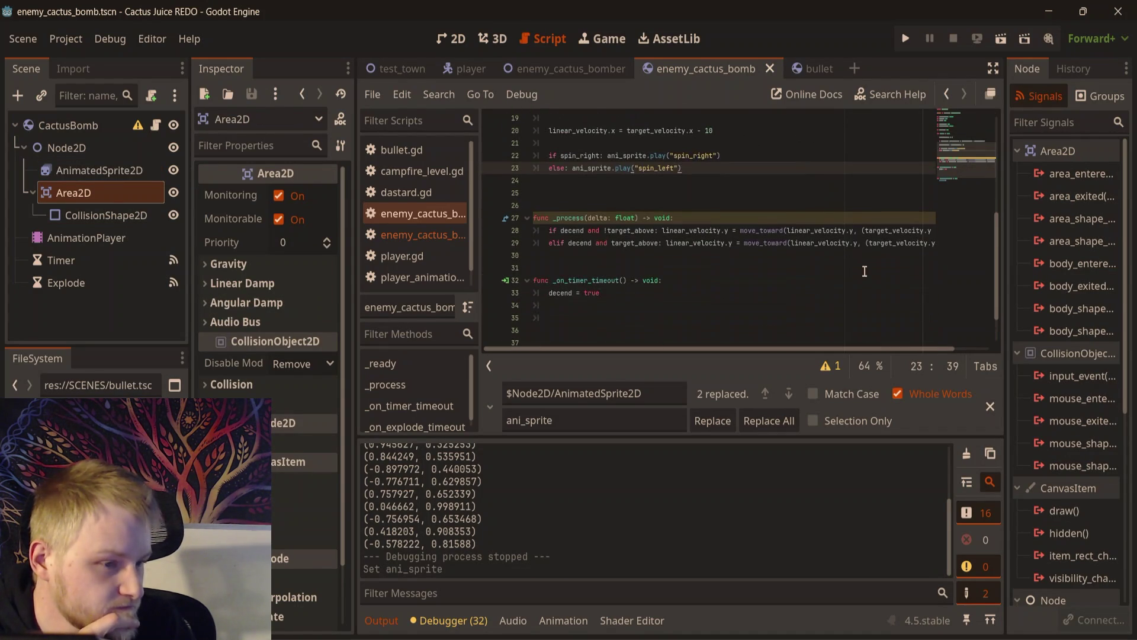
scroll(794, 255, down, 1)
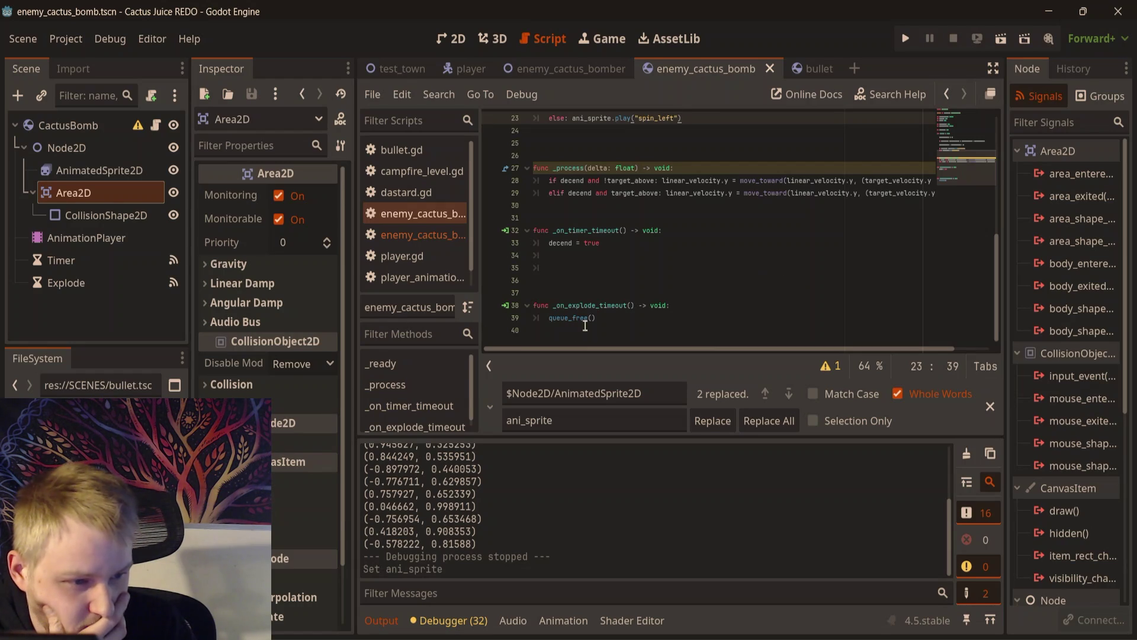
click(674, 268)
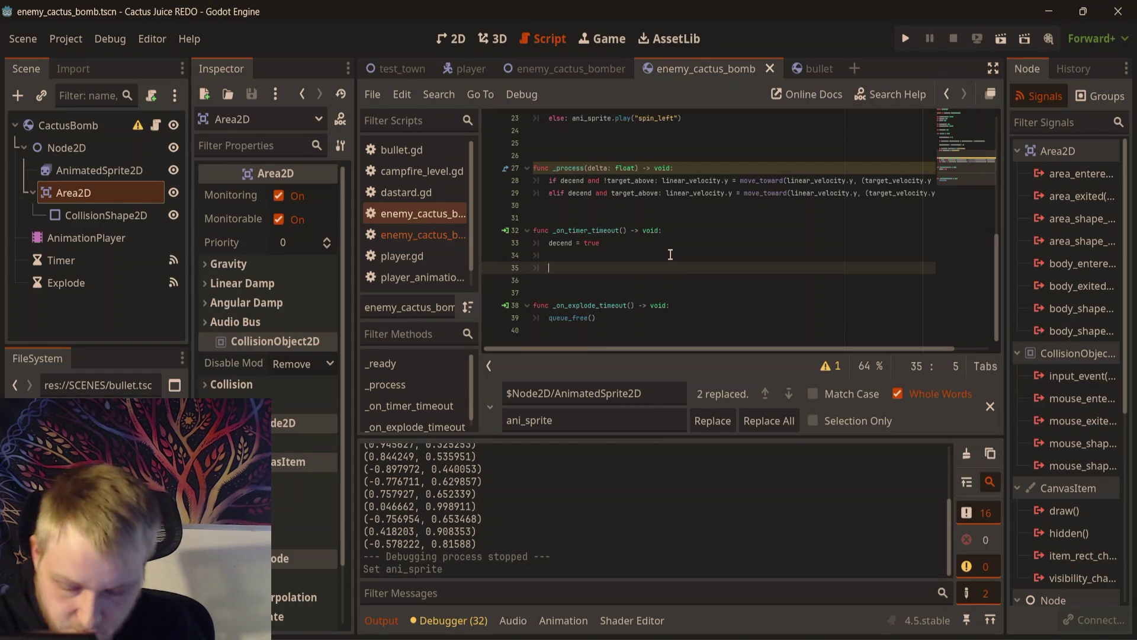
key(BackSpace)
key(BackSpace)
key(Down)
key(Down)
key(Down)
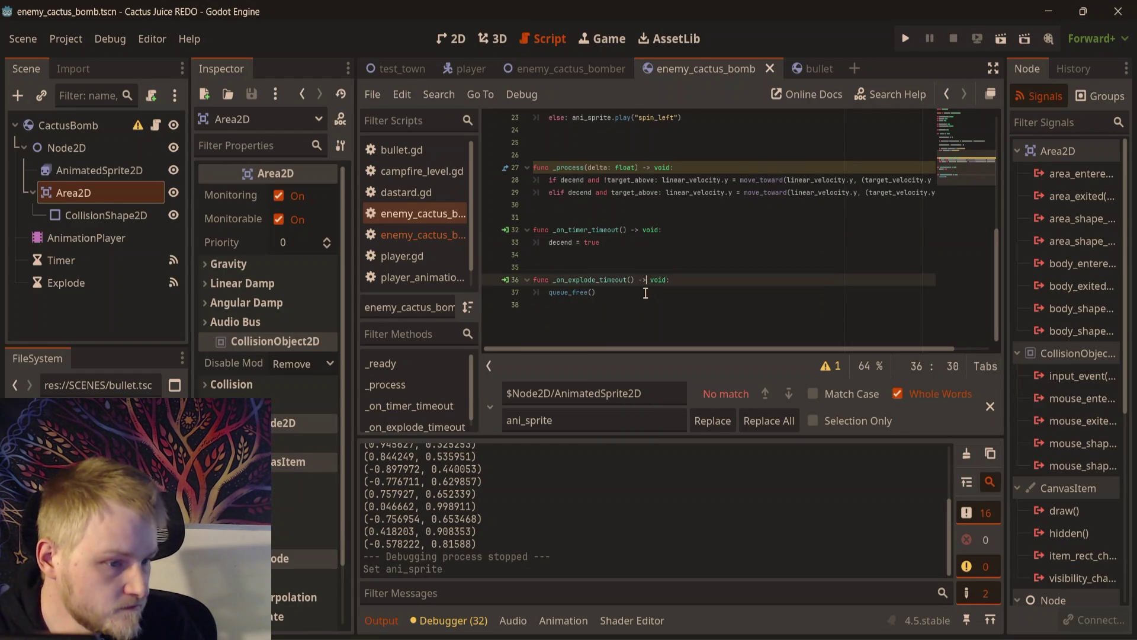
scroll(698, 276, up, 5)
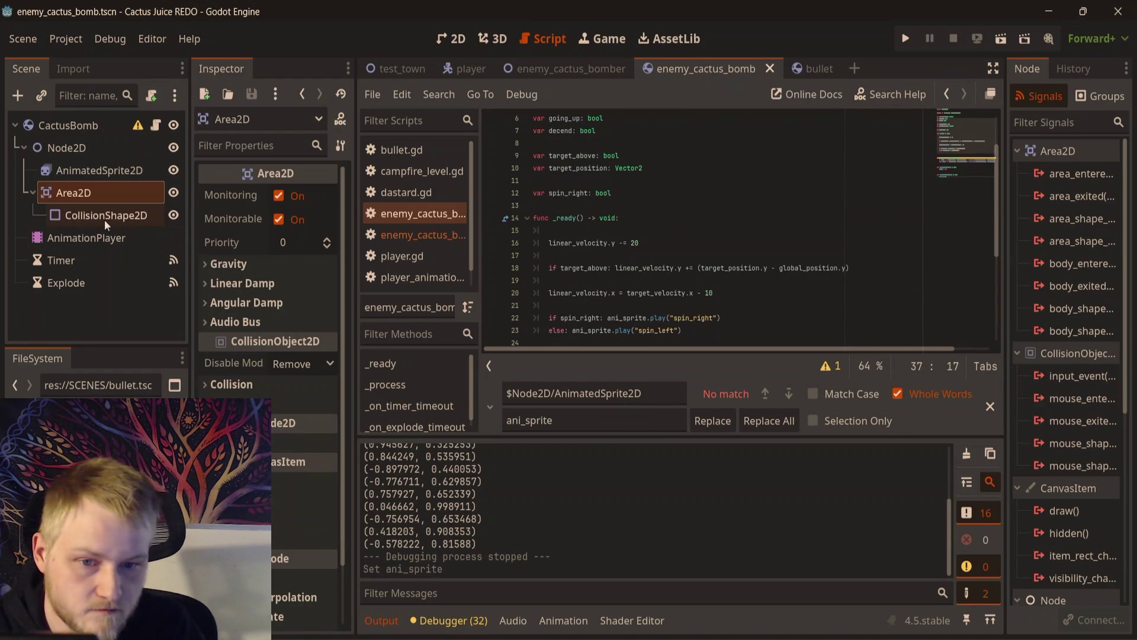
click(88, 284)
Set the Explode timer's Wait Time to 2.4 seconds, then return to the bomb script
click(300, 217)
text(2.5)
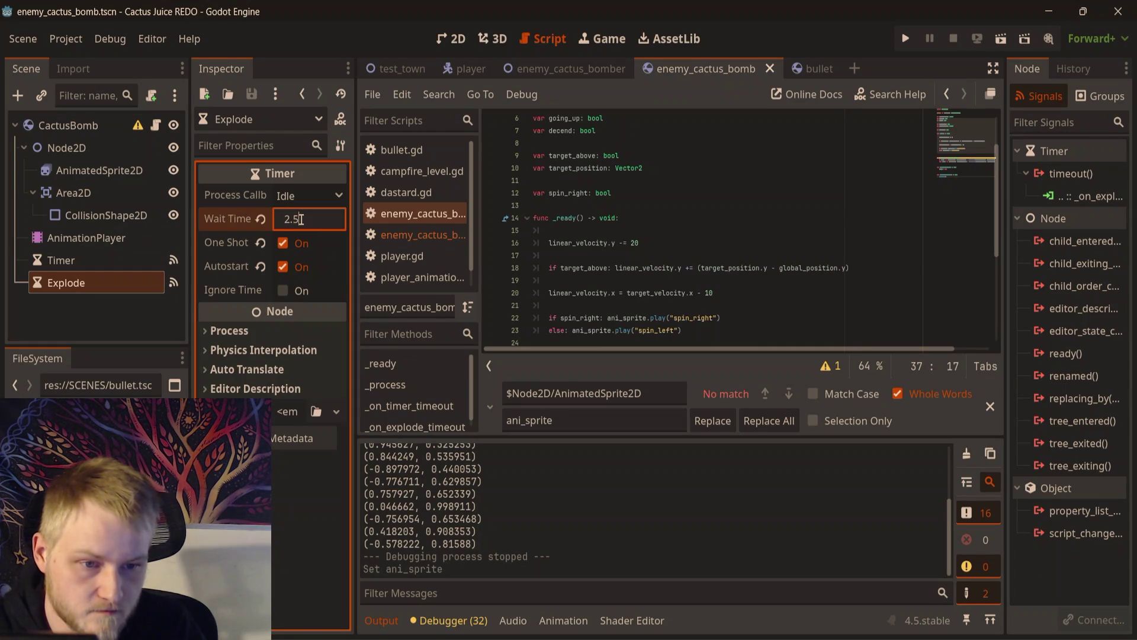
text(4)
key(Return)
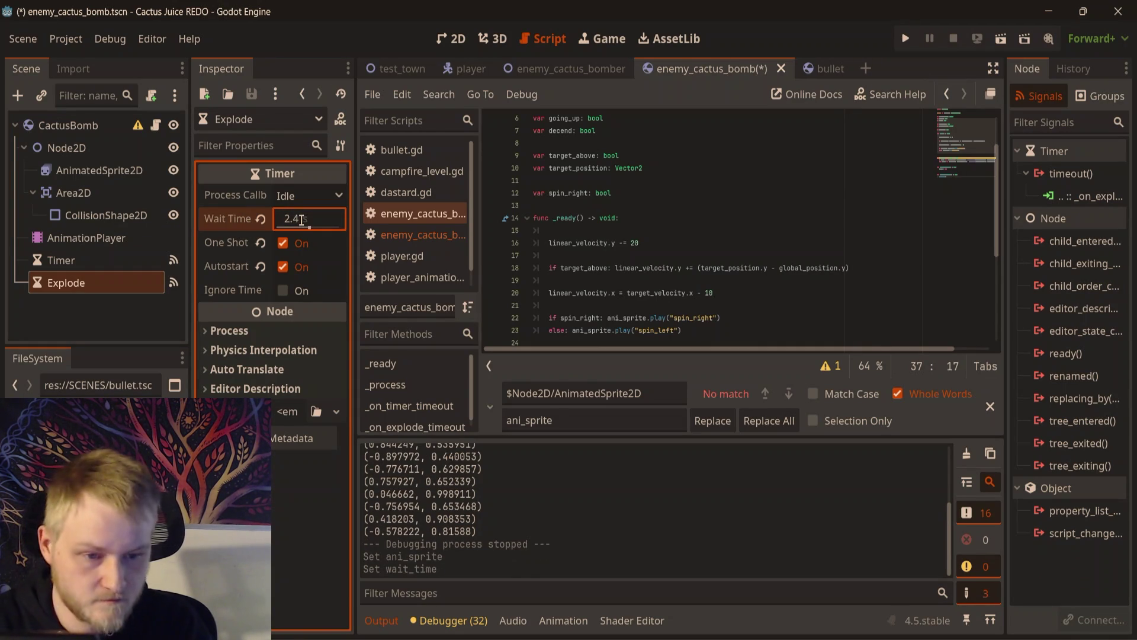
click(710, 254)
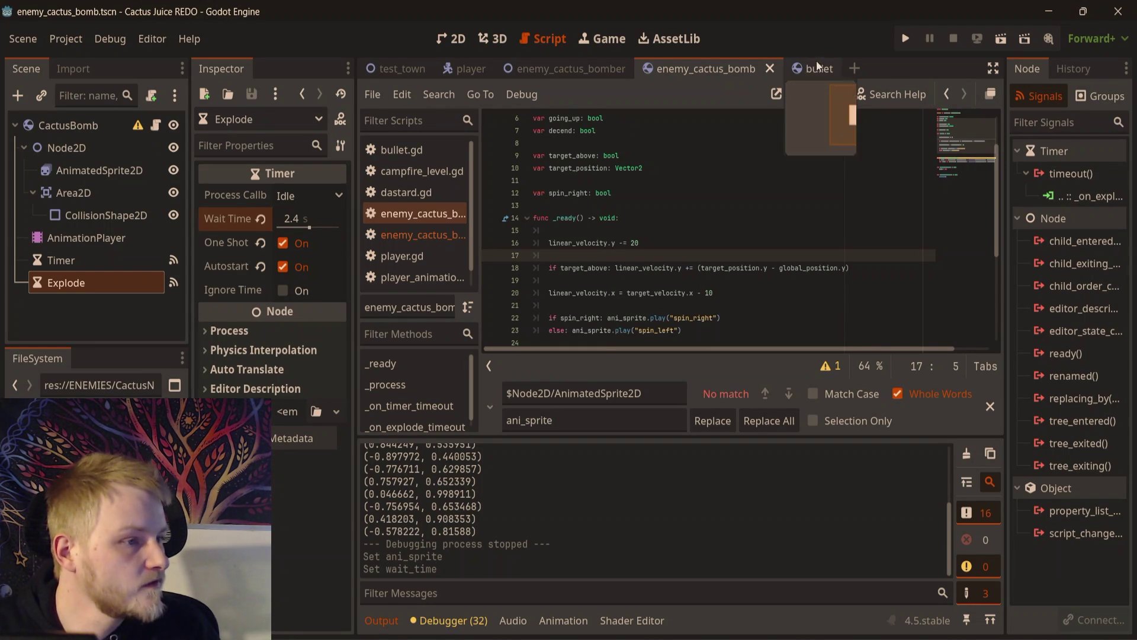
Create a new 2D scene and rename its root node to CactusNeedle
click(856, 69)
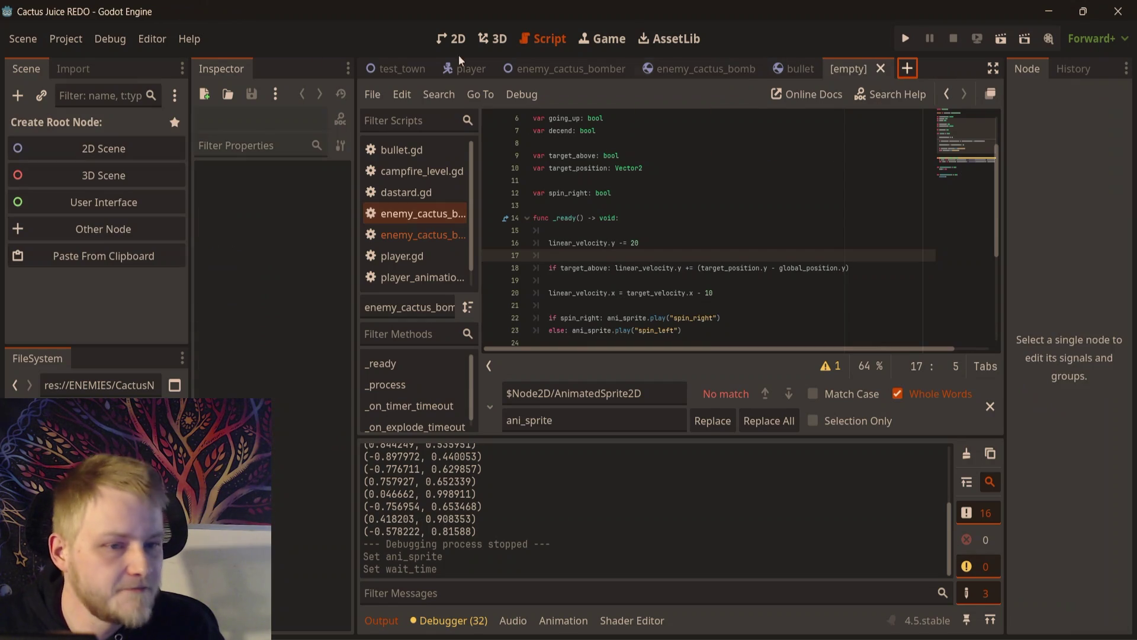
click(114, 150)
double_click(111, 132)
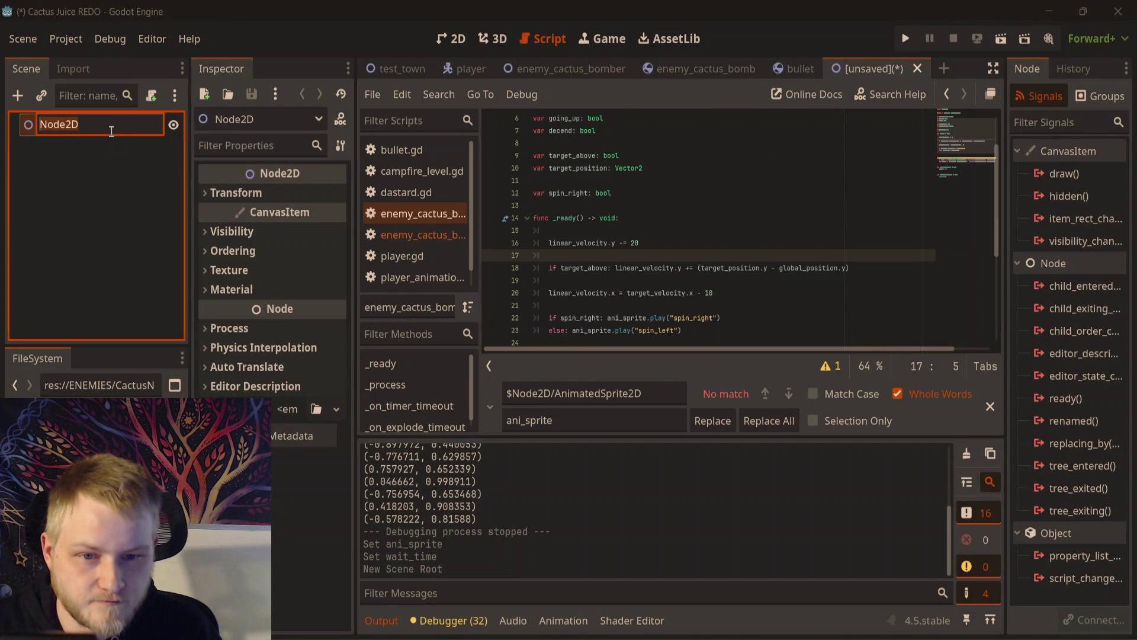
text(Cactus)
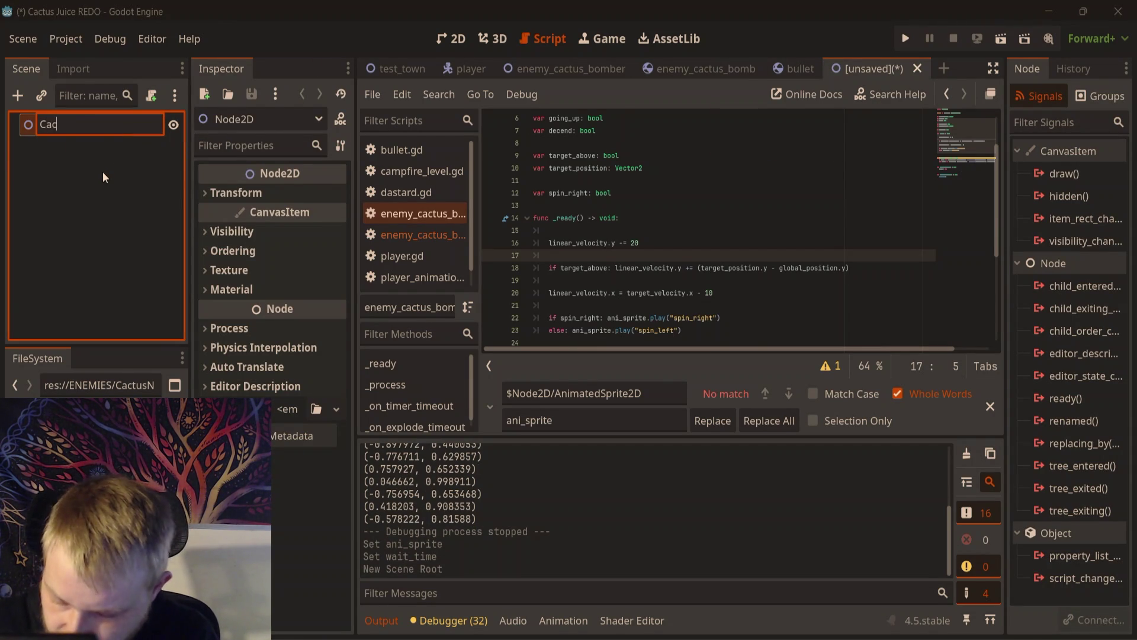
text(Needle)
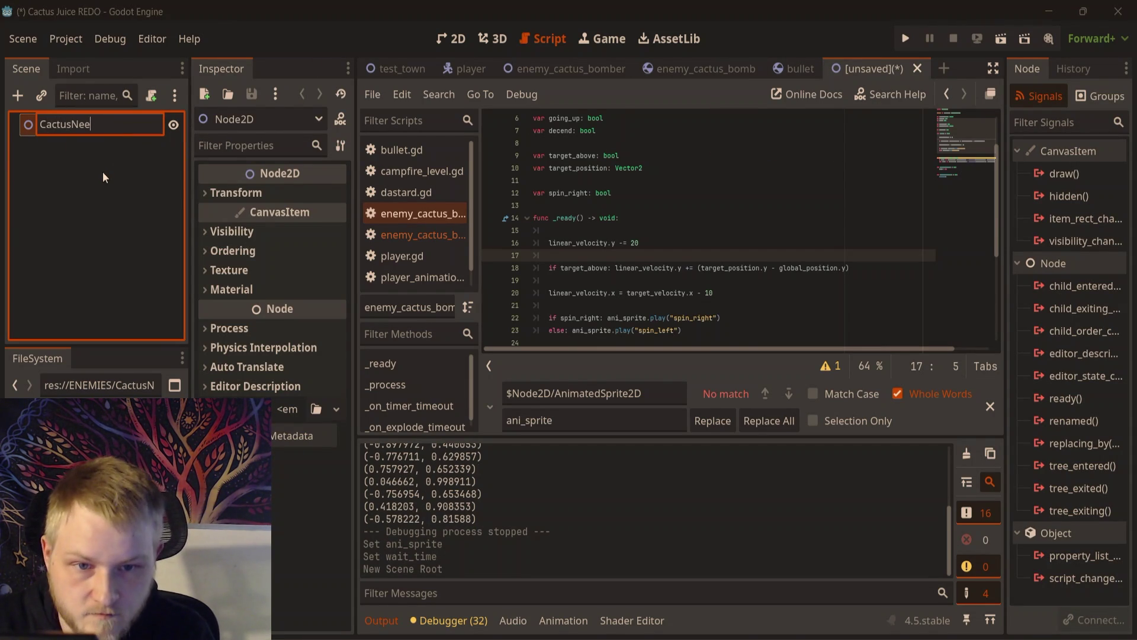
key(Return)
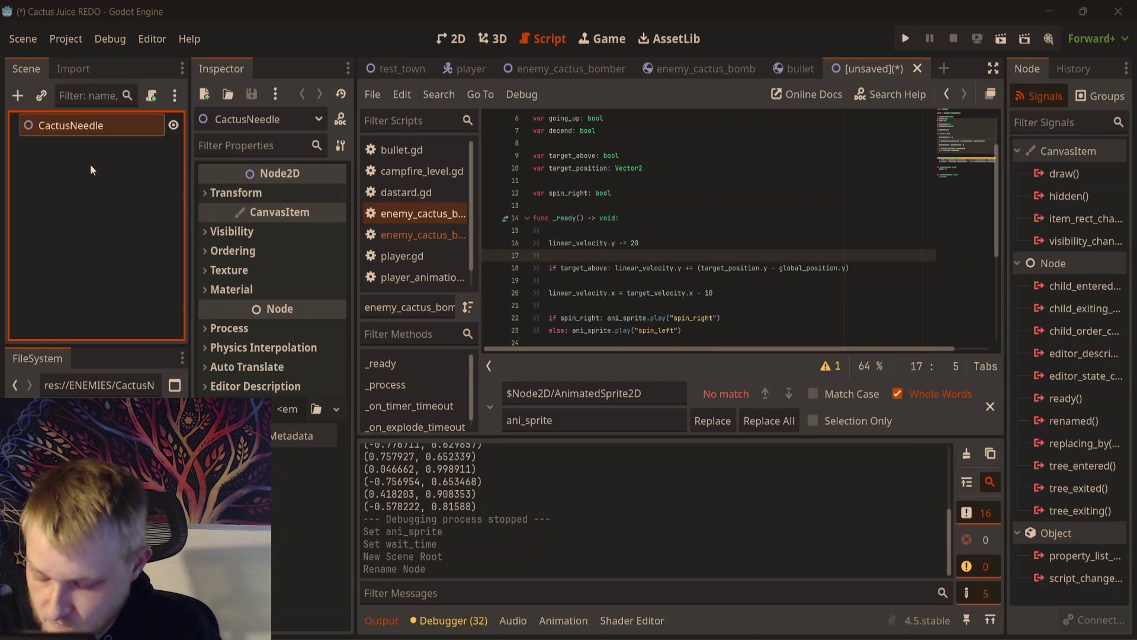
Add a Sprite2D child under CactusNeedle and assign it a texture
key(ctrl+a)
text(sprite)
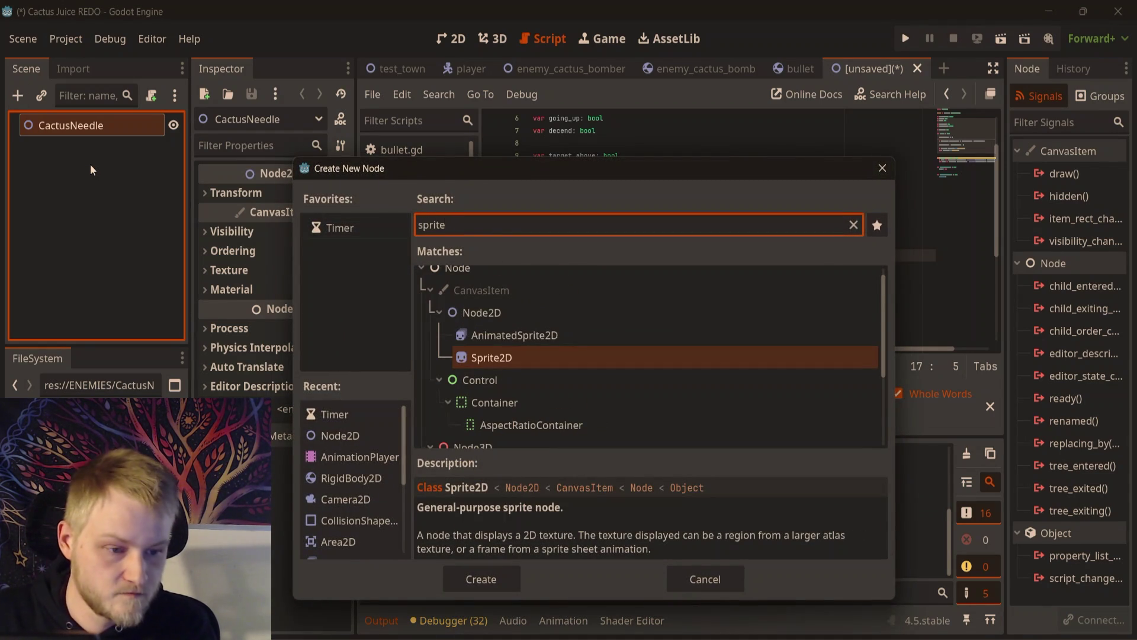
key(Return)
mouse_move(118, 409)
mouse_down()
mouse_move(279, 199)
mouse_move(314, 208)
mouse_up()
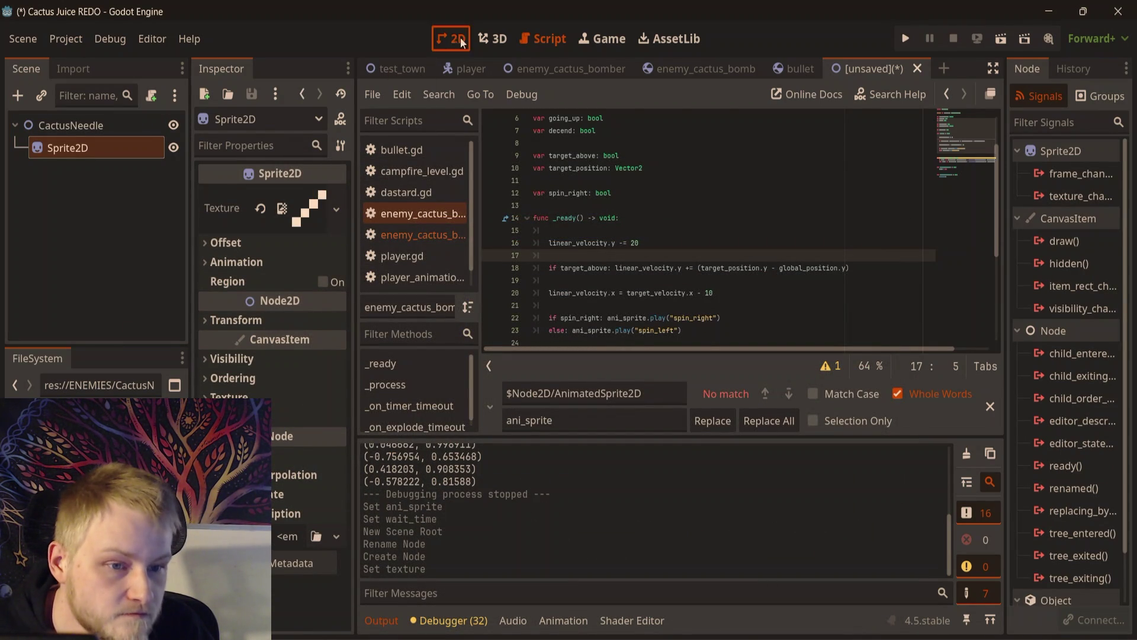
Set the cactus spritesheet as the Sprite2D's texture in the 2D view
click(461, 42)
scroll(399, 166, up, 10)
mouse_move(650, 329)
mouse_down()
mouse_move(612, 280)
mouse_move(570, 256)
mouse_up()
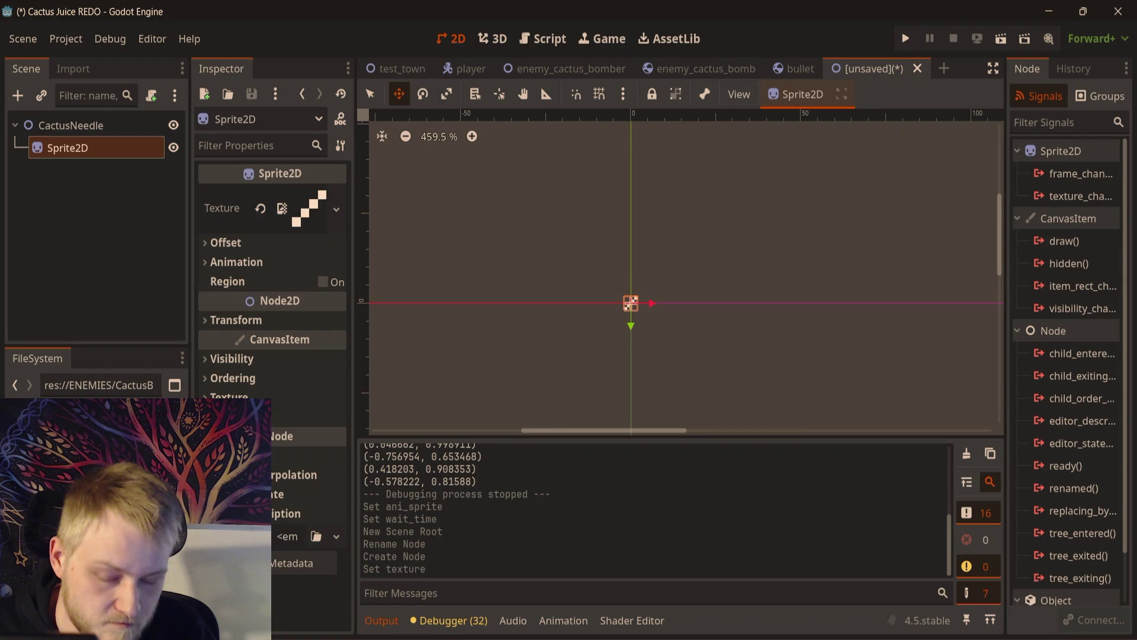
mouse_move(148, 504)
mouse_down()
mouse_move(261, 414)
mouse_move(293, 225)
mouse_up()
click(308, 211)
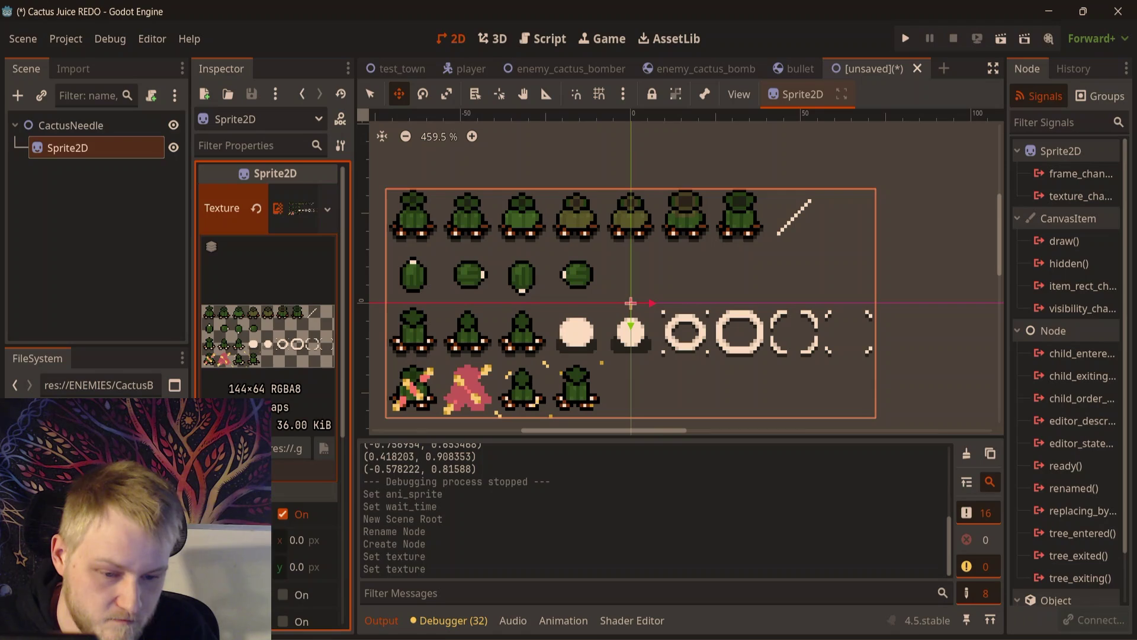
click(303, 510)
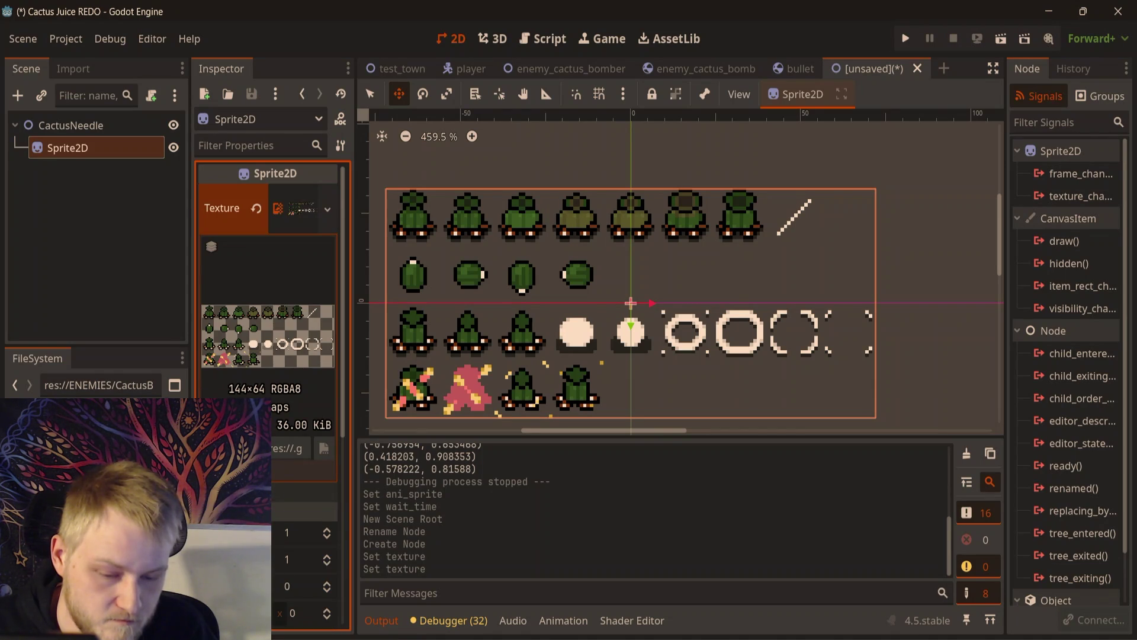
scroll(267, 397, down, 5)
Enable Region and crop the sprite's region tightly around the diagonal needle
click(314, 431)
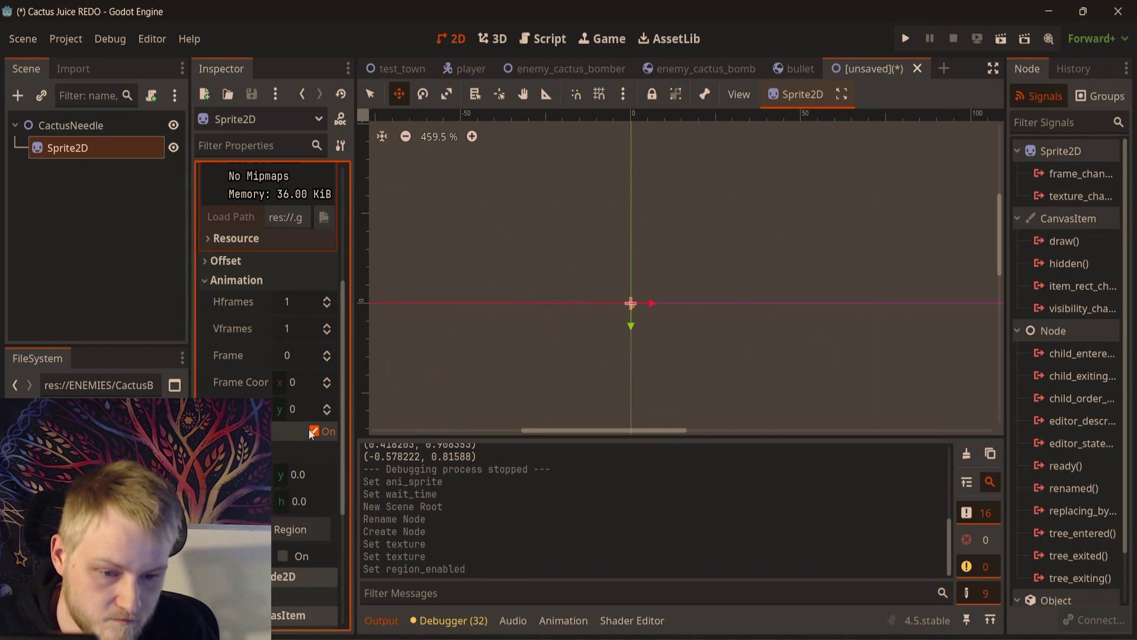
click(299, 529)
scroll(552, 328, up, 5)
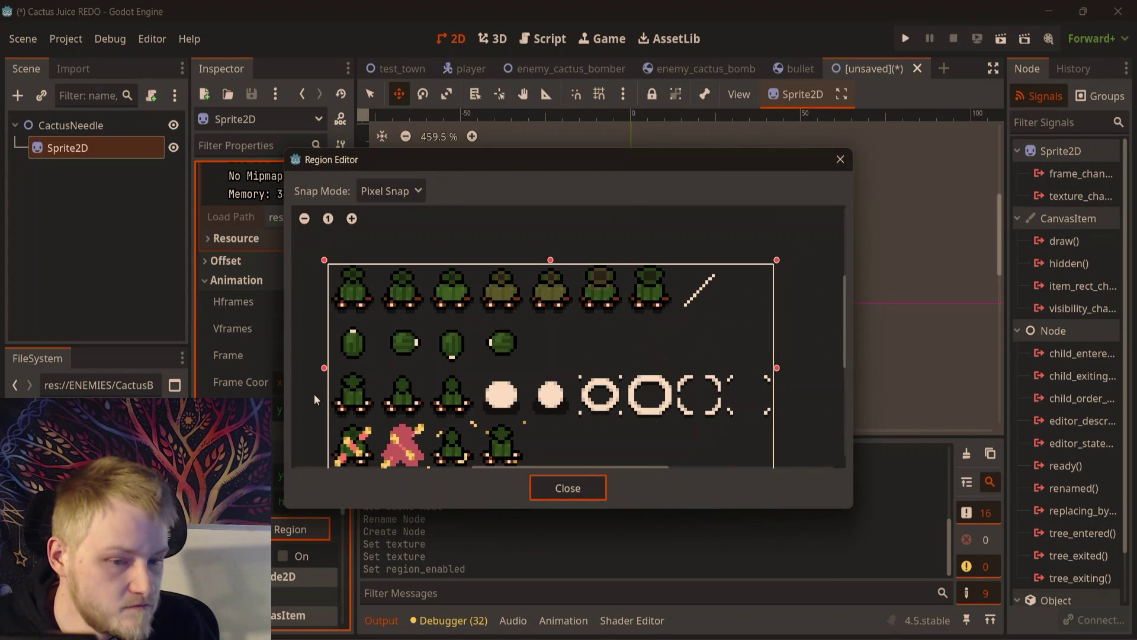
drag(325, 372, 356, 370)
drag(538, 374, 683, 349)
scroll(705, 347, up, 4)
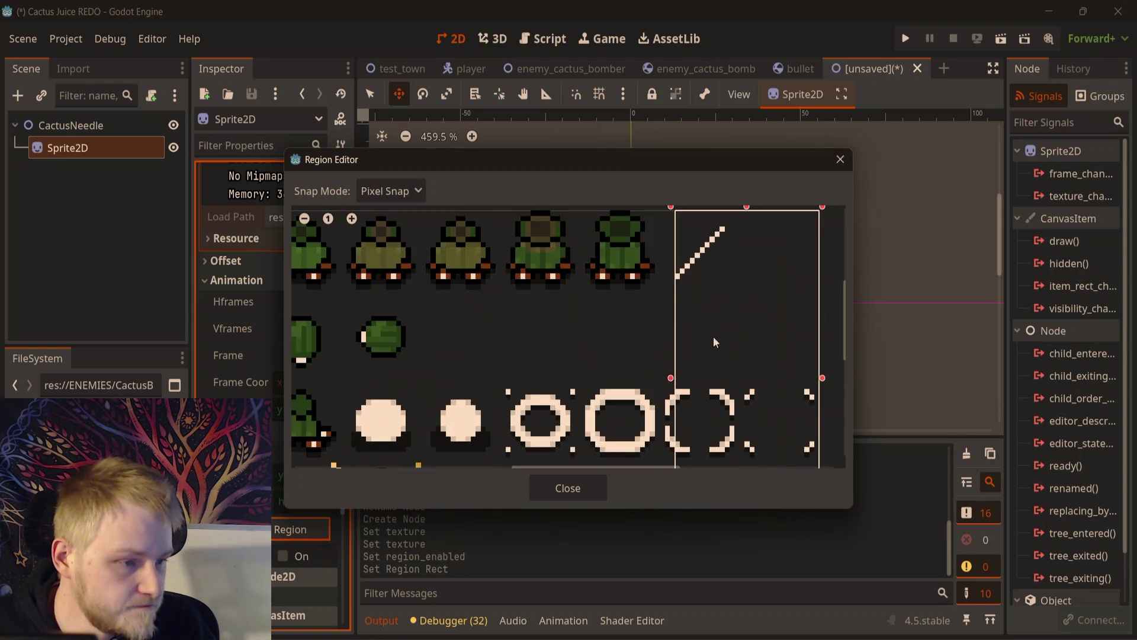
scroll(735, 343, down, 3)
scroll(765, 385, down, 3)
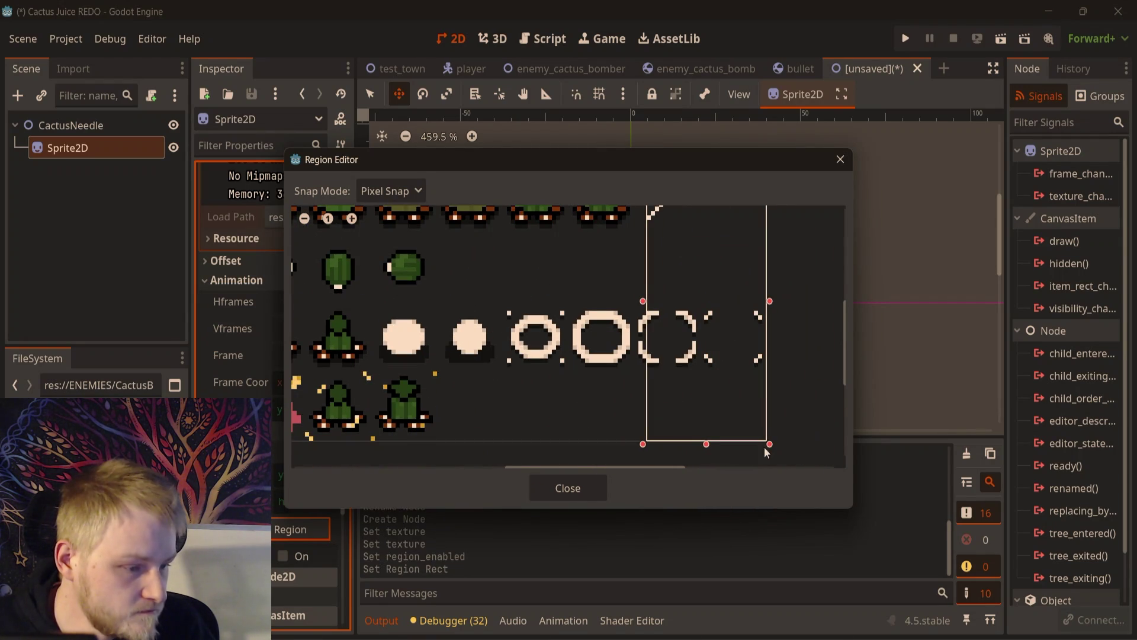
mouse_move(769, 444)
mouse_down()
mouse_move(771, 282)
mouse_move(699, 255)
mouse_up()
scroll(675, 235, up, 3)
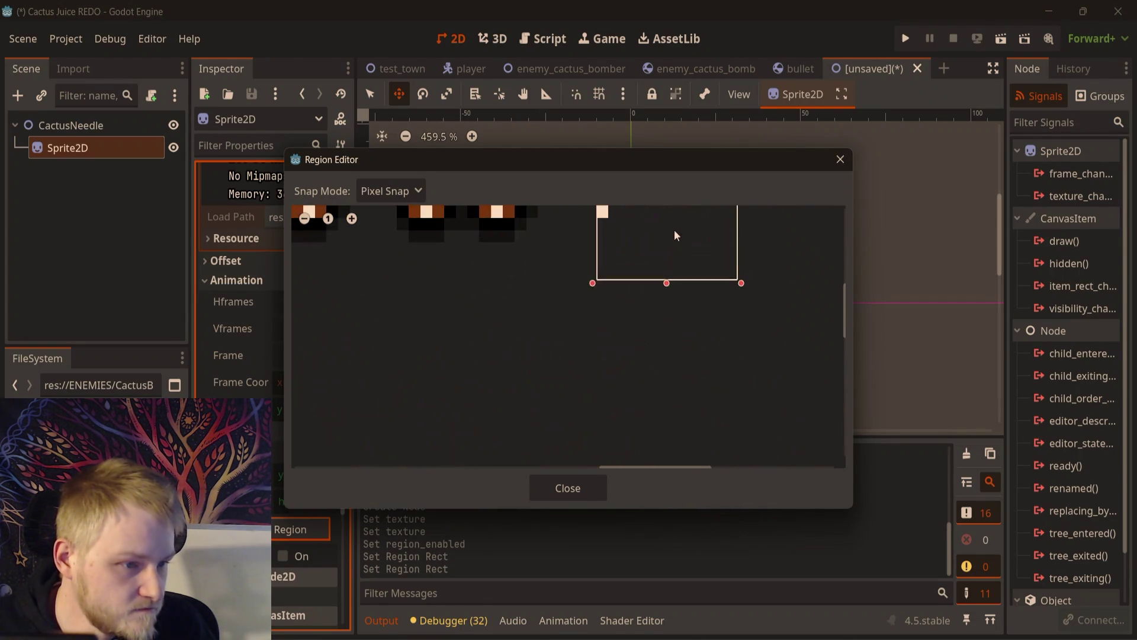
scroll(674, 235, up, 4)
drag(756, 401, 737, 342)
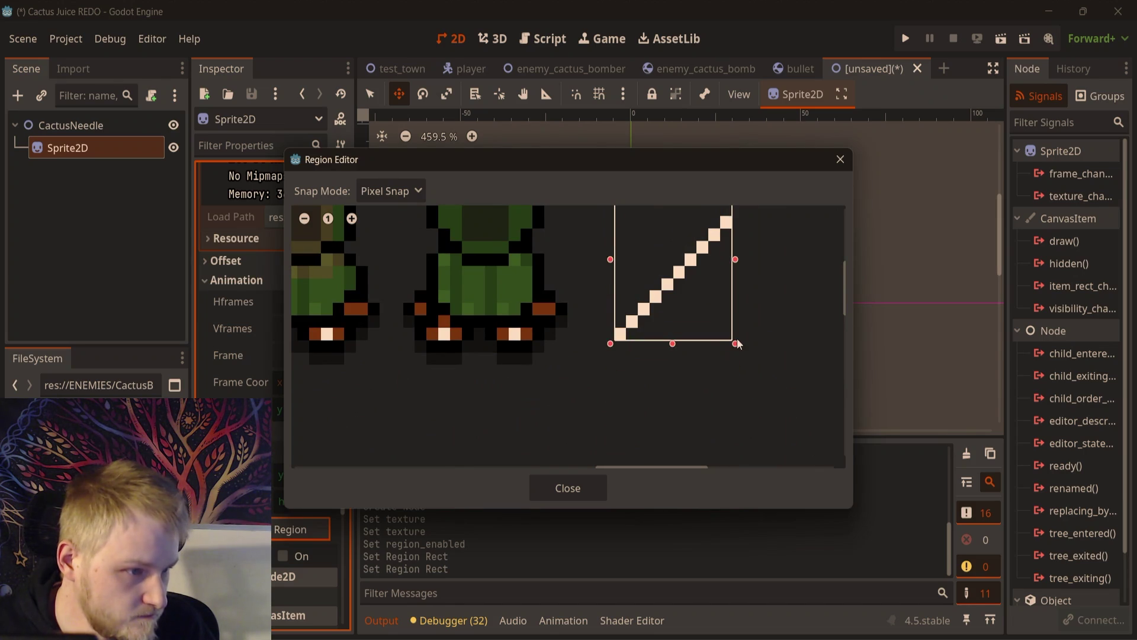
scroll(735, 336, up, 4)
drag(637, 346, 644, 356)
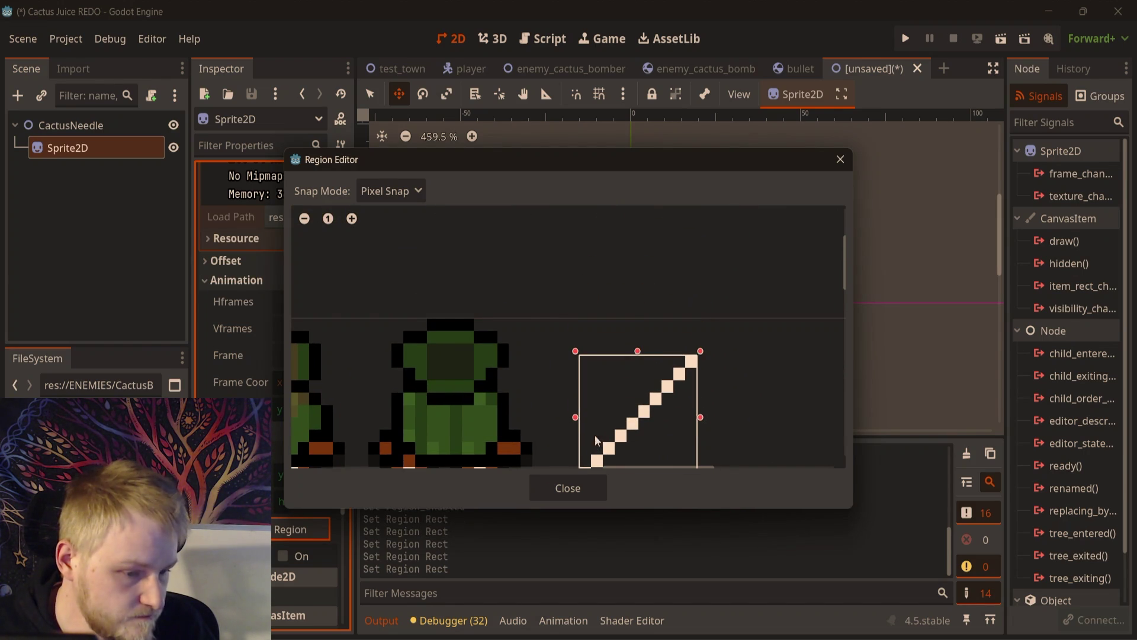
scroll(595, 466, down, 3)
click(545, 492)
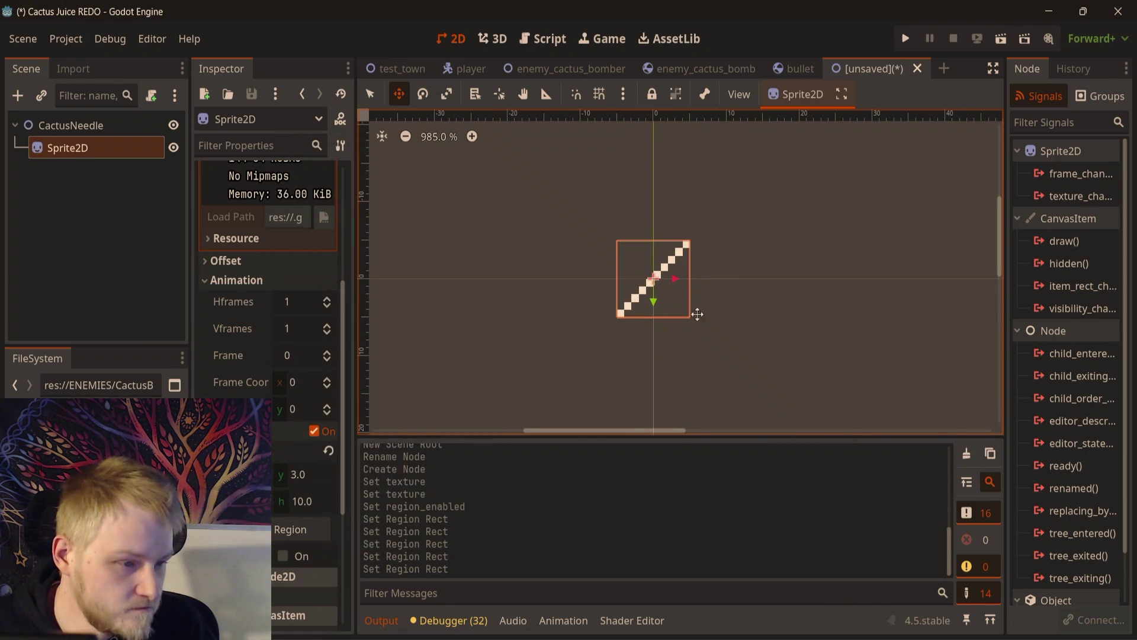
Add an Area2D under the Sprite2D with a CollisionShape2D child
click(105, 135)
click(105, 145)
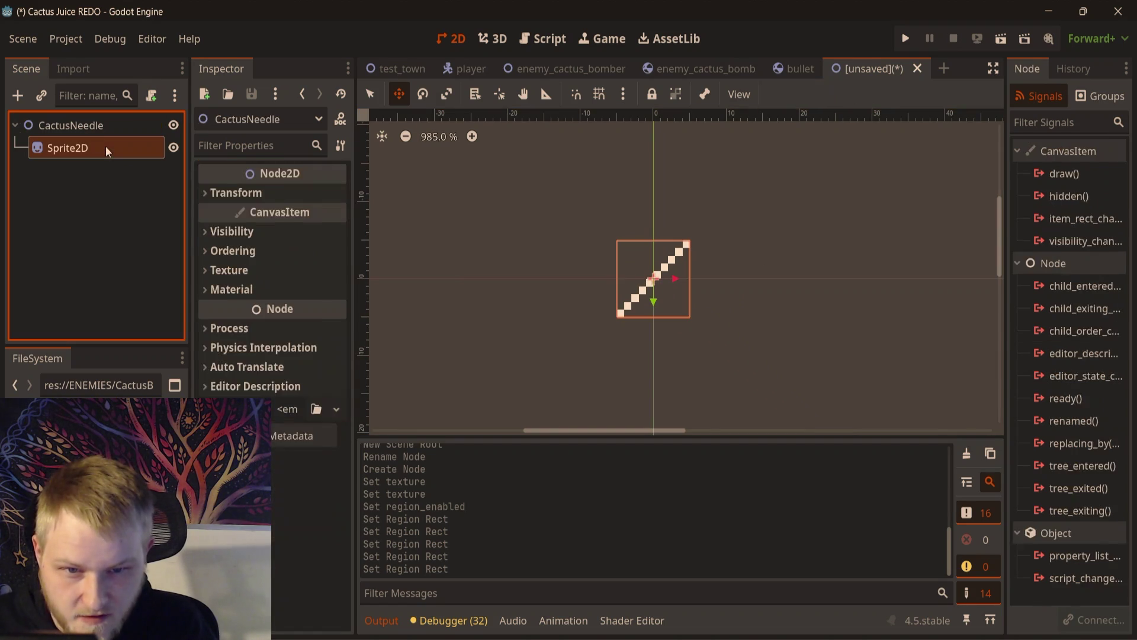
key(ctrl+a)
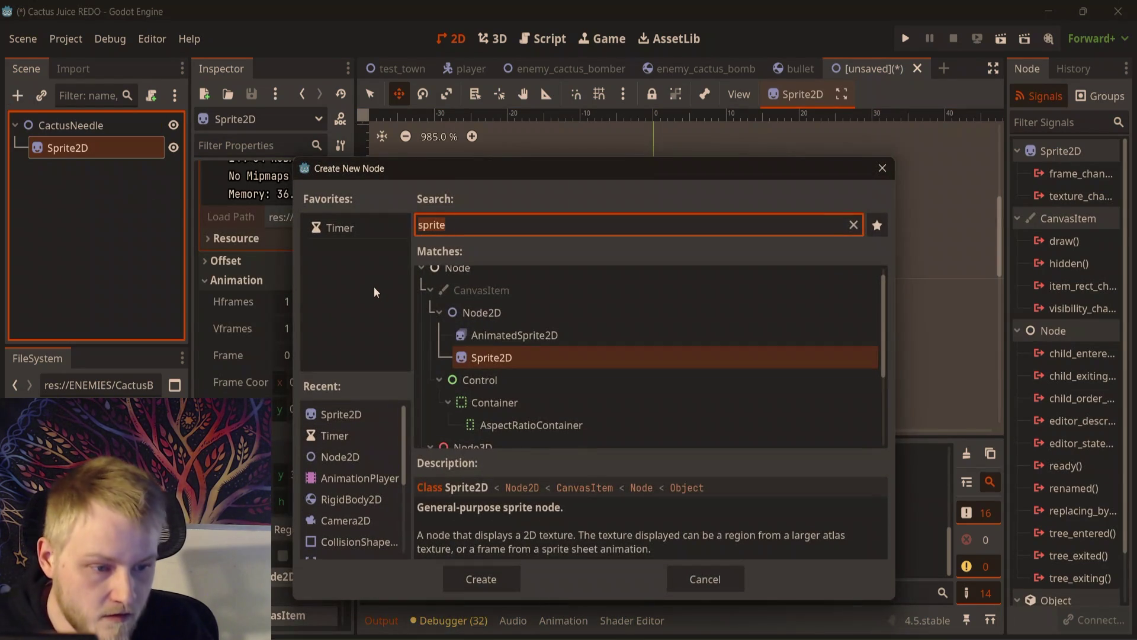
text(area)
click(477, 581)
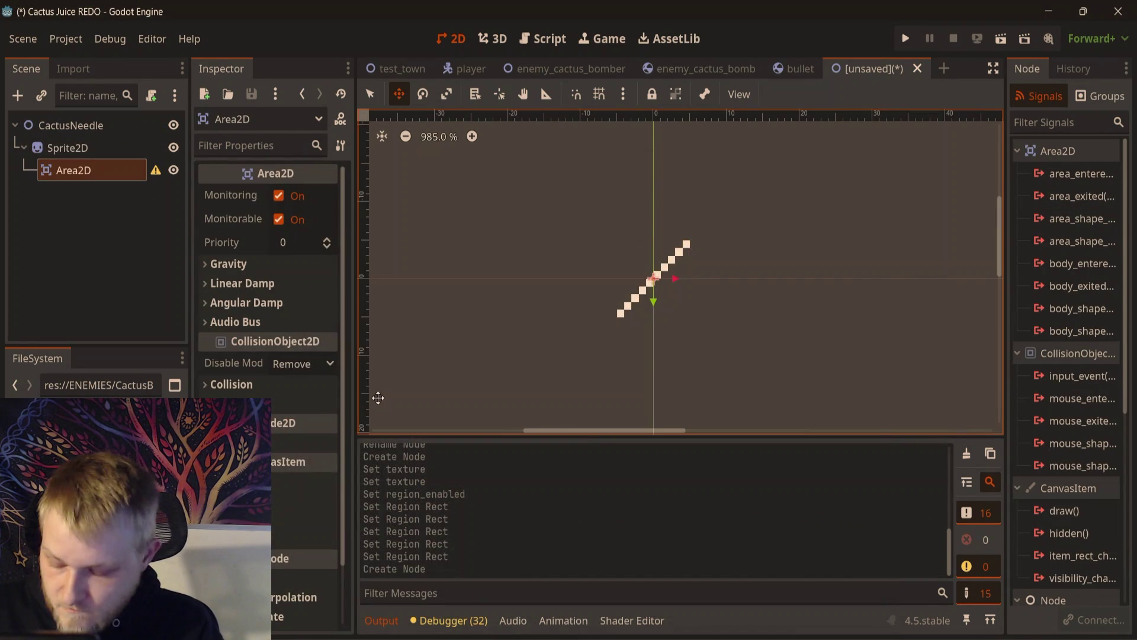
key(ctrl+a)
text(coll)
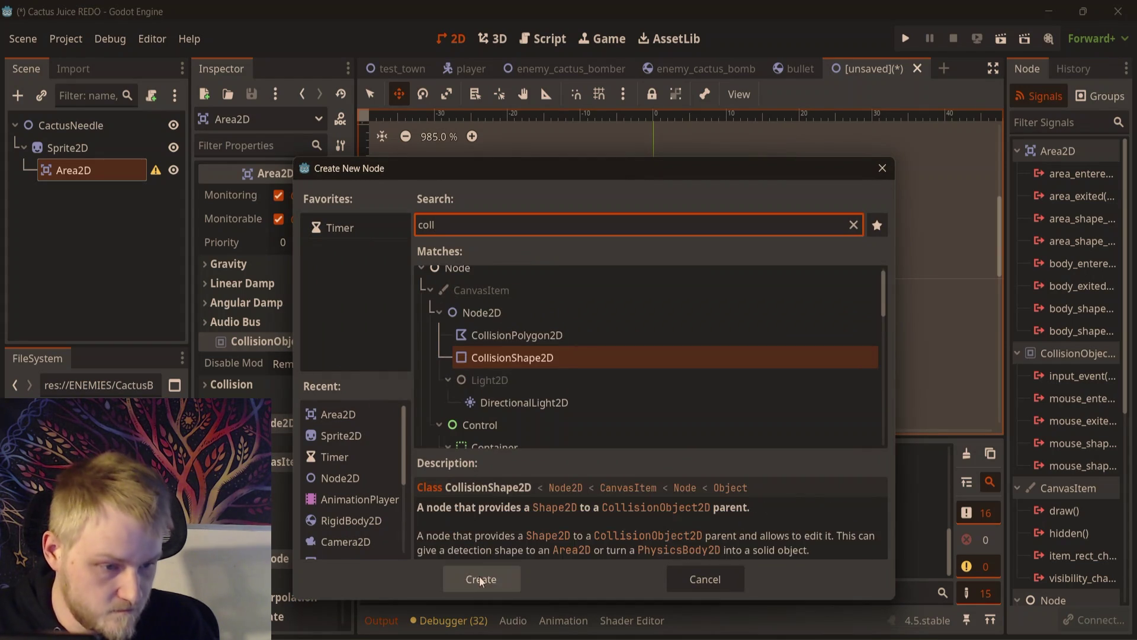
double_click(551, 359)
Give the collision a SegmentShape2D aligned along the needle diagonal, then begin saving
click(323, 198)
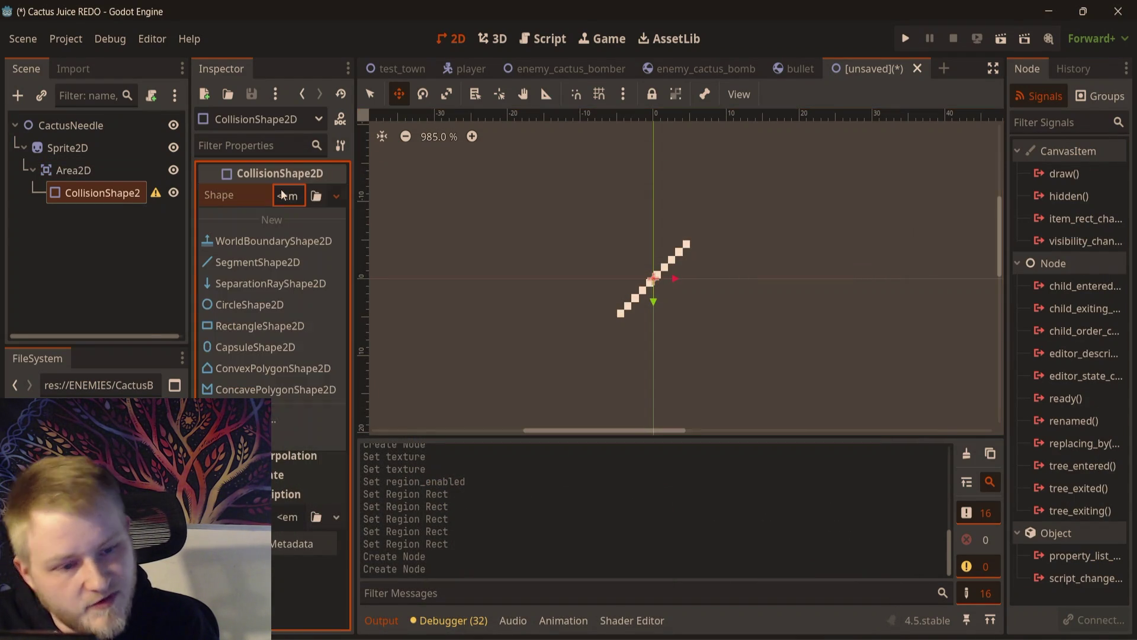
click(275, 262)
scroll(678, 305, up, 4)
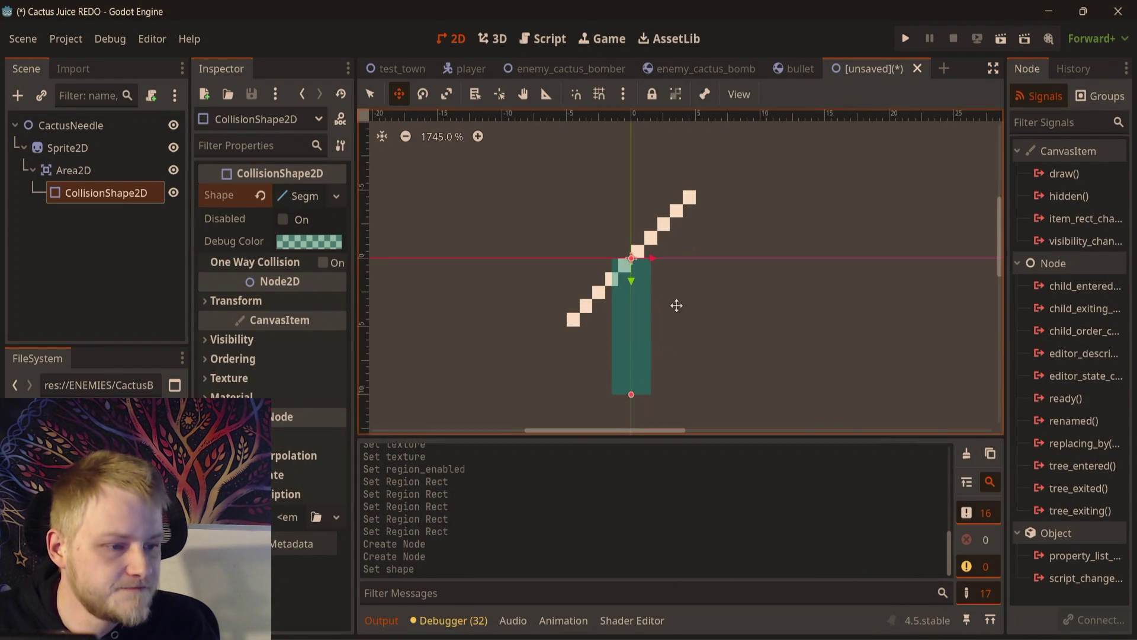
key(q)
drag(621, 243, 705, 153)
mouse_move(619, 425)
mouse_down()
mouse_move(527, 355)
mouse_move(535, 335)
mouse_up()
scroll(539, 333, down, 2)
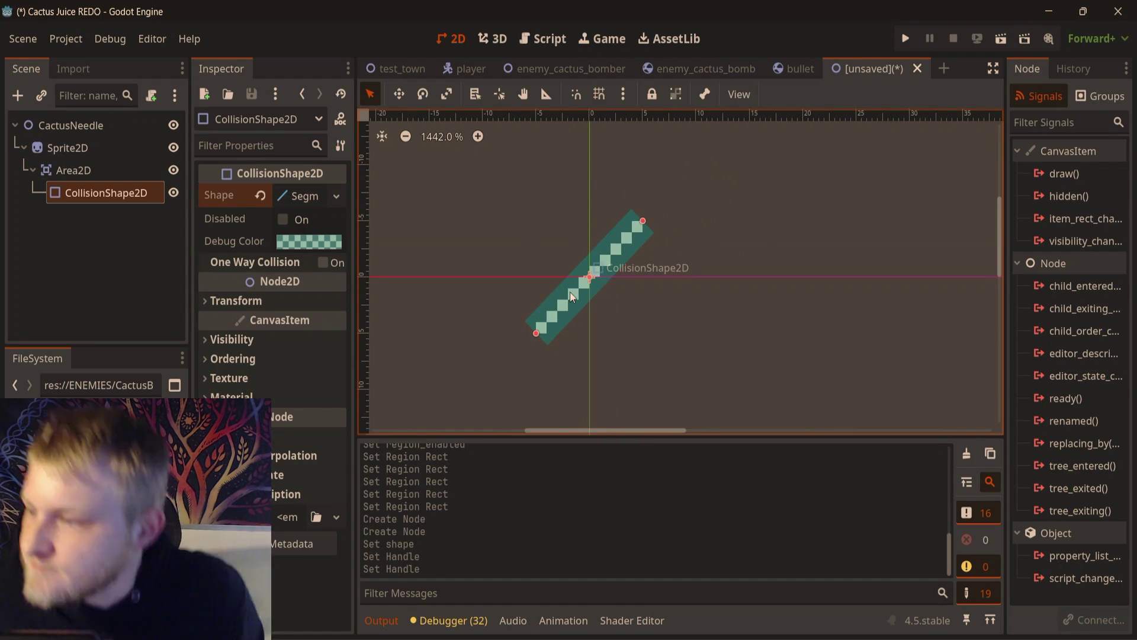
key(ctrl+s)
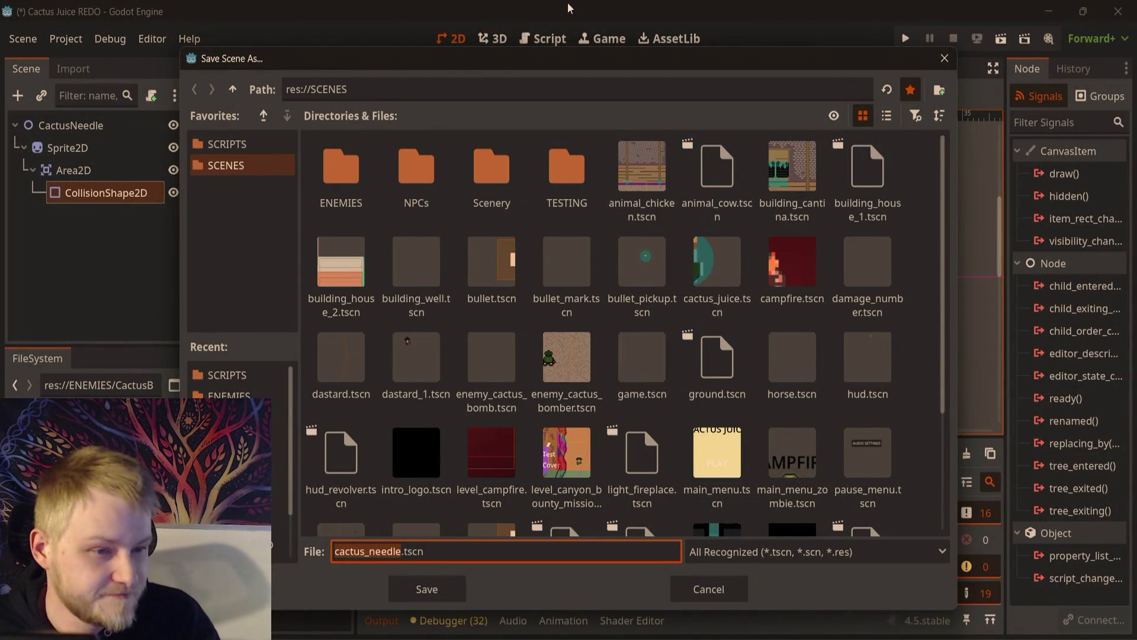
Save as cactus_needle.tscn, move Area2D directly under CactusNeedle, and save again
click(439, 590)
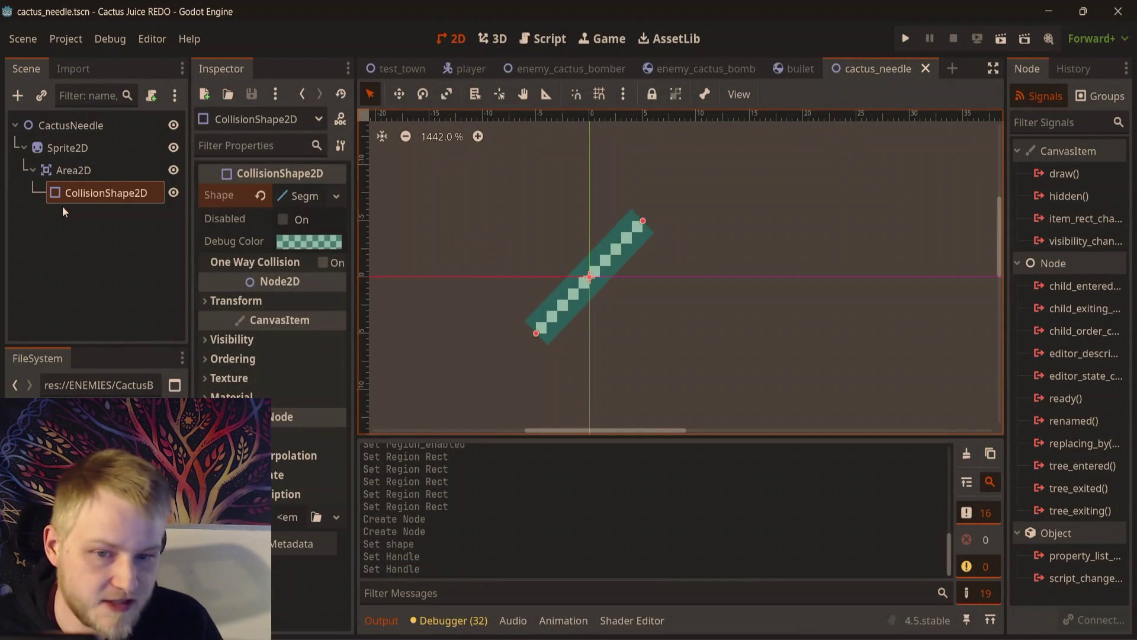
click(73, 175)
drag(84, 169, 83, 125)
key(ctrl+s)
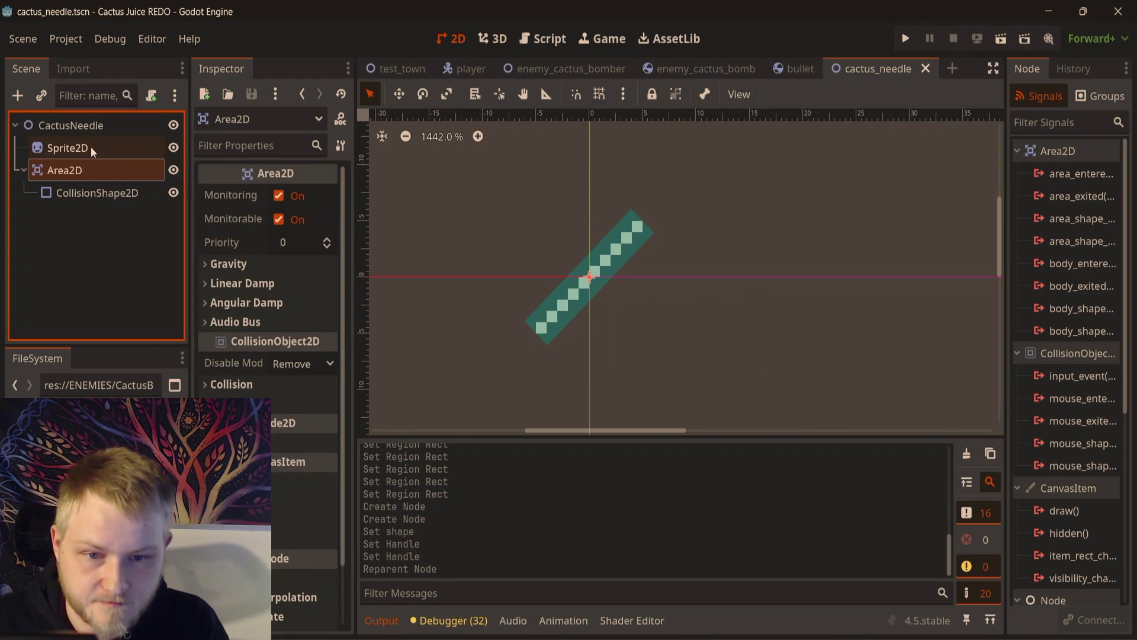
click(90, 148)
click(60, 170)
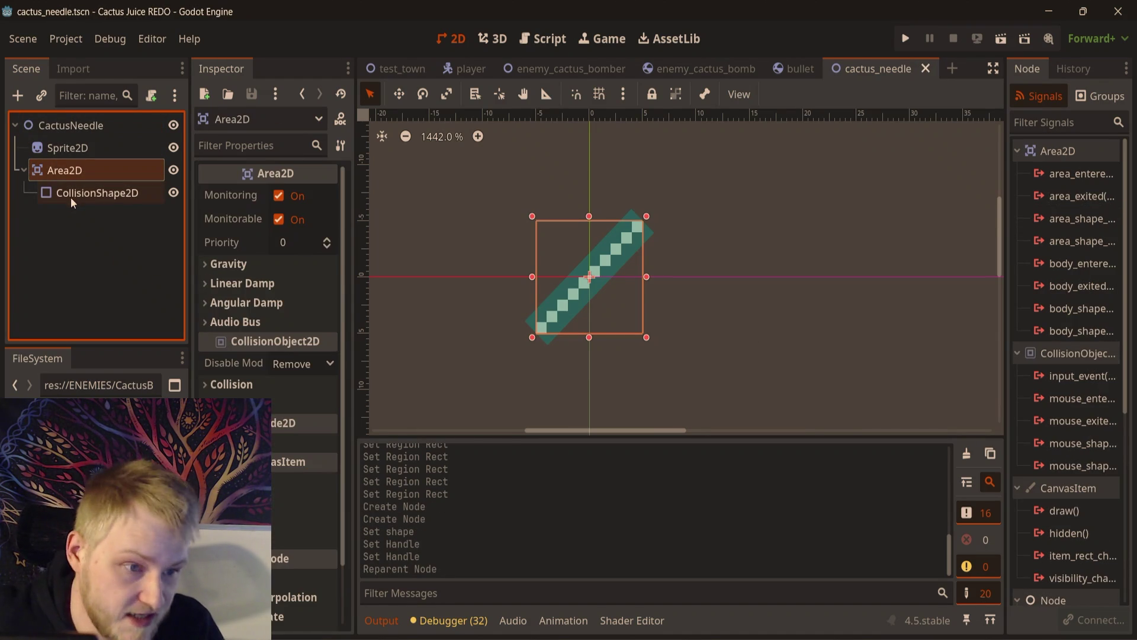
click(67, 175)
key(Escape)
scroll(460, 243, down, 6)
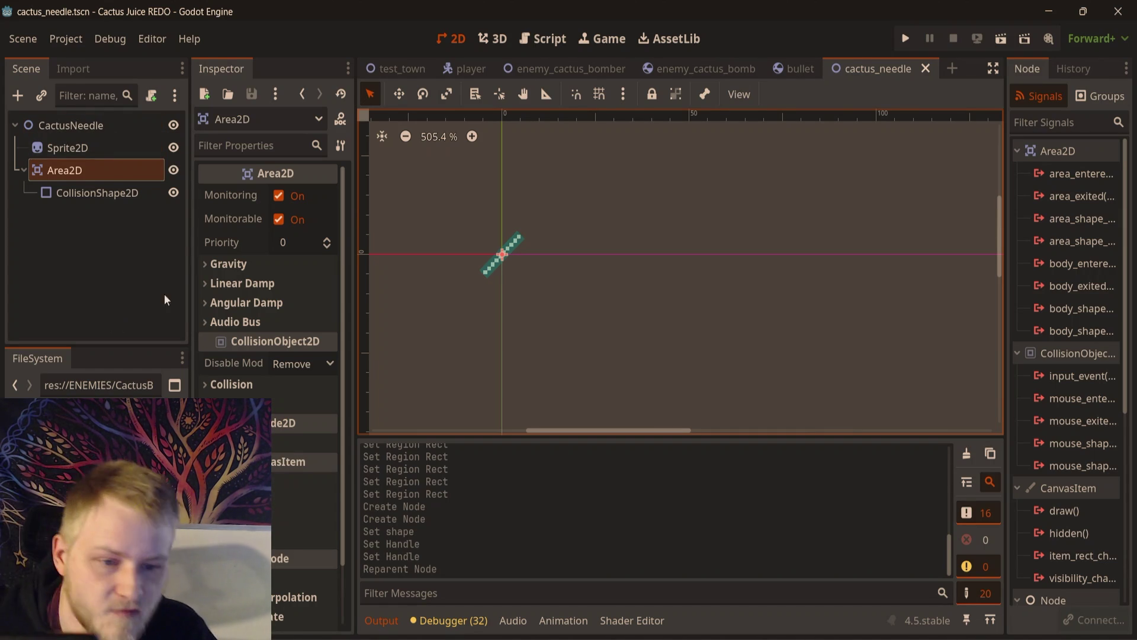
click(119, 126)
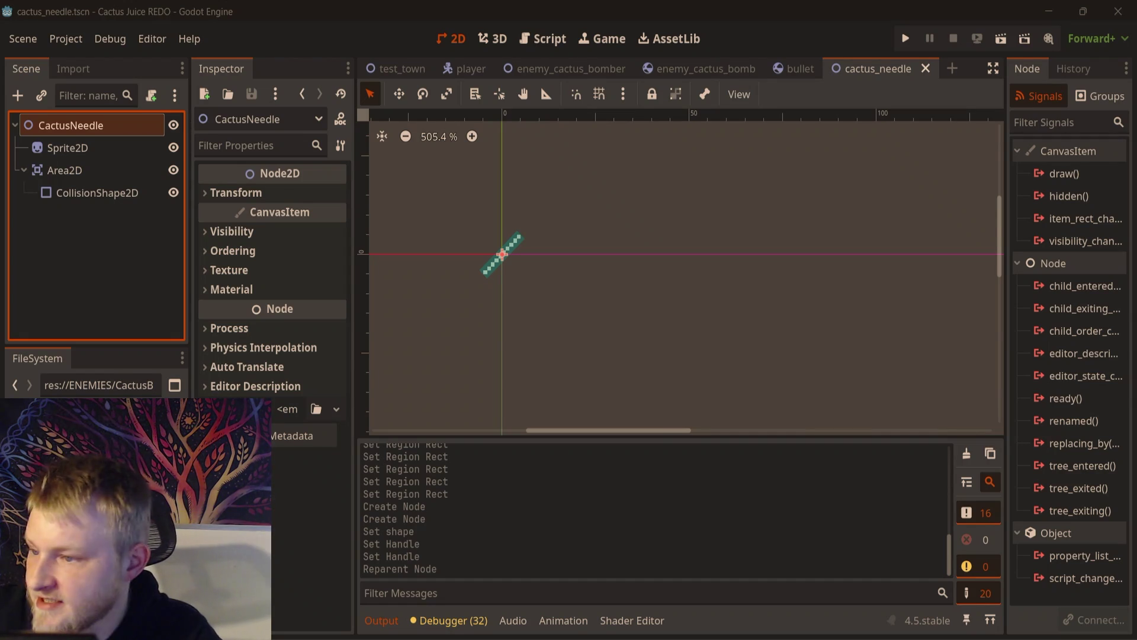
scroll(498, 297, up, 1)
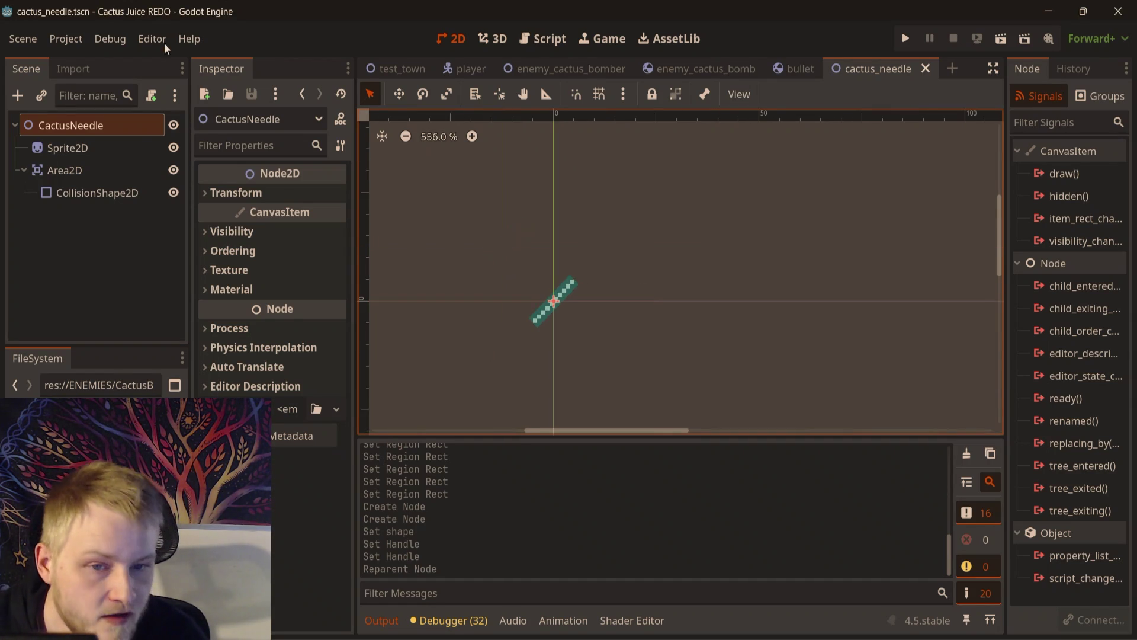
right_click(63, 129)
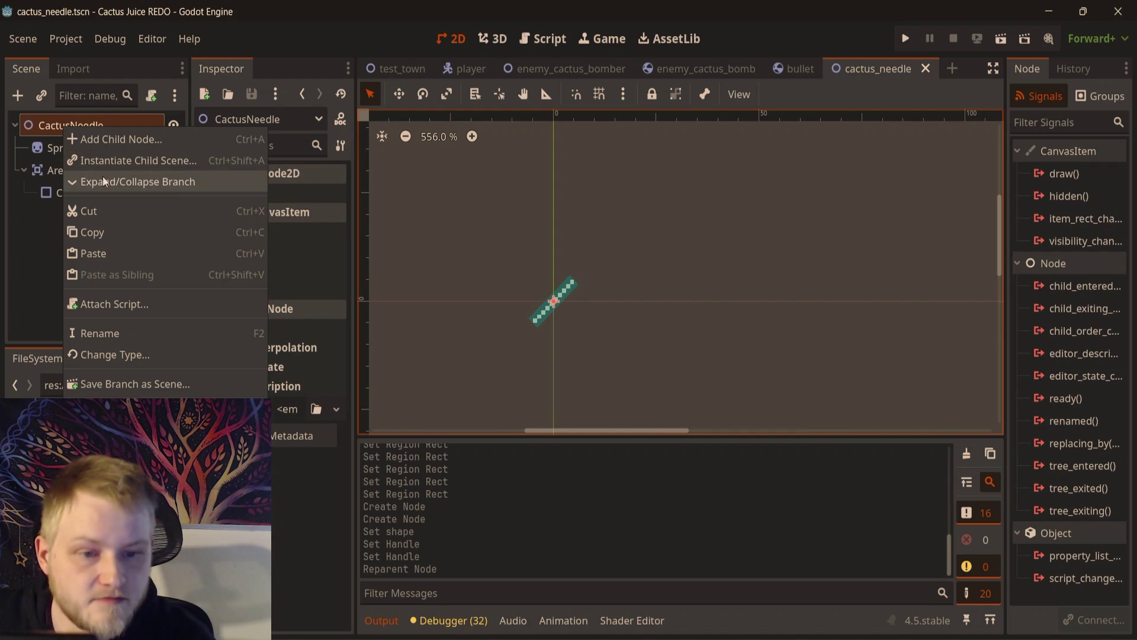
click(57, 131)
key(Down)
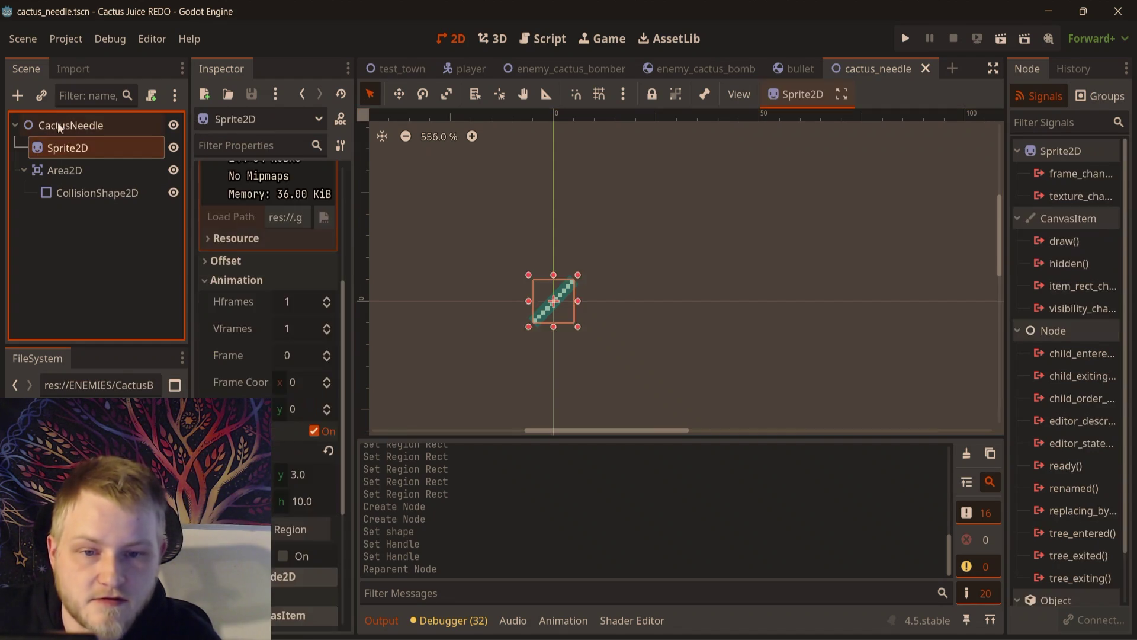
click(58, 133)
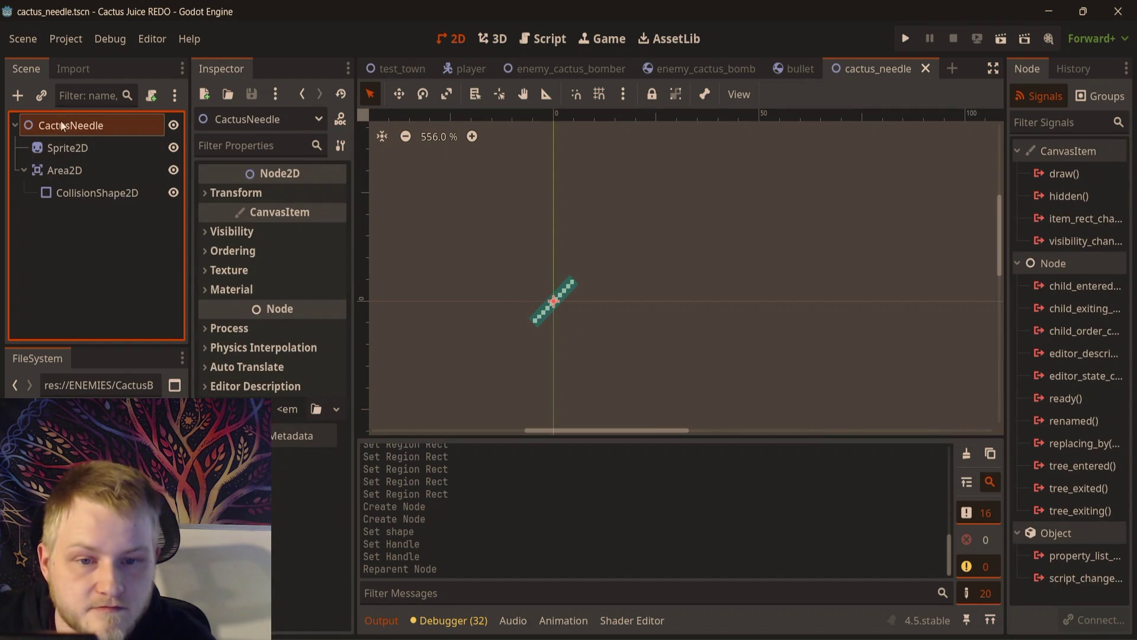
right_click(62, 127)
Change CactusNeedle's type to RigidBody2D without a script, save, and return to enemy_cactus_bomb
click(179, 348)
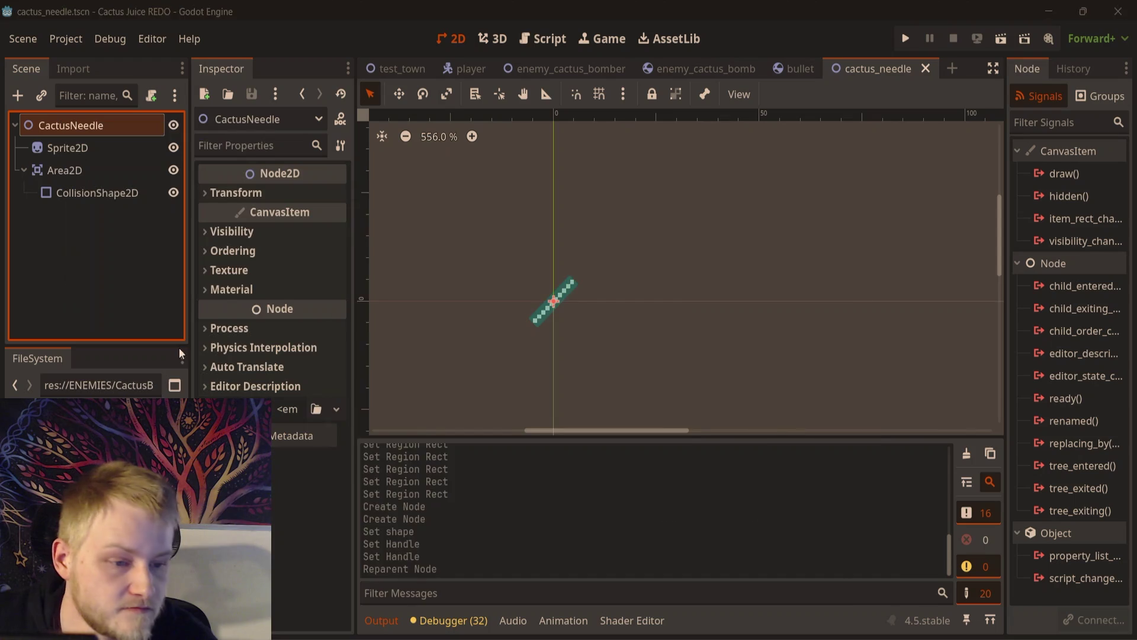
text(rigid)
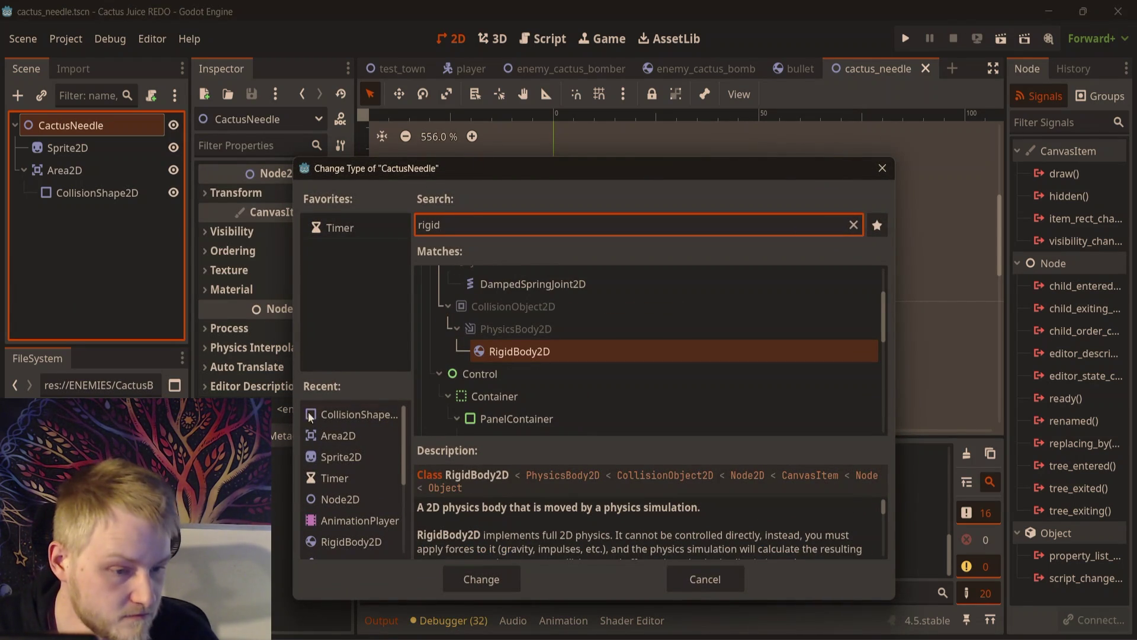
double_click(535, 355)
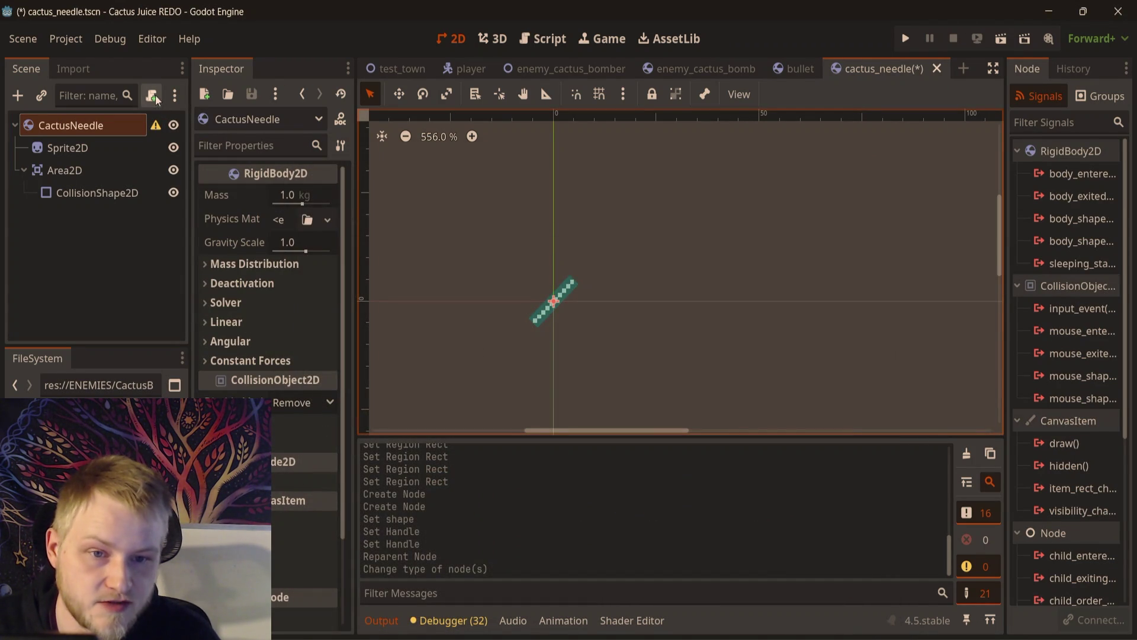
click(156, 99)
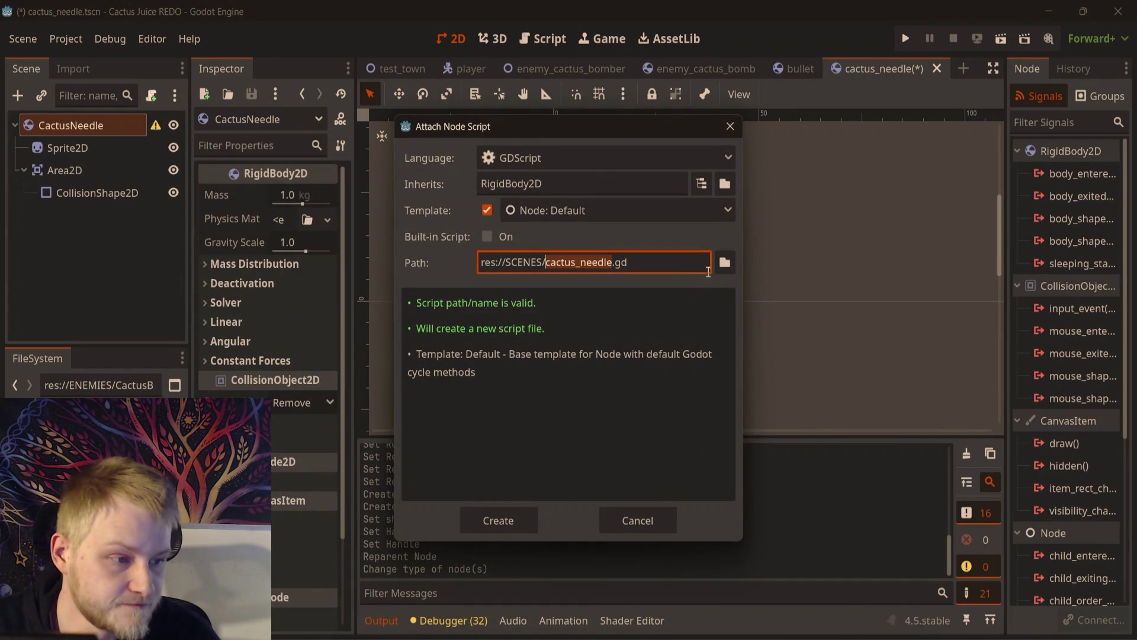
click(636, 508)
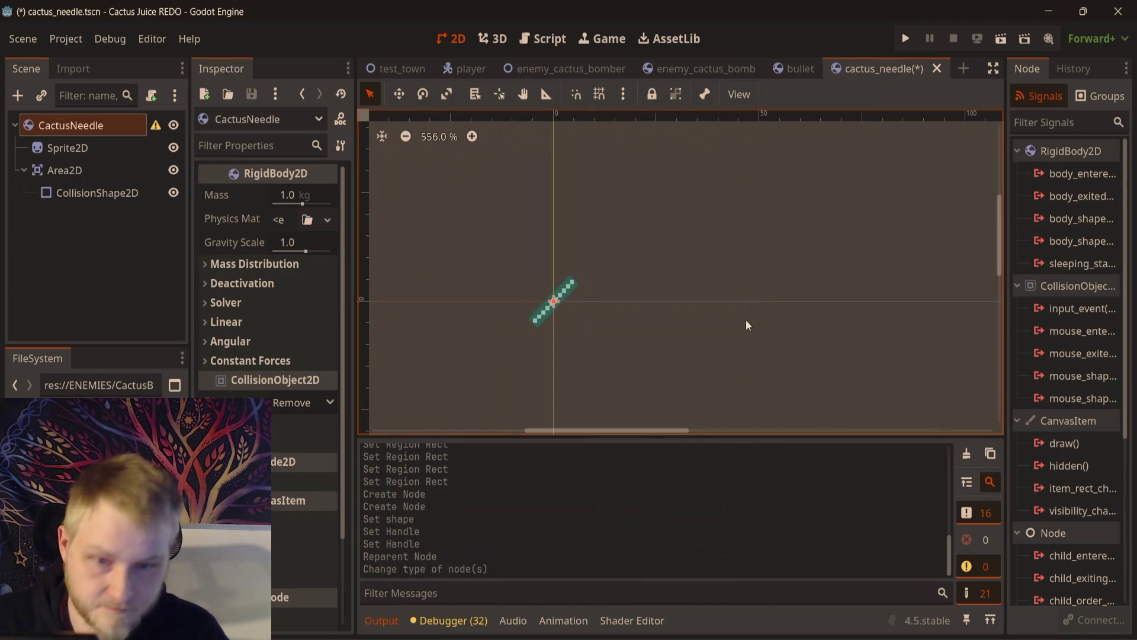
key(ctrl+s)
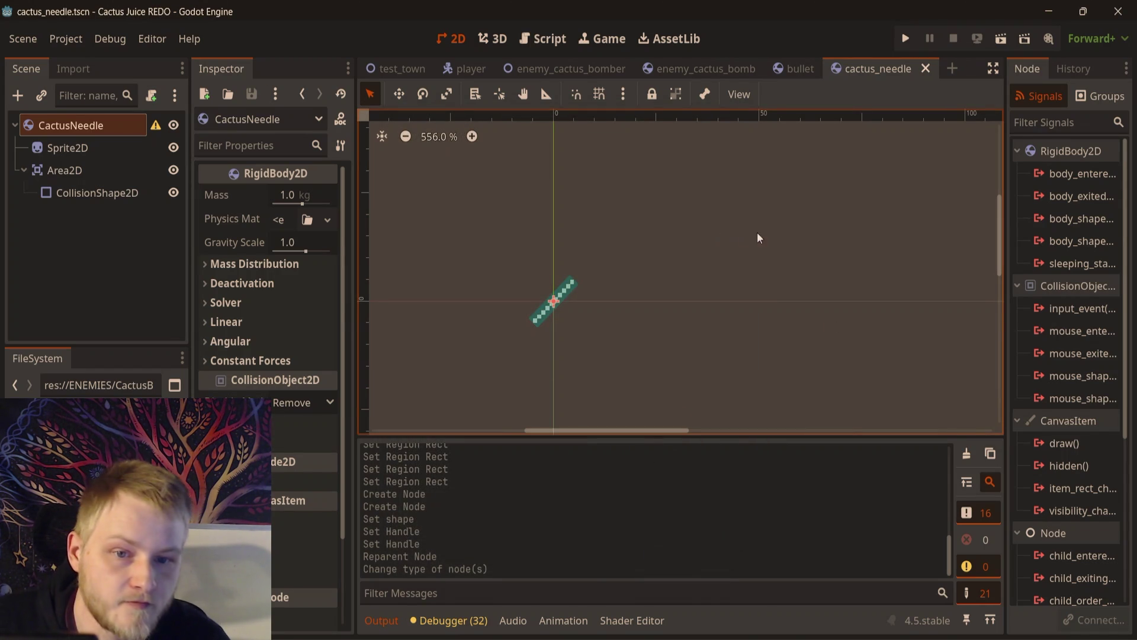
click(721, 69)
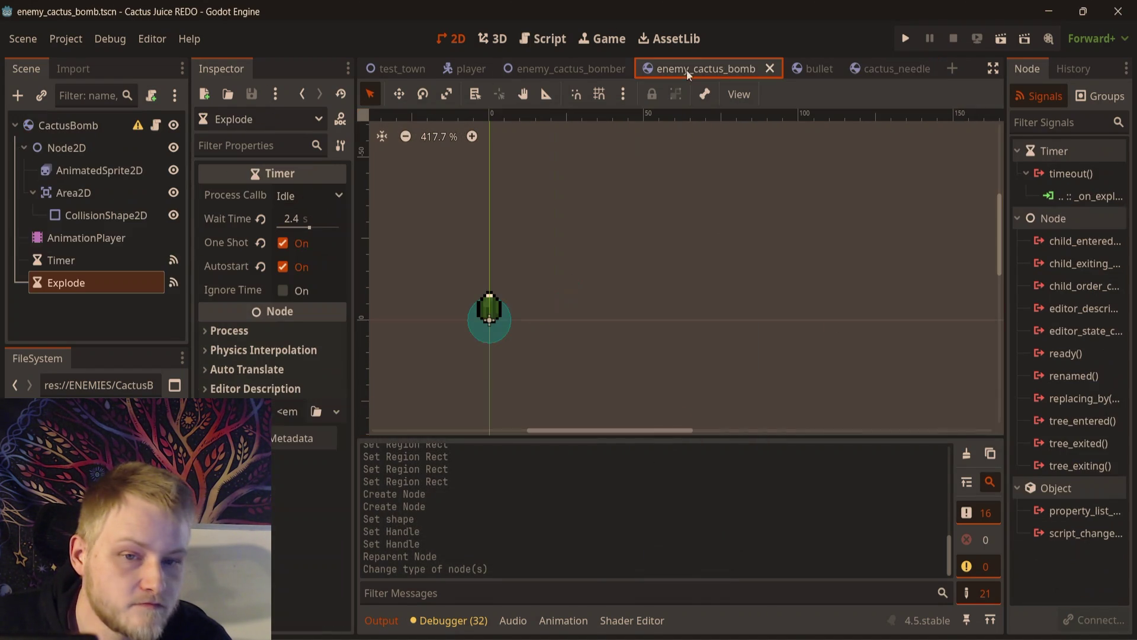
click(80, 126)
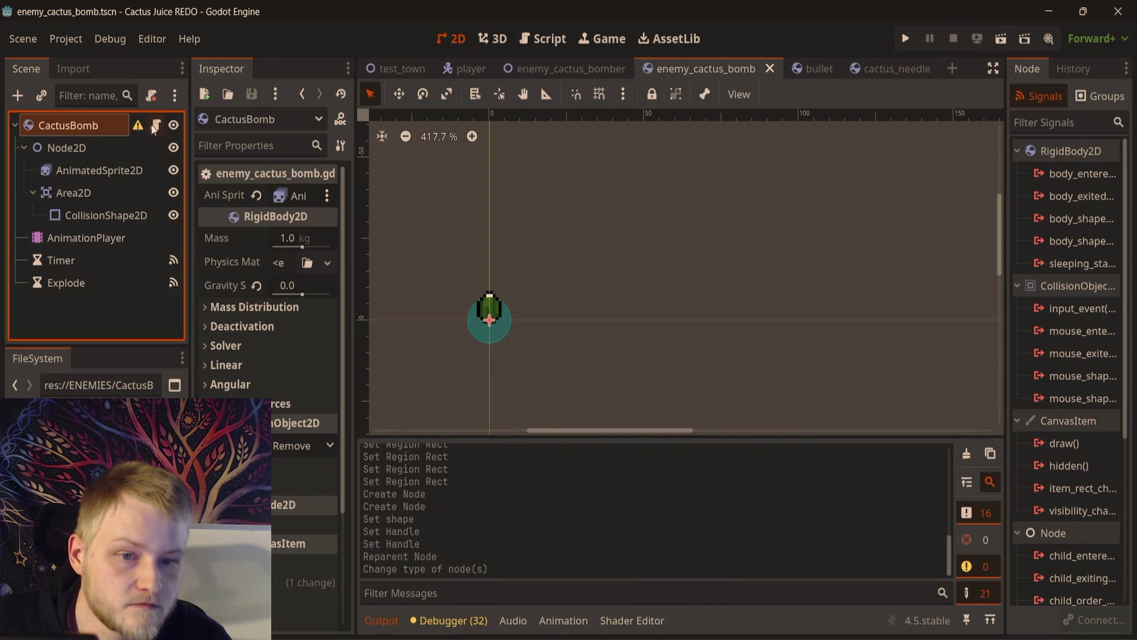
click(155, 126)
scroll(721, 227, up, 2)
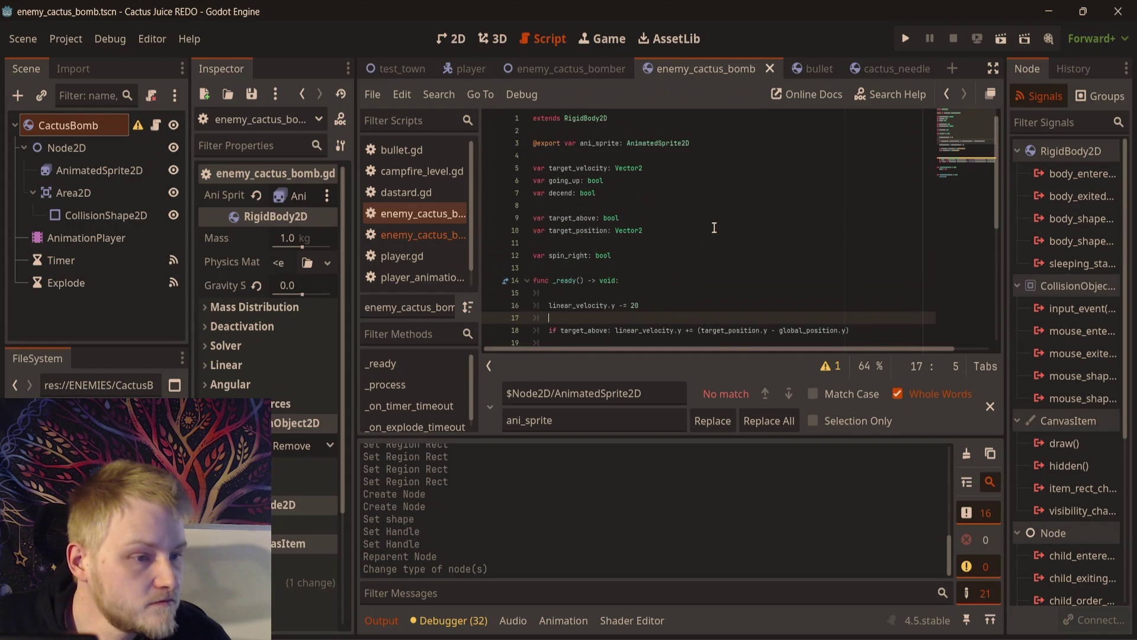
click(663, 268)
key(Return)
key(Return)
key(Return)
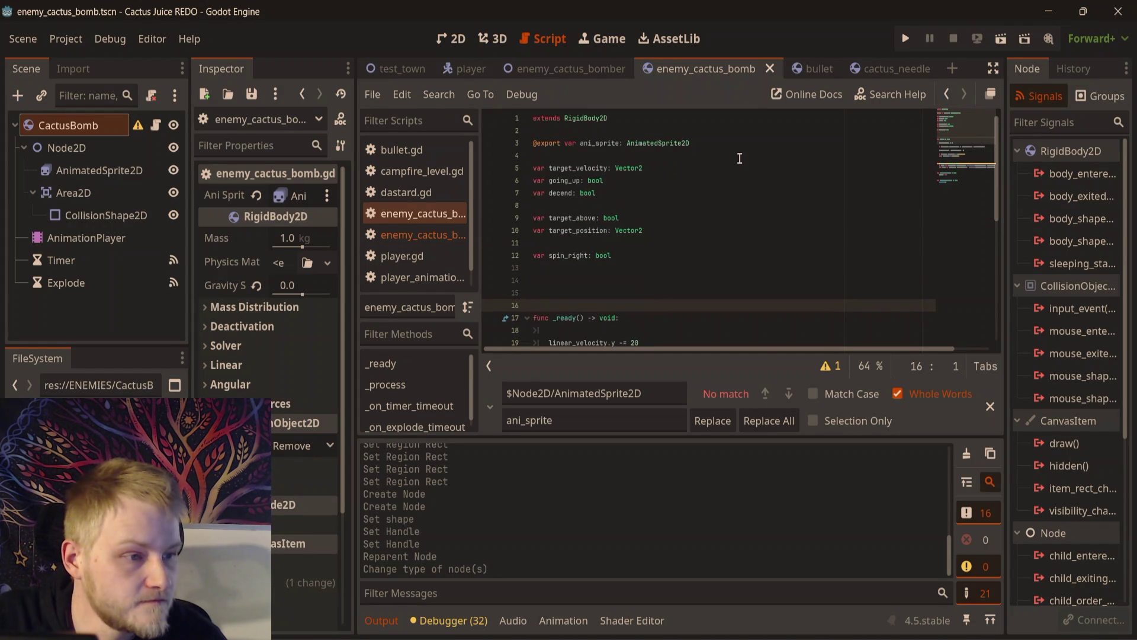
click(639, 284)
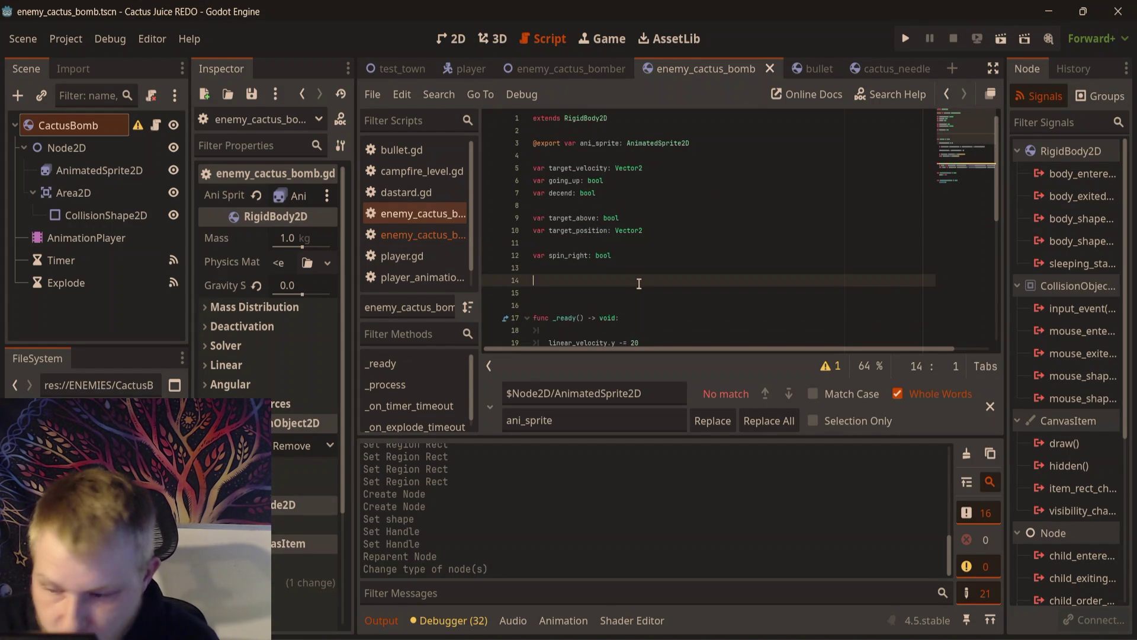
text(@)
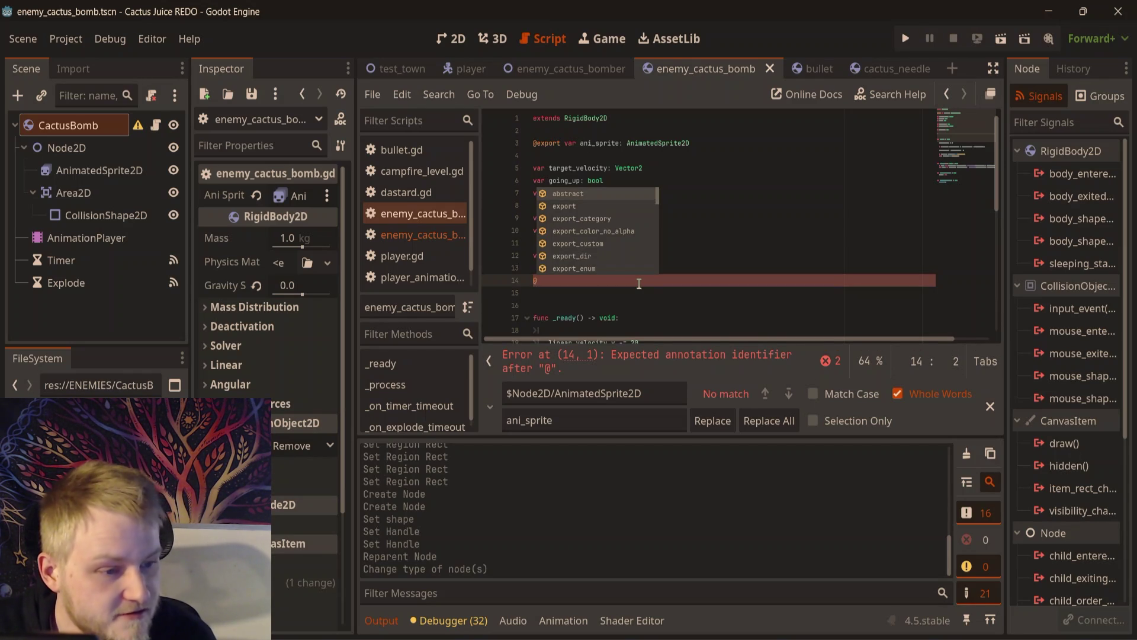
text(export v)
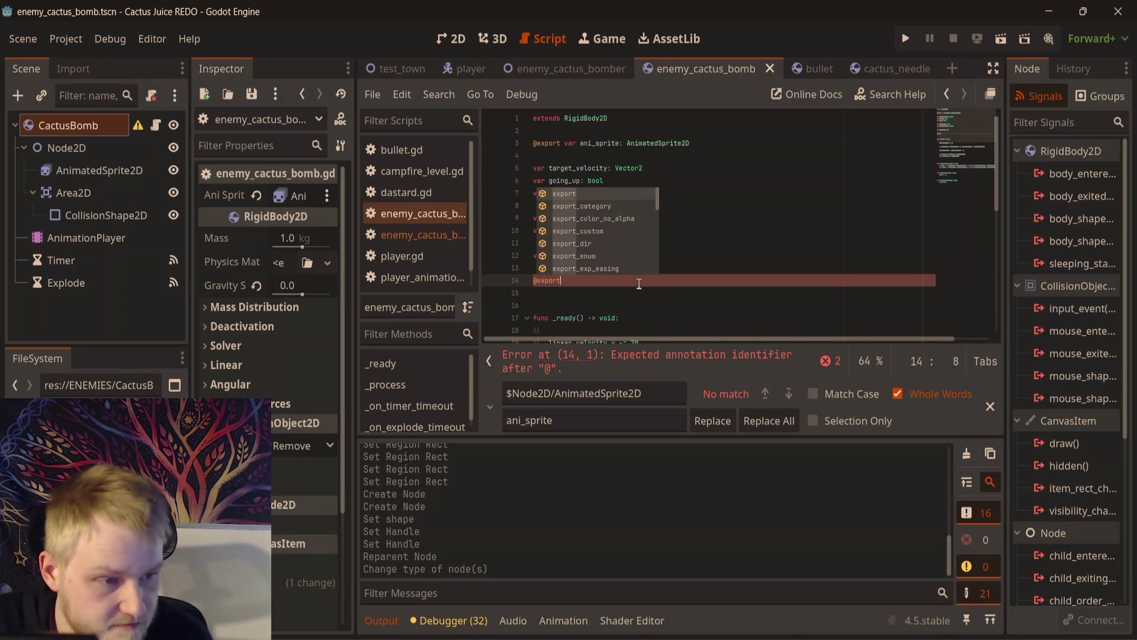
text(ar)
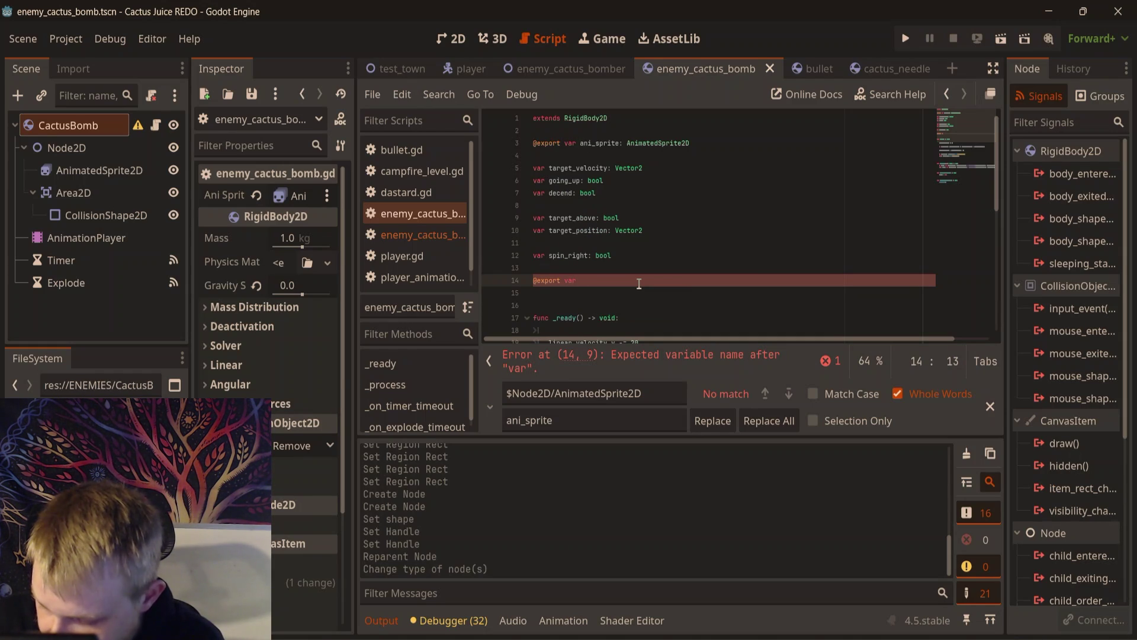
text(e)
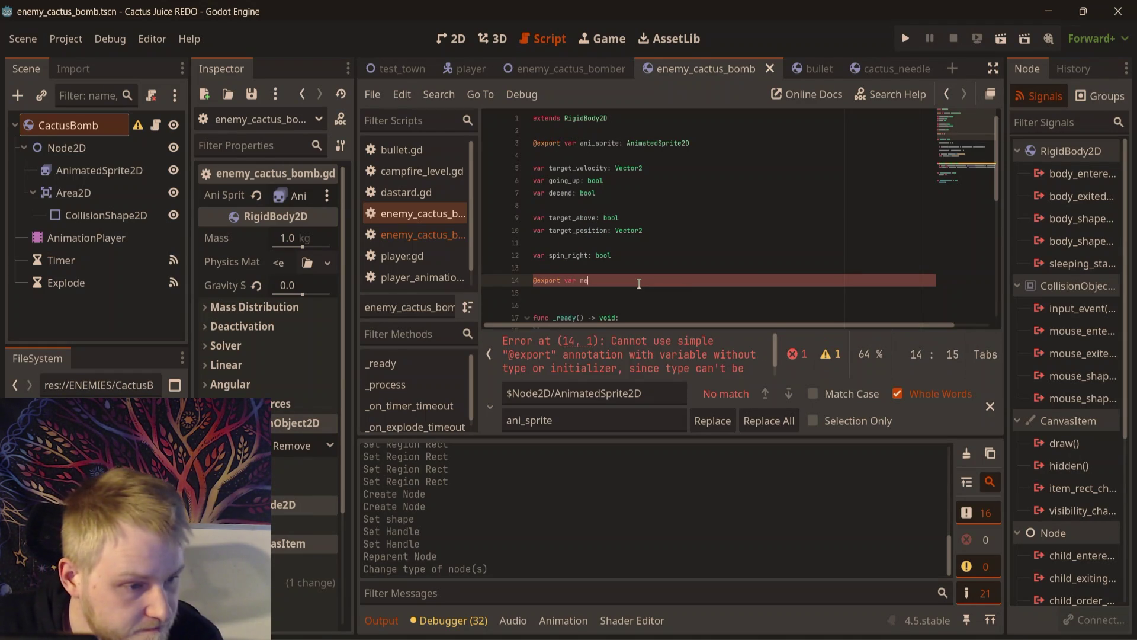
text(edle)
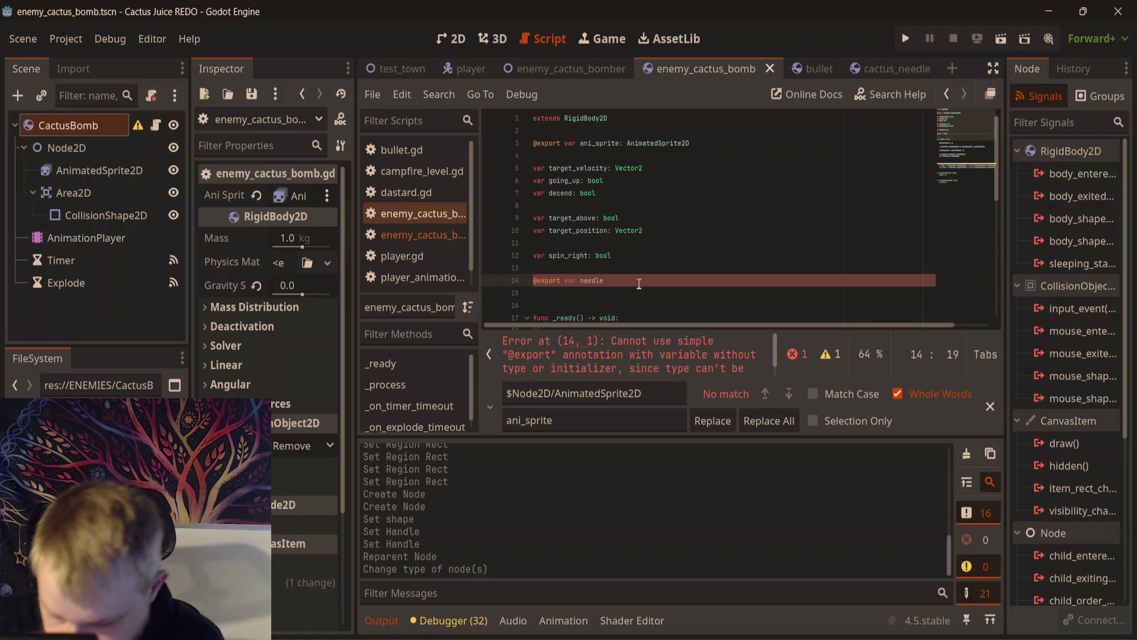
text(_scene)
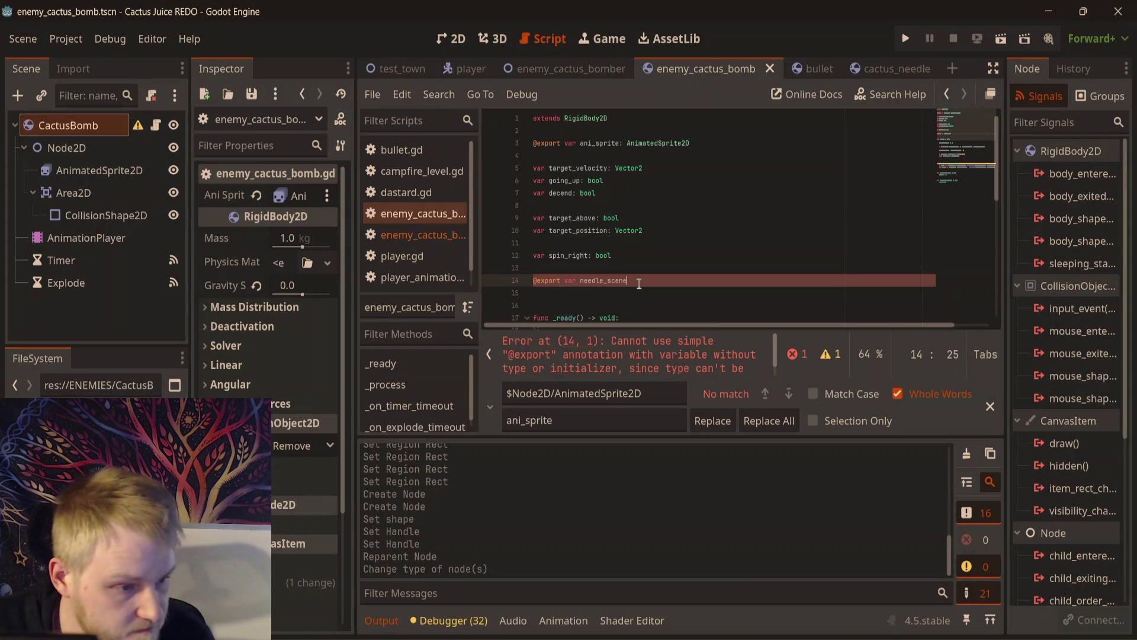
text(: PackedScen)
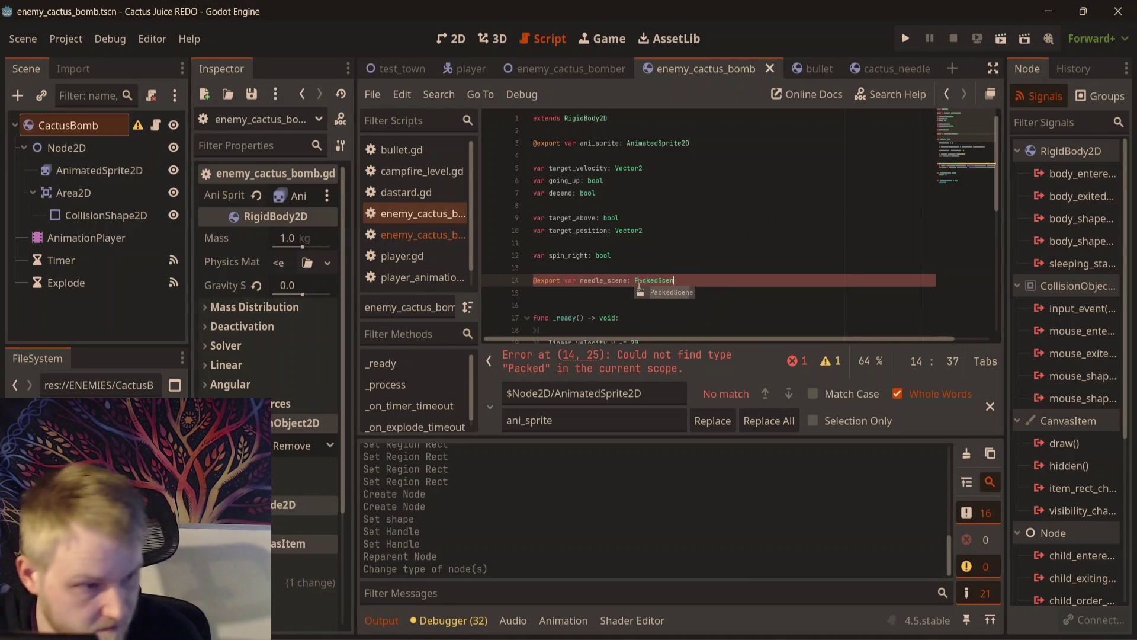
key(Return)
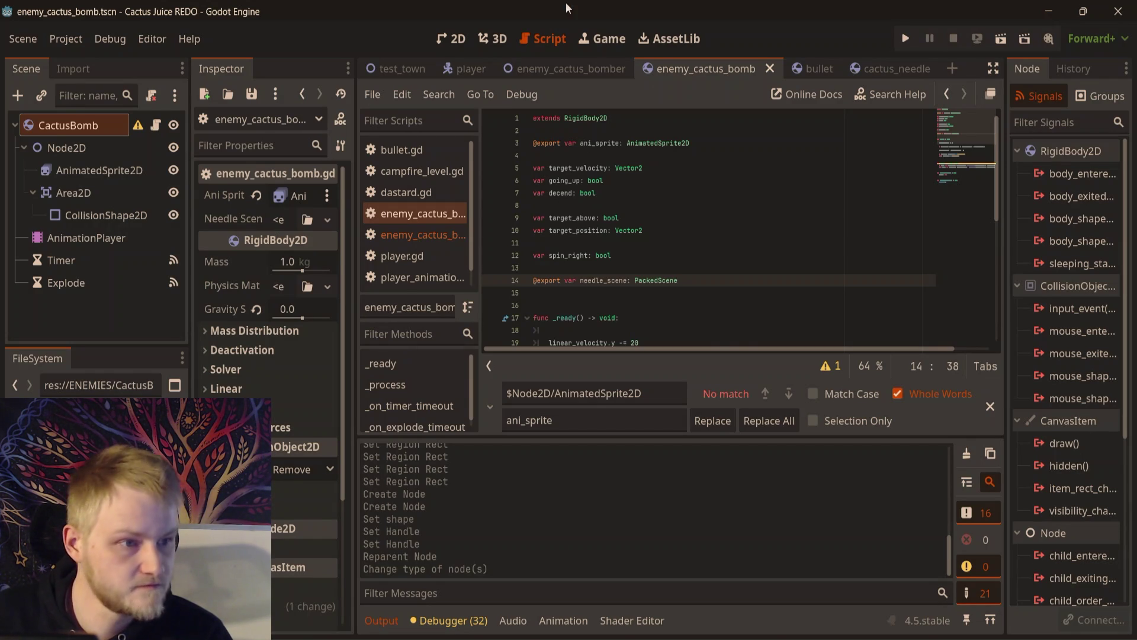
Drag cactus_needle.tscn into CactusBomb's Needle Scene slot and save the bomb scene
click(868, 65)
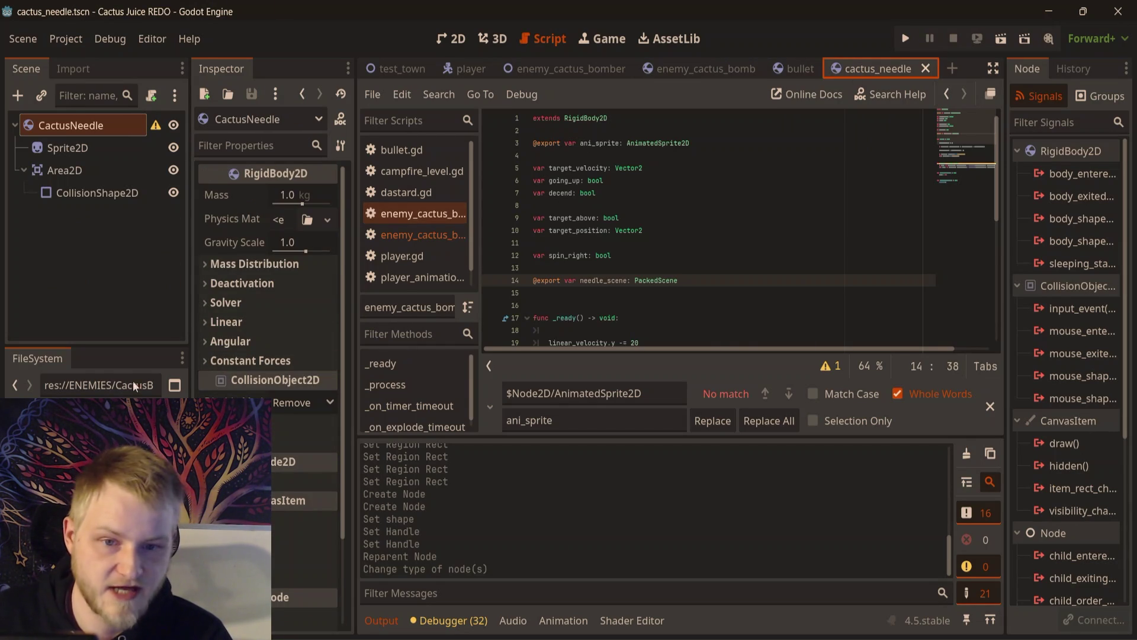
mouse_move(616, 79)
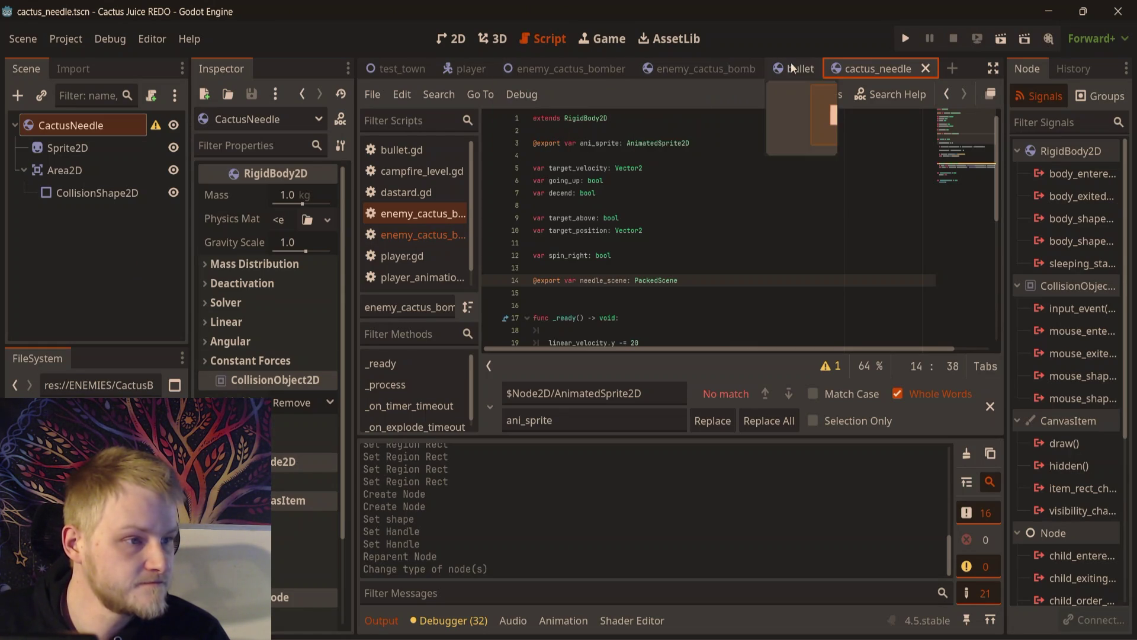
click(711, 68)
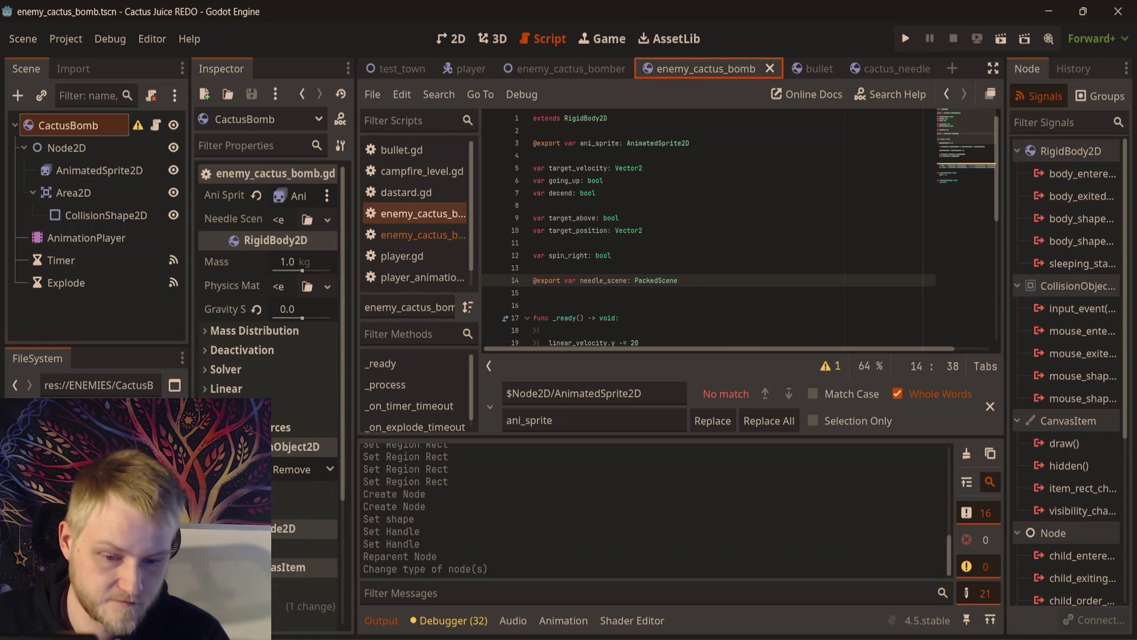
drag(897, 68, 286, 218)
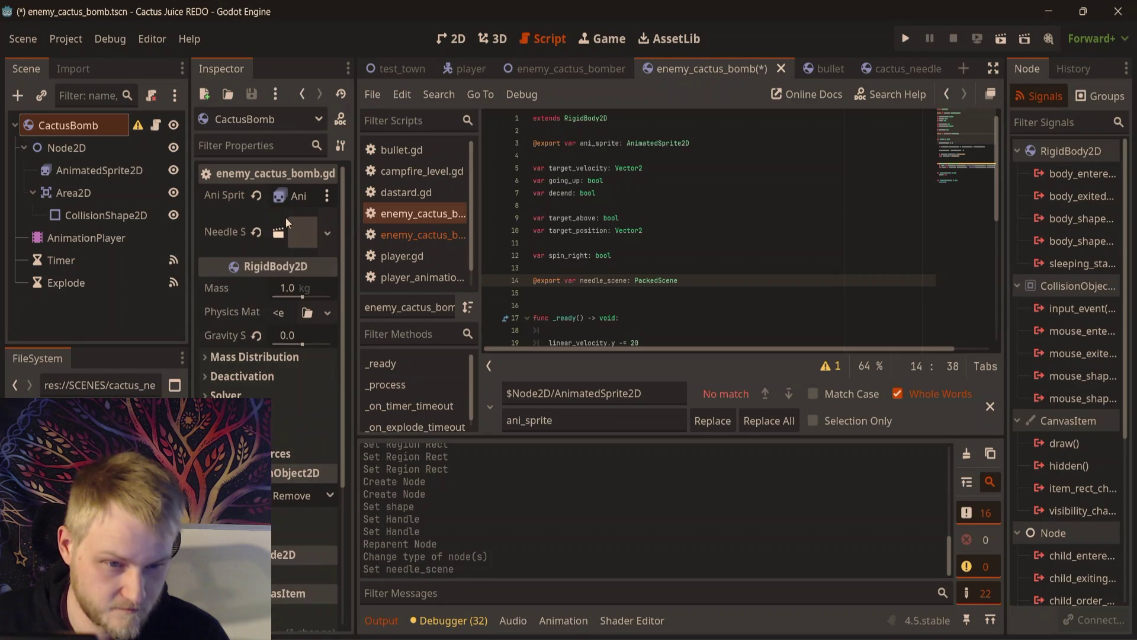
key(ctrl+s)
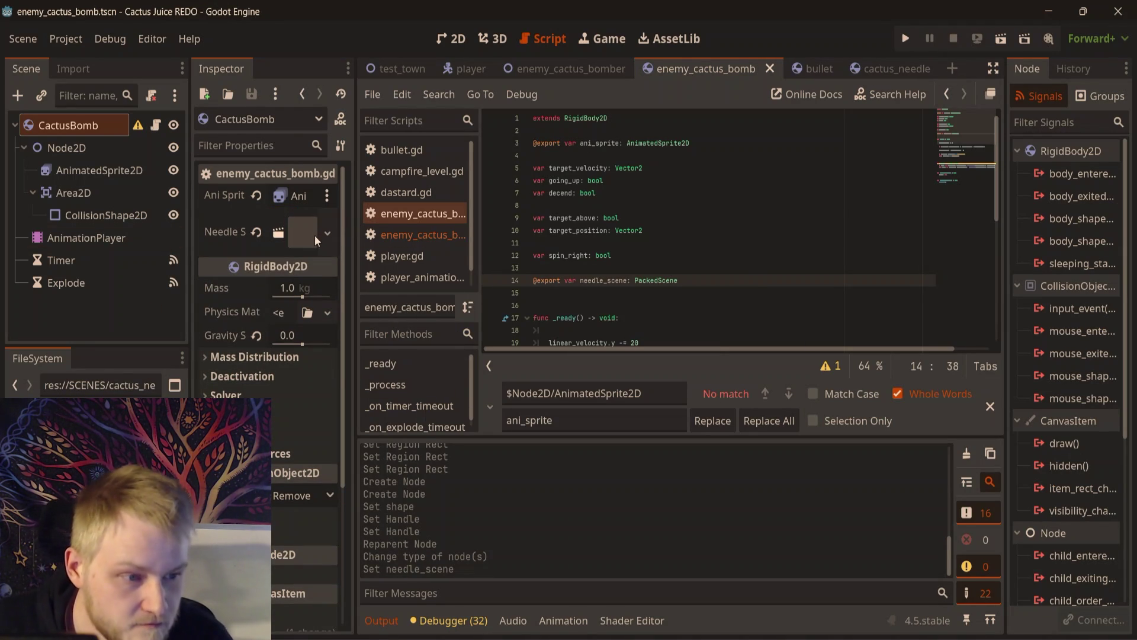
Below _process, add a func explode() whose body begins 'var cactus_needle = '
click(779, 317)
scroll(780, 313, down, 3)
scroll(779, 313, down, 5)
click(705, 243)
key(Return)
key(Return)
key(Return)
click(688, 256)
text(unc explode())
key(Return)
key(Return)
key(Return)
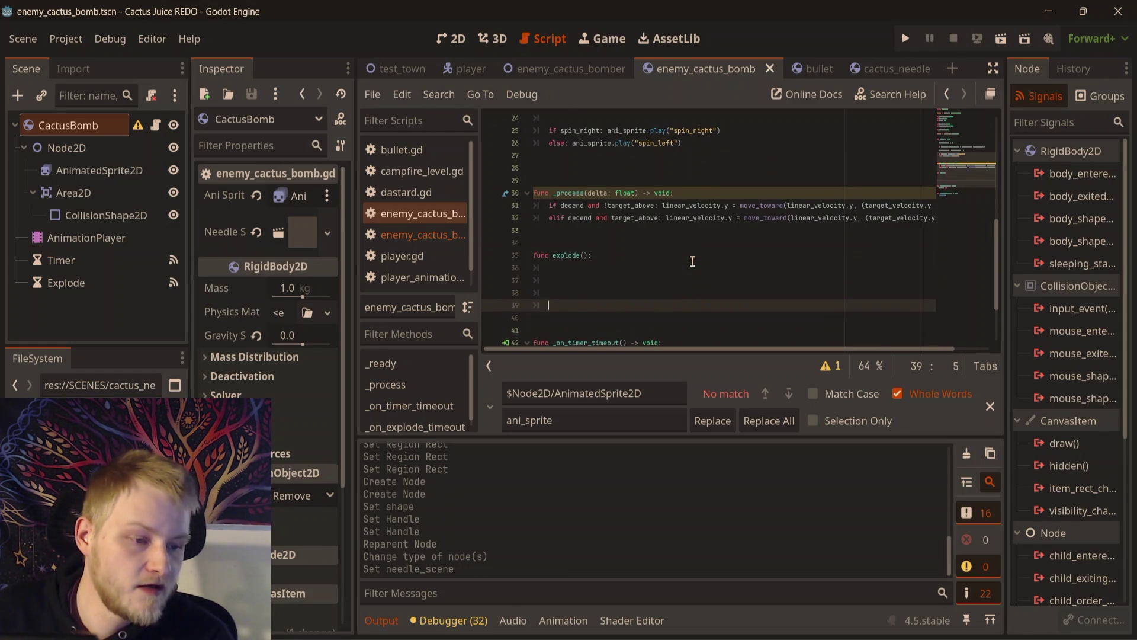
key(Up)
key(Up)
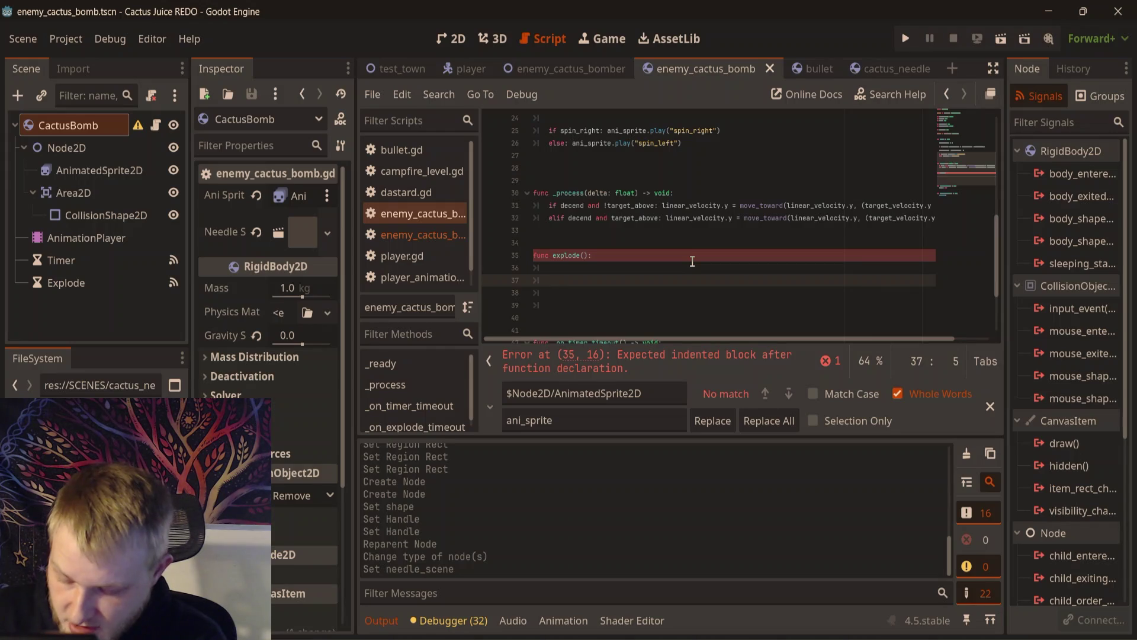
text(var )
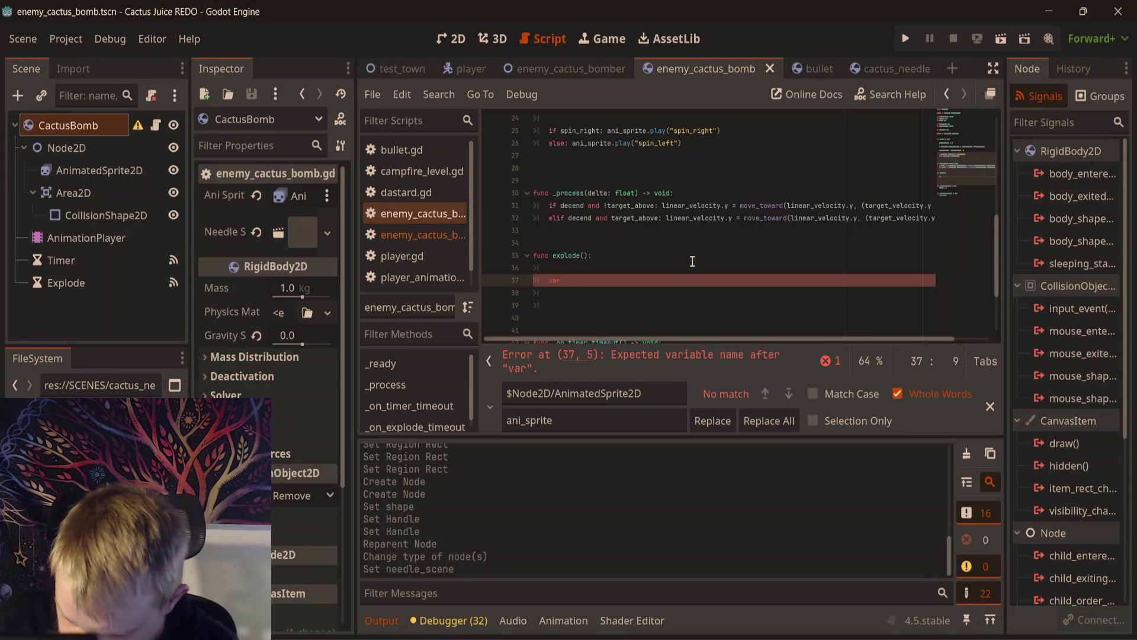
text(cact)
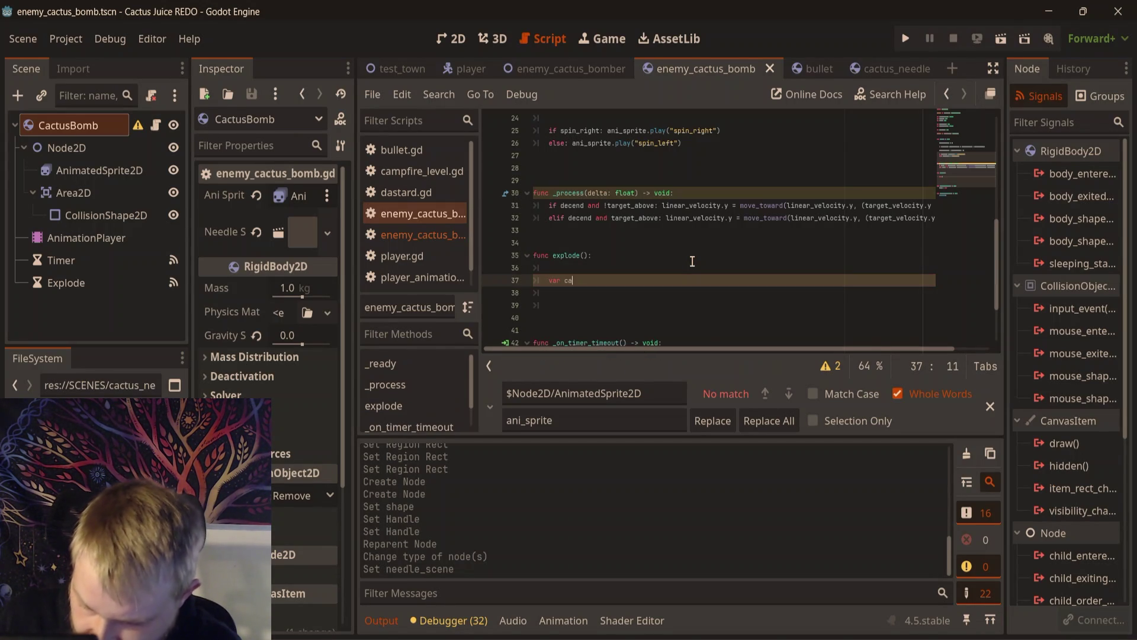
text(us_)
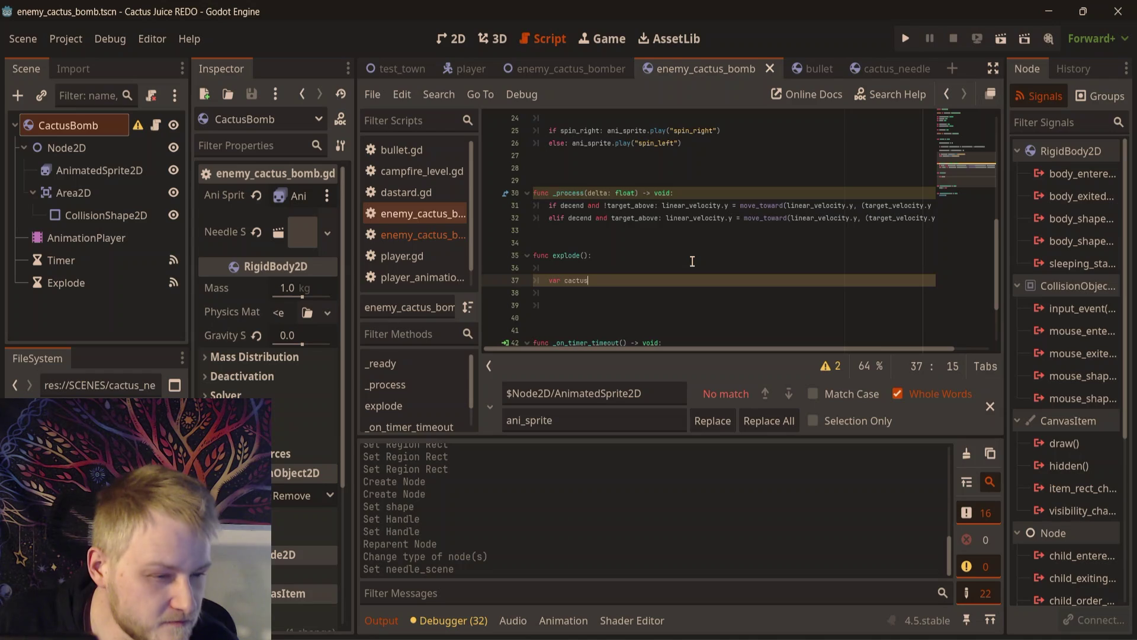
text(neeed)
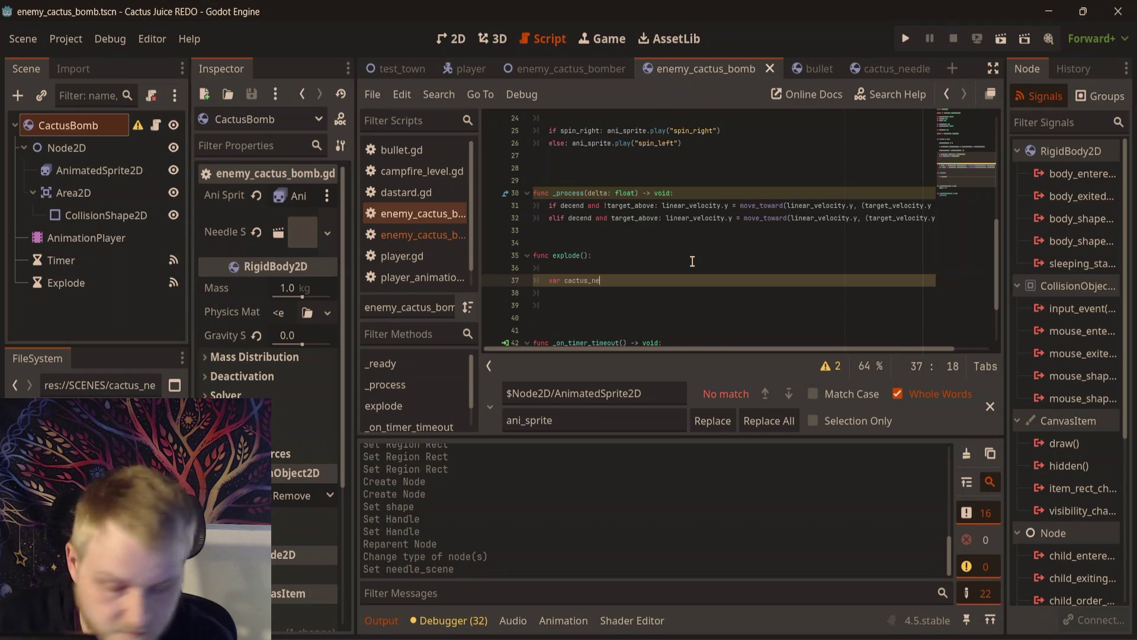
text(le)
key(BackSpace)
key(BackSpace)
key(BackSpace)
text(dle =)
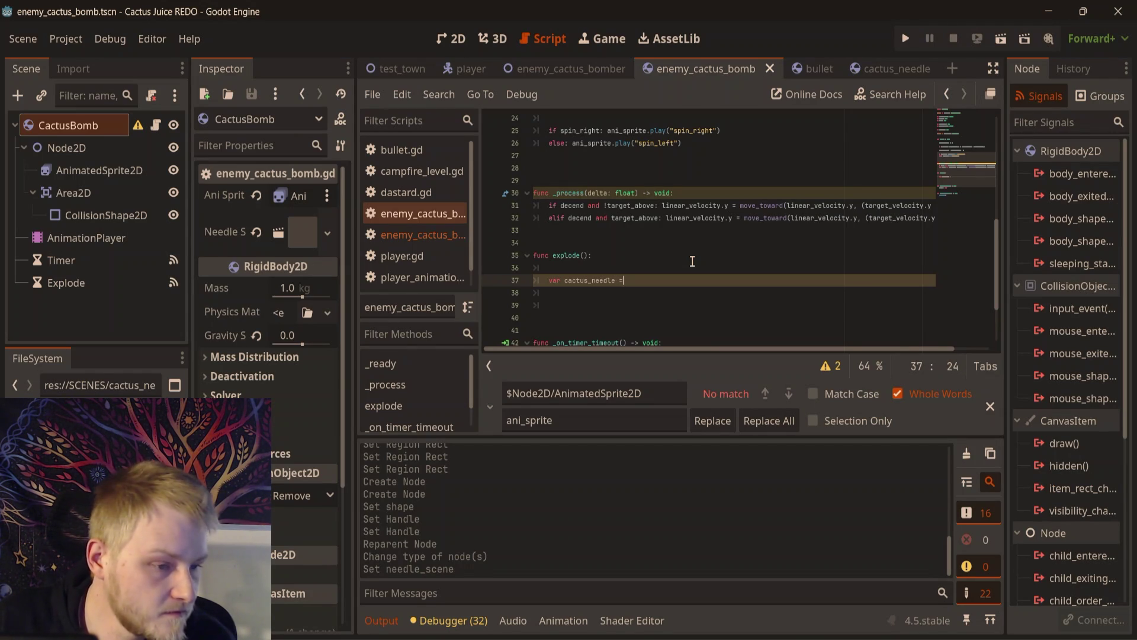
text( ca)
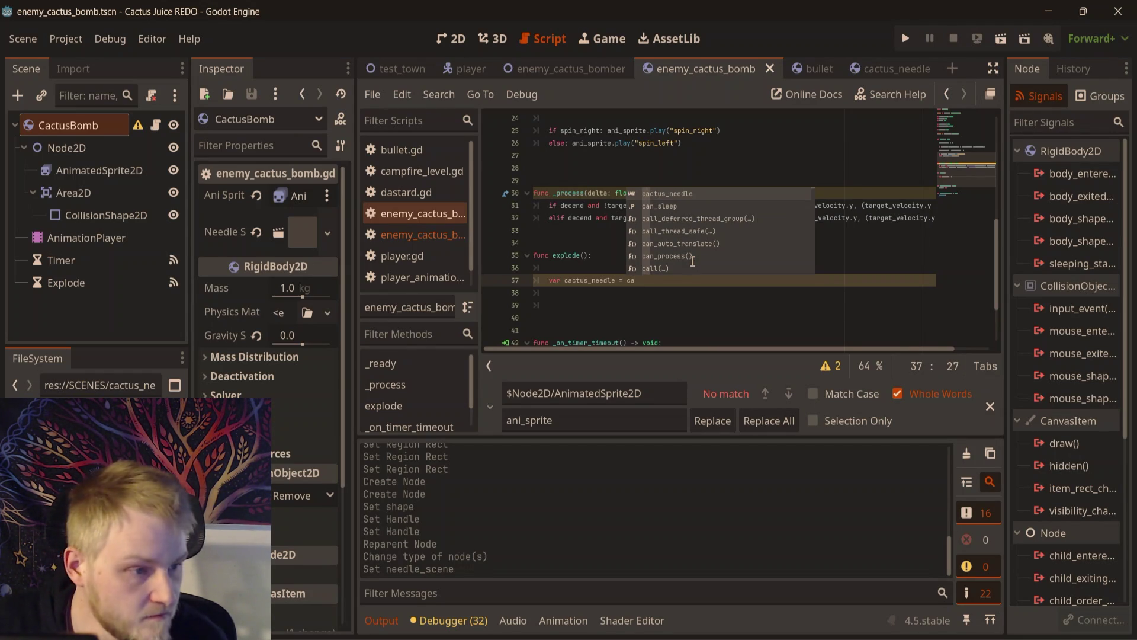
key(Return)
Rename the exported needle_scene variable to cactus_needle_scene
scroll(667, 241, up, 8)
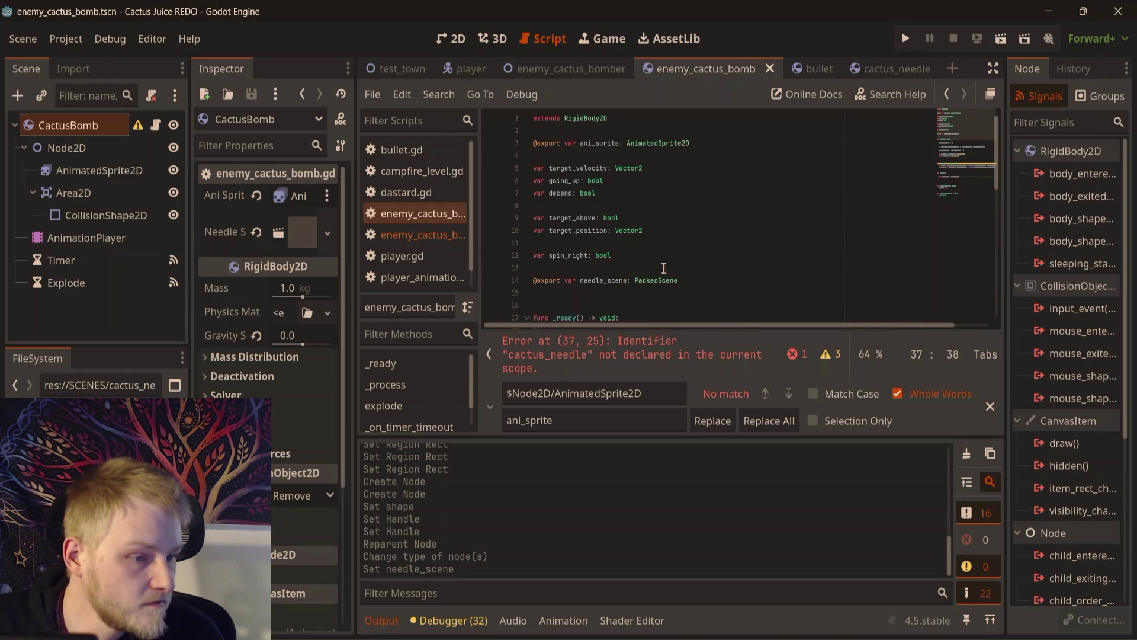
scroll(670, 255, down, 6)
scroll(671, 266, down, 4)
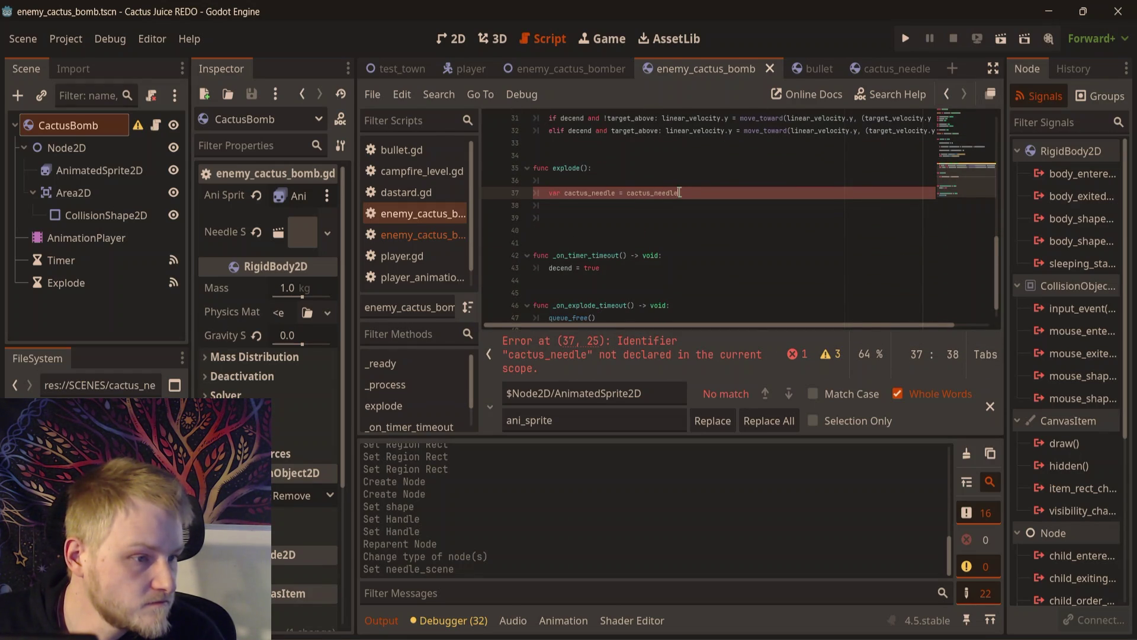
click(645, 182)
scroll(670, 252, up, 7)
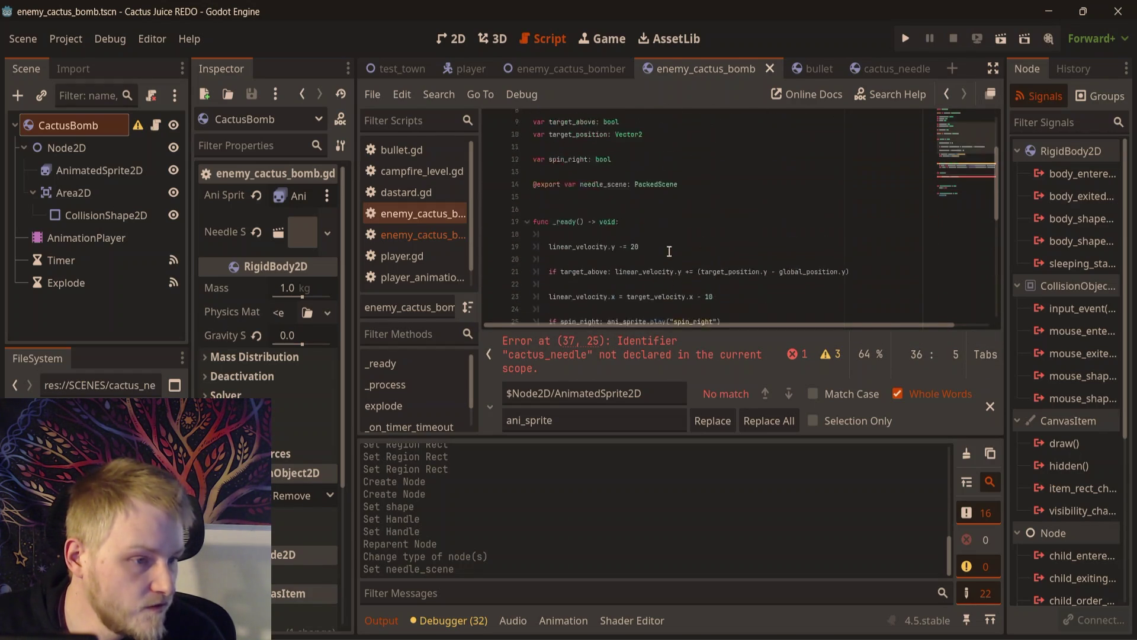
scroll(669, 251, up, 3)
click(582, 281)
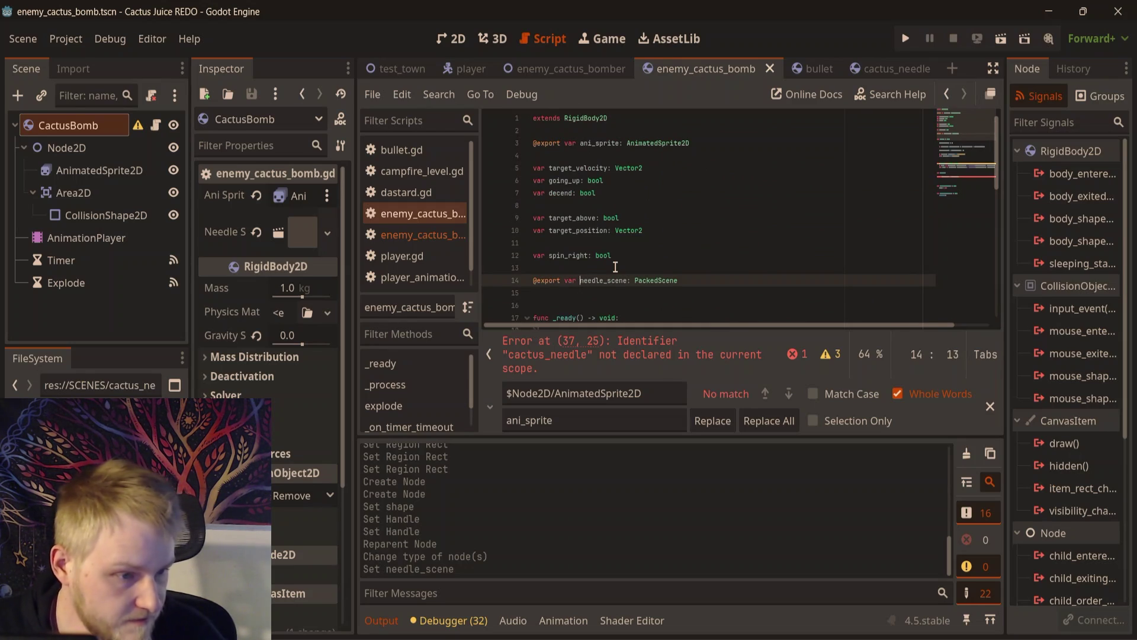
text(cactus_)
click(699, 209)
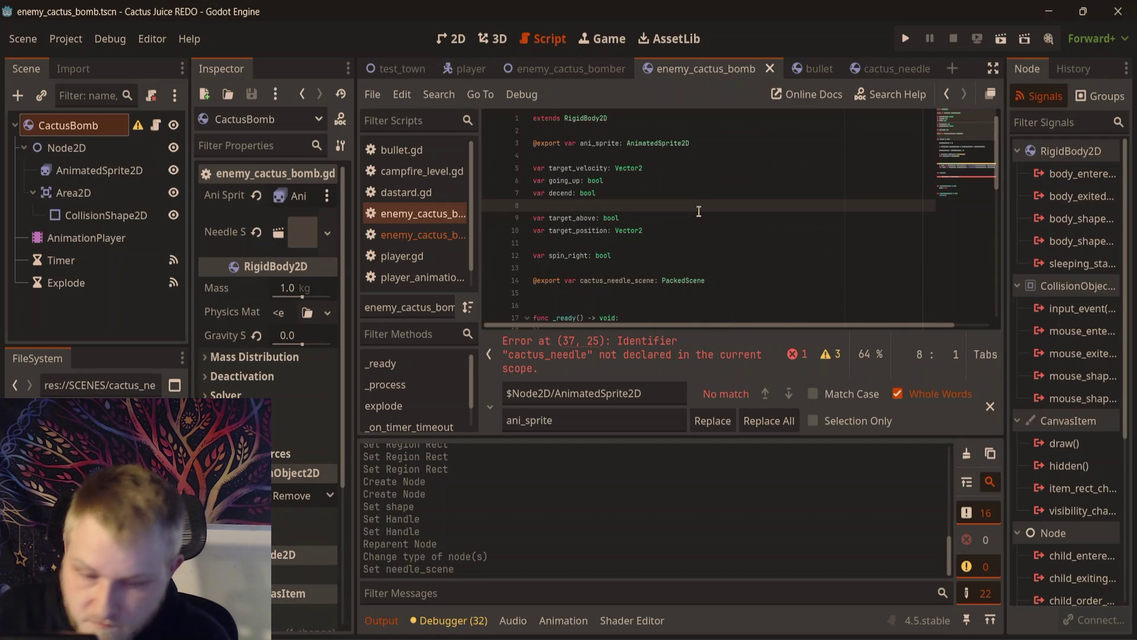
Complete the line as cactus_needle_scene.instantiate() and reassign cactus_needle.tscn to the renamed Inspector slot
click(723, 282)
scroll(710, 272, down, 8)
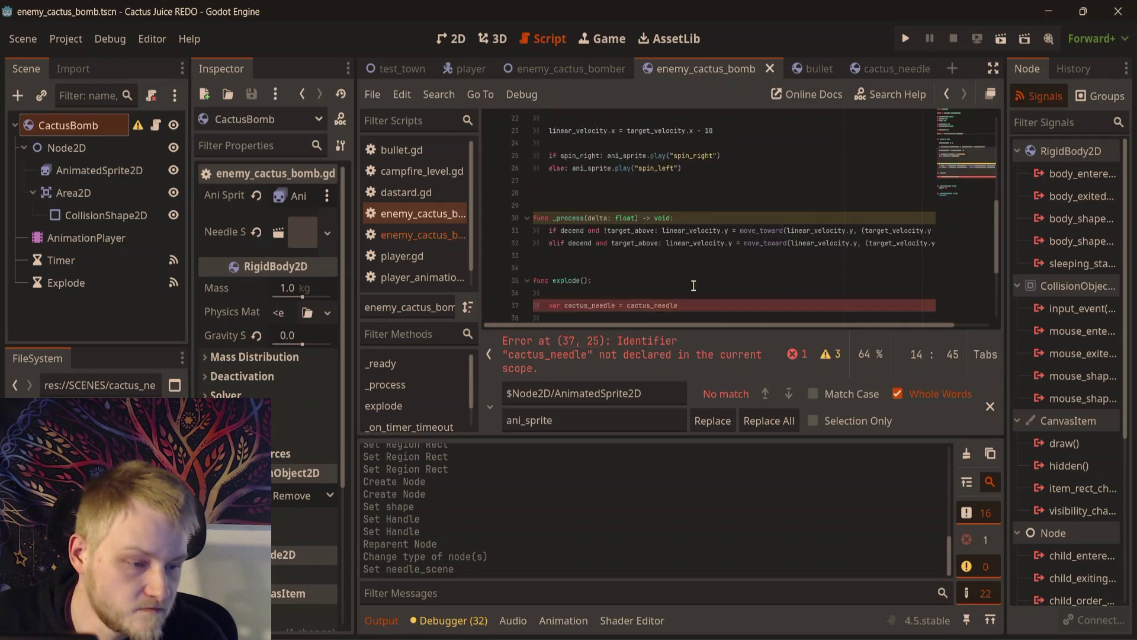
click(705, 267)
text(_scene)
key(Return)
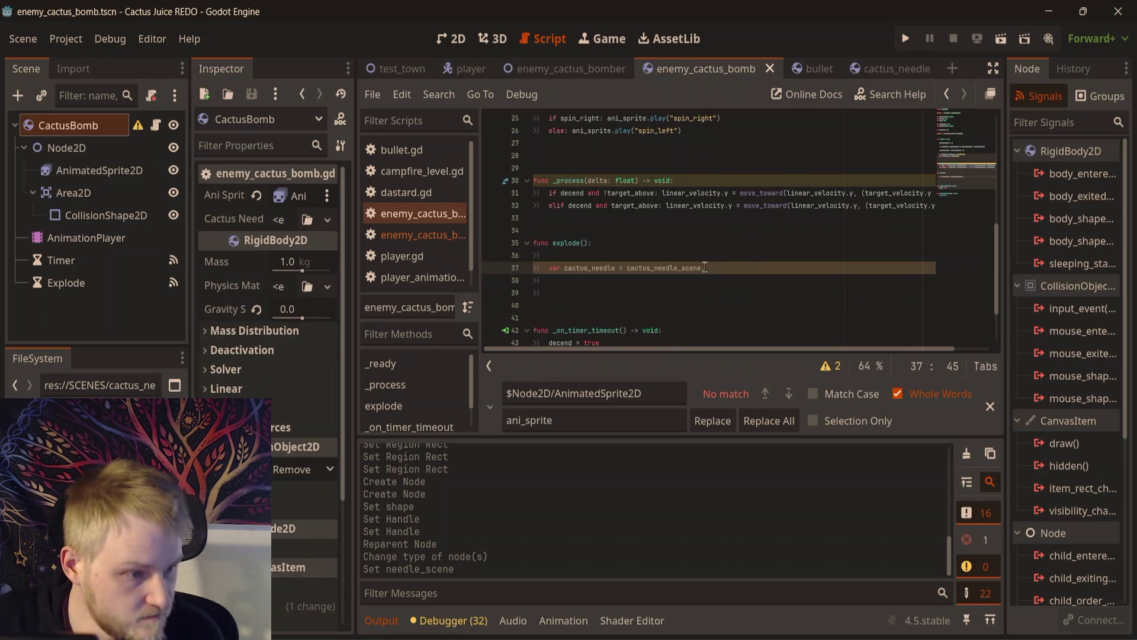
text(.inst)
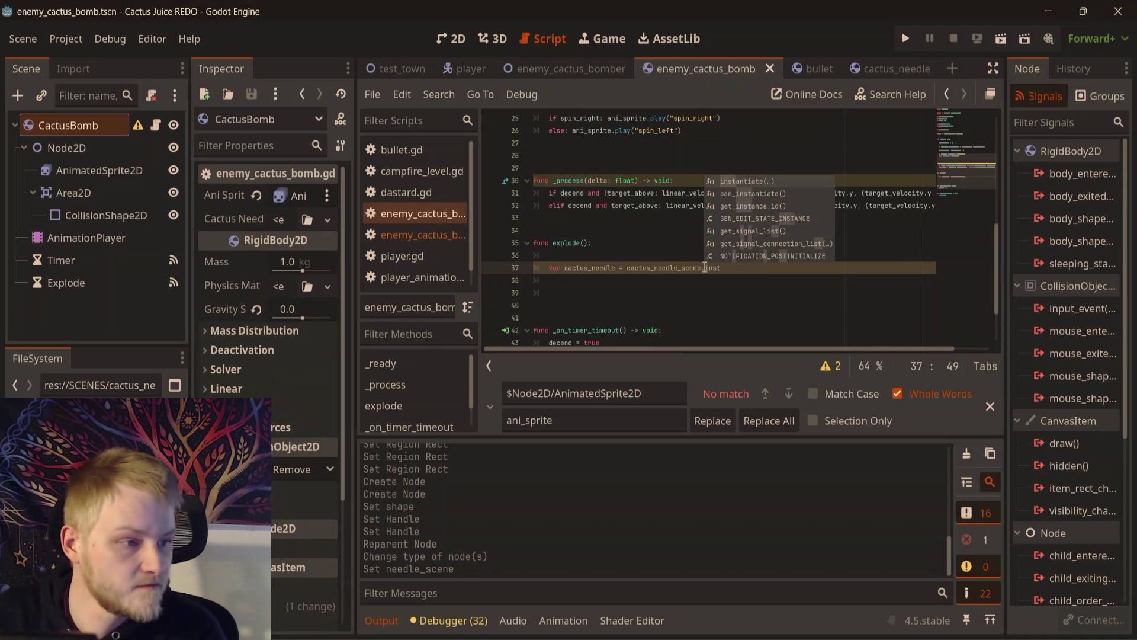
key(Return)
click(642, 244)
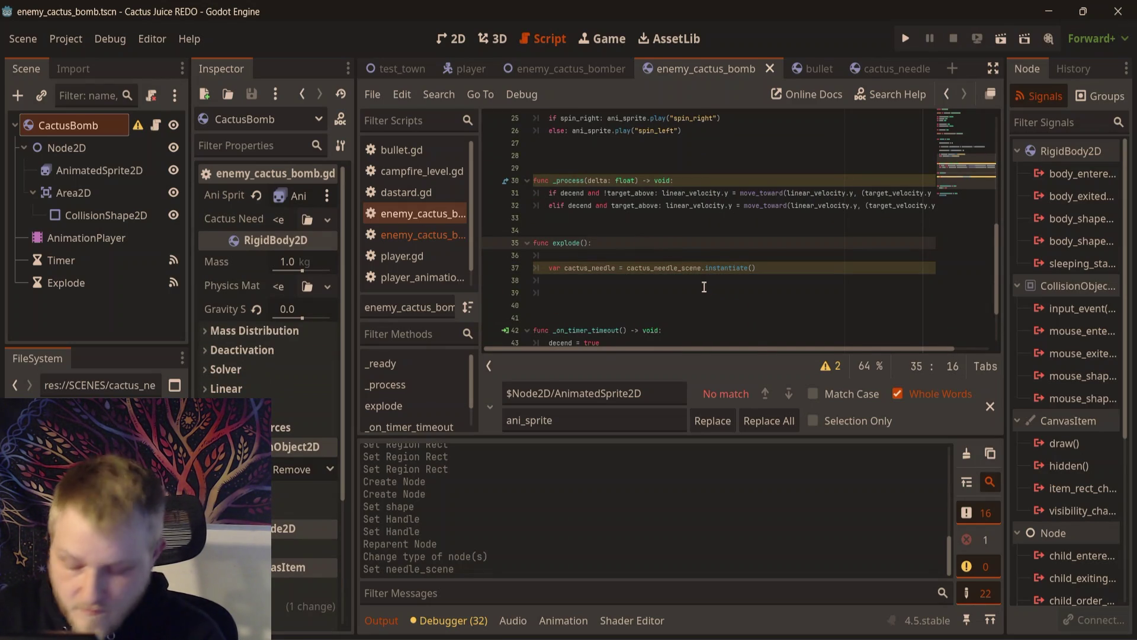
mouse_move(178, 415)
mouse_down()
mouse_move(291, 311)
mouse_move(302, 222)
mouse_up()
key(Down)
key(Down)
key(Down)
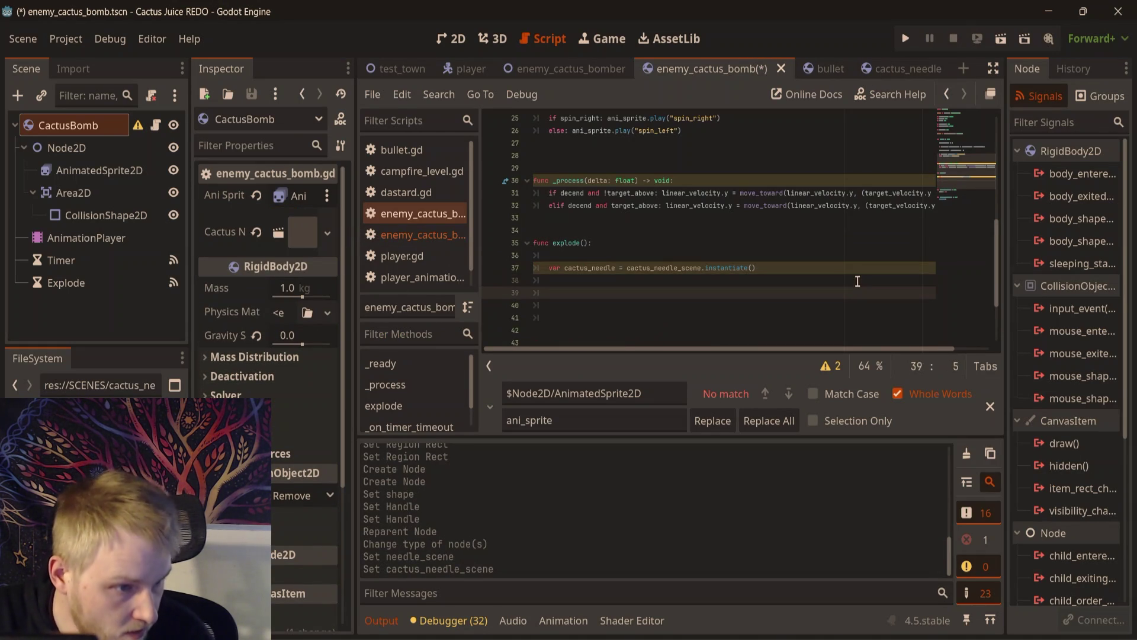
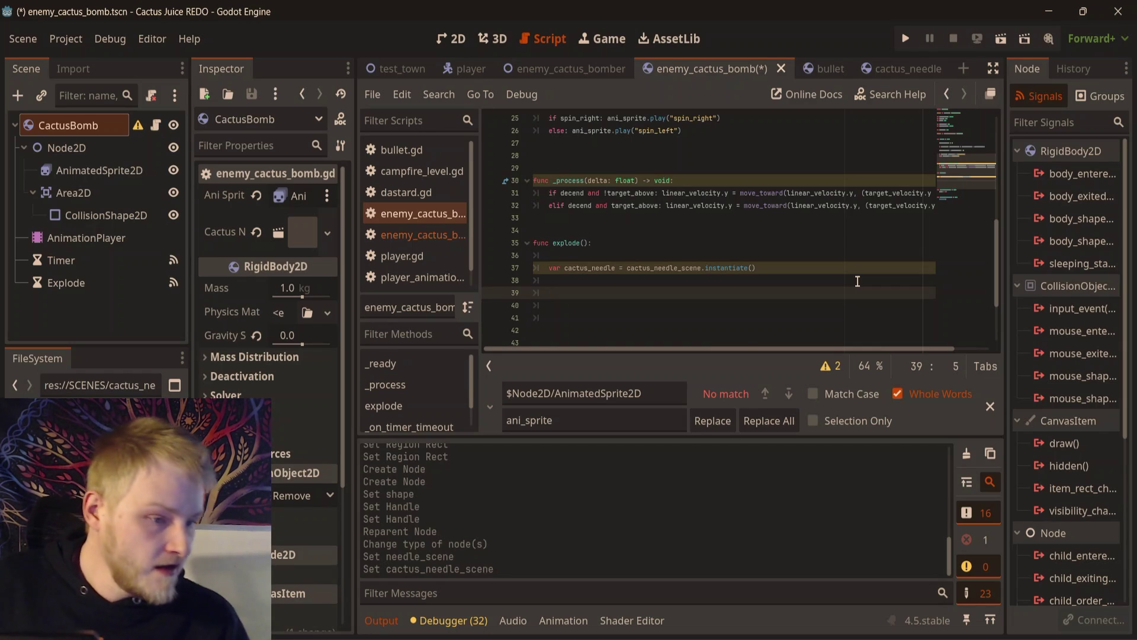
Rename the needle variable in explode() to cactus_needle1
scroll(794, 237, up, 2)
scroll(773, 221, down, 3)
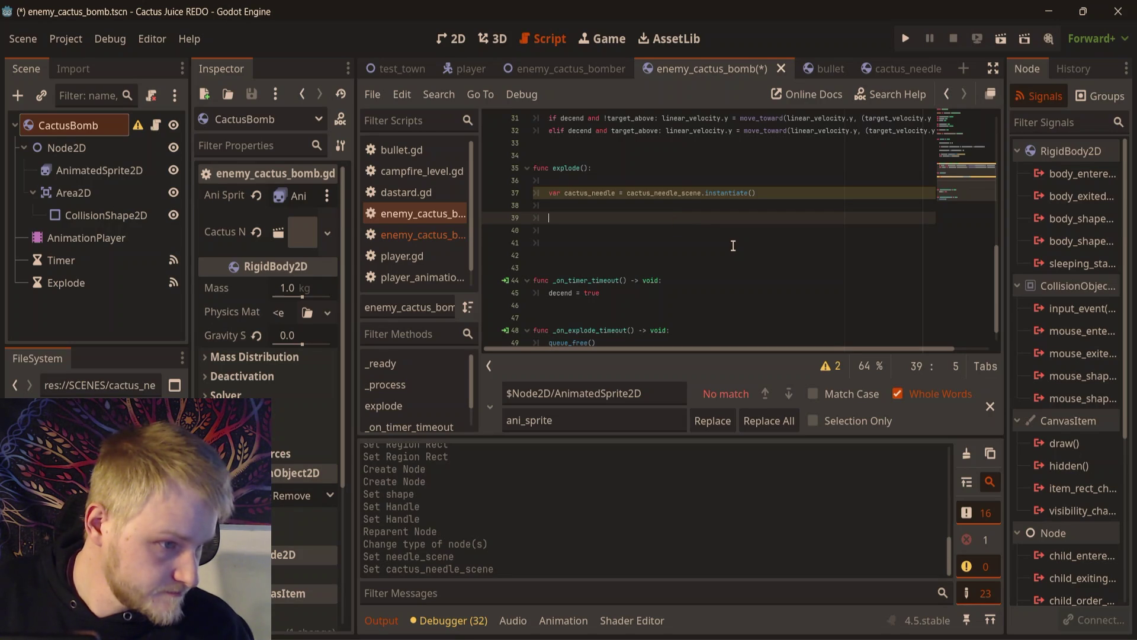
click(613, 194)
text(1)
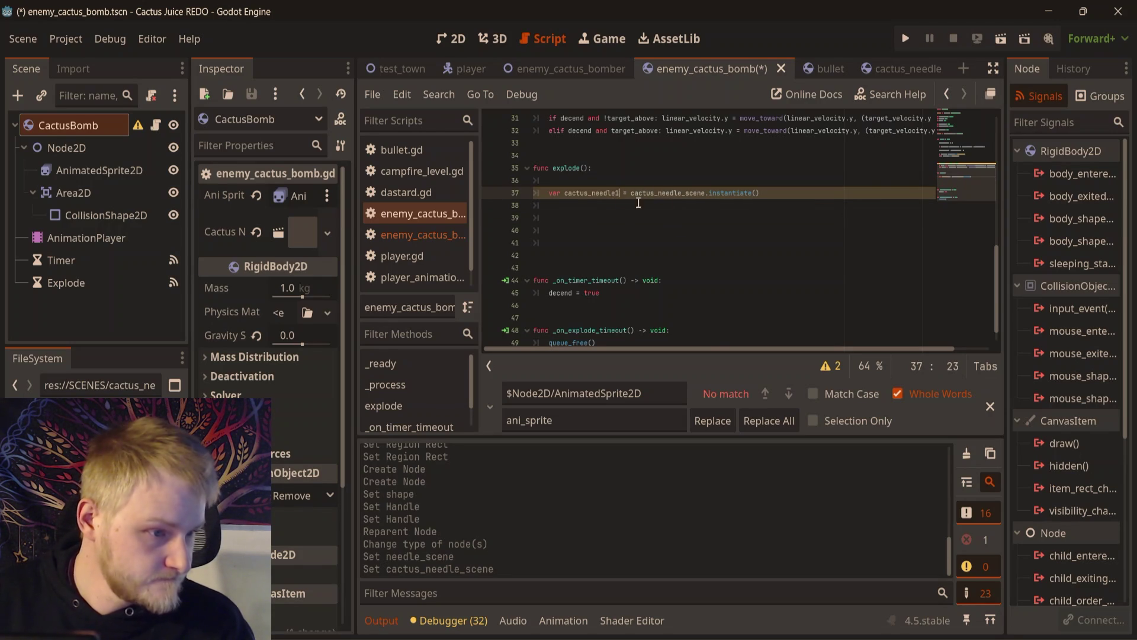
key(Left)
key(Left)
click(550, 194)
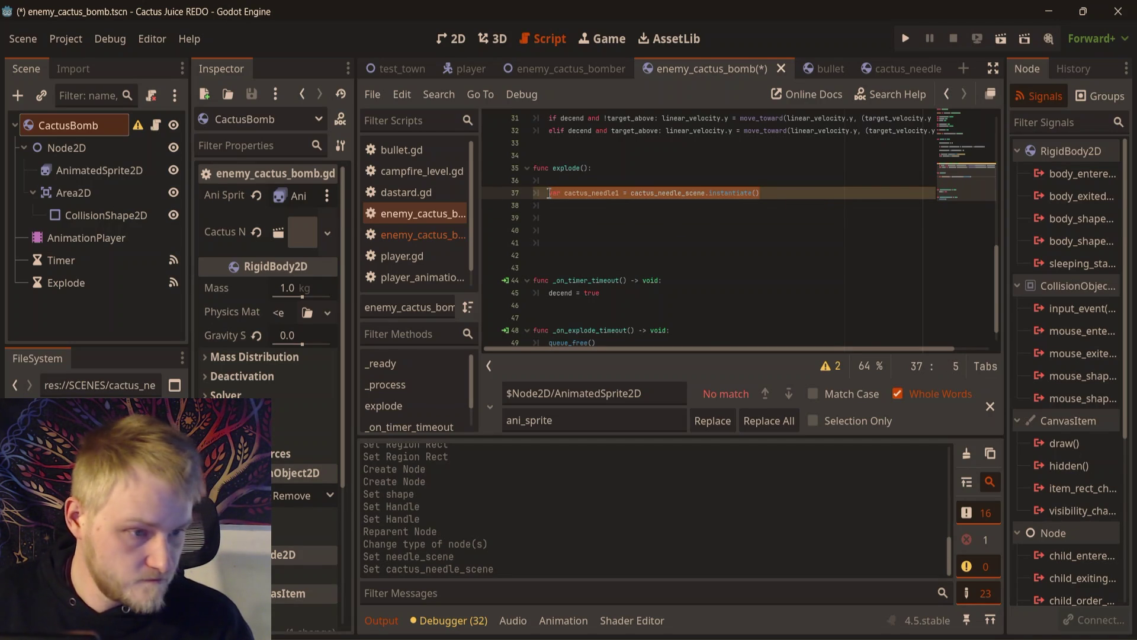
Duplicate the cactus_needle1 instantiate line three times below it
key(ctrl+c)
key(Down)
key(ctrl+v)
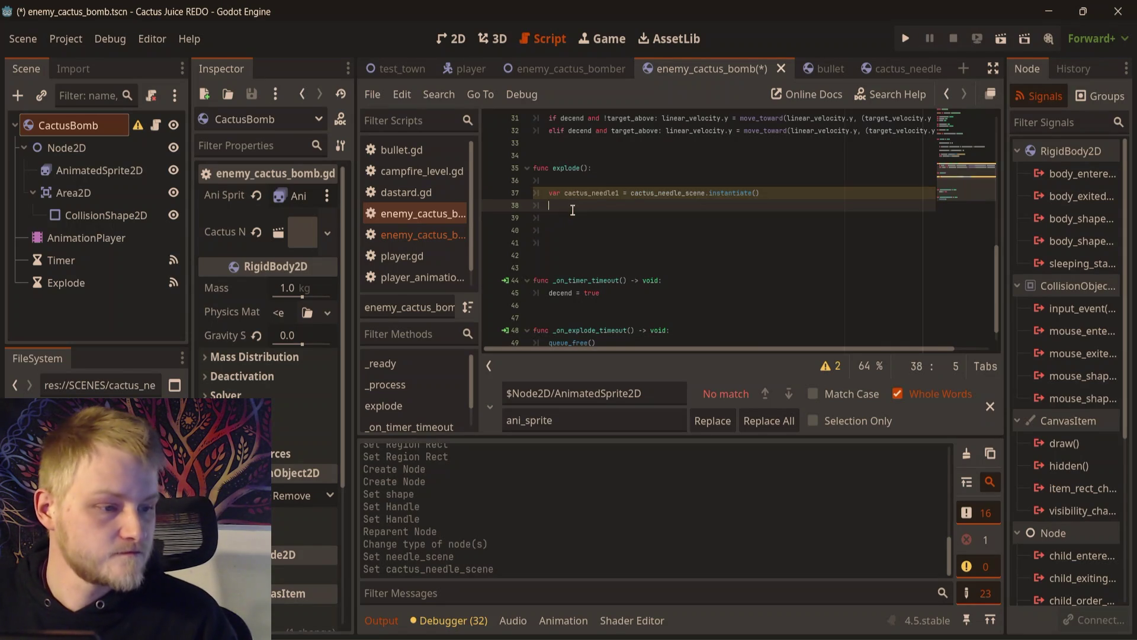
key(Down)
key(ctrl+v)
key(Down)
key(Down)
key(ctrl+v)
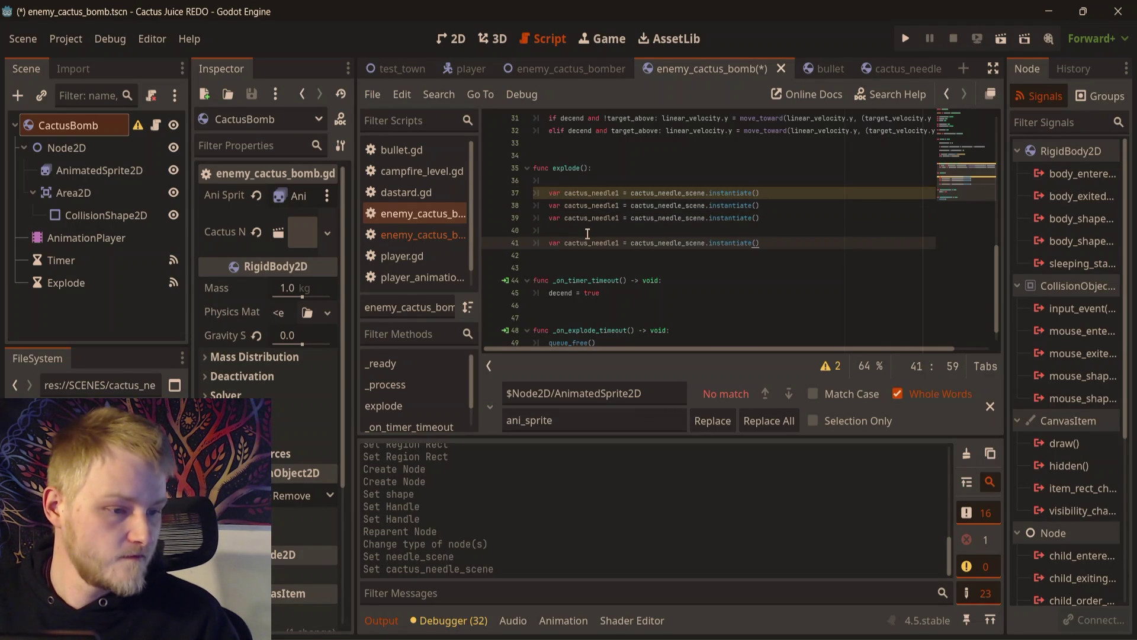
key(alt+Up)
Renumber the copies to cactus_needle2, cactus_needle3 and cactus_needle4, then add a blank line below
click(616, 208)
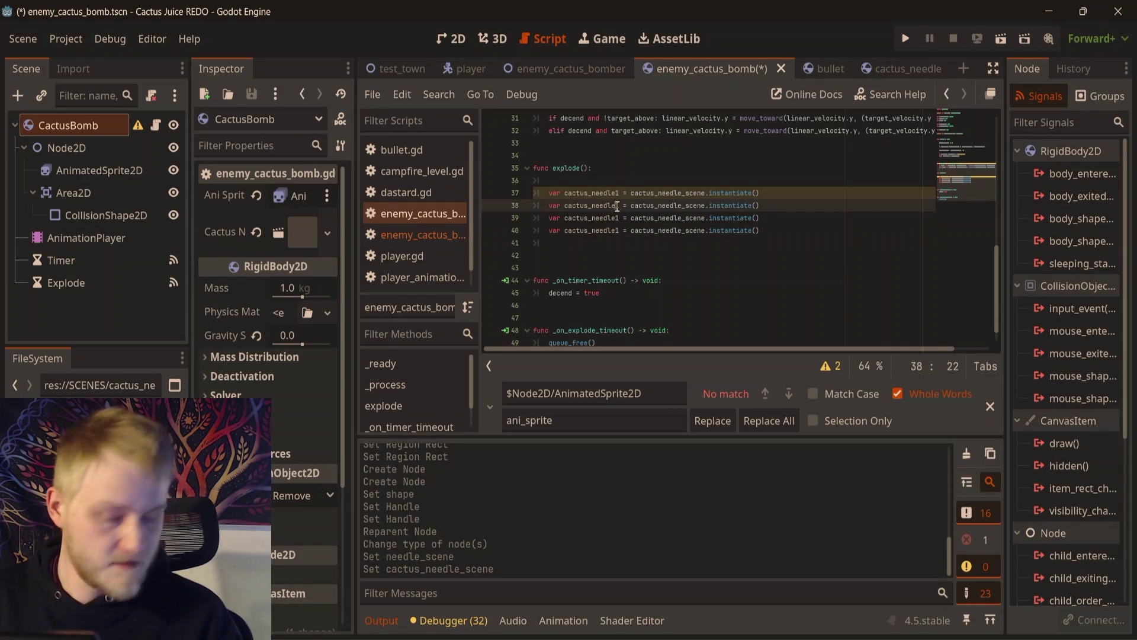
key(BackSpace)
text(2)
key(Down)
key(BackSpace)
text(3)
key(Down)
click(713, 245)
key(Return)
key(Return)
key(Return)
key(Return)
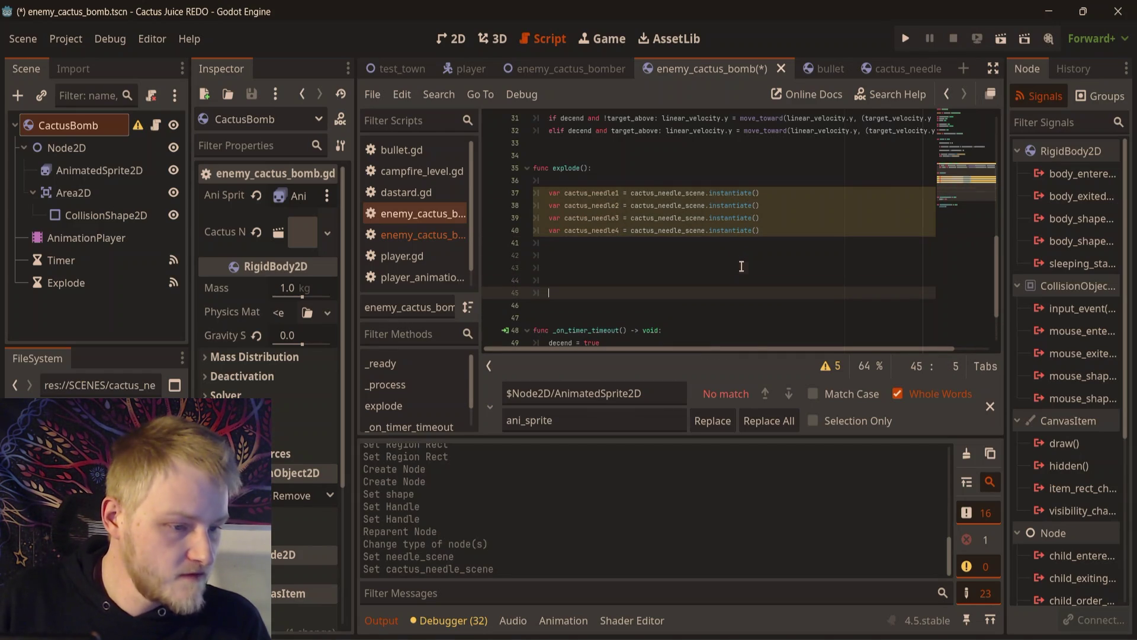
Add cactus_needle1.linear_velocity = Vector2(42, -42) in explode(), followed by two blank lines
click(742, 266)
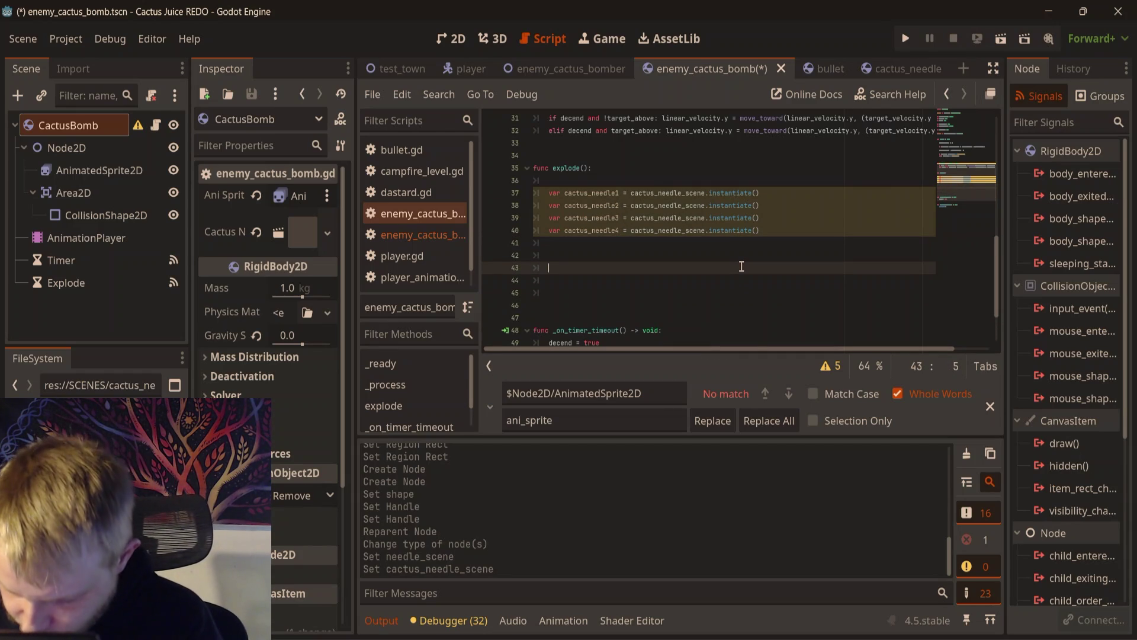
text(cactu)
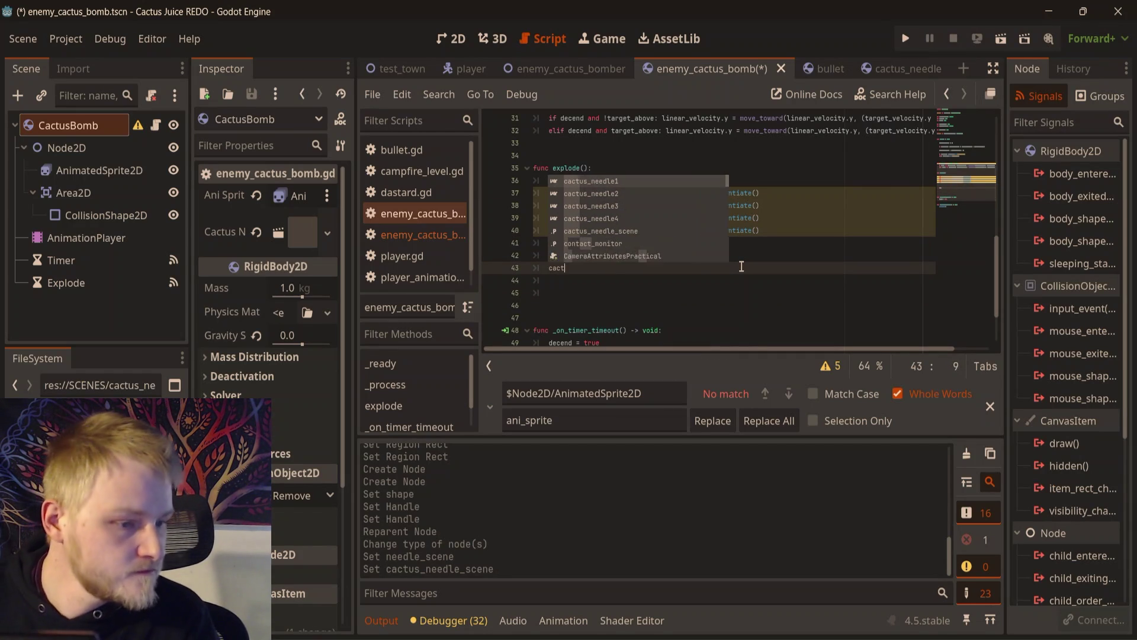
key(Return)
text(=)
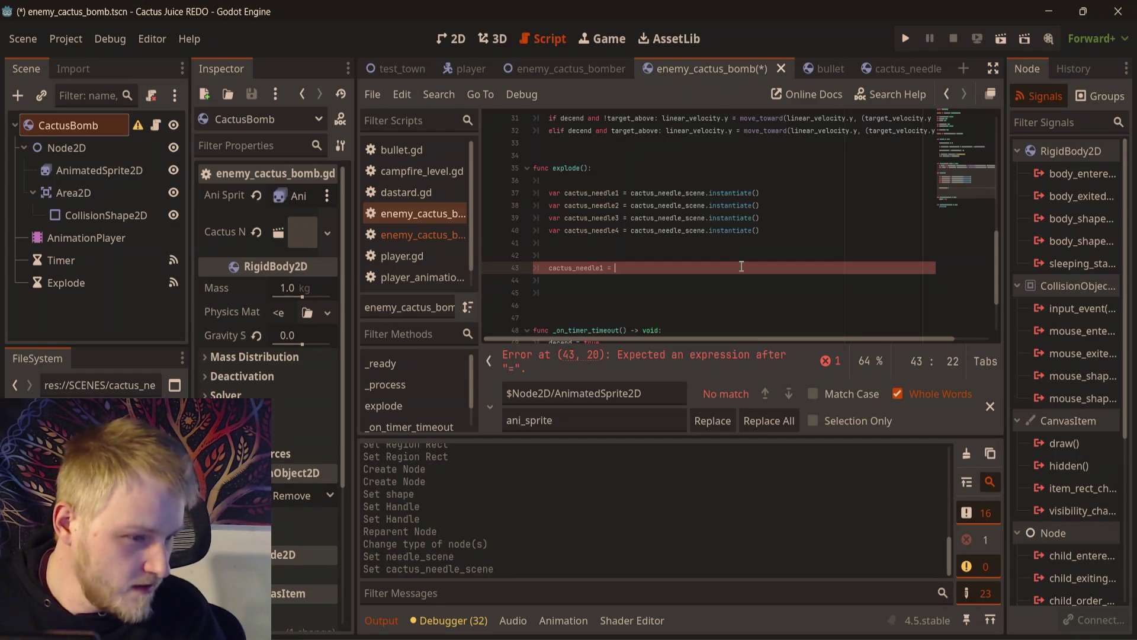
key(BackSpace)
key(BackSpace)
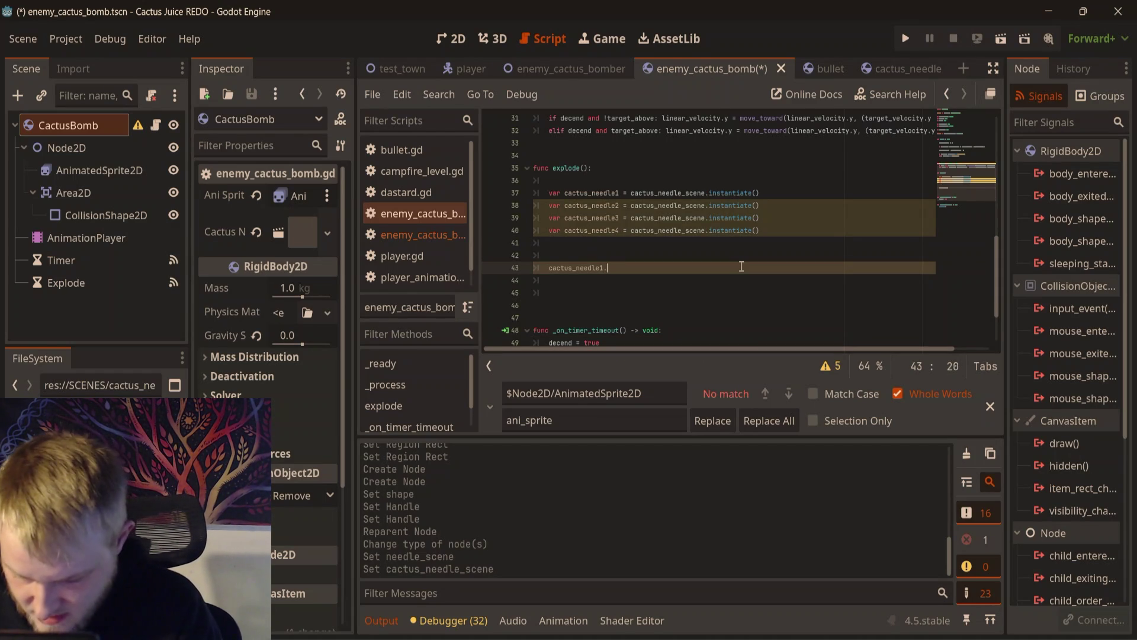
text(ar_v)
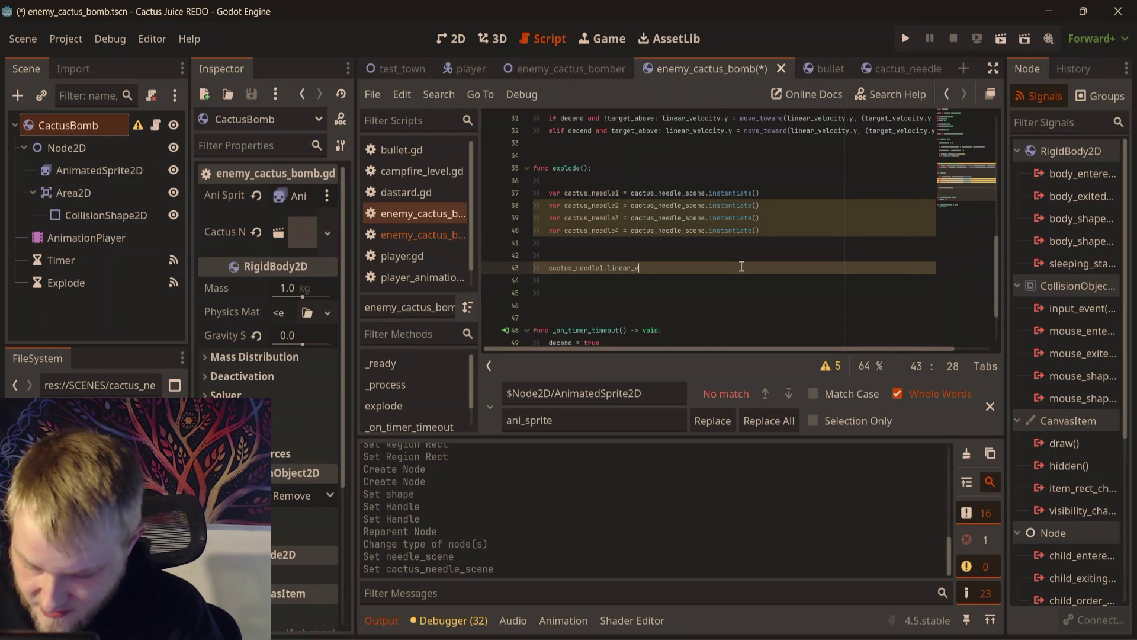
text(el)
text(ci)
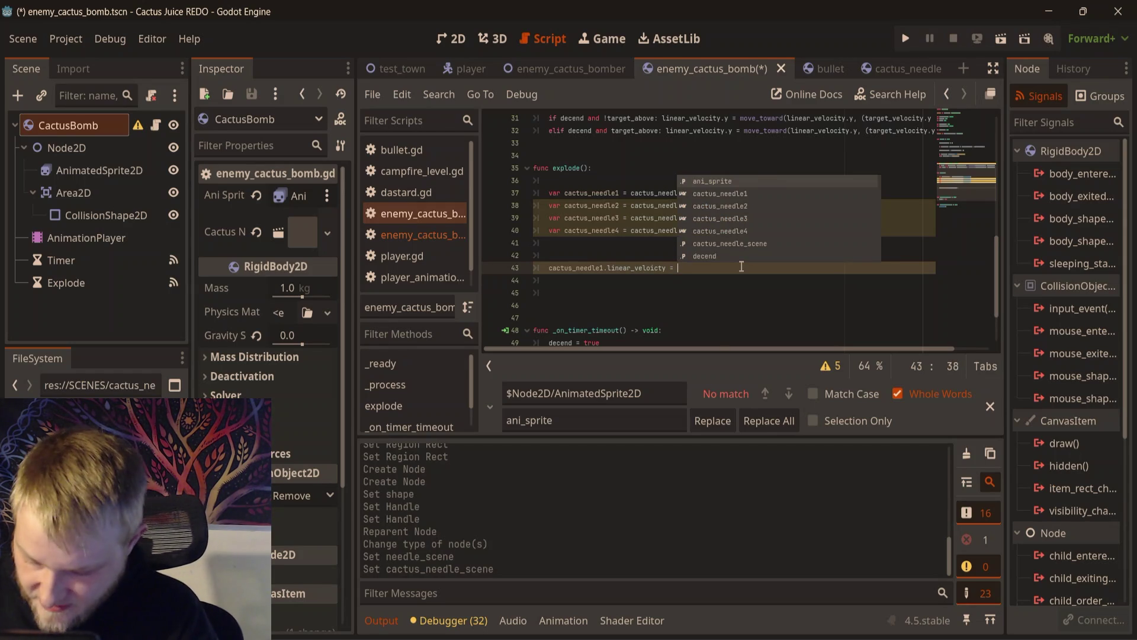
text(Vector)
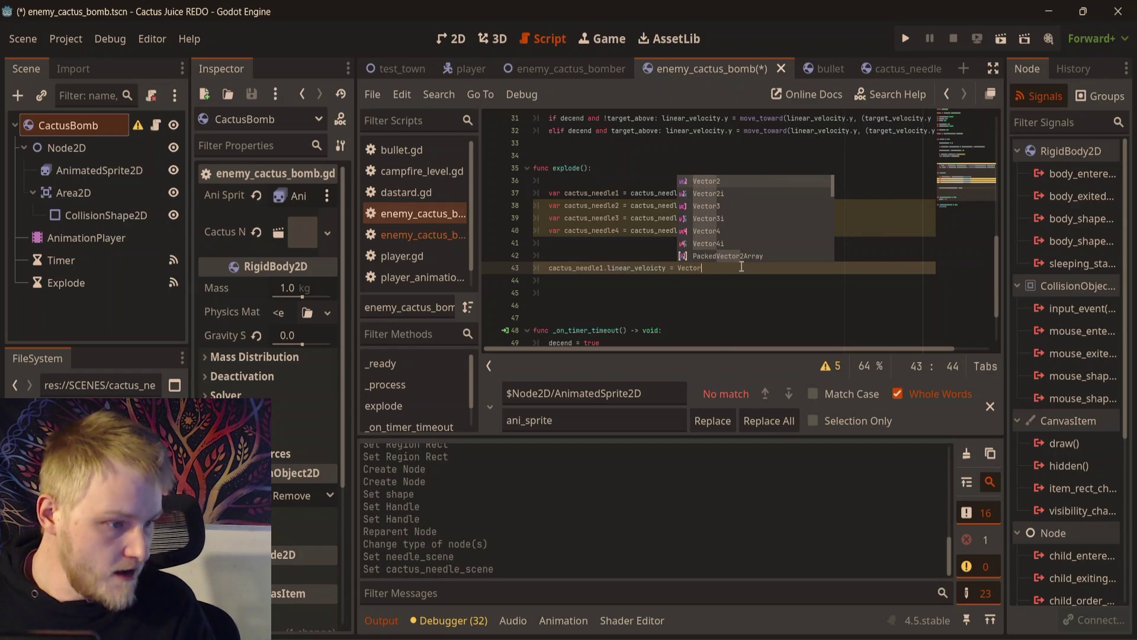
text(2)
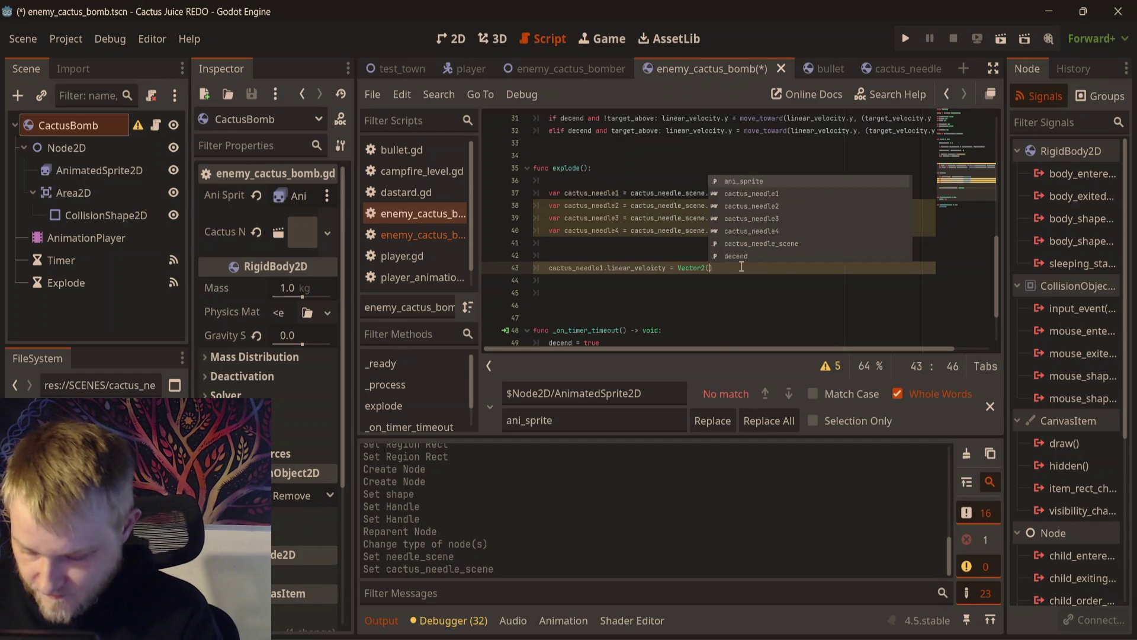
text((42, -)
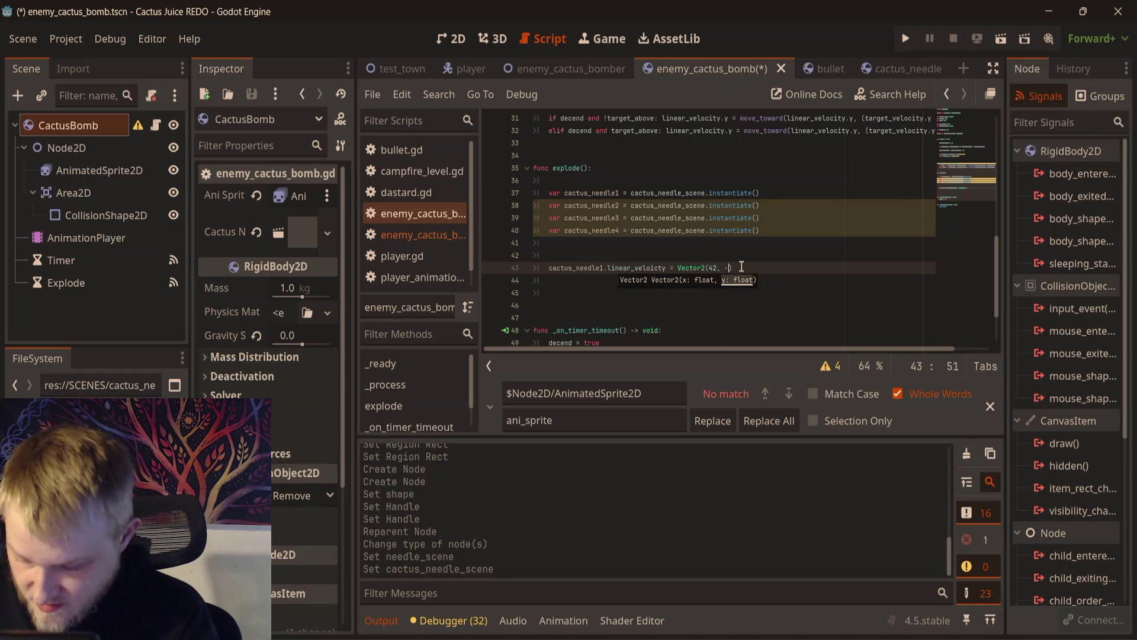
text(42)
key(Return)
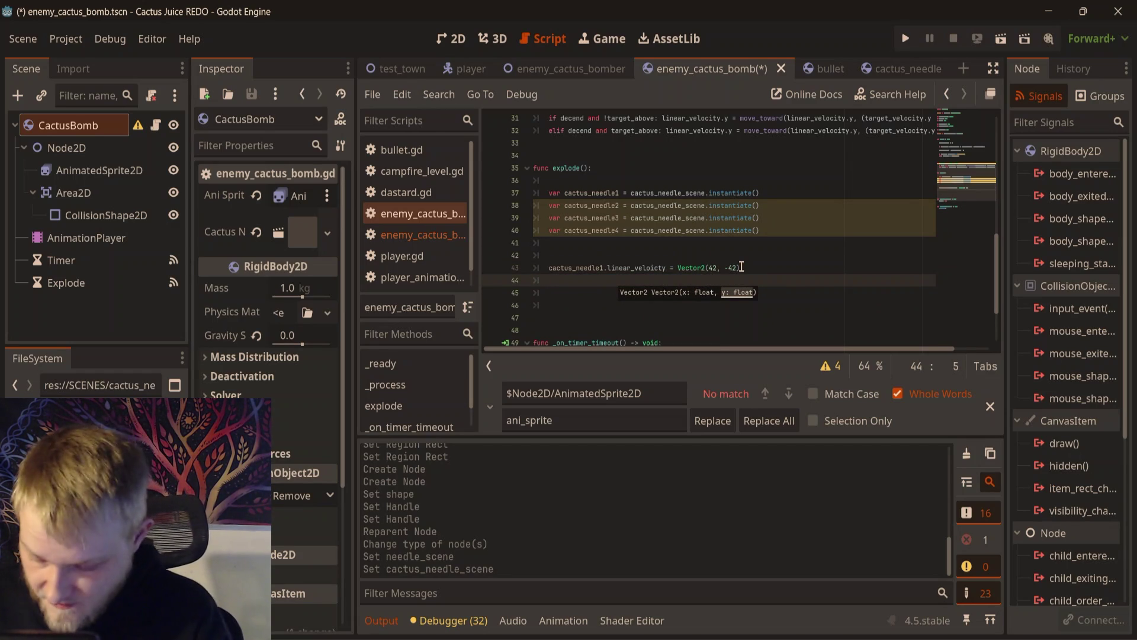
key(Return)
scroll(737, 275, up, 10)
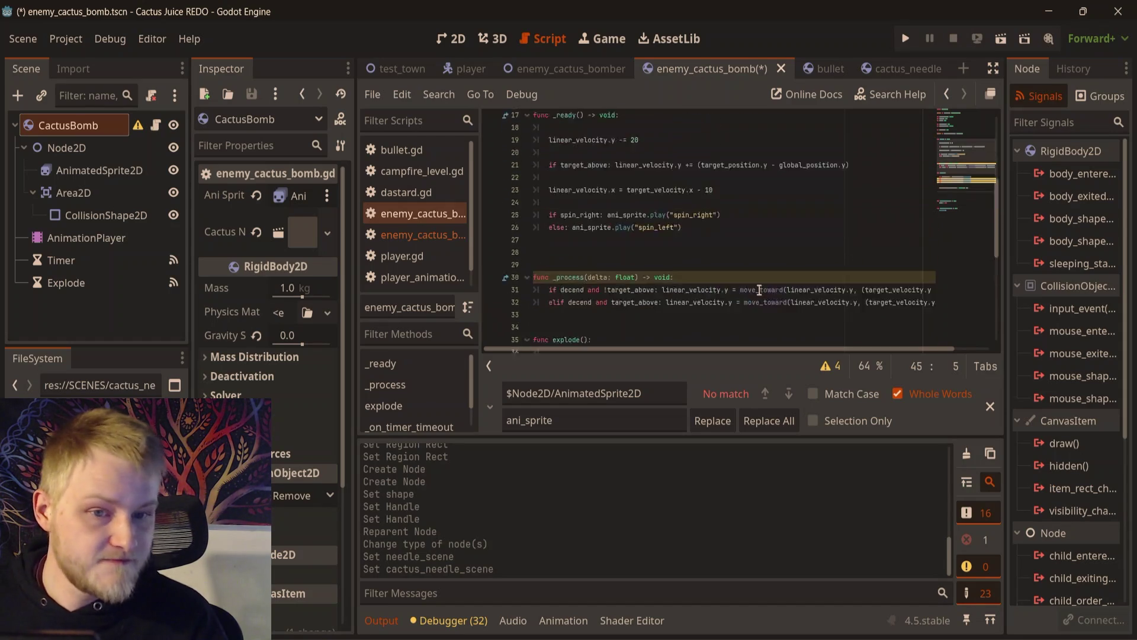
scroll(711, 249, down, 9)
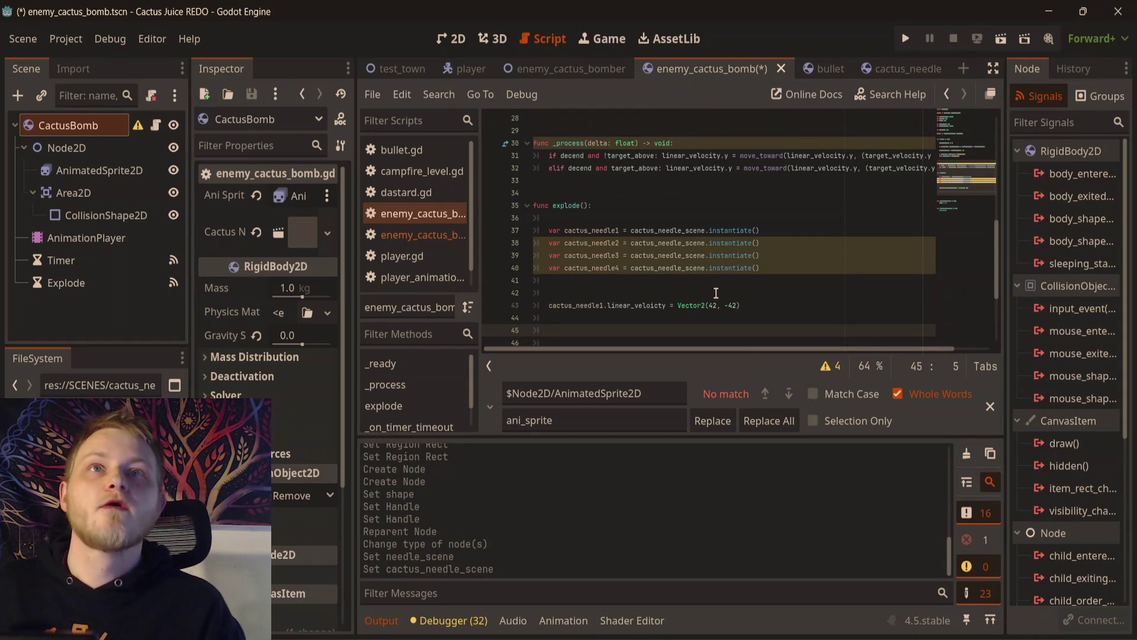
scroll(711, 248, up, 9)
click(679, 131)
key(Return)
key(Return)
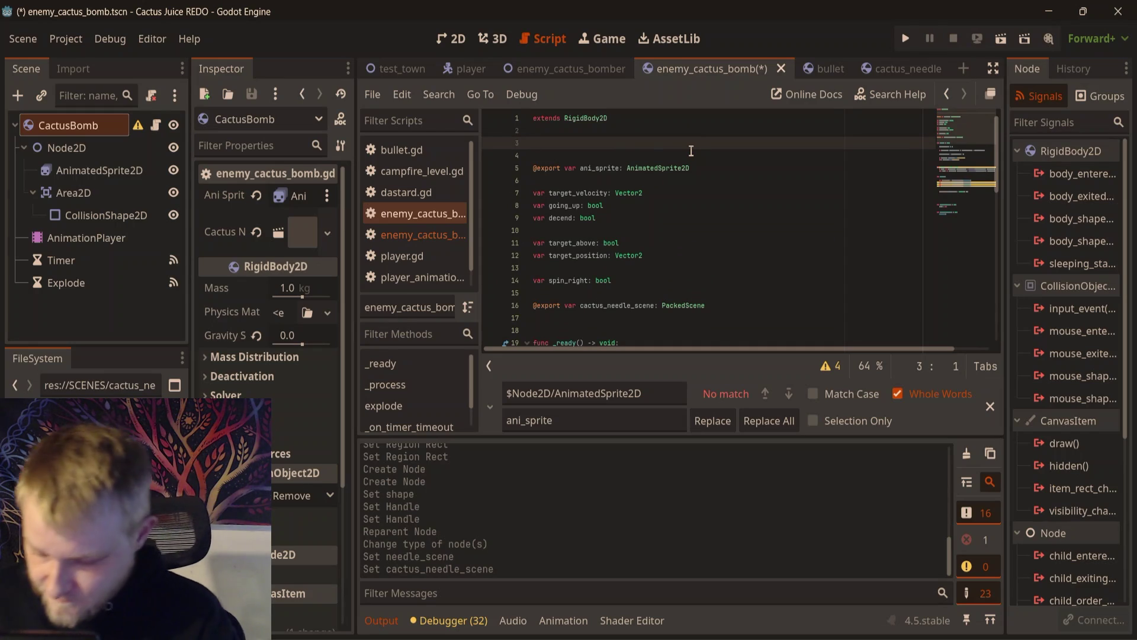
text(on)
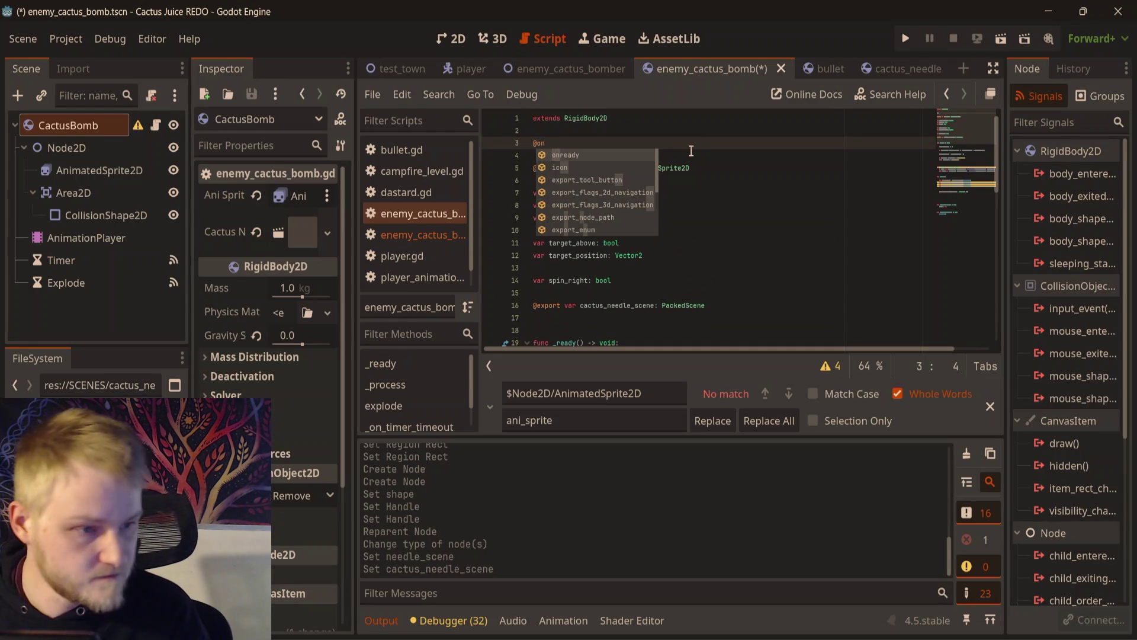
text(read)
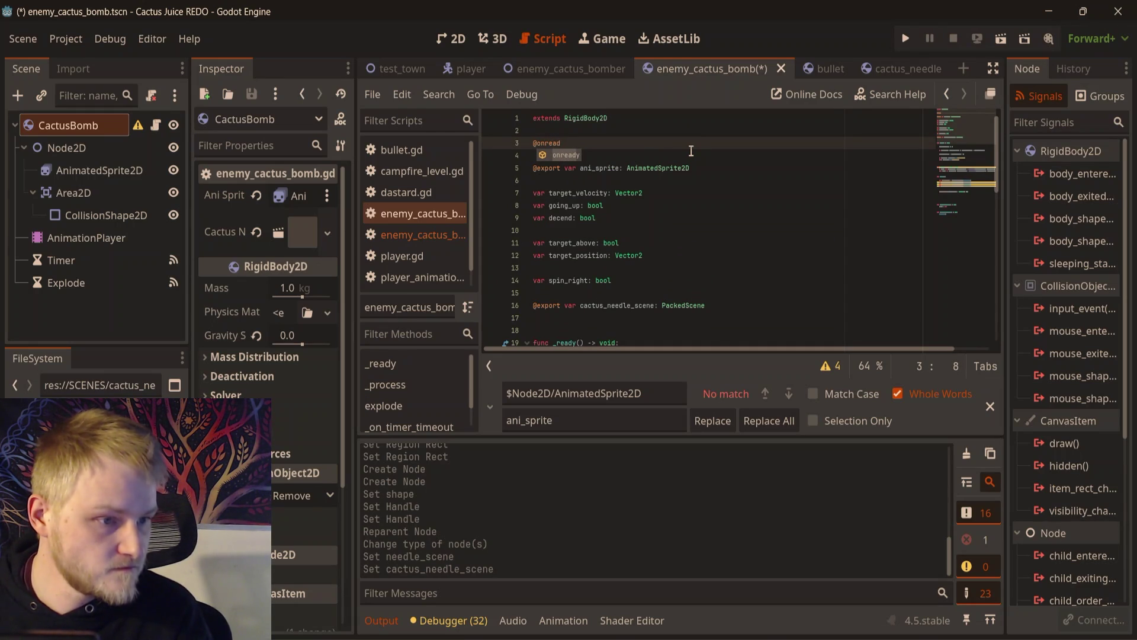
key(BackSpace)
key(BackSpace)
key(BackSpace)
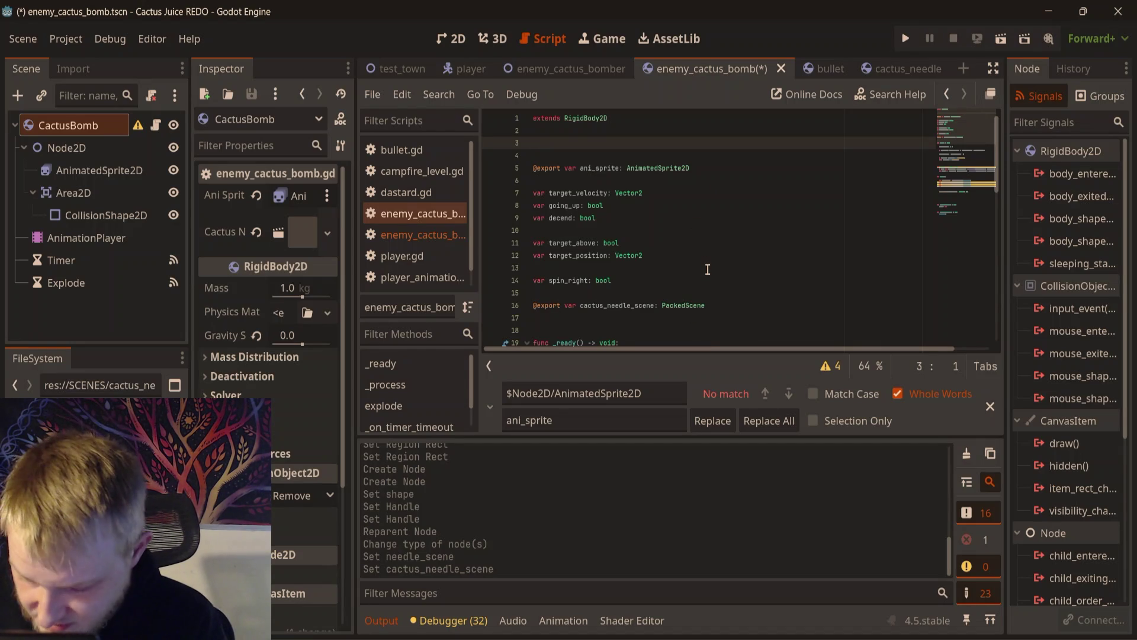
text(@onready)
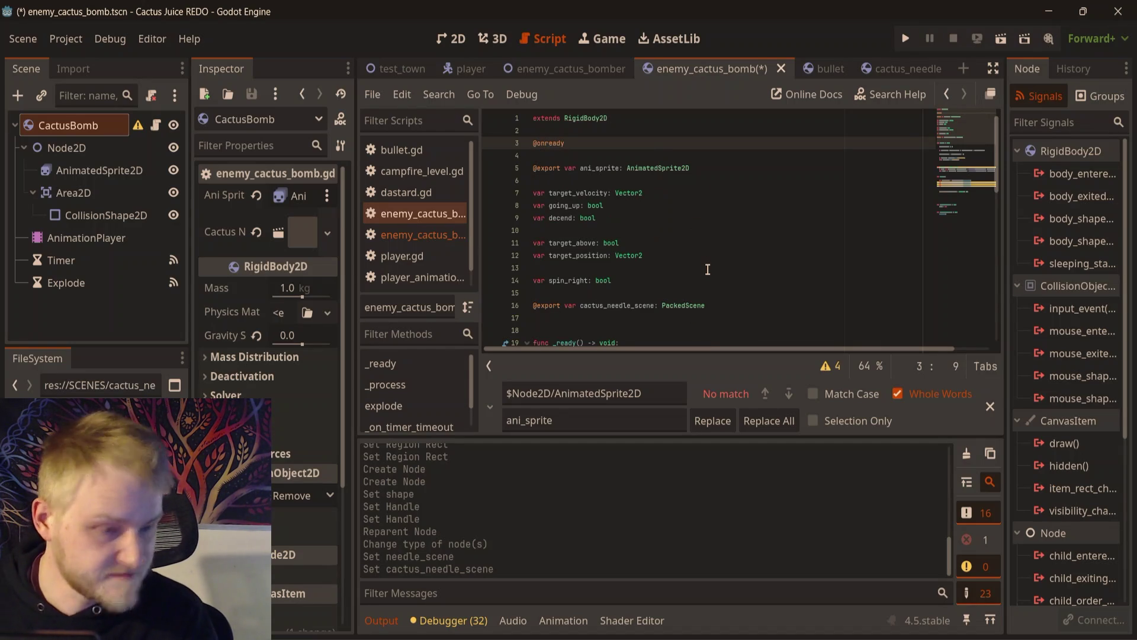
text(var game =)
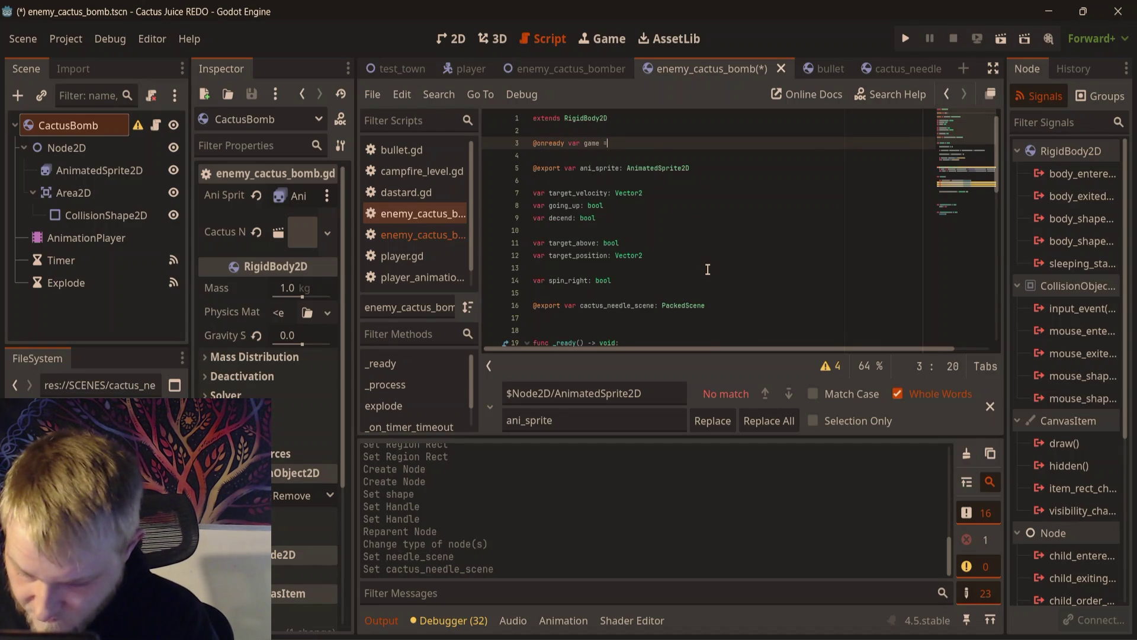
text( get_)
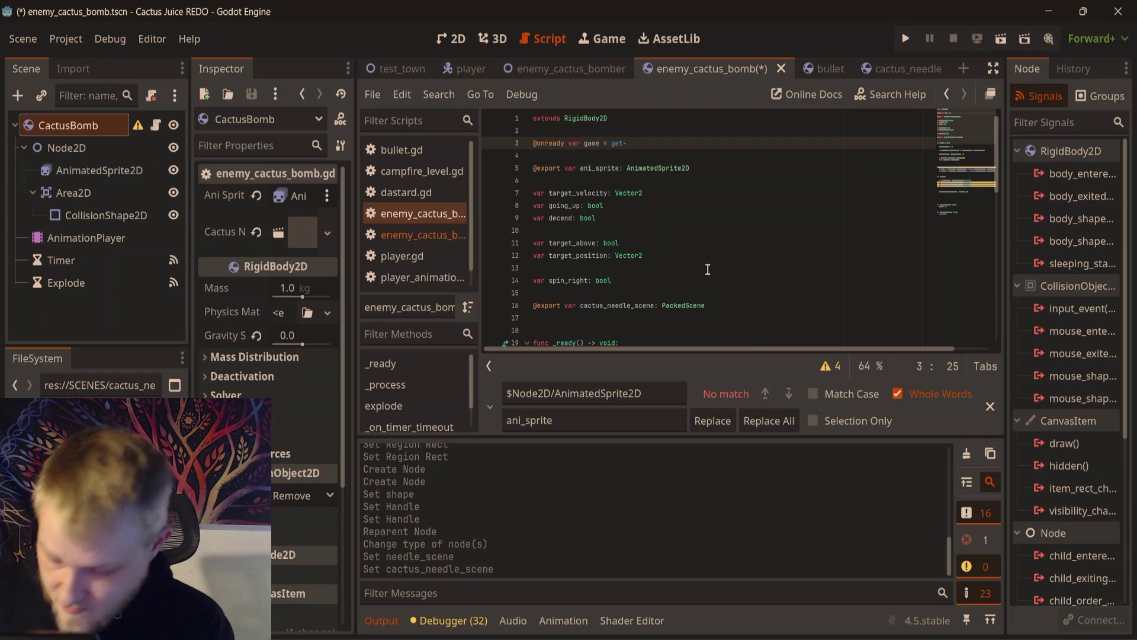
text(_tree)
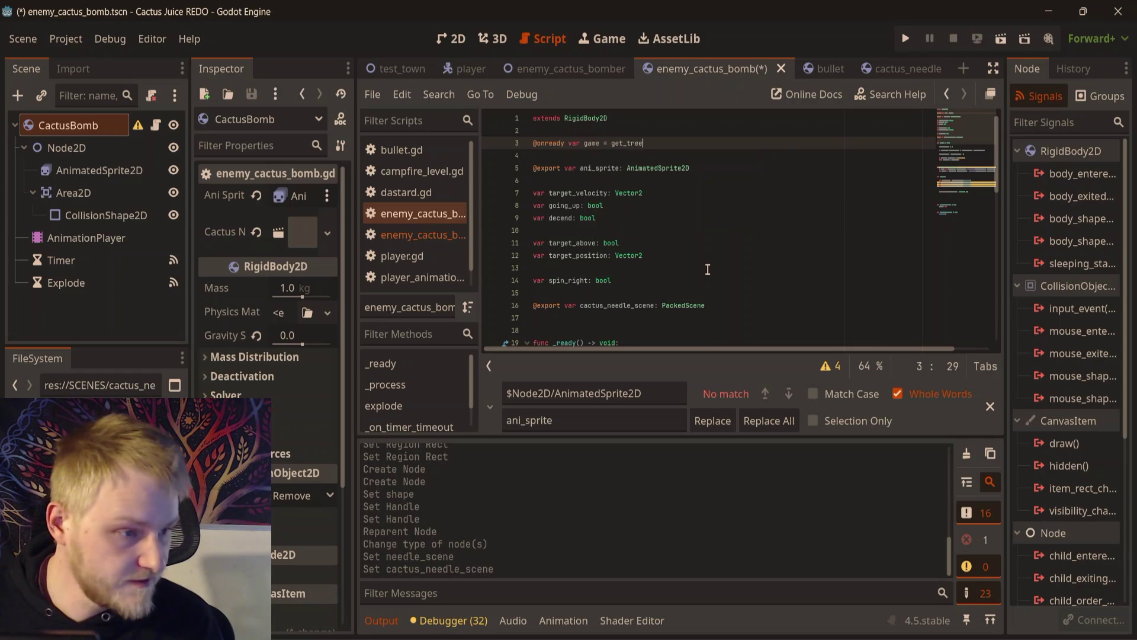
text(())
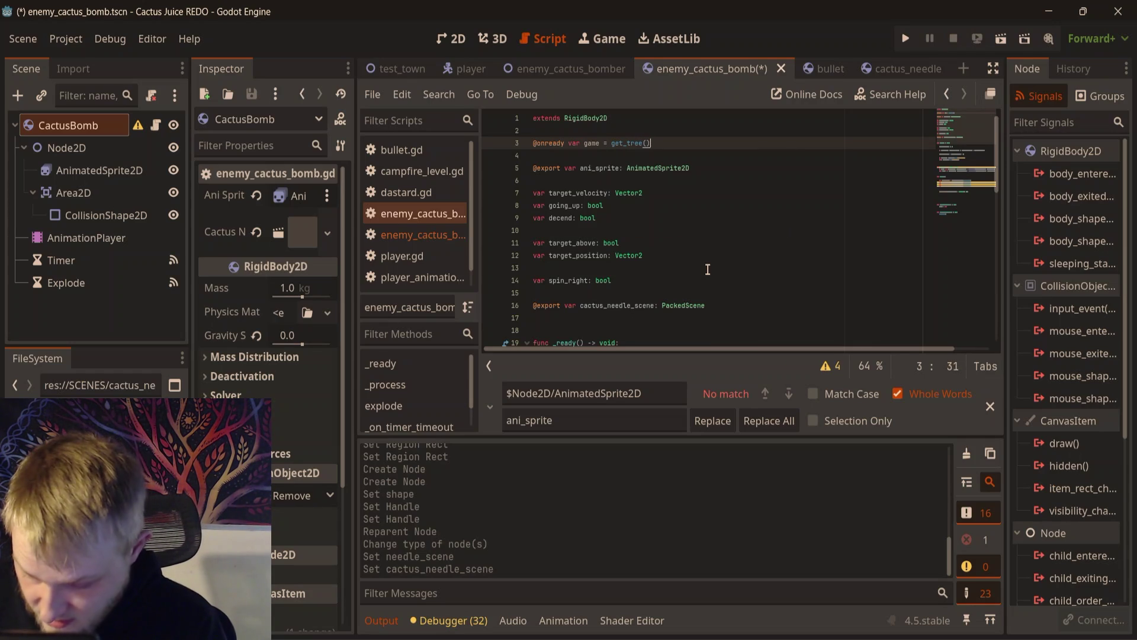
text(.get)
key(Return)
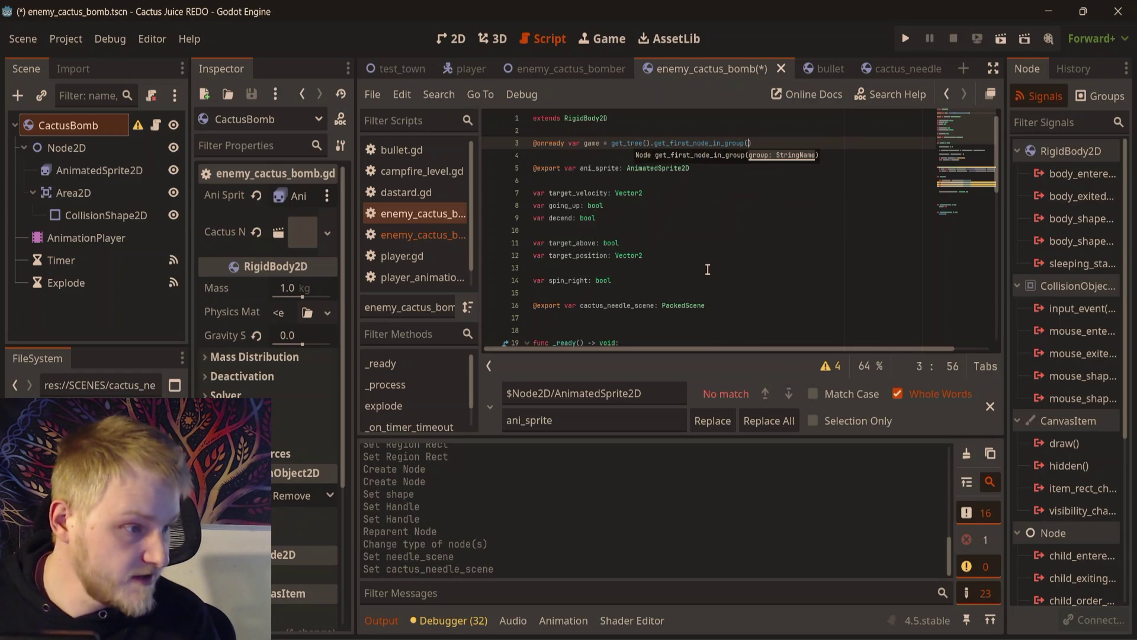
text("GAME)
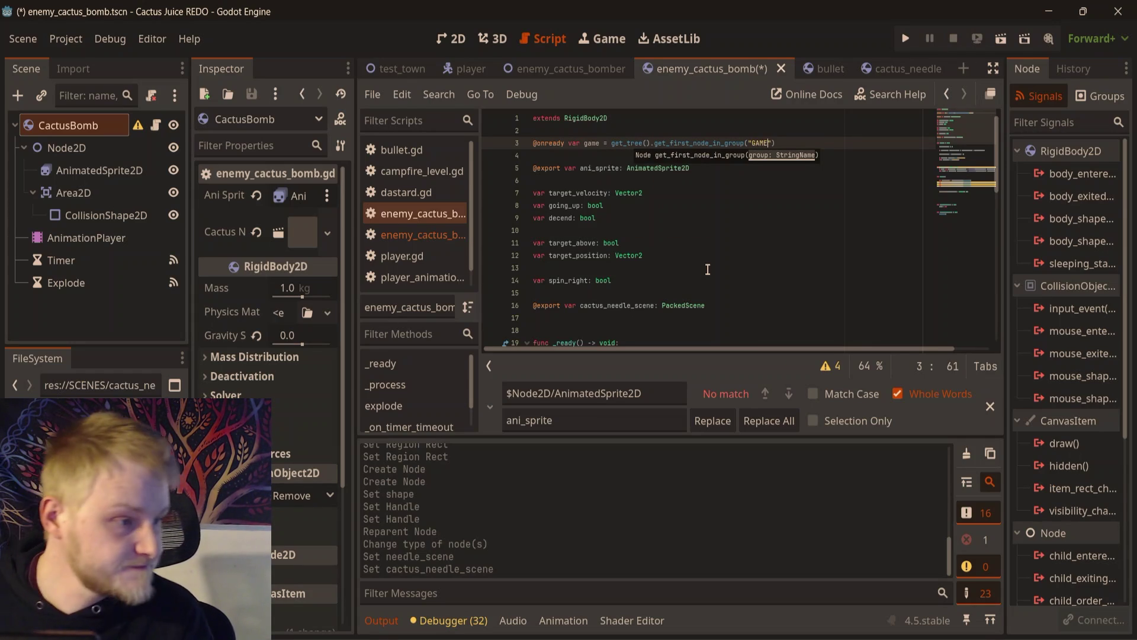
click(639, 280)
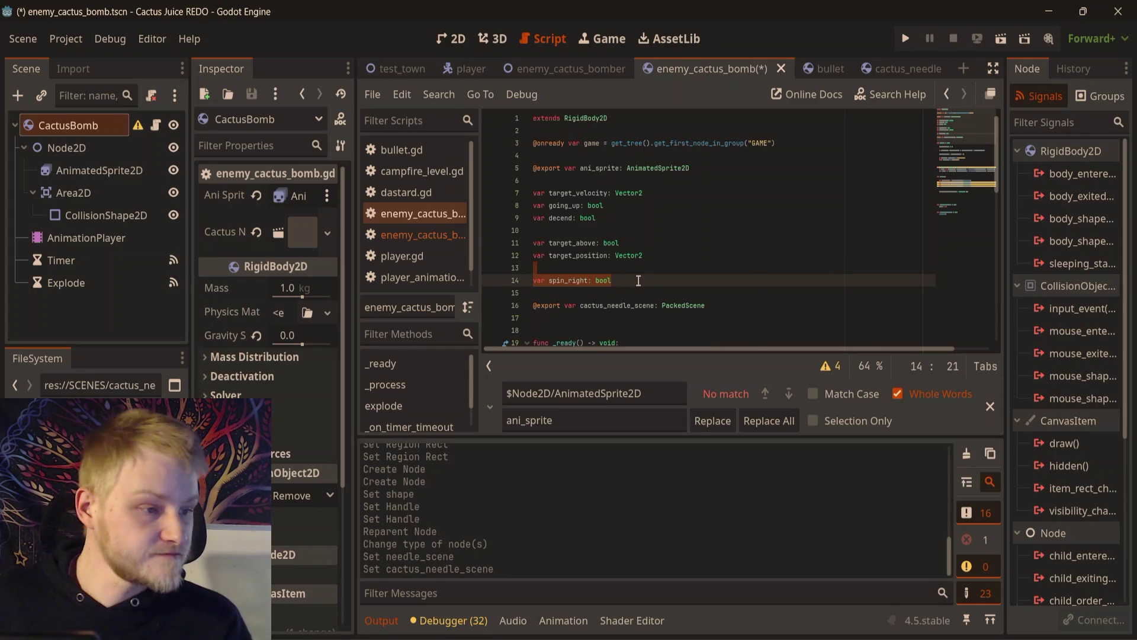
Save enemy_cactus_bomb.gd and scroll back down to explode()
key(ctrl+s)
scroll(652, 273, down, 2)
key(Up)
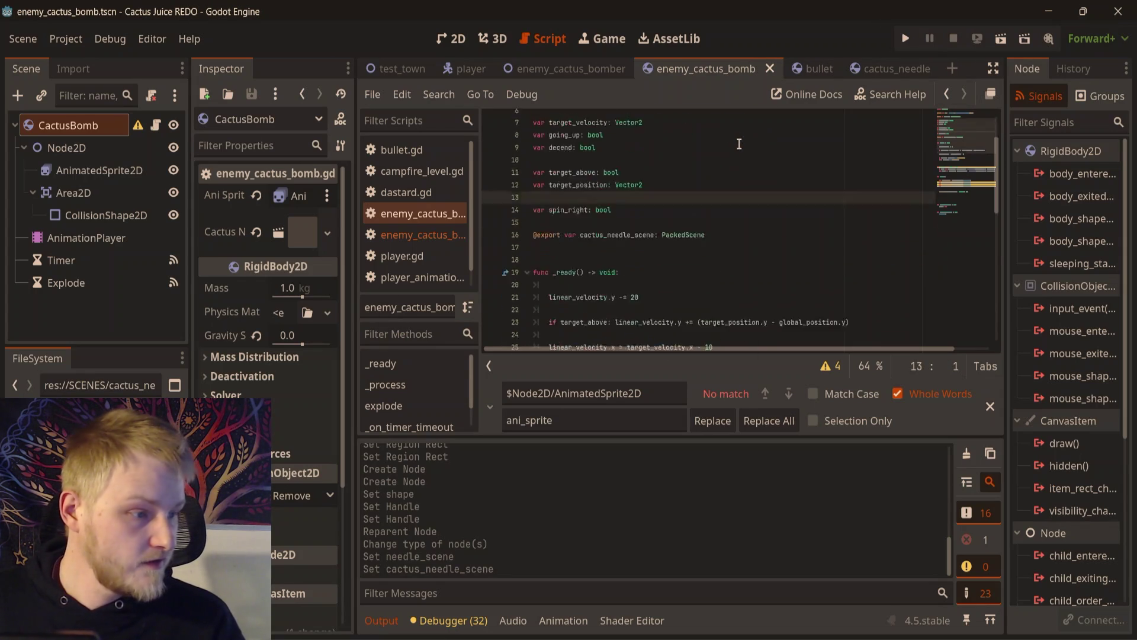
scroll(711, 237, down, 7)
scroll(614, 314, down, 3)
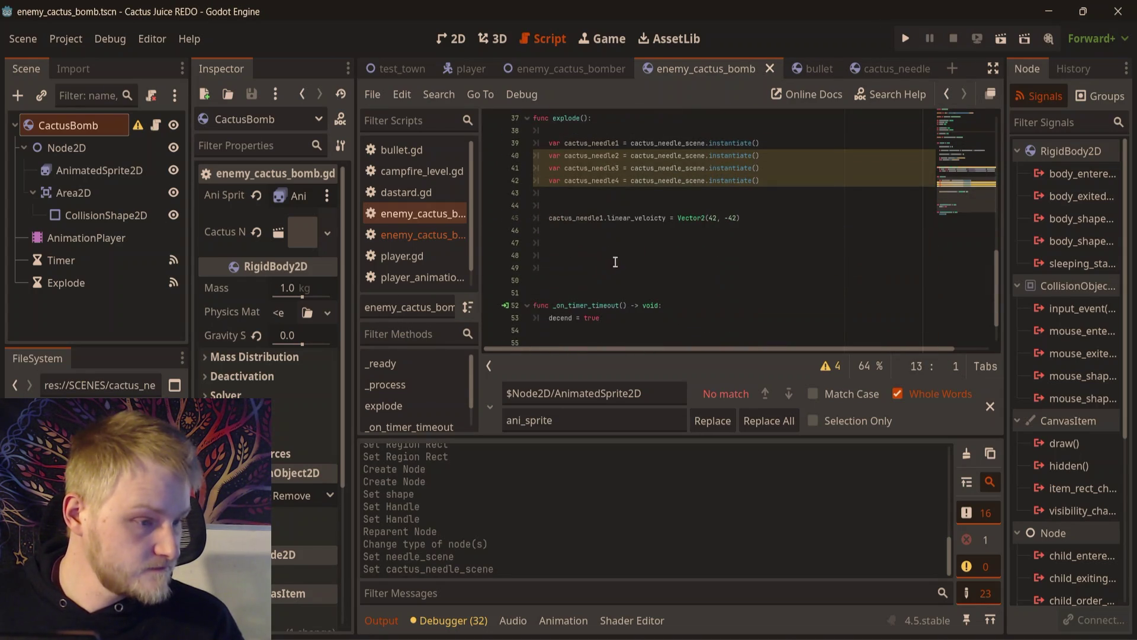
Write game.add_child(cactus_needle1) on the empty line in explode()
click(748, 243)
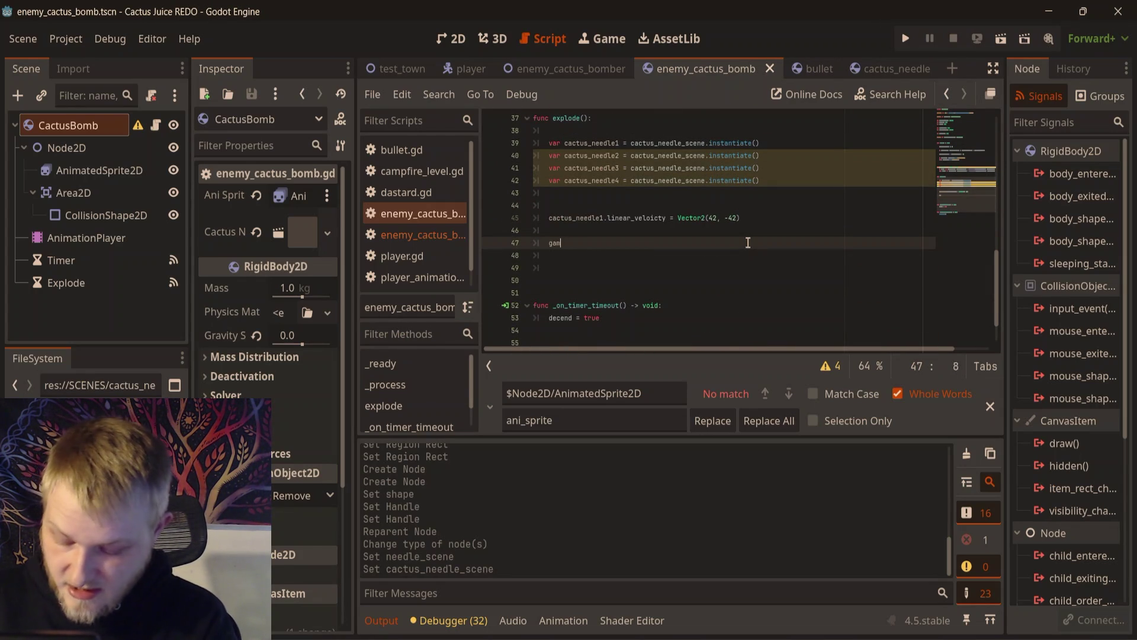
text(e.add_ch)
key(Return)
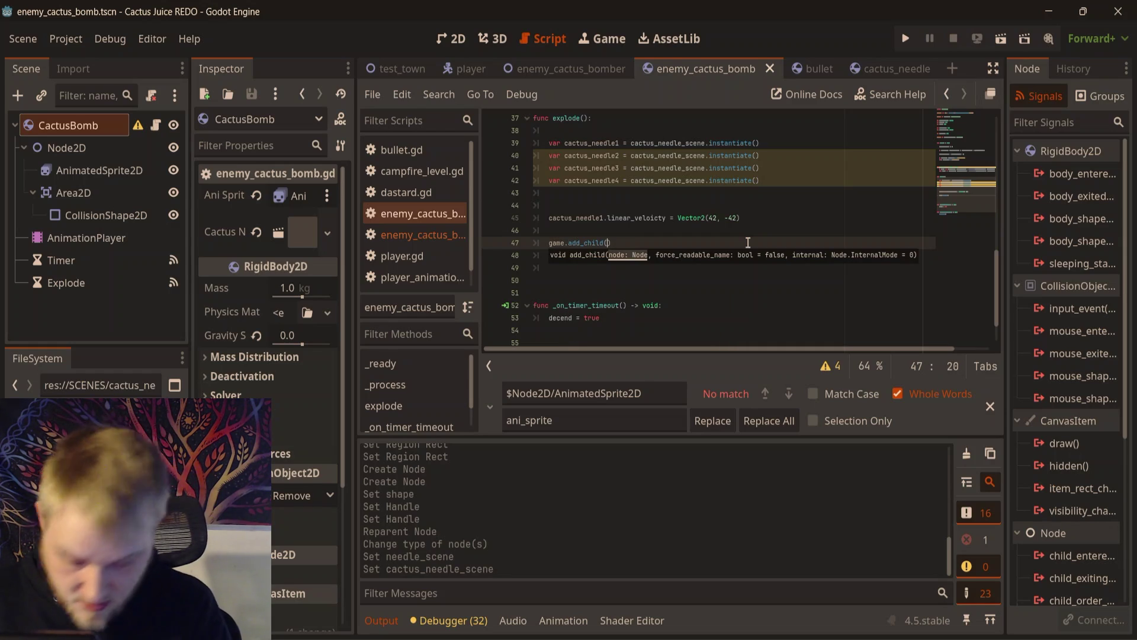
text(cactus_needle1)
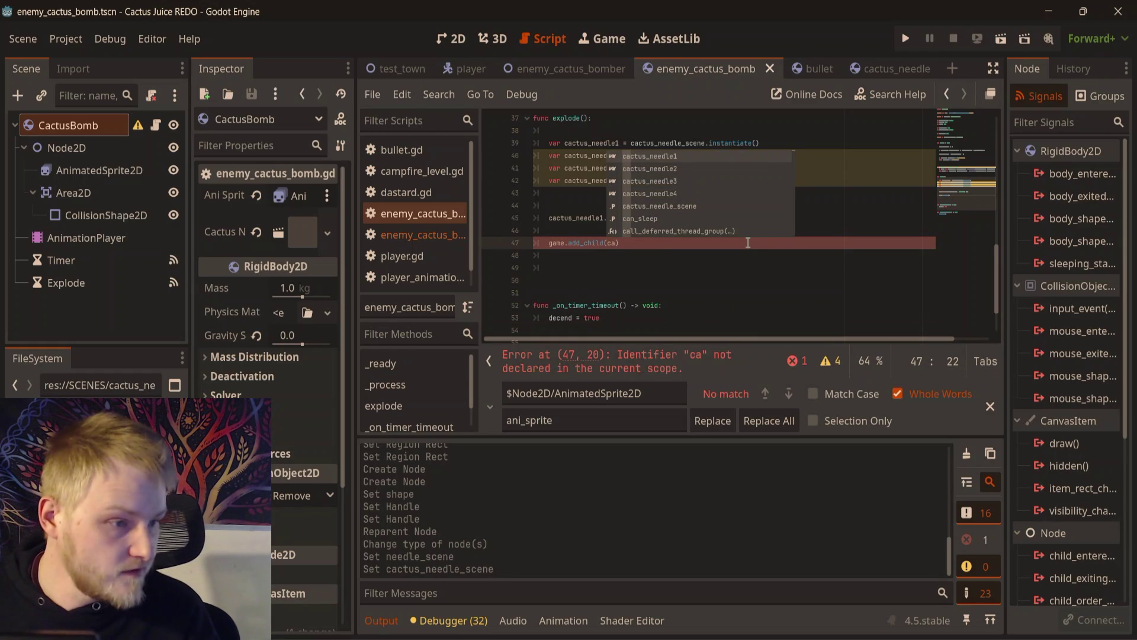
click(808, 293)
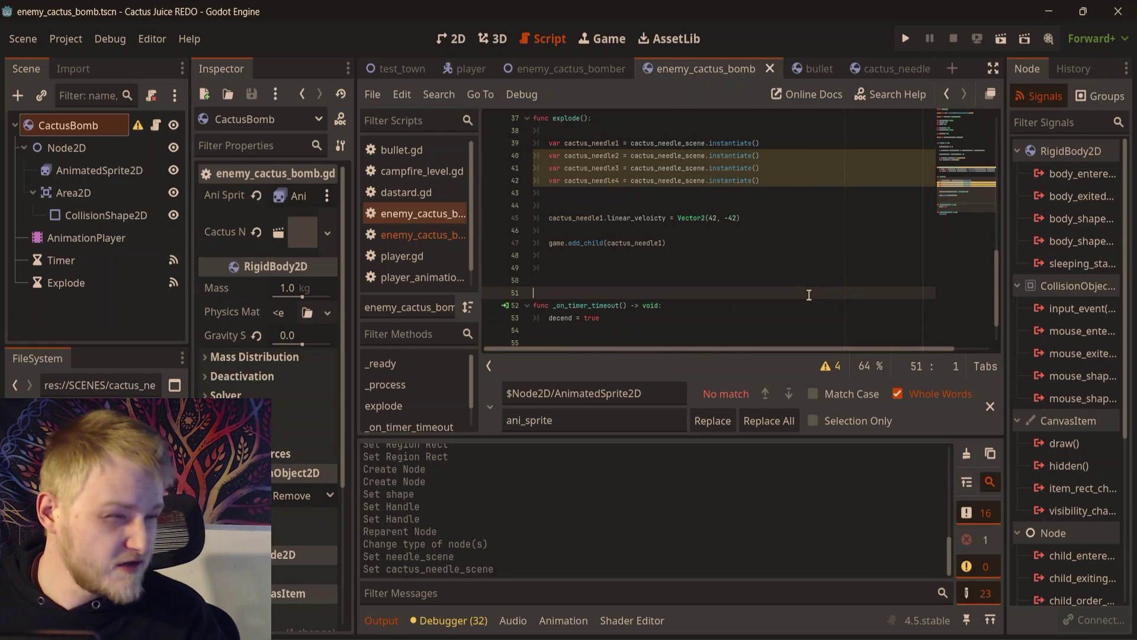
scroll(808, 294, up, 1)
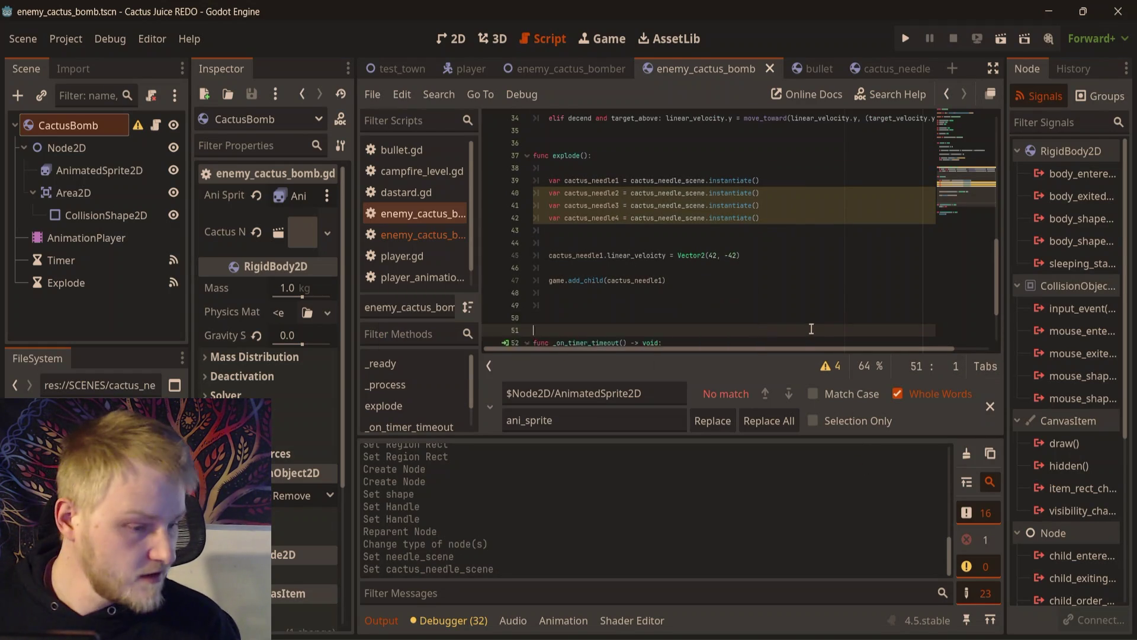
scroll(813, 329, down, 1)
scroll(667, 320, down, 1)
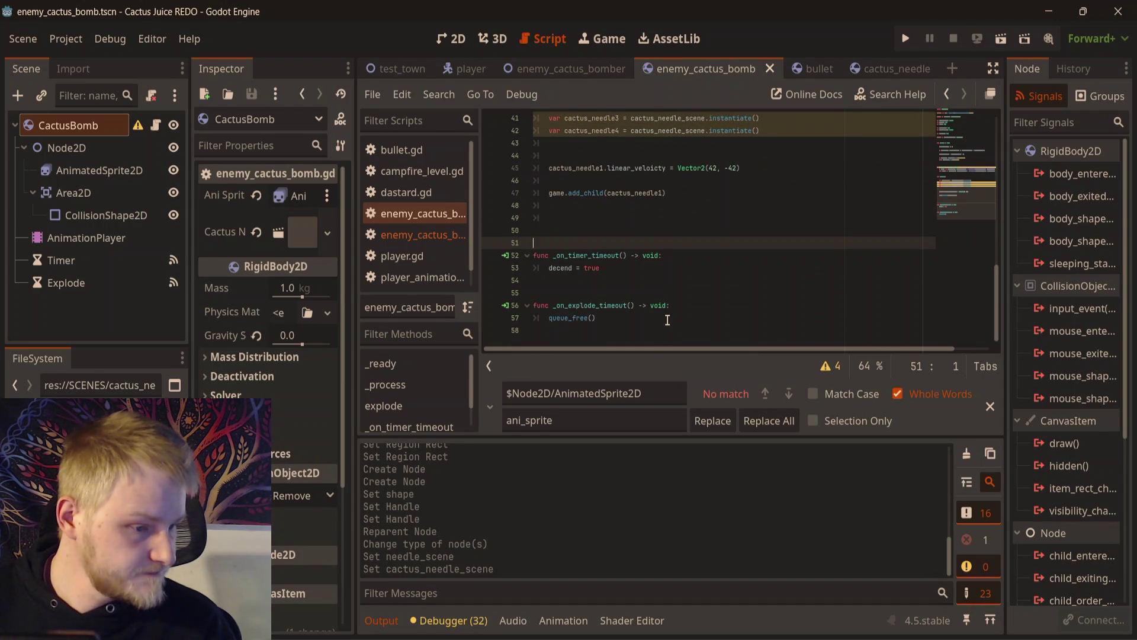
Insert an explode() call above queue_free() in _on_explode_timeout()
click(667, 320)
click(712, 303)
key(Return)
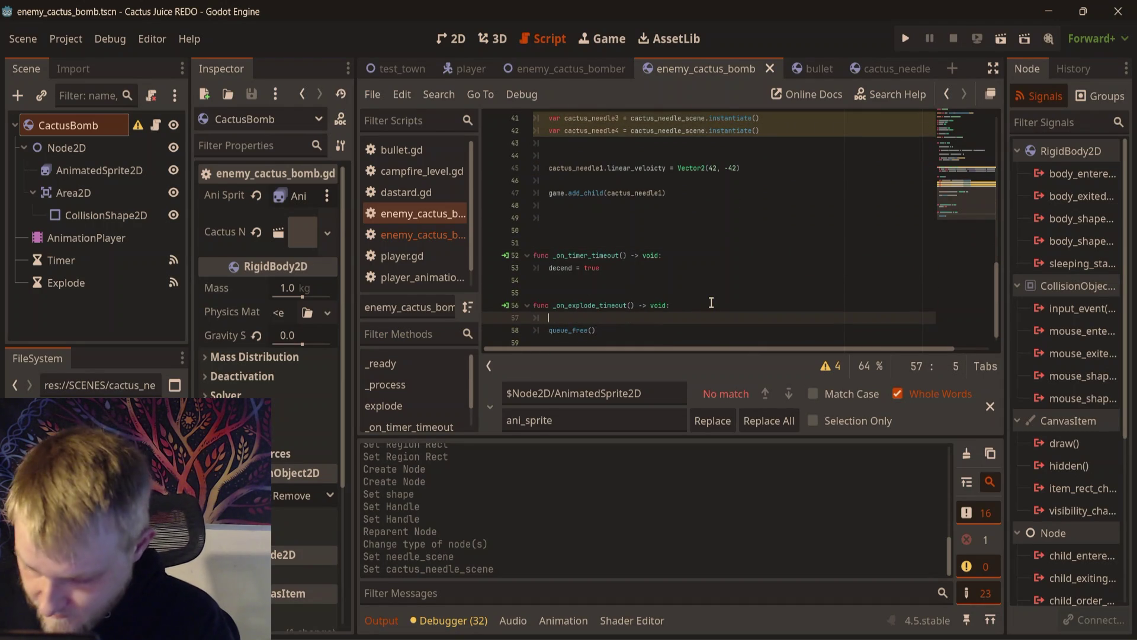
text(lode)
key(Return)
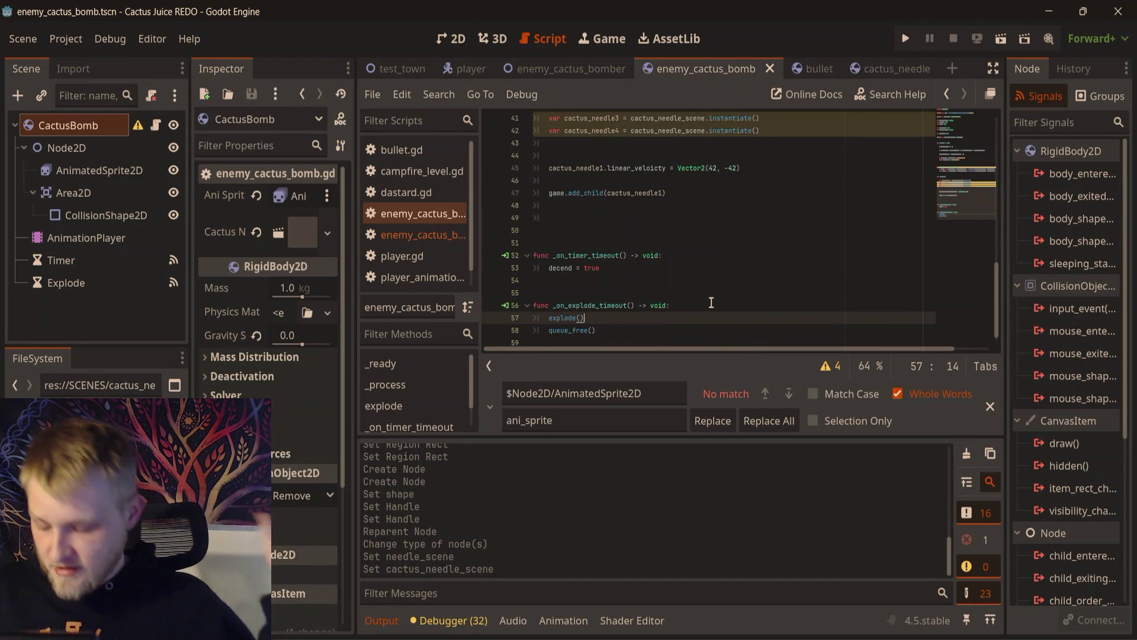
Run test_town with F6 and correct linear_veloicty to linear_velocity on line 45
click(403, 77)
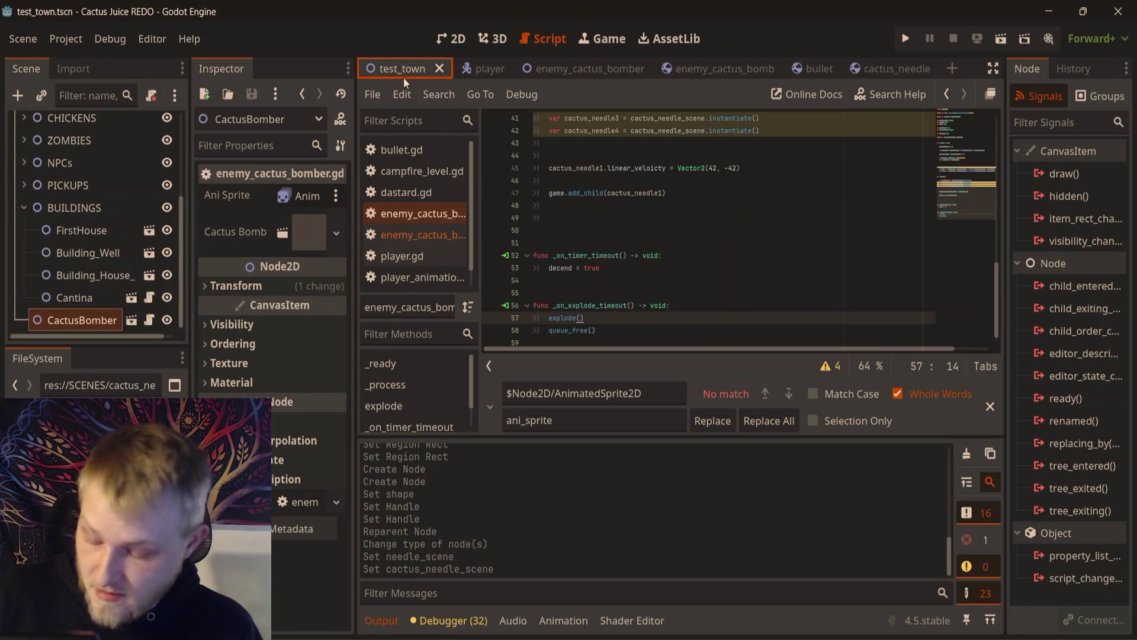
key(F6)
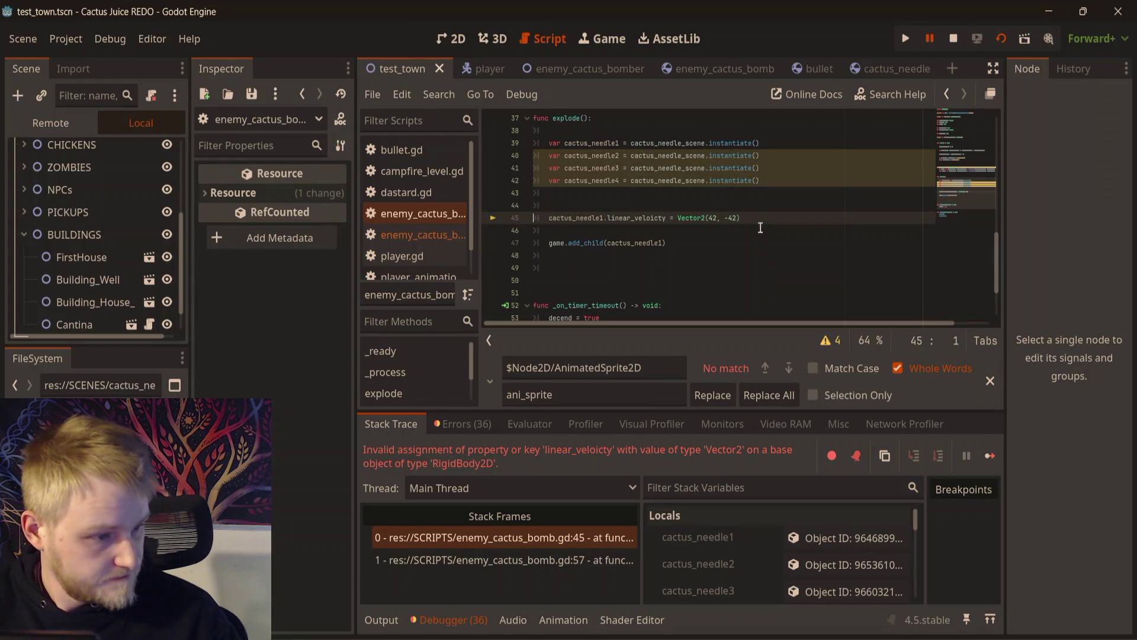
click(760, 219)
click(655, 218)
key(BackSpace)
text(i)
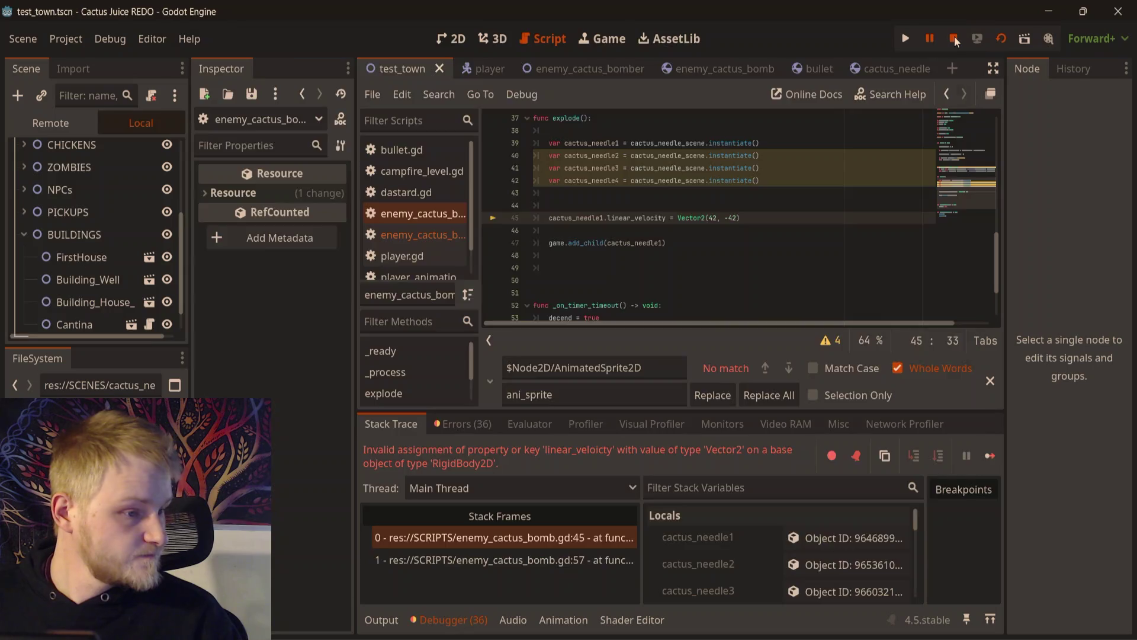
Stop the running game and return to line 45
click(954, 38)
click(726, 244)
click(727, 217)
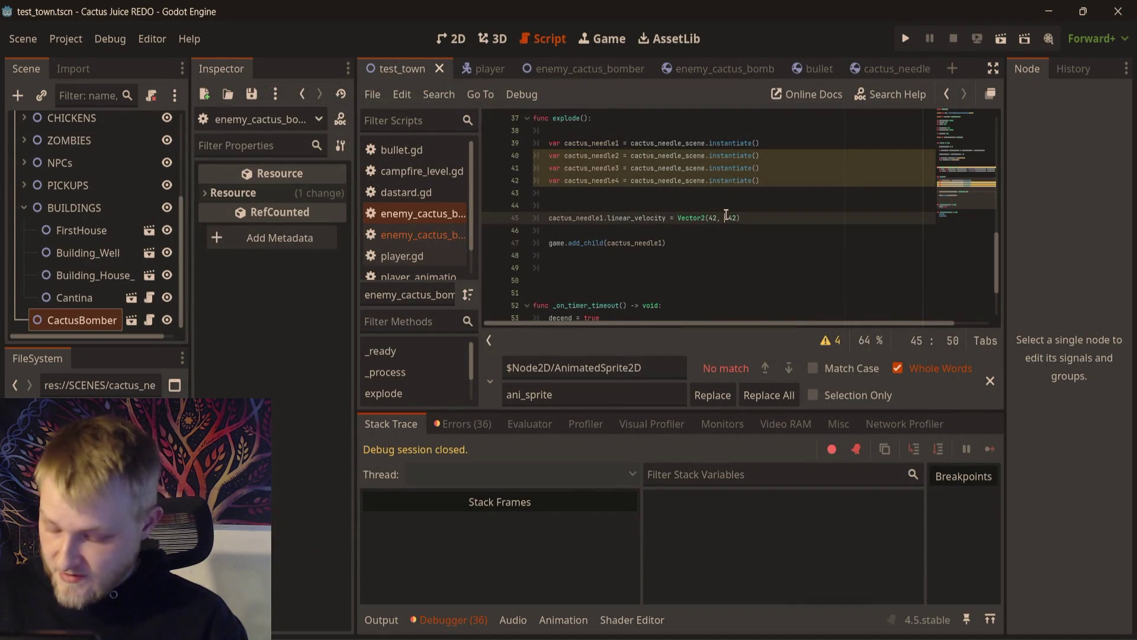
Replay the scene, walk the player around to watch the bomb, then close the game window
key(F5)
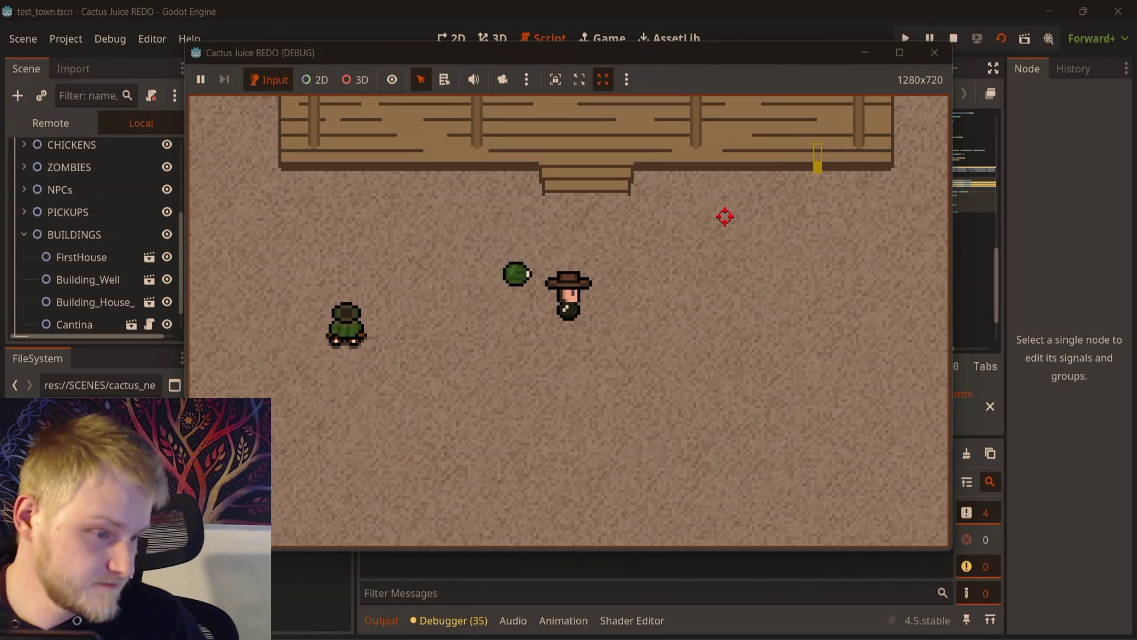
key(w+d)
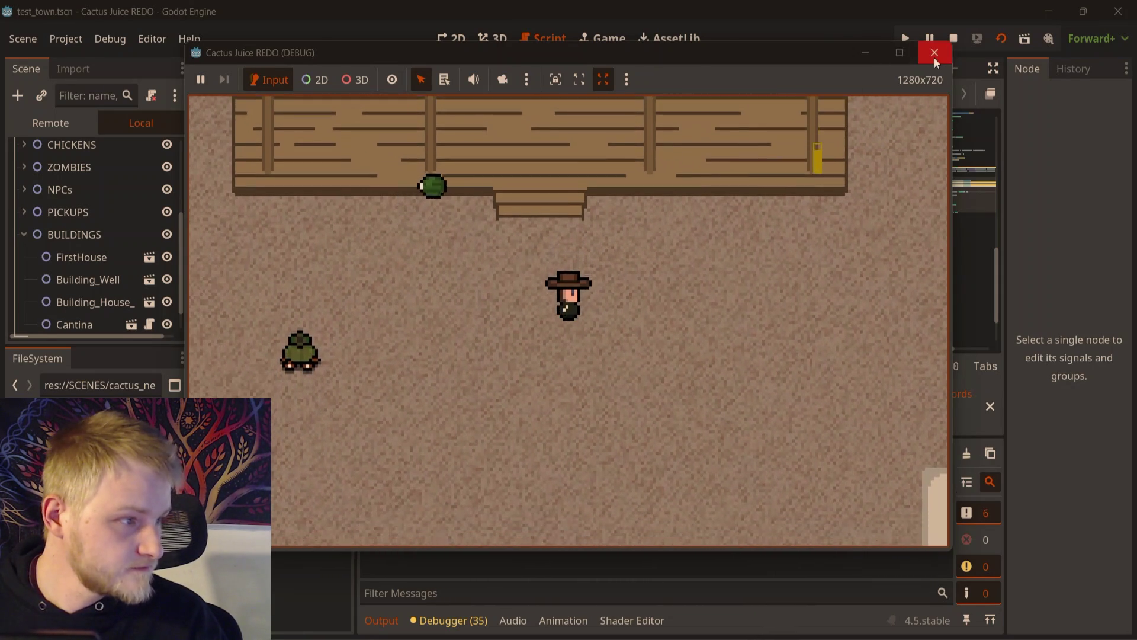
click(934, 54)
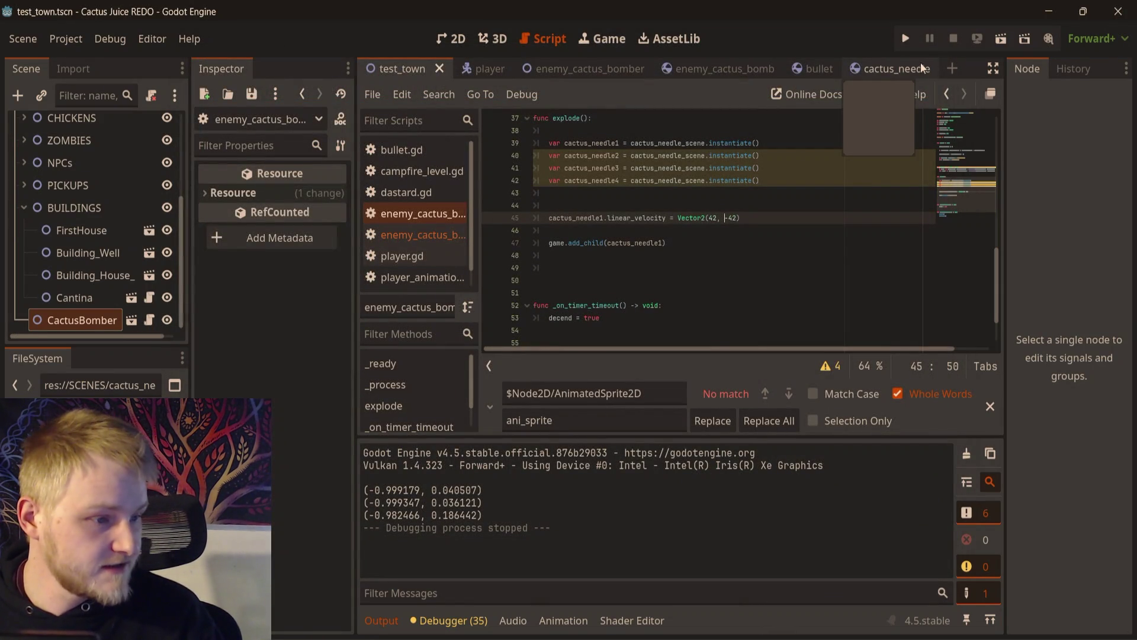
View the cactus_needle scene in 2D, then open the enemy_cactus_bomb scene's script
click(922, 64)
click(451, 41)
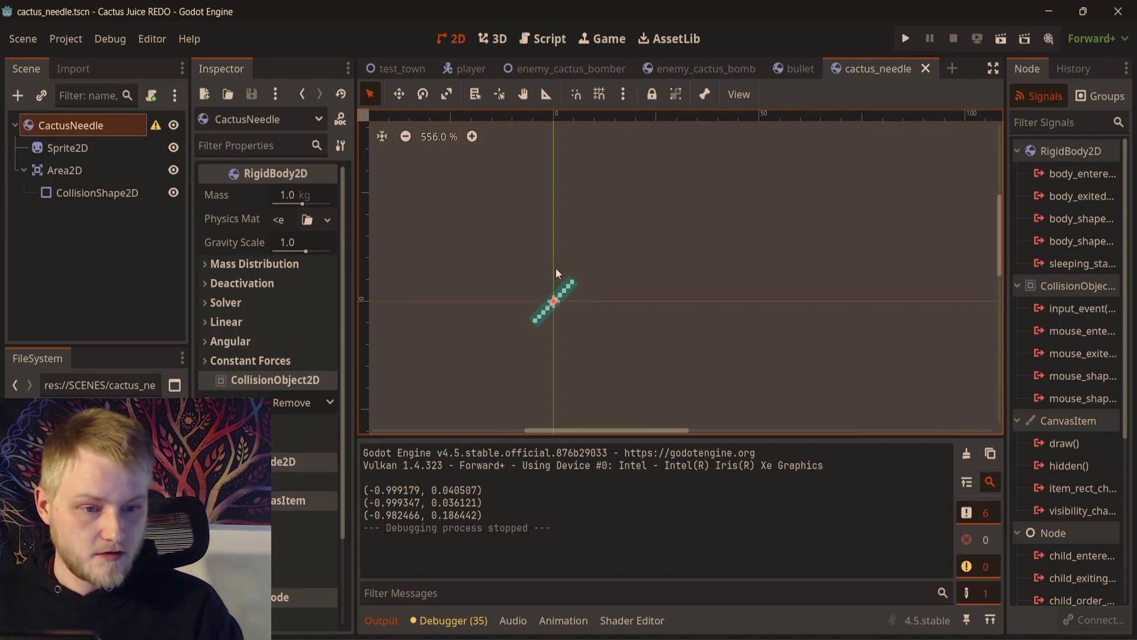
click(724, 70)
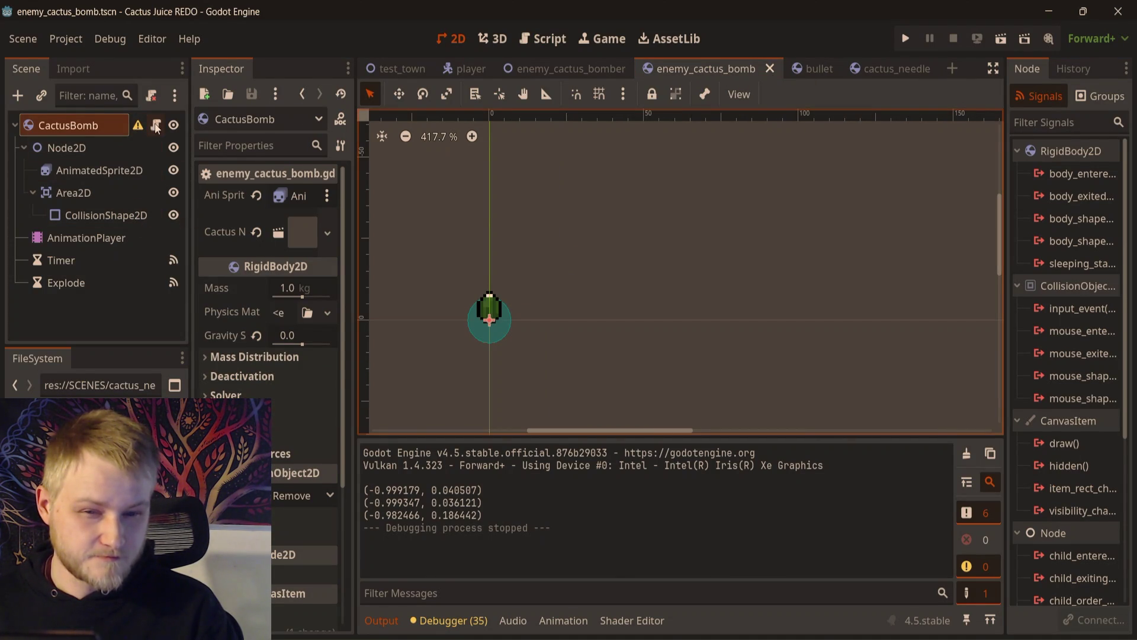
click(156, 126)
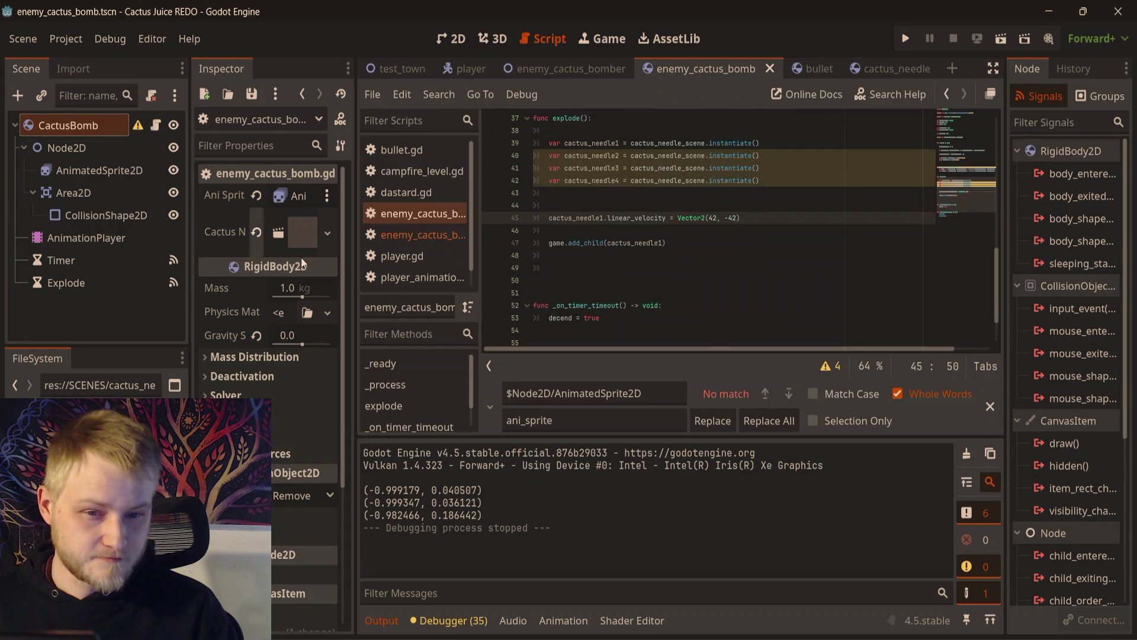
Rearrange the blank lines around the explode() call in _on_explode_timeout()
scroll(592, 272, down, 3)
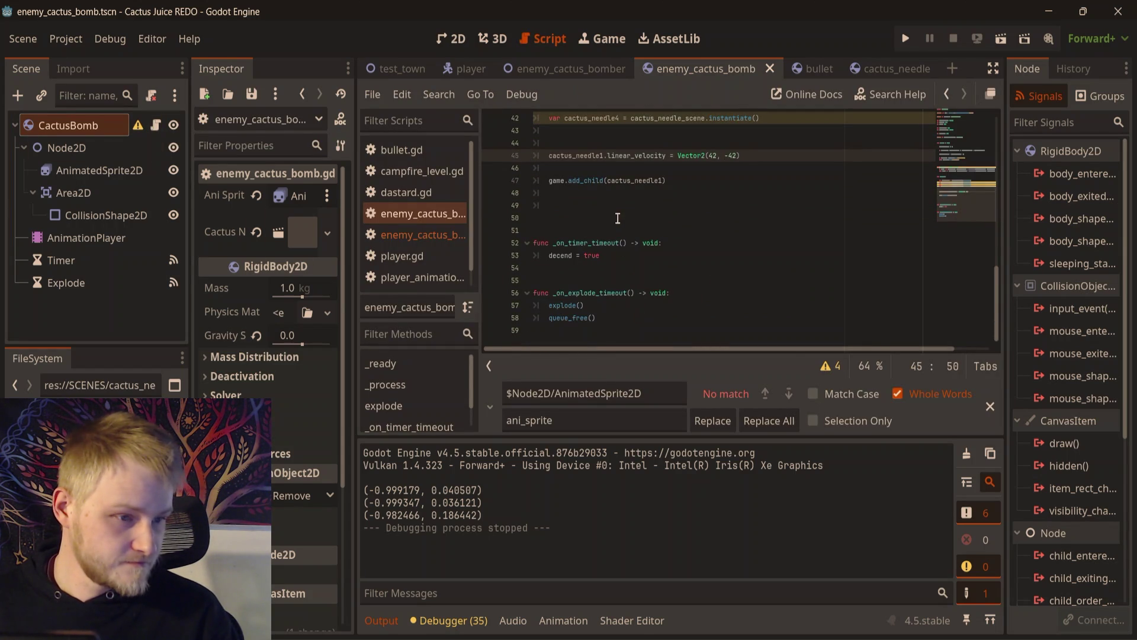
scroll(589, 191, up, 3)
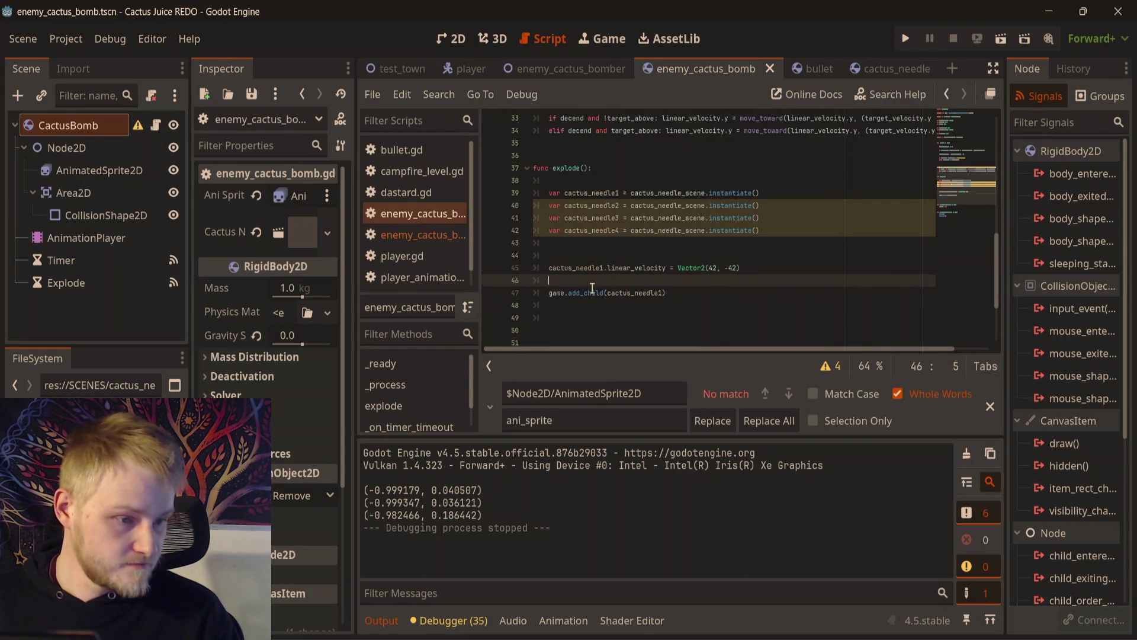
click(755, 290)
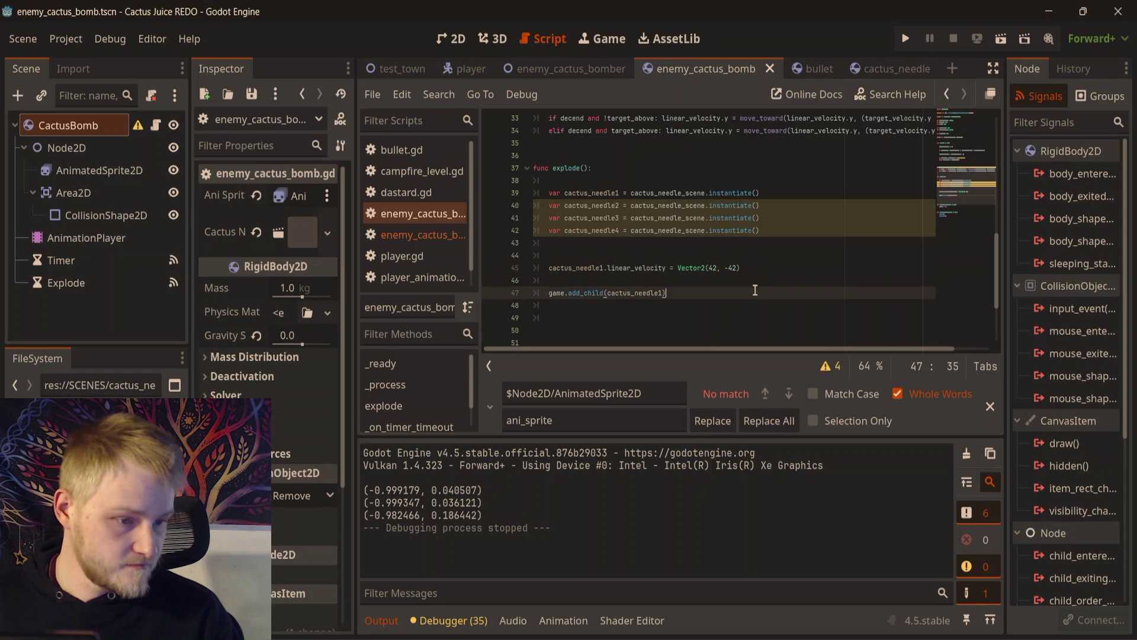
key(Up)
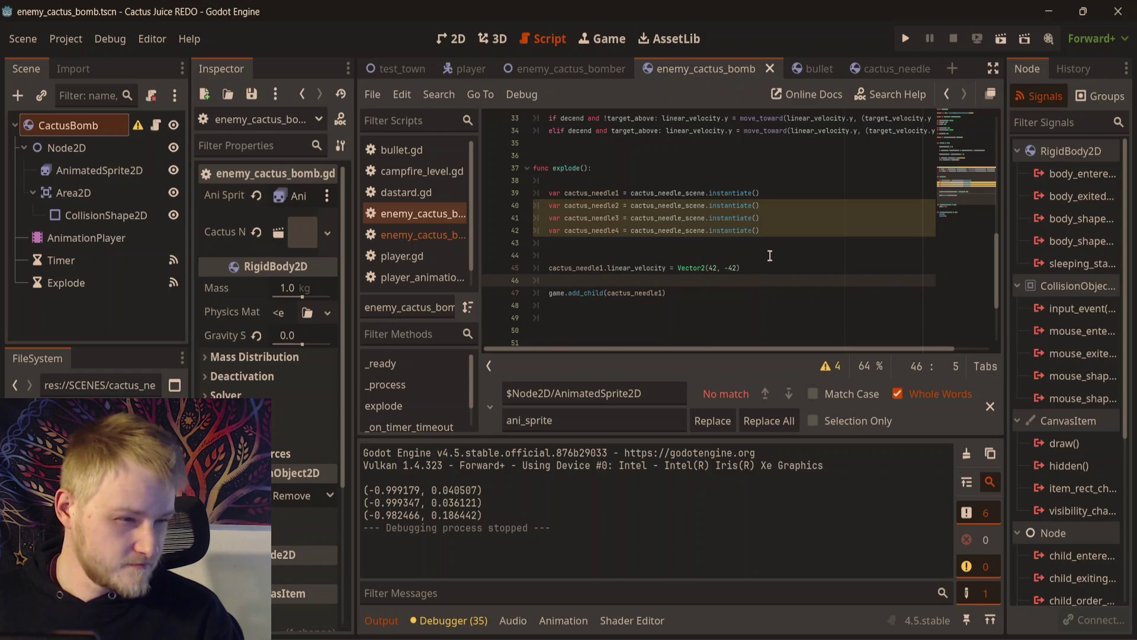
scroll(779, 231, up, 5)
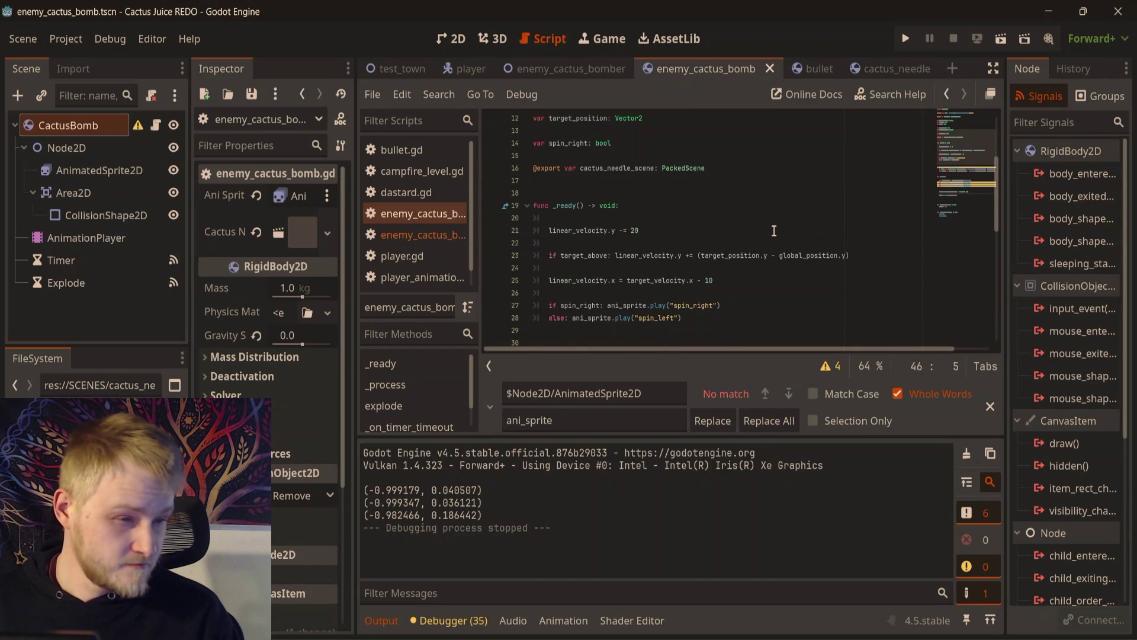
scroll(774, 230, down, 8)
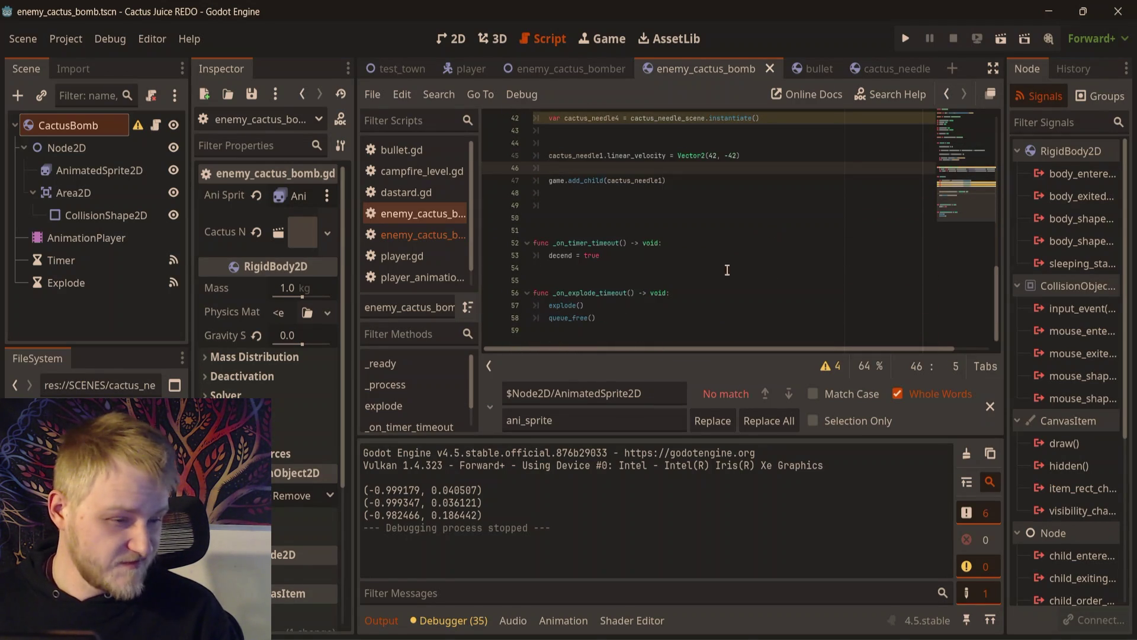
click(603, 303)
key(Return)
key(Return)
key(Return)
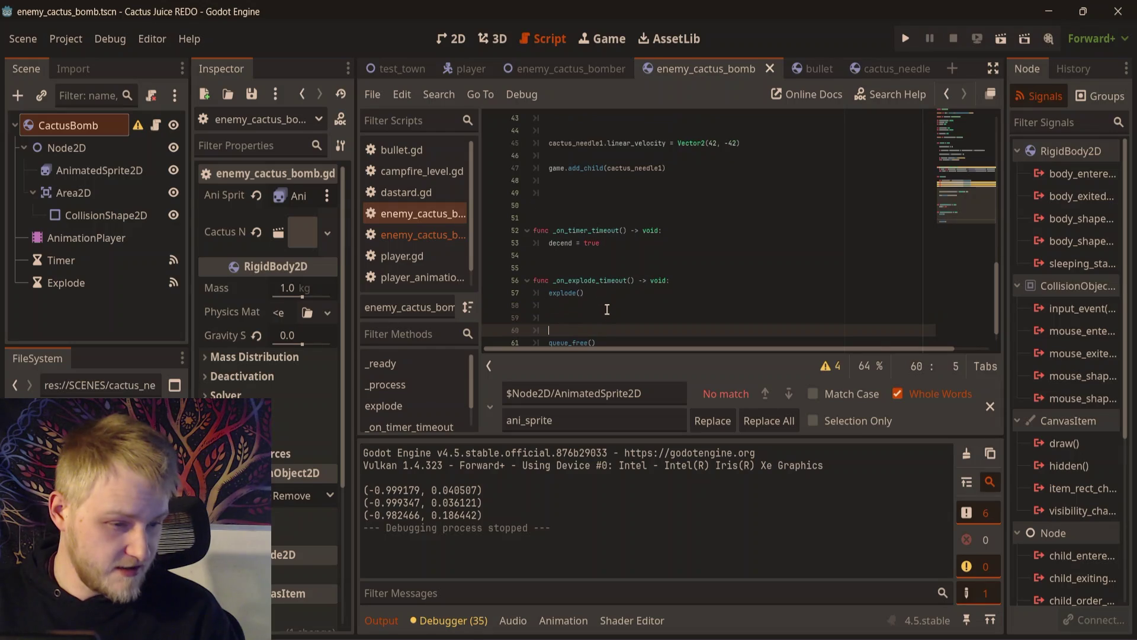
click(608, 309)
key(Return)
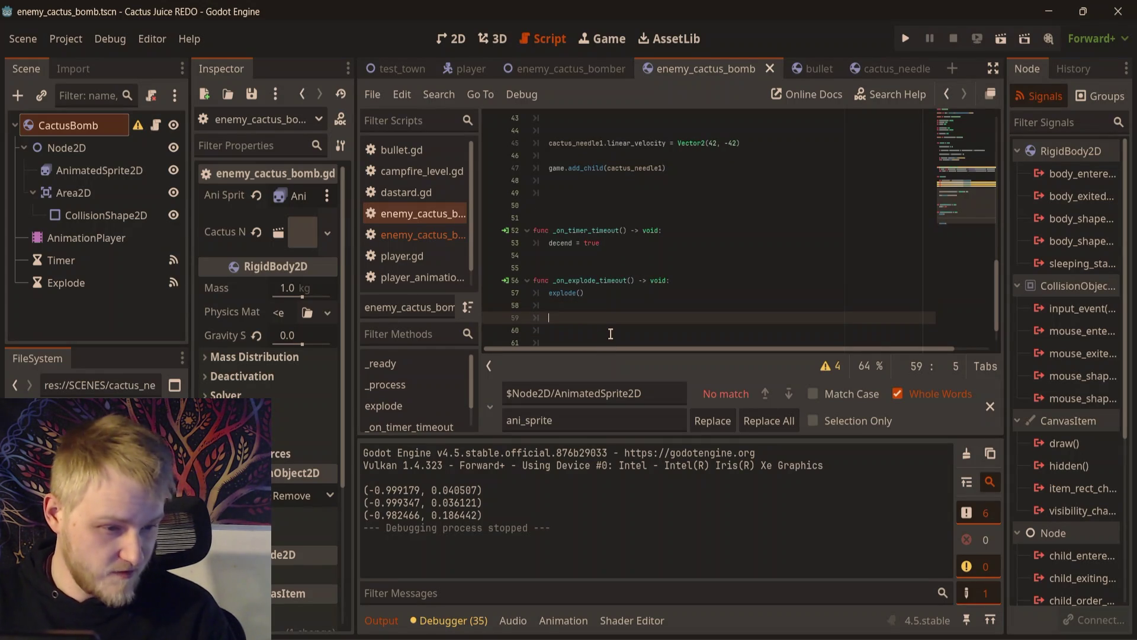
text(q)
key(BackSpace)
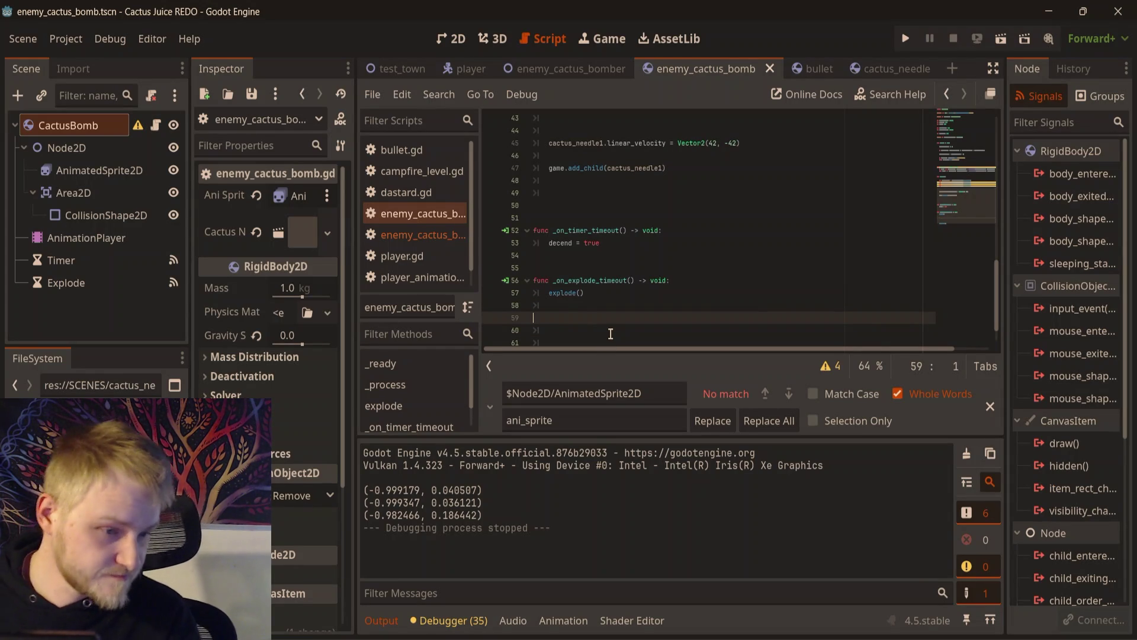
key(BackSpace)
Delete queue_free() so the handler only calls explode(), then run the bomb scene with F6
scroll(629, 335, right, 2)
scroll(612, 271, up, 3)
scroll(651, 308, down, 3)
drag(681, 350, 538, 333)
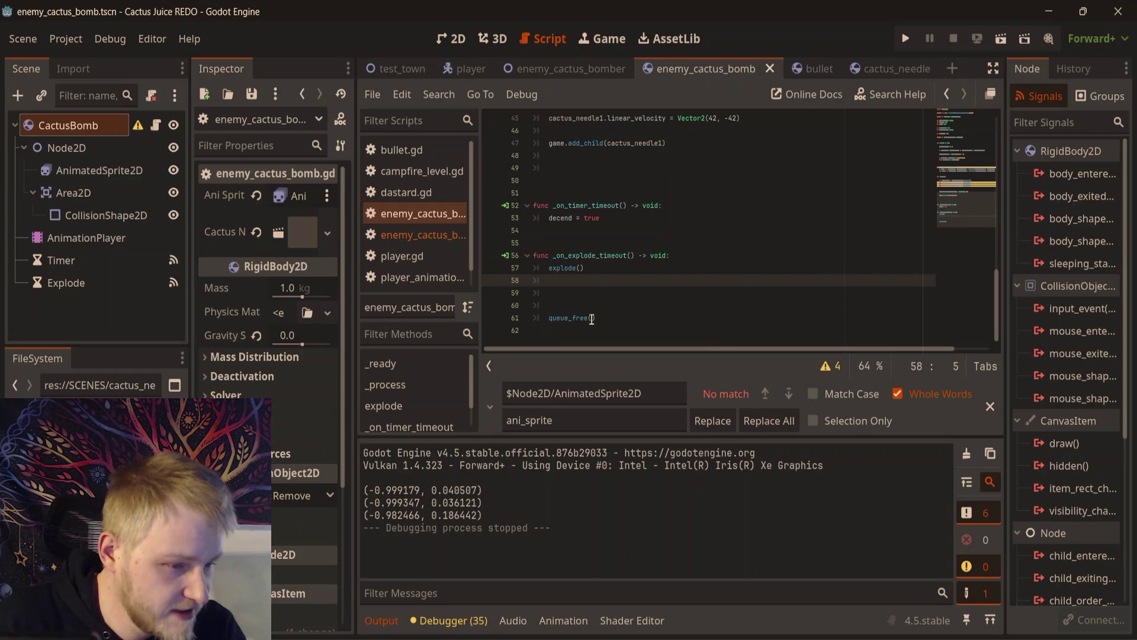
key(Down)
key(Down)
key(Down)
key(shift+End)
key(BackSpace)
key(BackSpace)
key(BackSpace)
key(BackSpace)
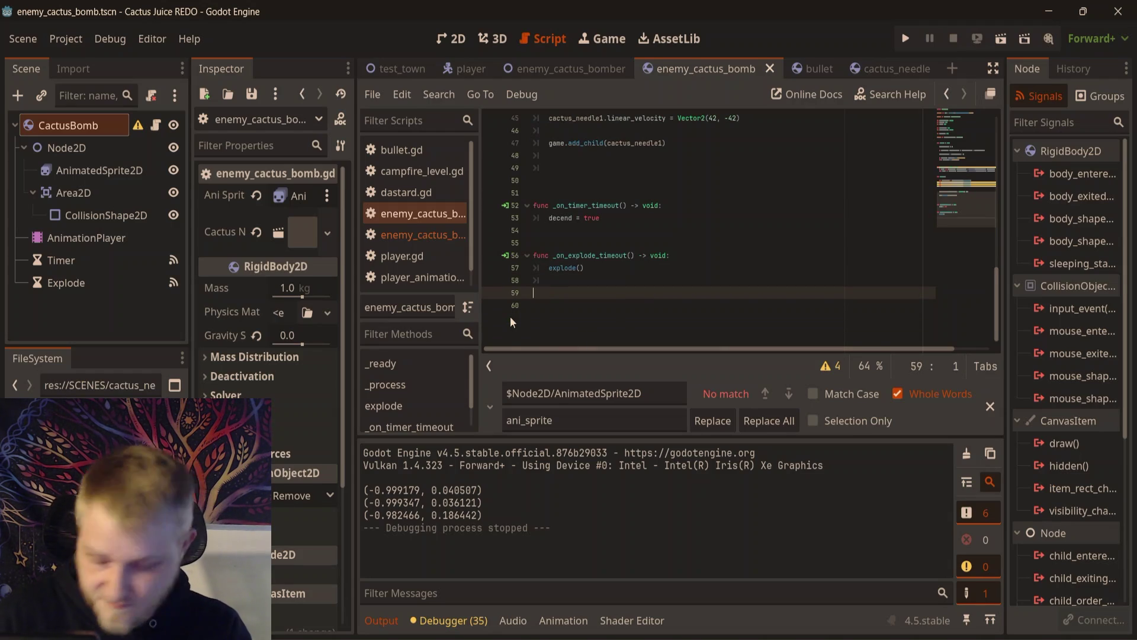
key(F6)
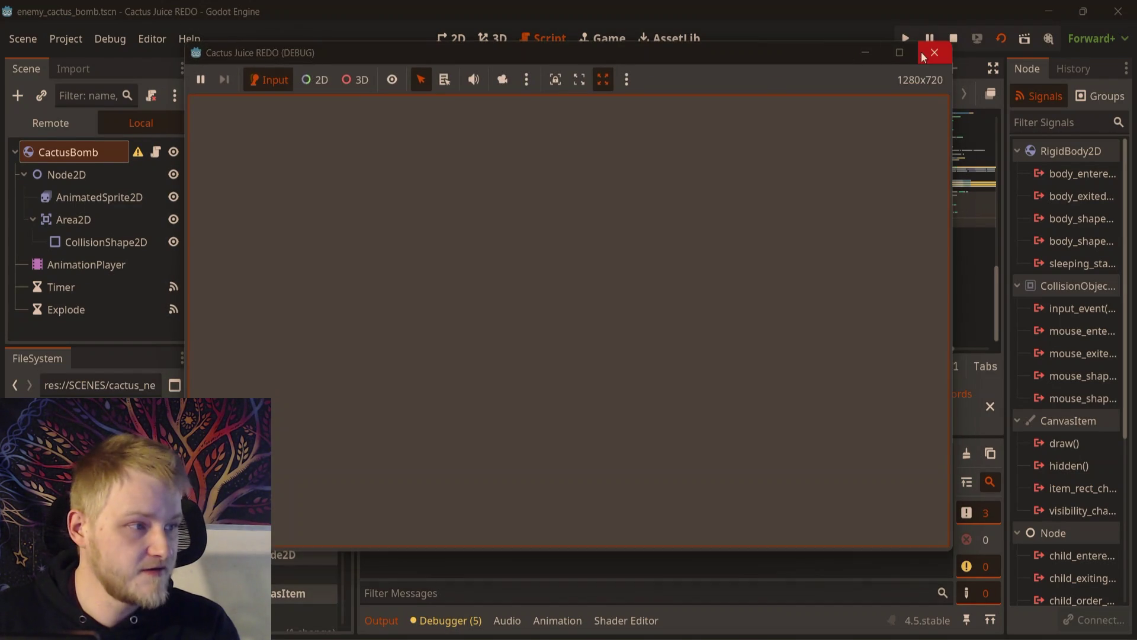
Stop the bomb scene and launch the test_town scene instead
click(923, 57)
click(392, 68)
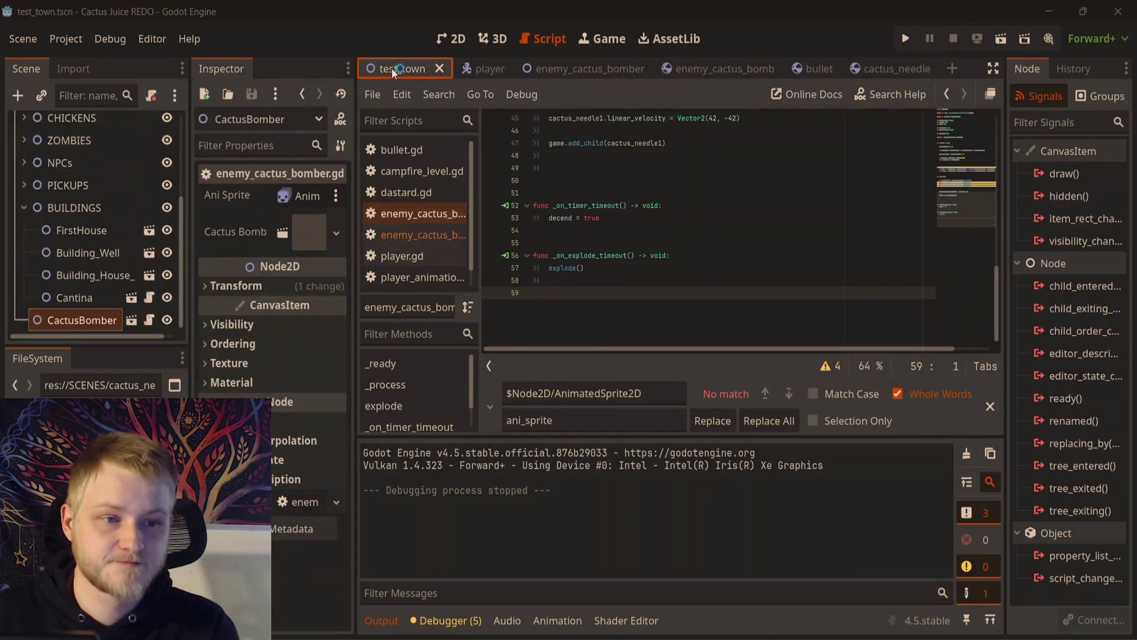
key(F6)
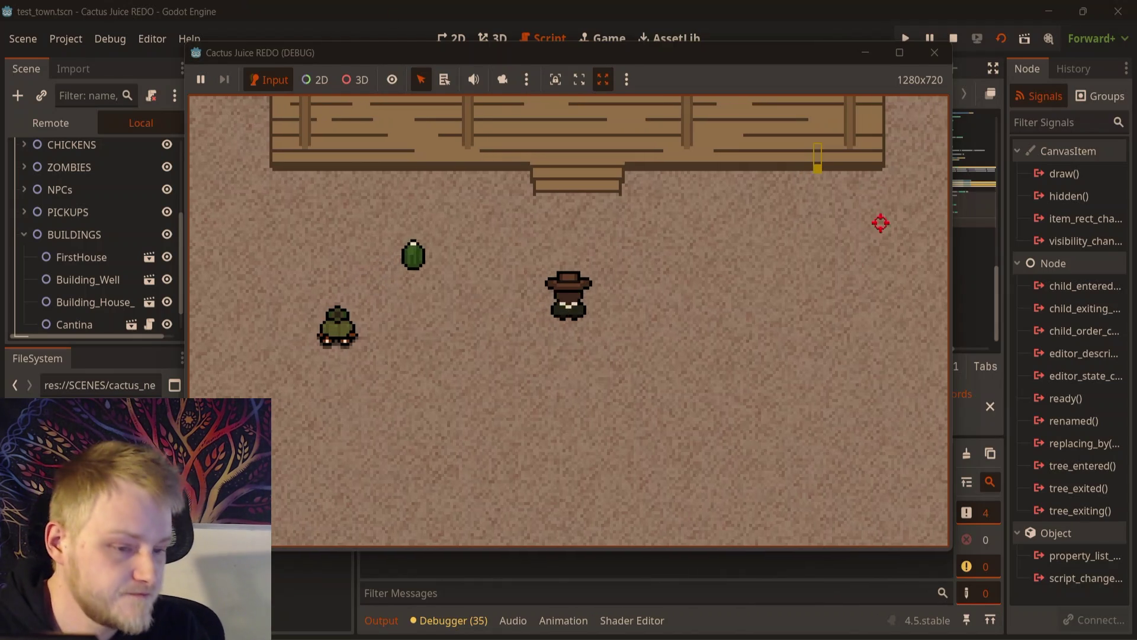
Walk the player around to watch the cactus bombs, then close the game and reopen enemy_cactus_bomb
key(w+d)
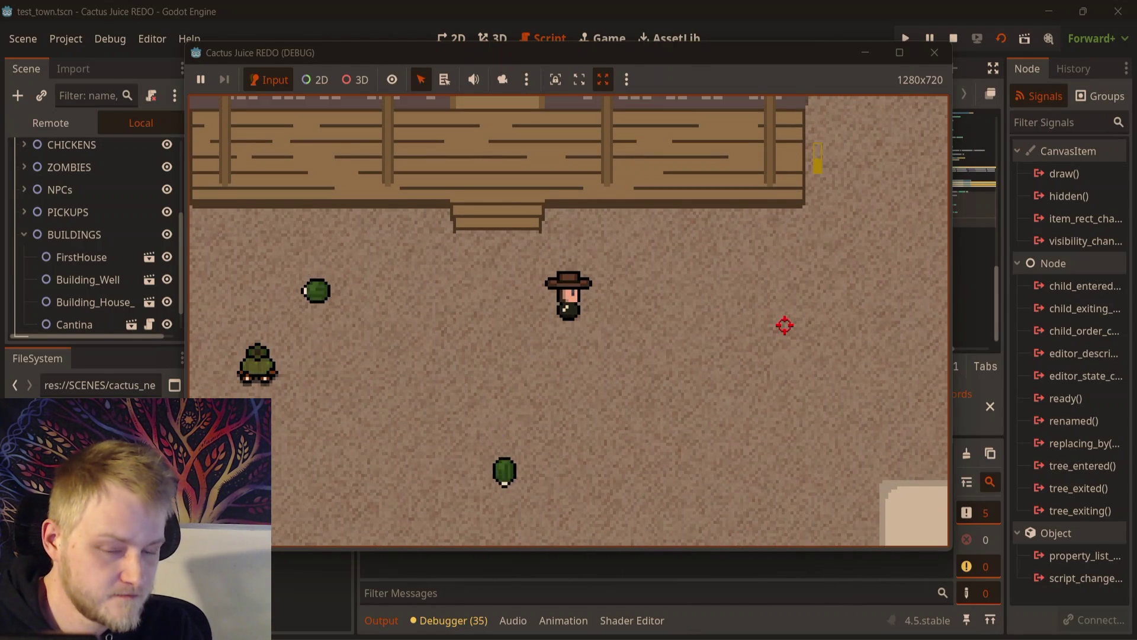
key(s)
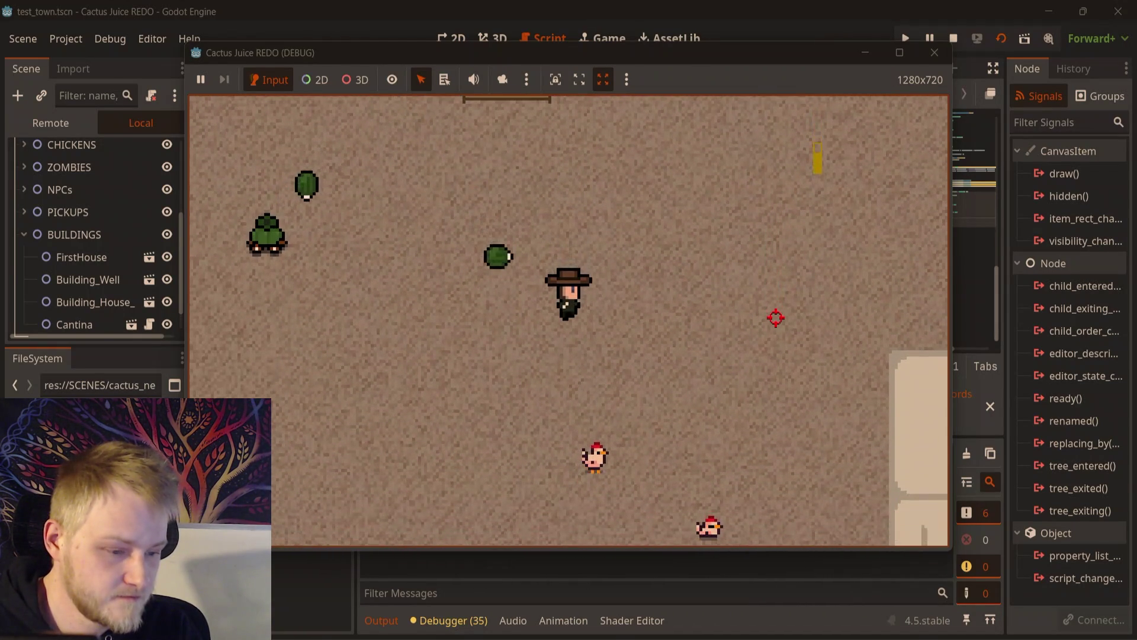
key(w)
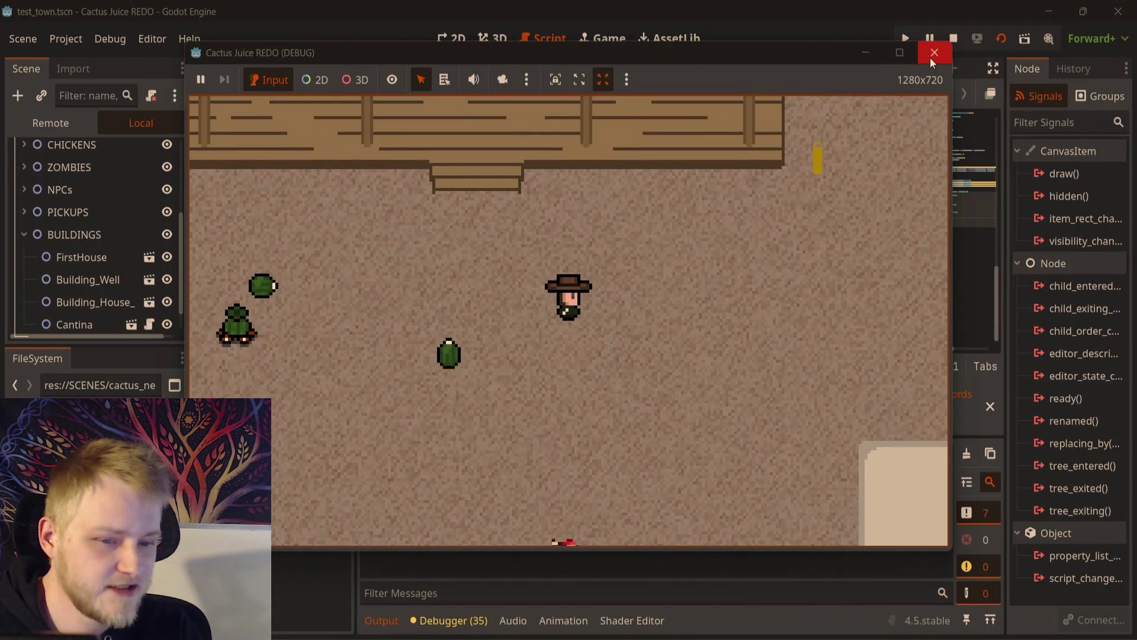
click(934, 53)
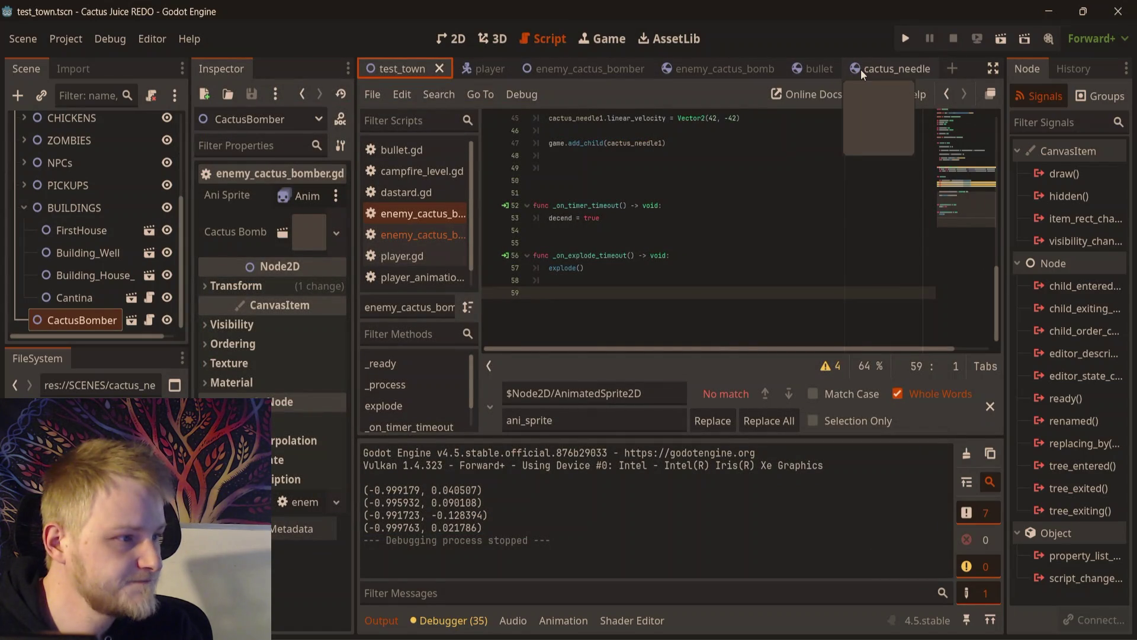
click(723, 70)
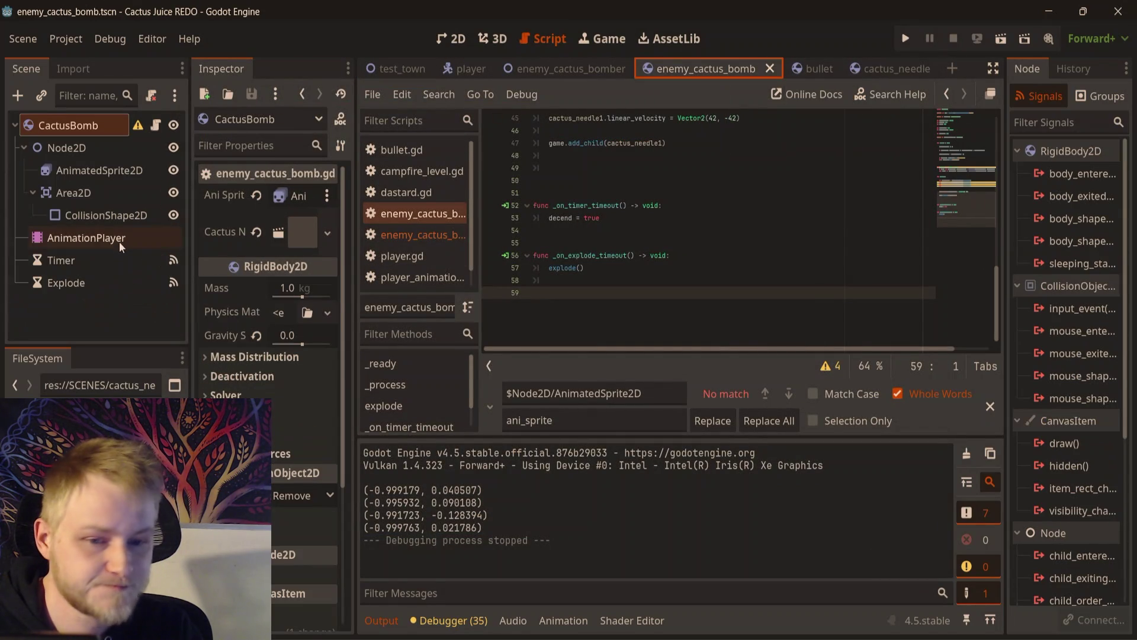
Add print("TEST 1") at the top of the Explode timer's _on_explode_timeout handler
click(104, 289)
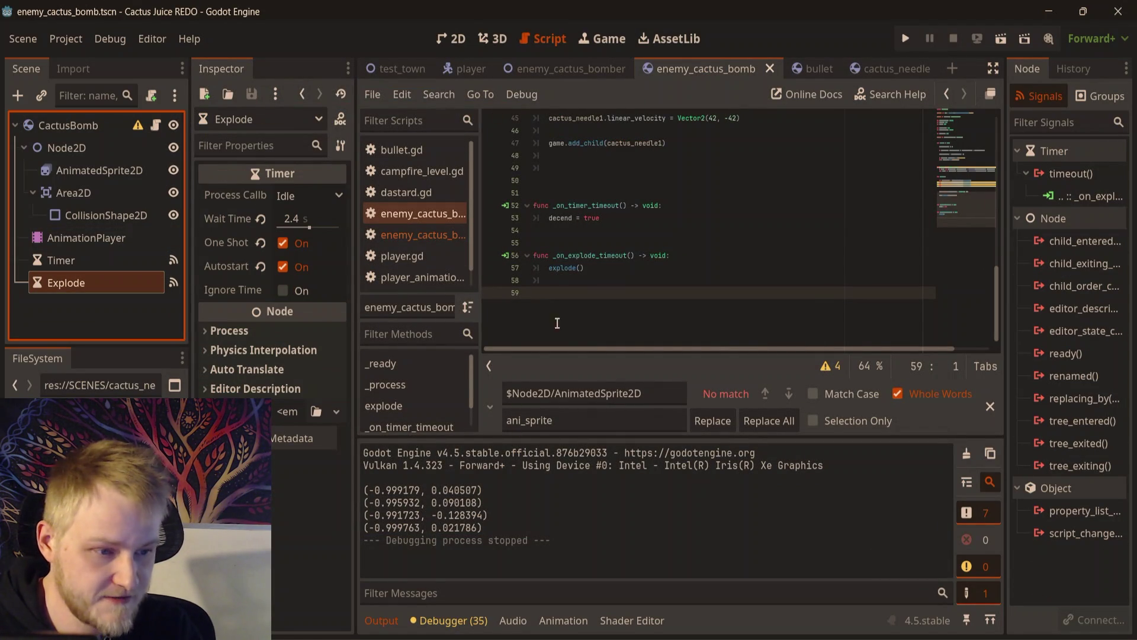
click(715, 259)
scroll(699, 236, up, 1)
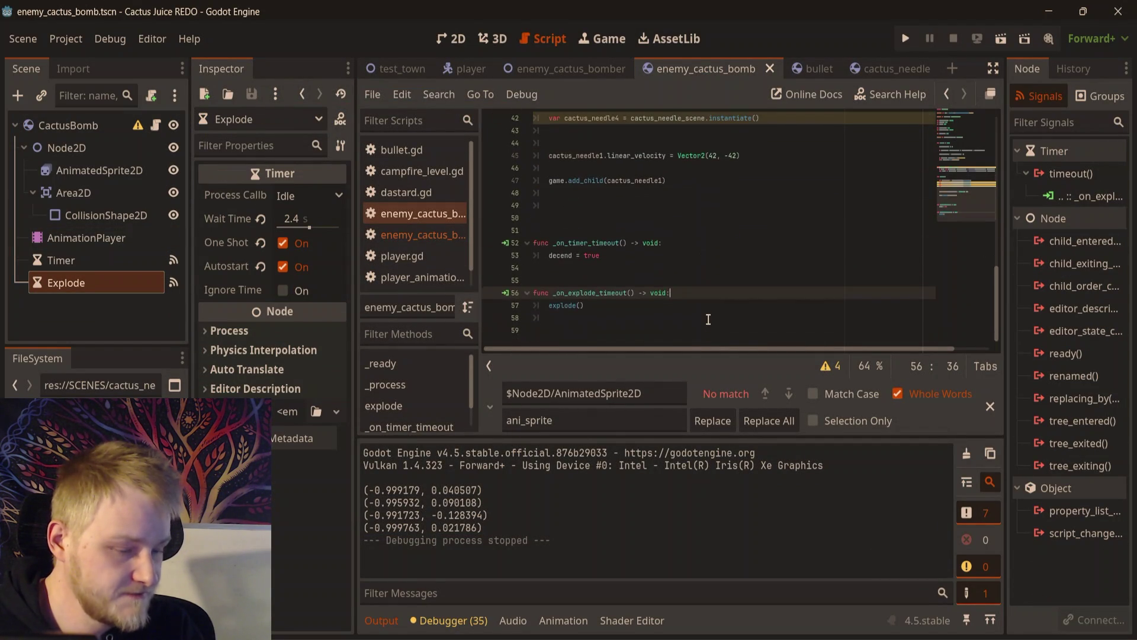
key(Return)
key(Return)
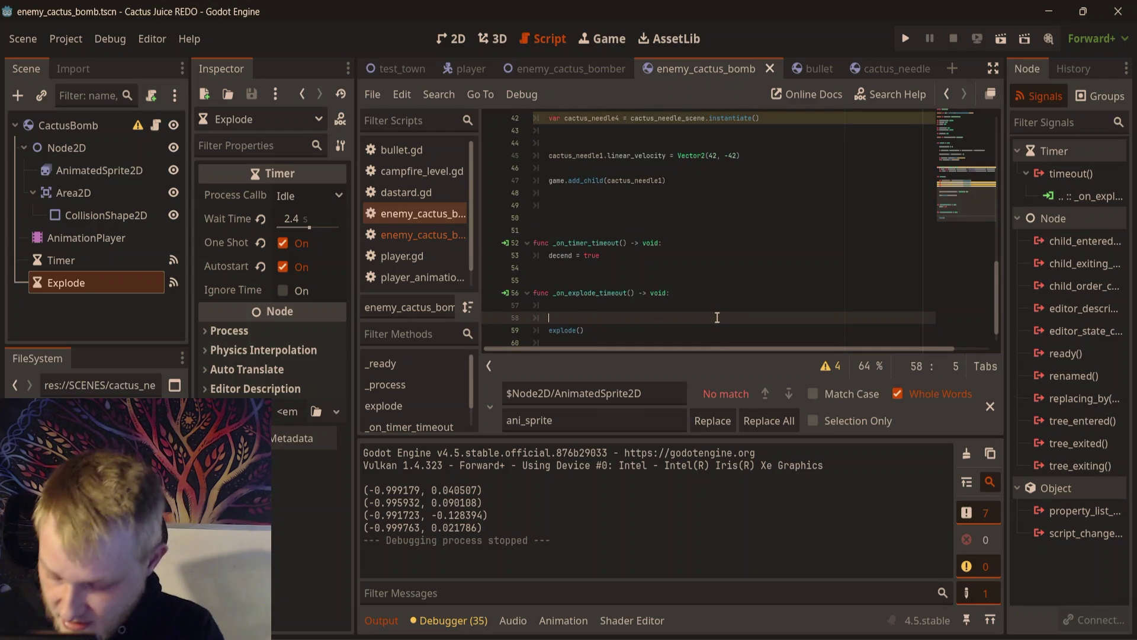
text(rint)
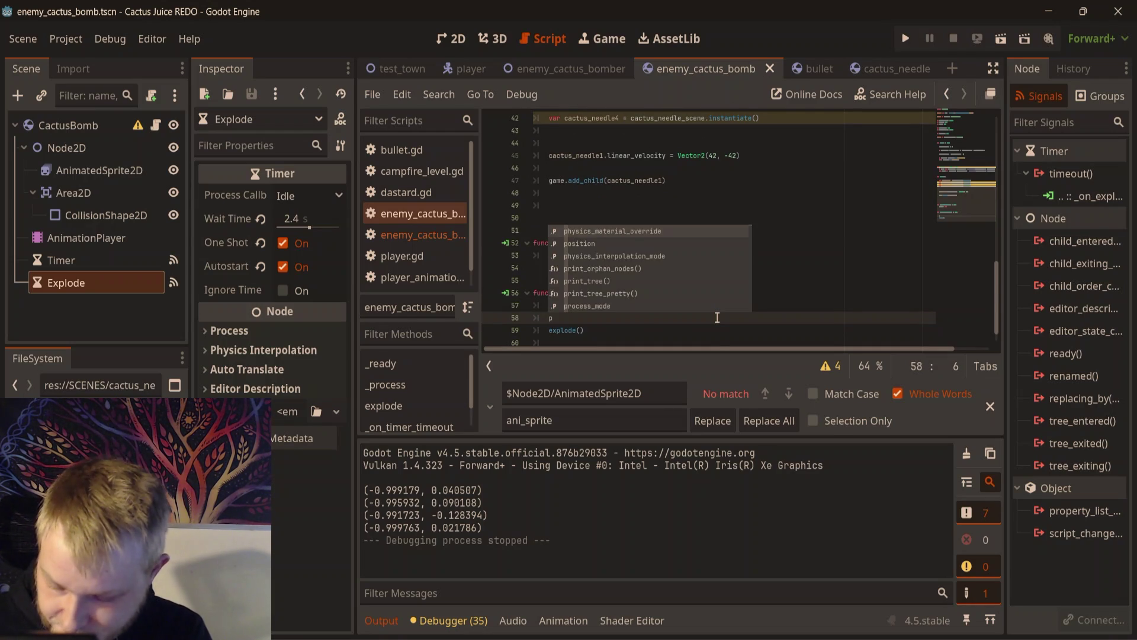
text(("TEST 1)
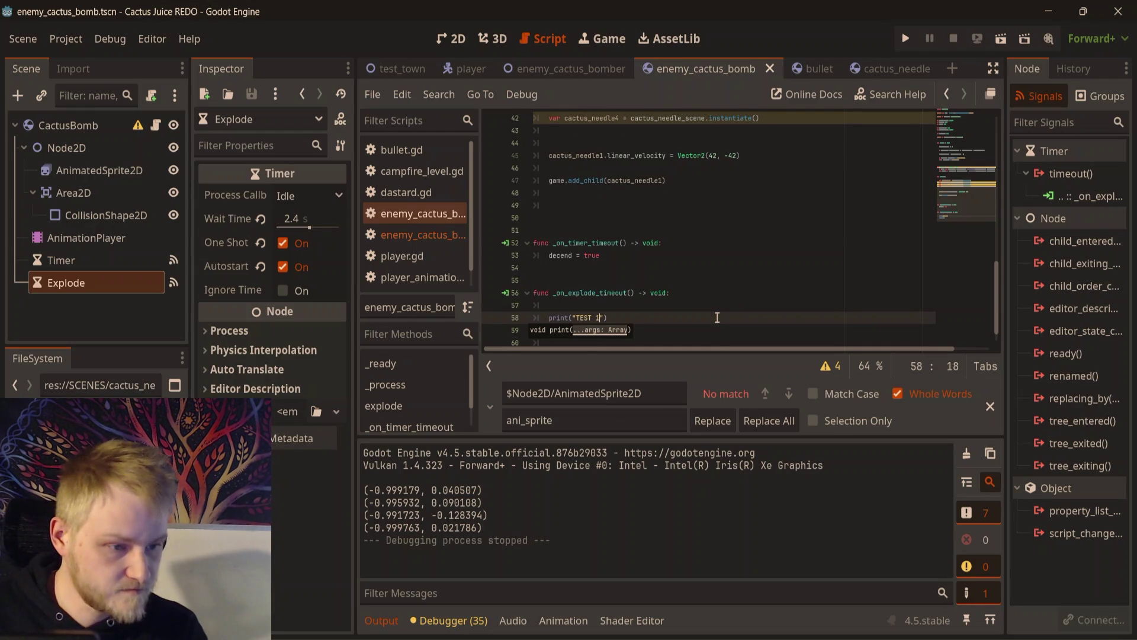
Add print("TEST 2") at the start of explode() and run the scene with F6
scroll(704, 311, up, 5)
click(662, 264)
key(Home)
key(Return)
key(Return)
key(Return)
key(Up)
key(Up)
key(Up)
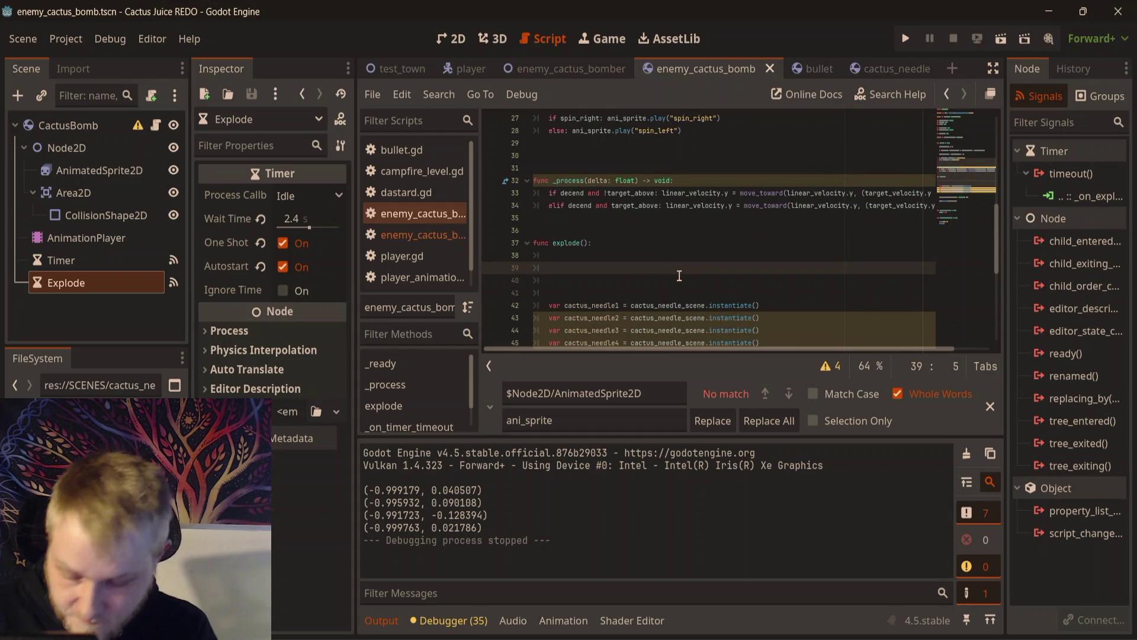
text(rint("TEST 2)
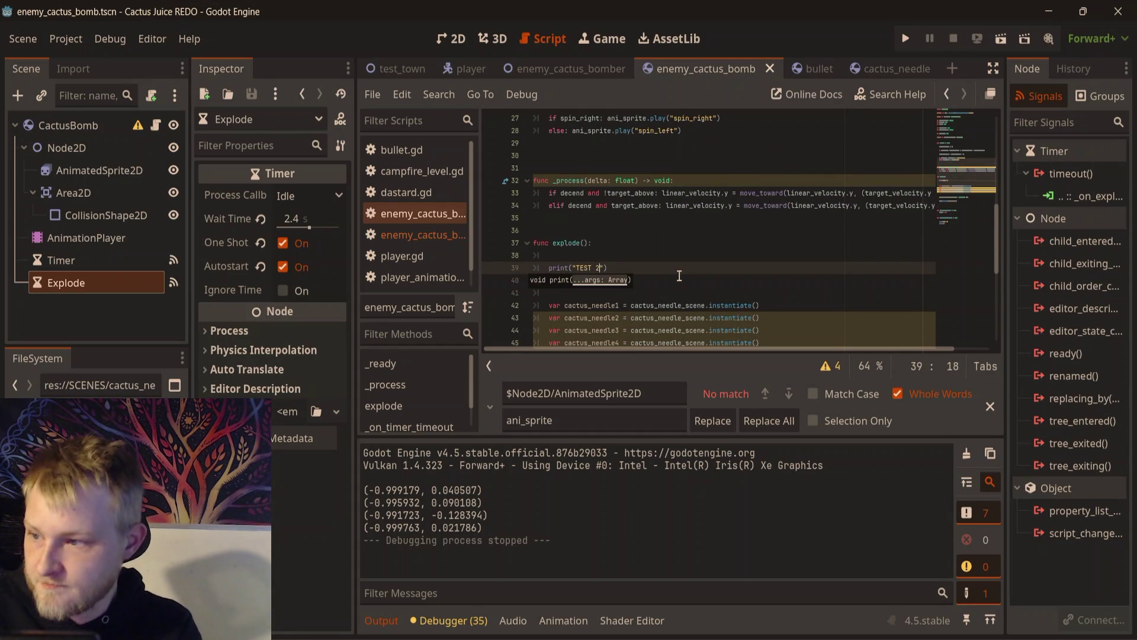
key(F6)
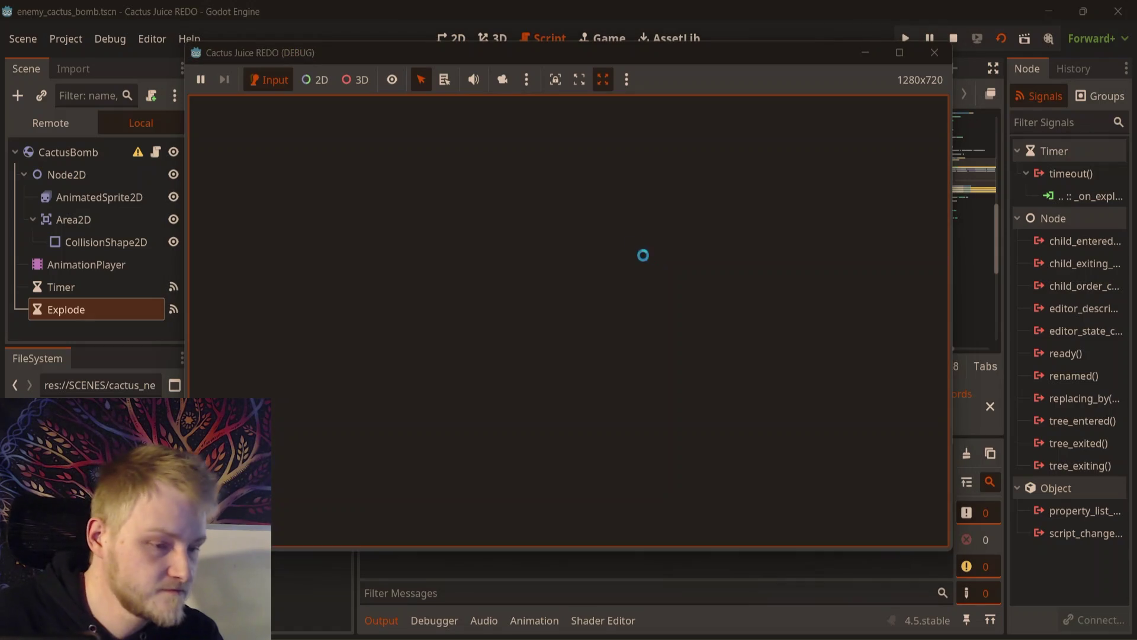
Rerun from the test_town scene, walking right until a bomb explodes, then close the game
key(F8)
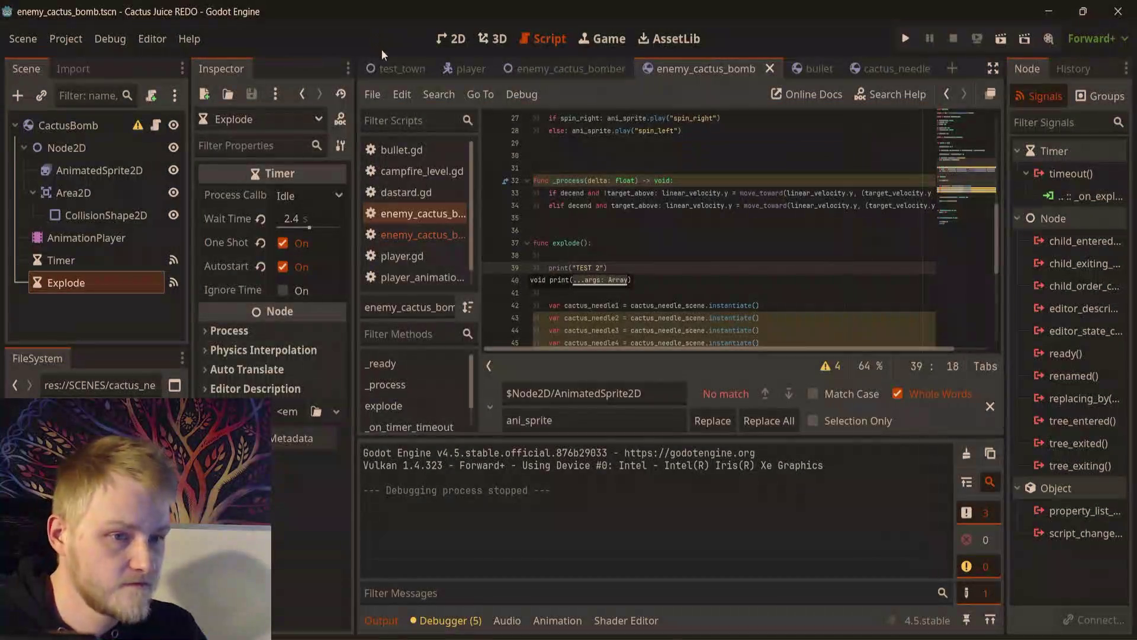
click(394, 68)
key(F6)
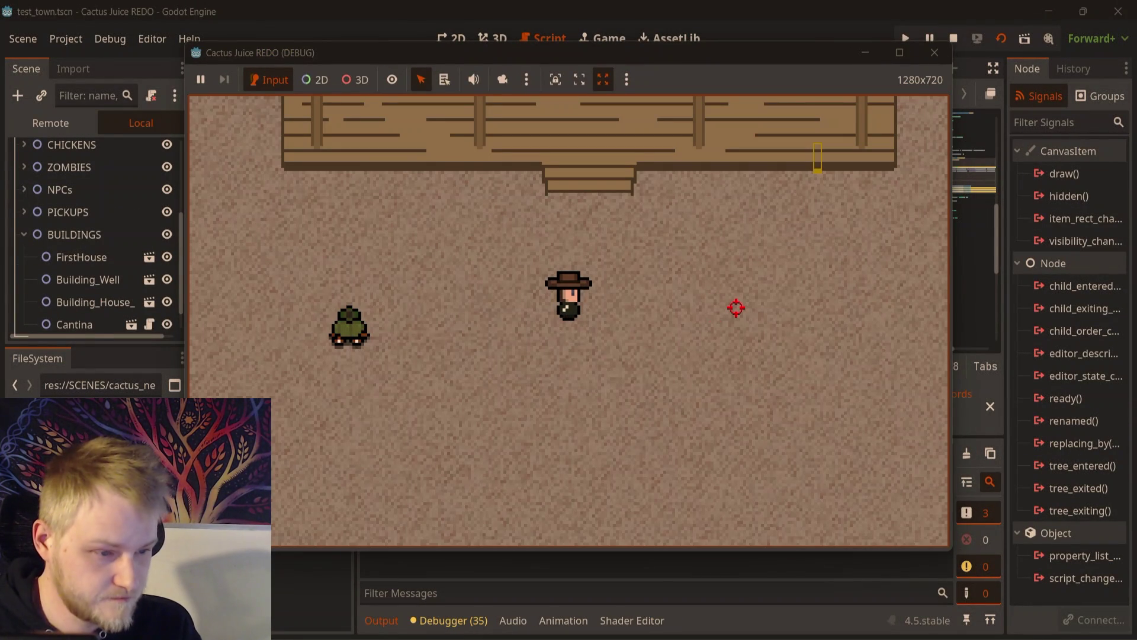
key(d)
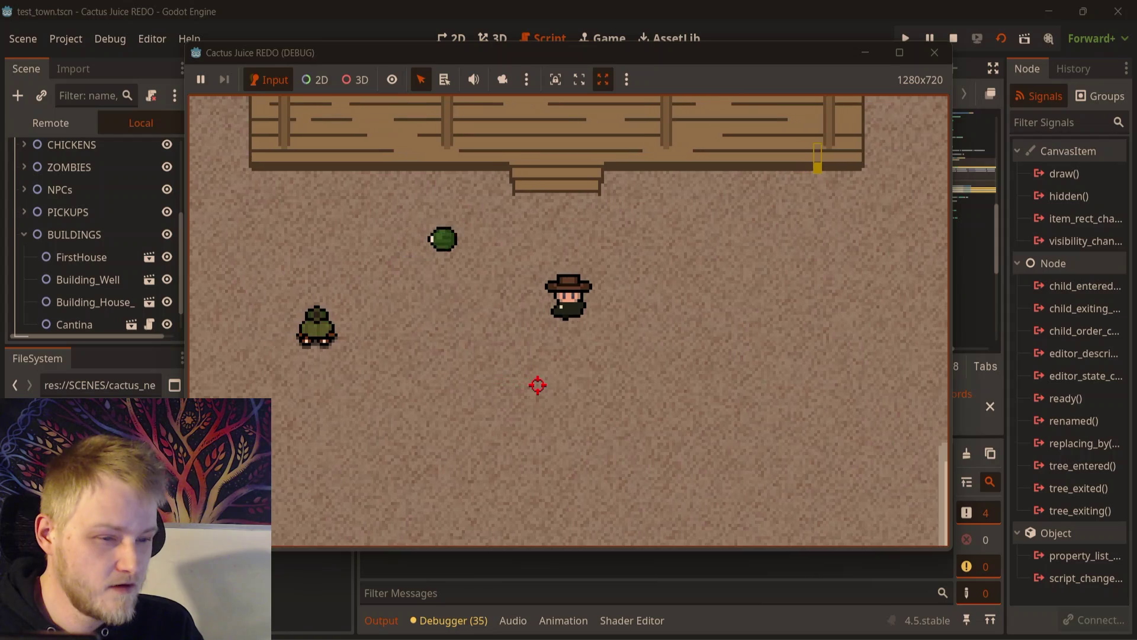
key(F8)
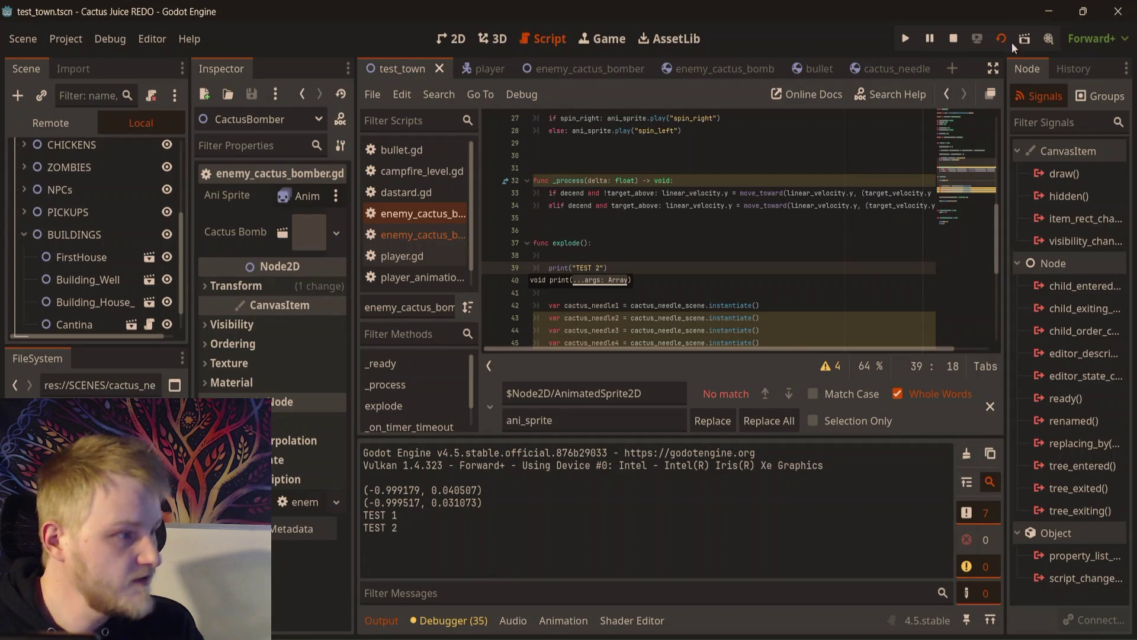
Stop debugging and put the caret on empty line 40 of the bomb script
click(950, 41)
click(651, 305)
scroll(673, 256, down, 2)
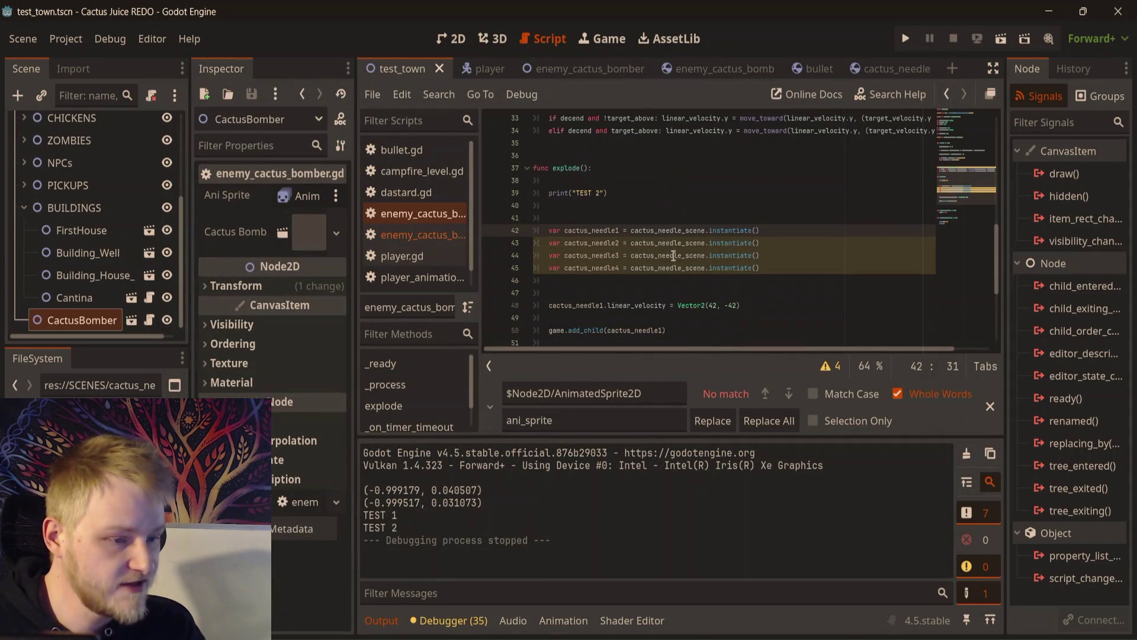
click(713, 207)
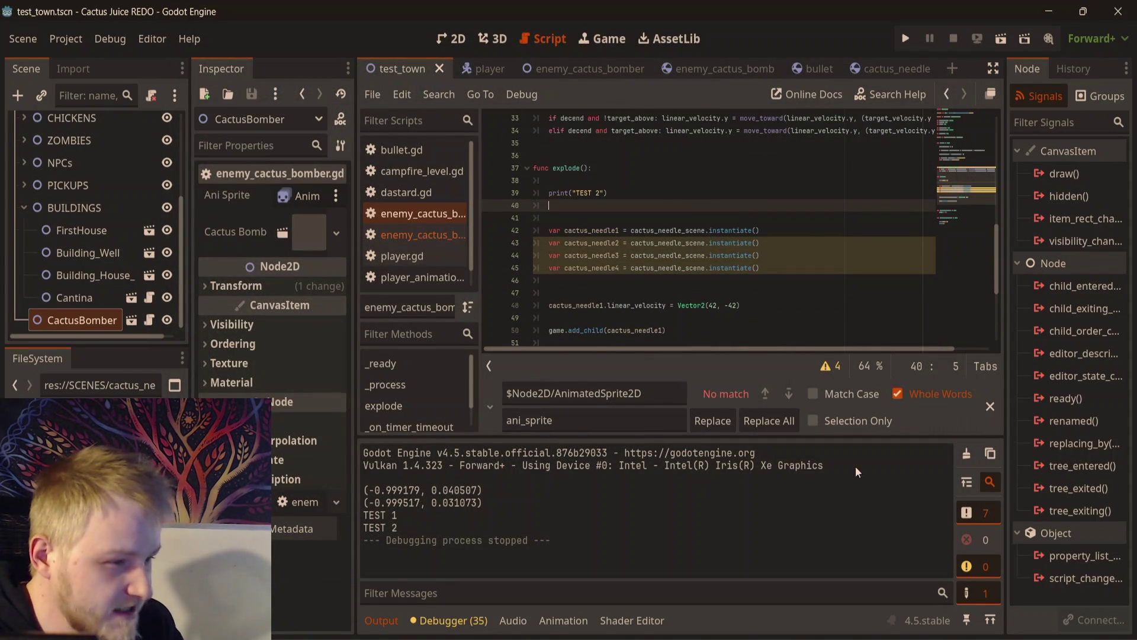
Scroll through explode() and inspect the add_child call on line 50
scroll(769, 278, up, 5)
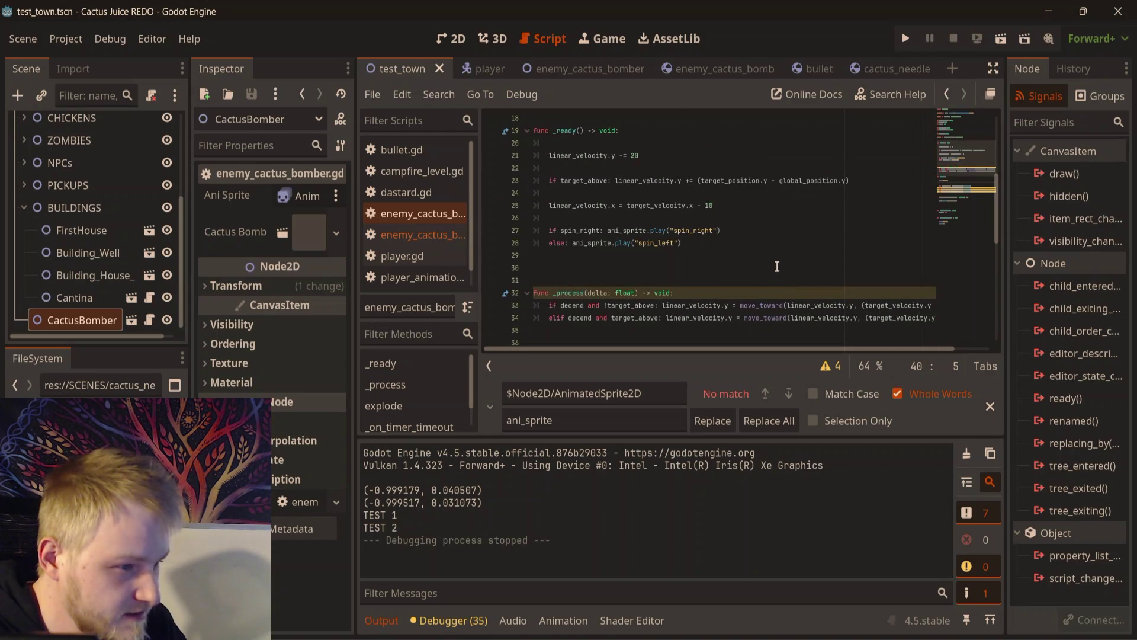
scroll(777, 266, up, 6)
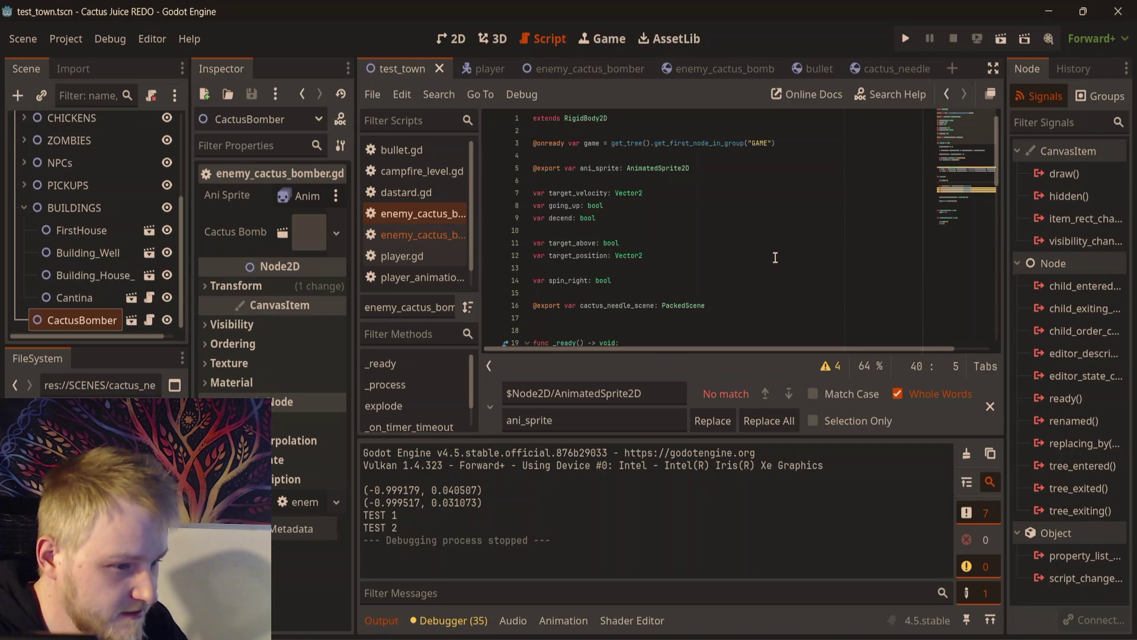
scroll(775, 257, down, 13)
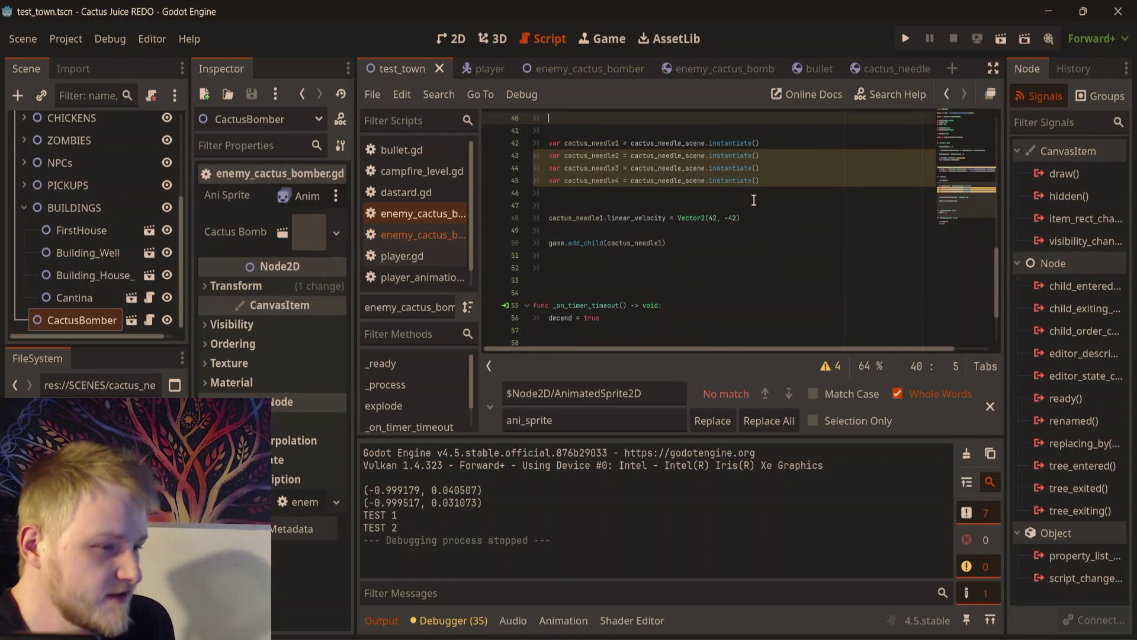
click(669, 230)
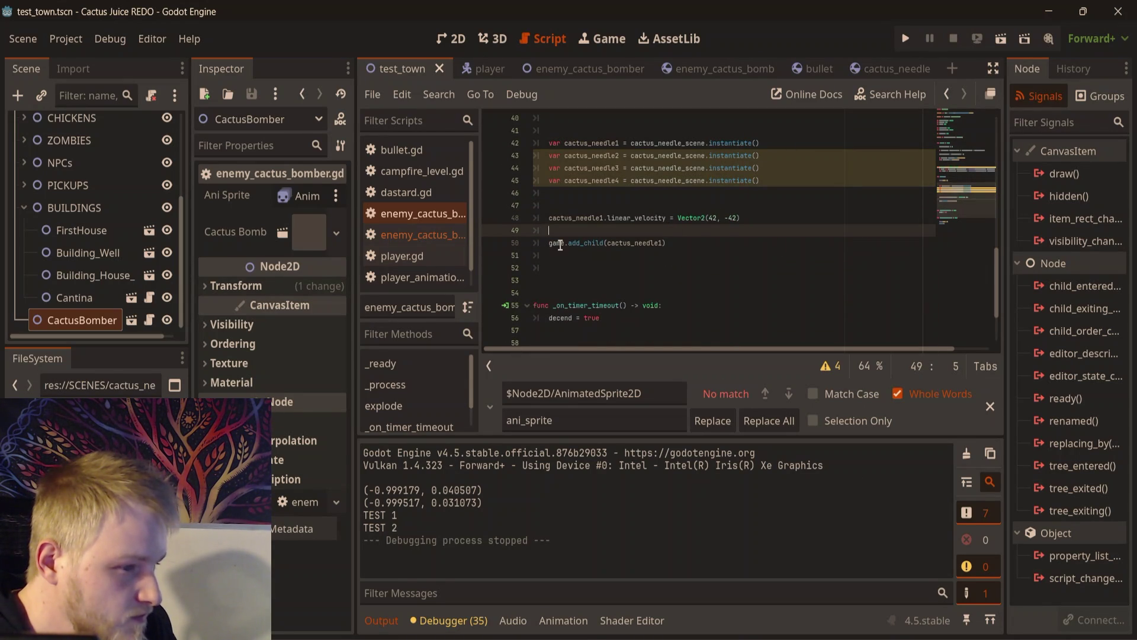
drag(562, 243, 610, 244)
click(687, 270)
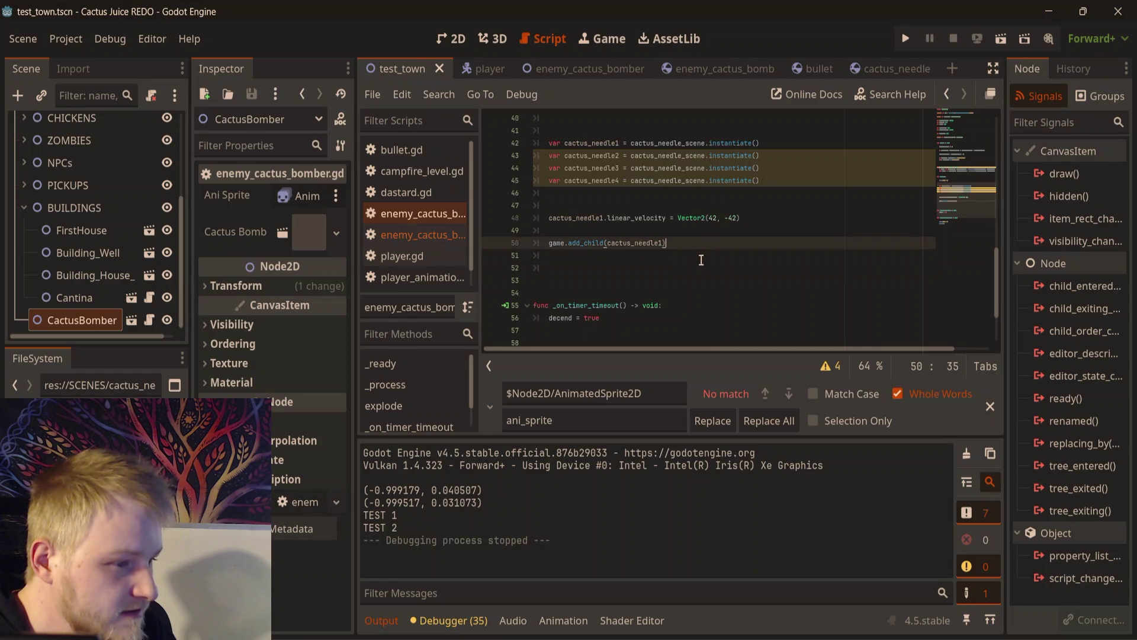
Save the bomb script with Ctrl+S and bring up the cactus_needle scene
click(730, 244)
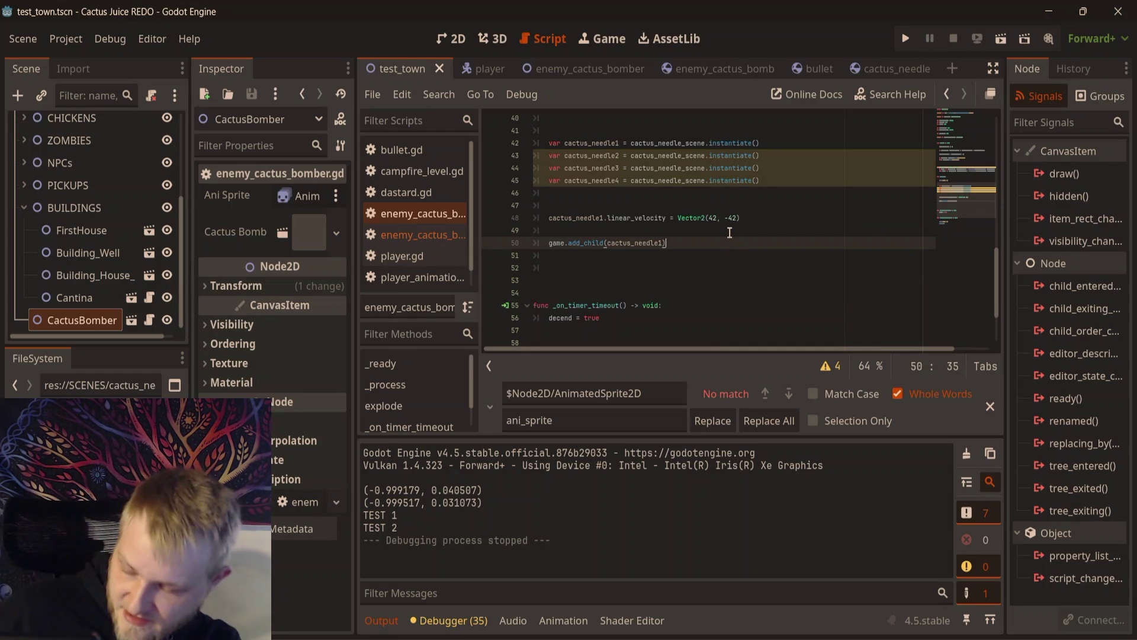
key(ctrl+s)
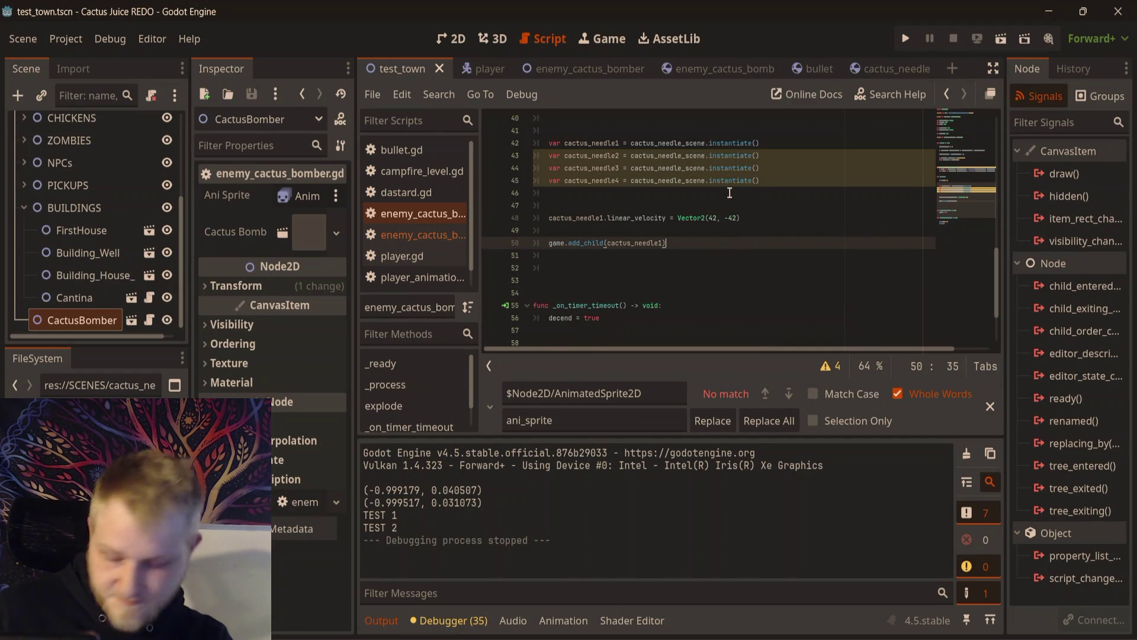
click(903, 69)
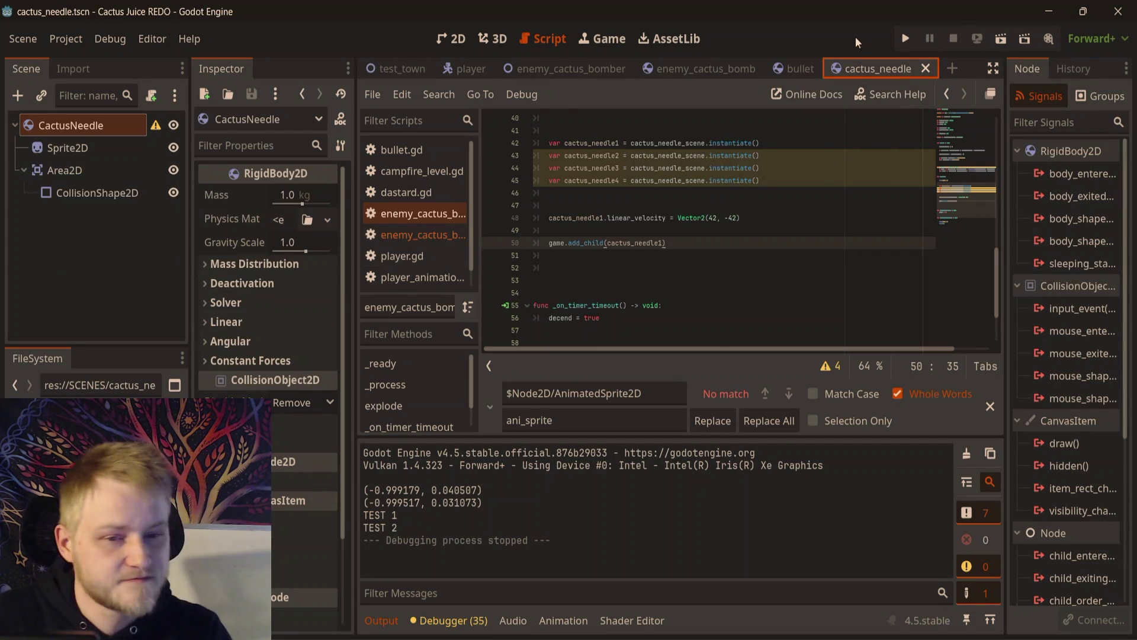
Run test_town and find the spawned CactusNeedle under the bomb in the Remote tree
click(387, 69)
key(F6)
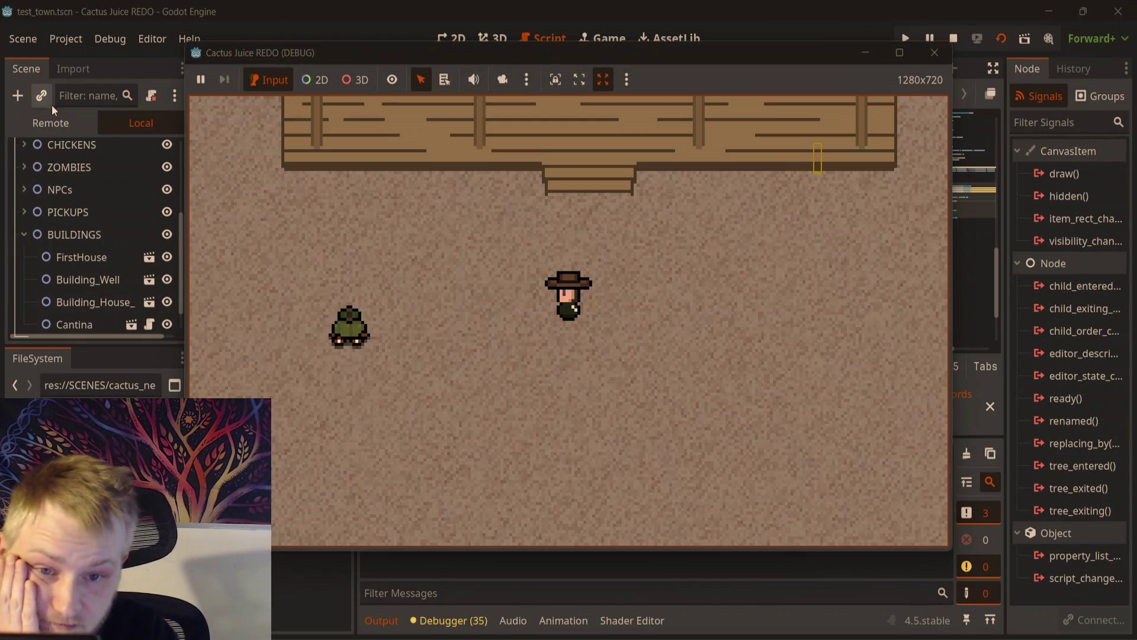
click(44, 122)
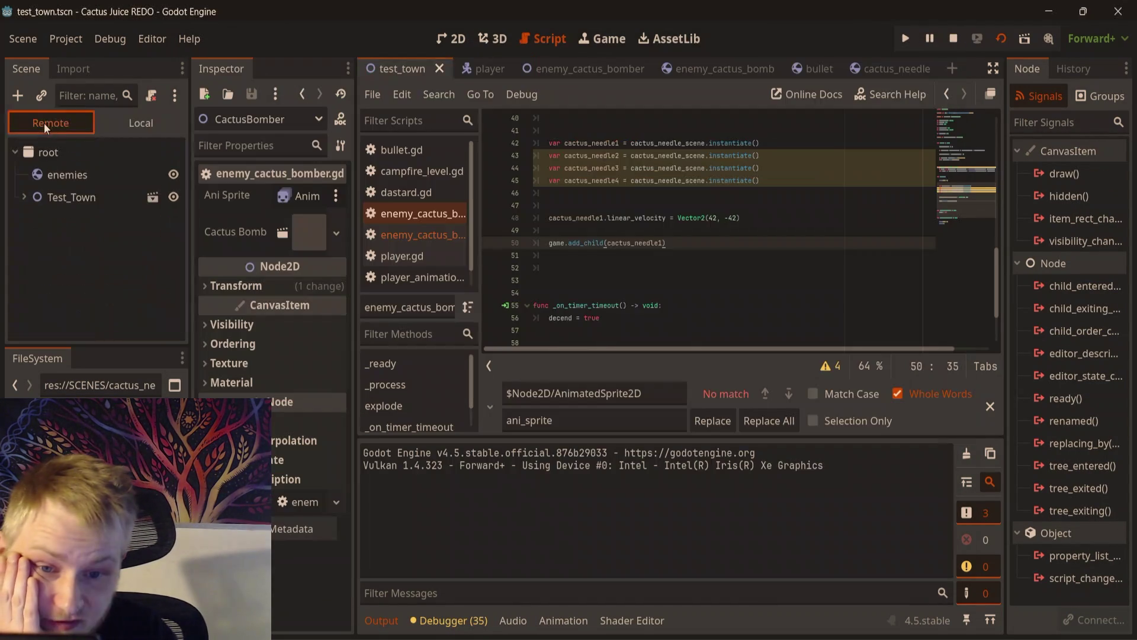
click(24, 197)
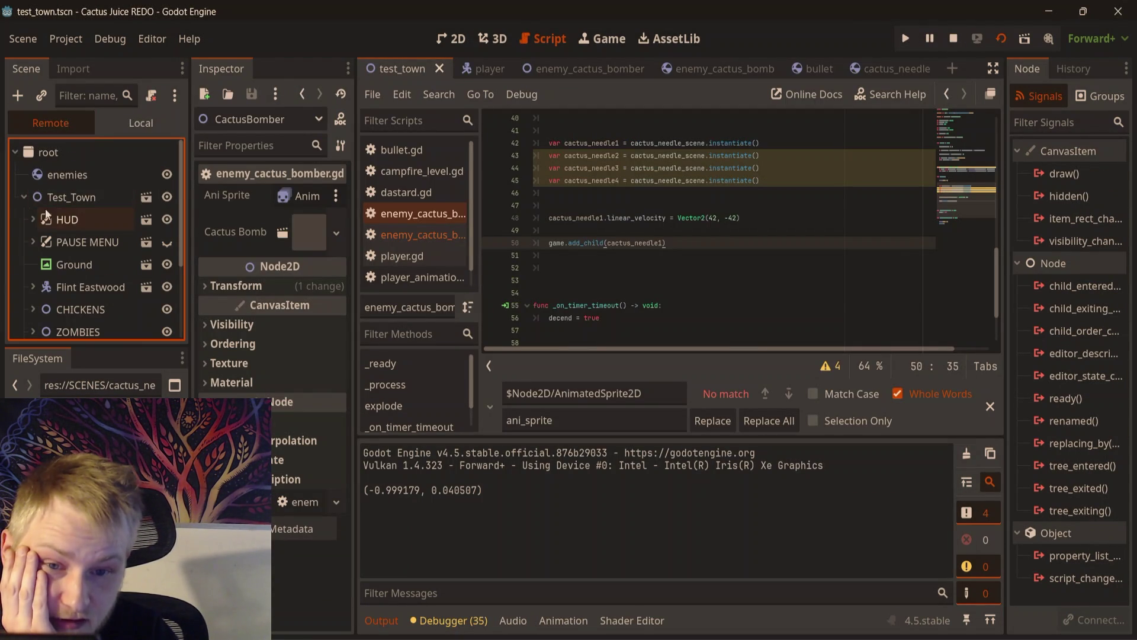
scroll(90, 223, down, 3)
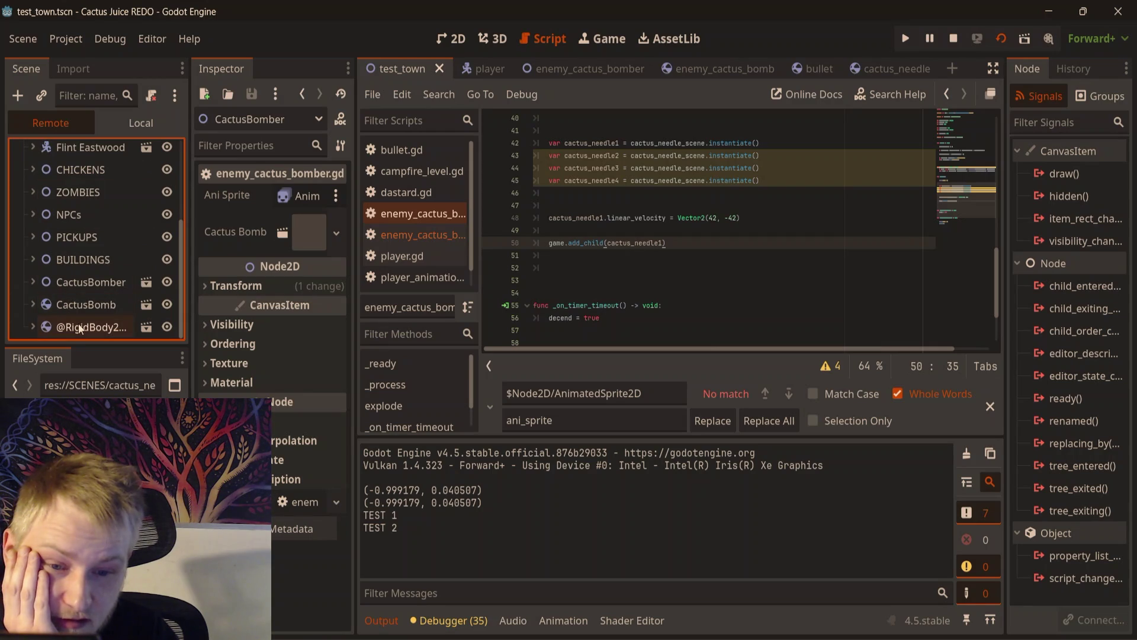
click(71, 327)
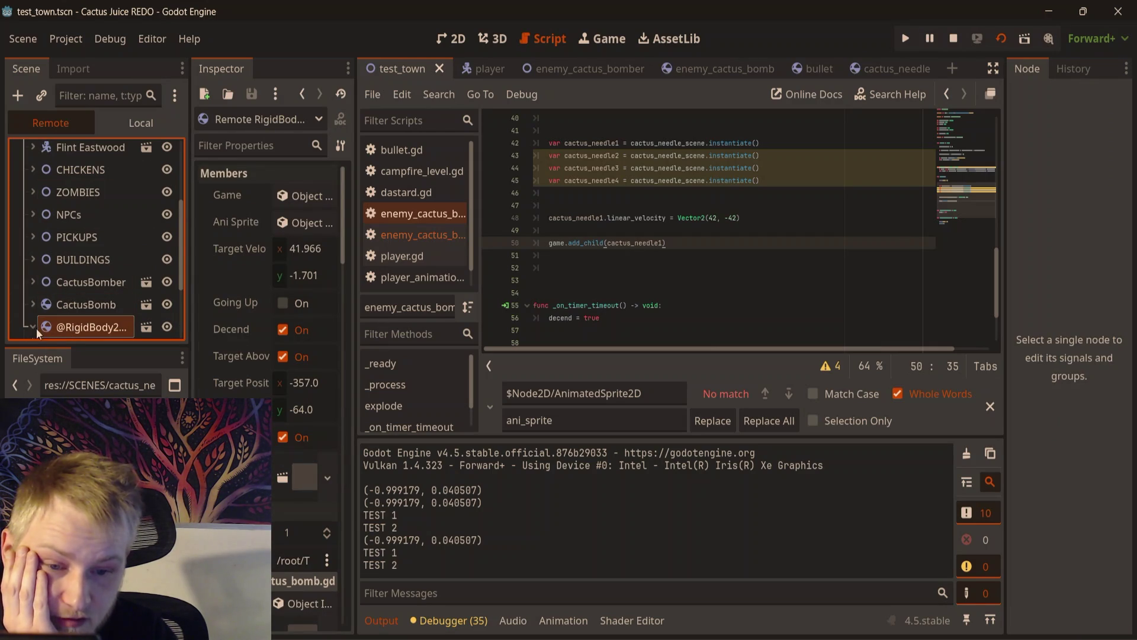
scroll(37, 328, down, 4)
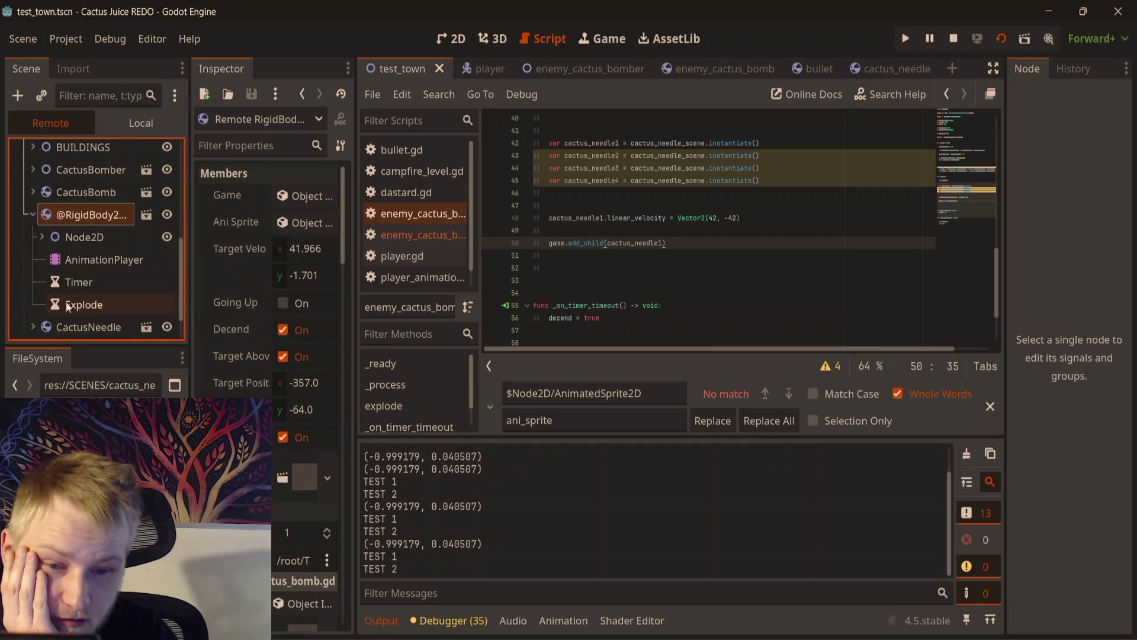
scroll(66, 297, down, 3)
scroll(55, 257, down, 1)
click(32, 236)
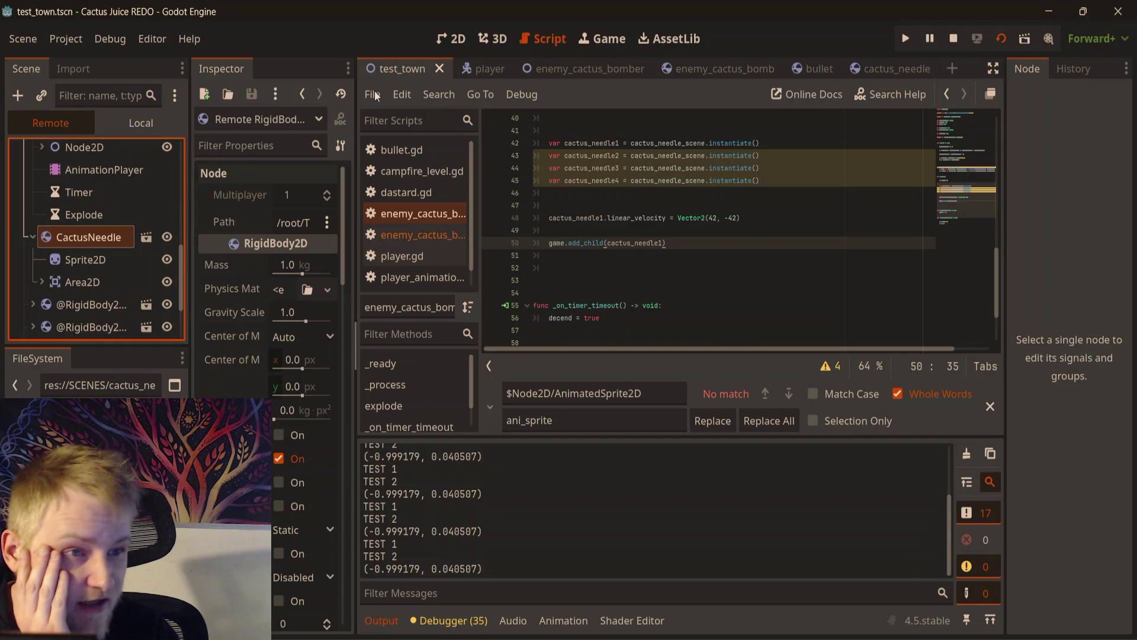
Play the game briefly, moving and attacking toward the crosshair, then close it
click(452, 38)
scroll(517, 183, down, 4)
scroll(527, 202, up, 1)
click(807, 578)
key(s)
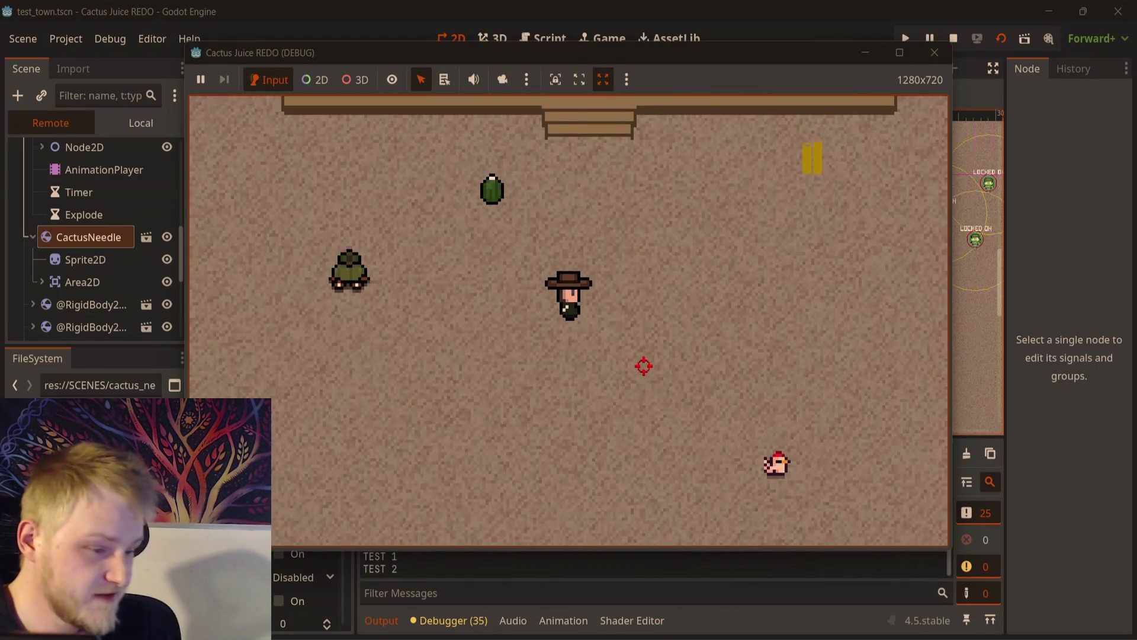
key(d)
click(687, 379)
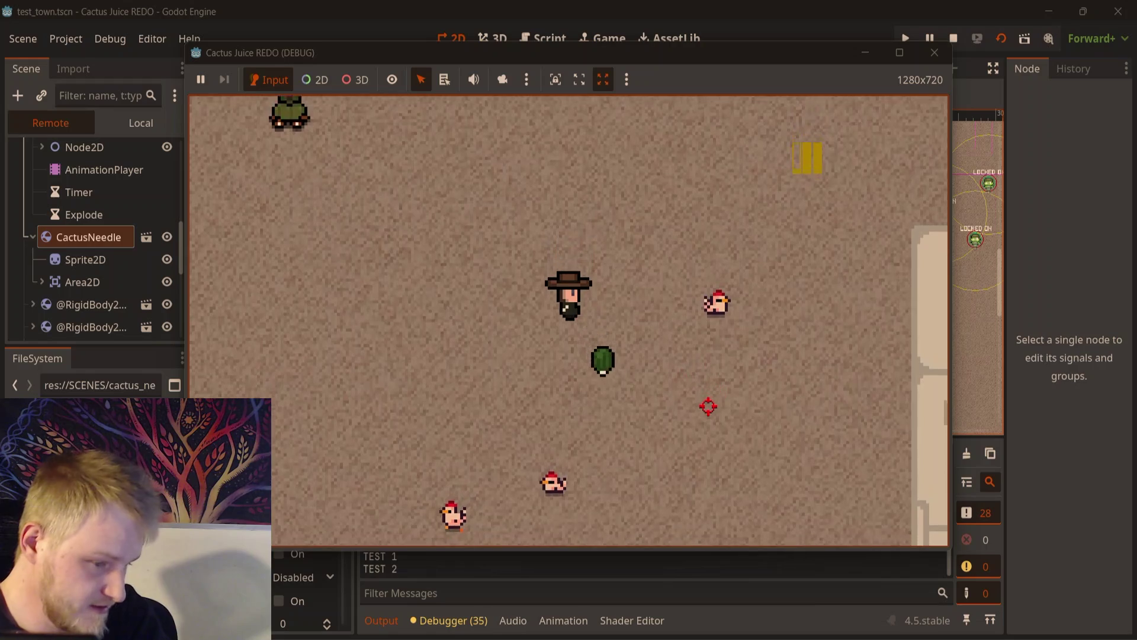
key(w)
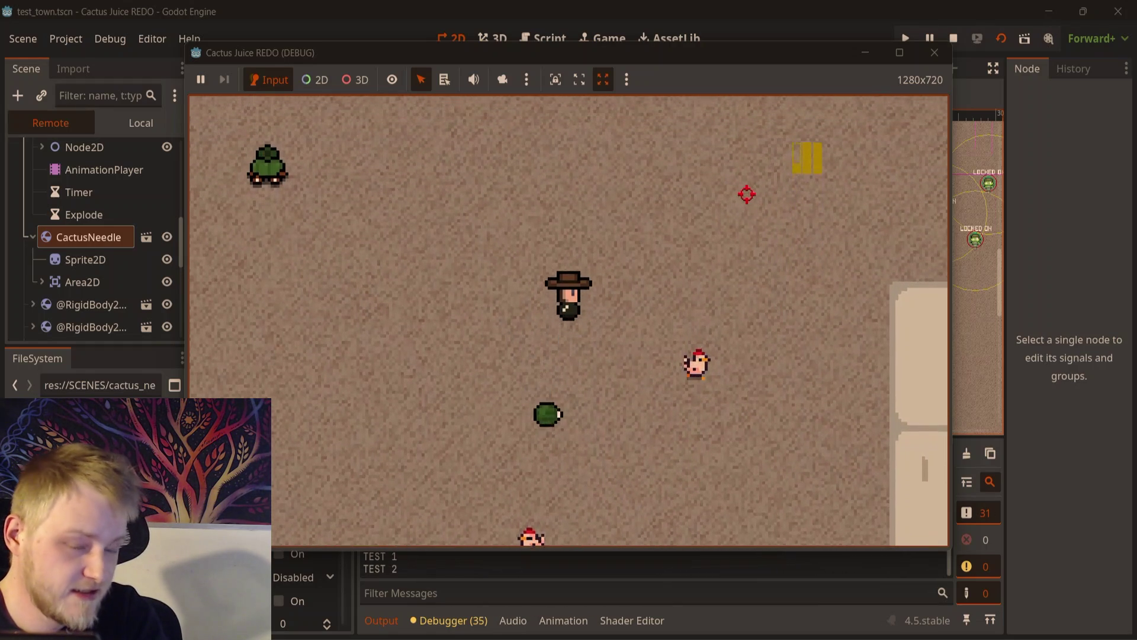
click(925, 56)
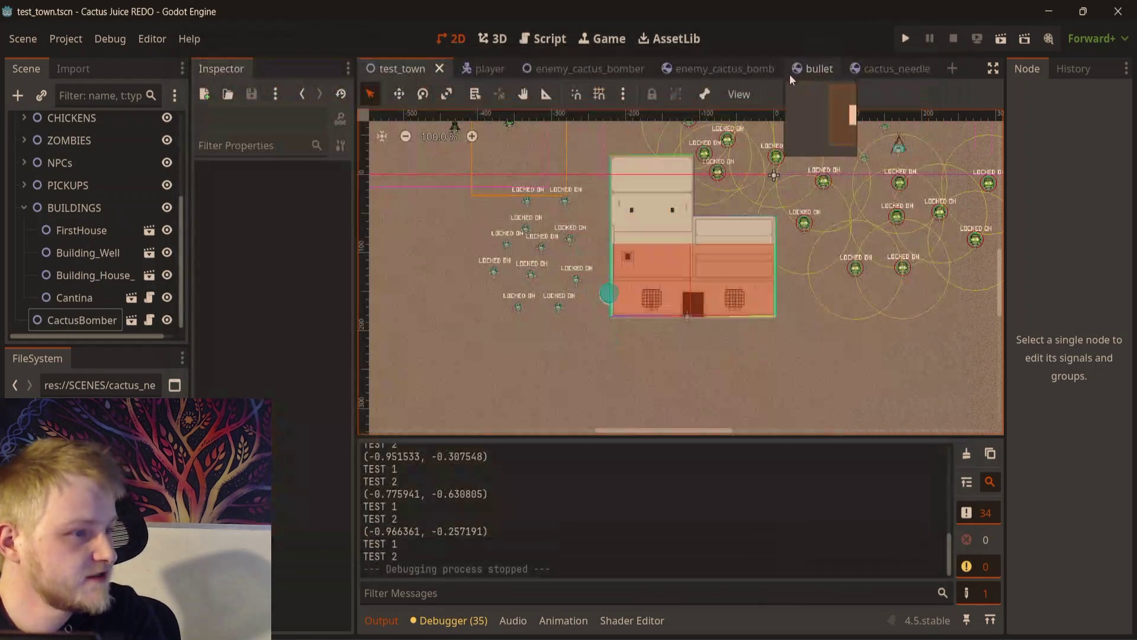
Set the cactus needle Sprite2D's Ordering Z Index to 4
click(877, 69)
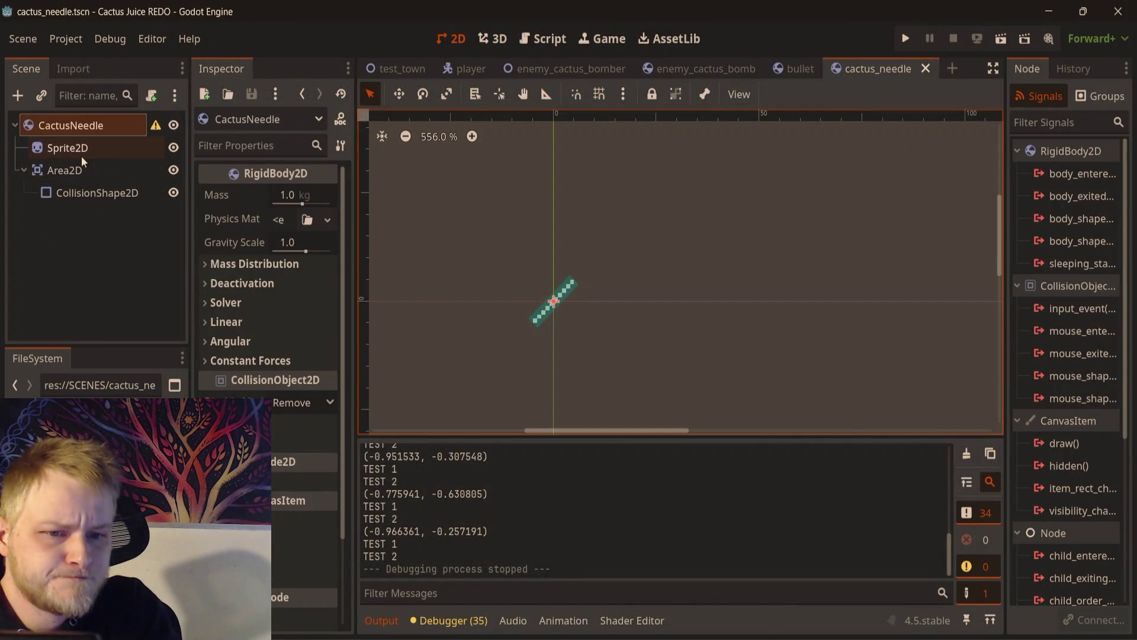
click(80, 155)
scroll(281, 483, down, 4)
click(280, 431)
click(326, 449)
click(327, 448)
click(327, 448)
click(326, 449)
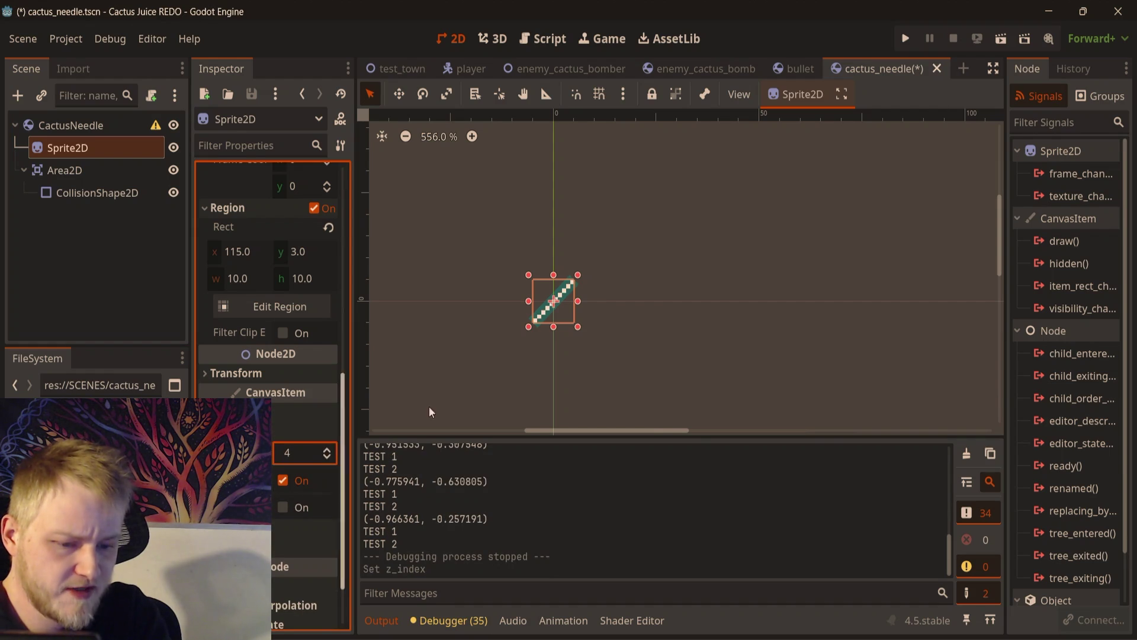
Run test_town with F6, walk the player right, then close the game
click(408, 76)
key(F6)
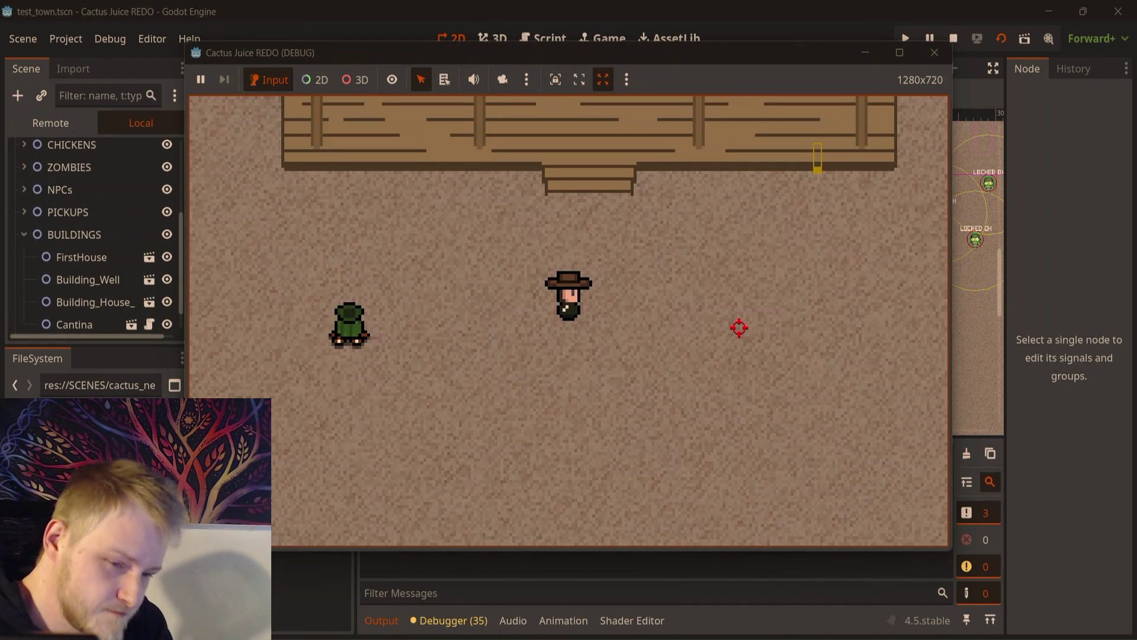
key(d)
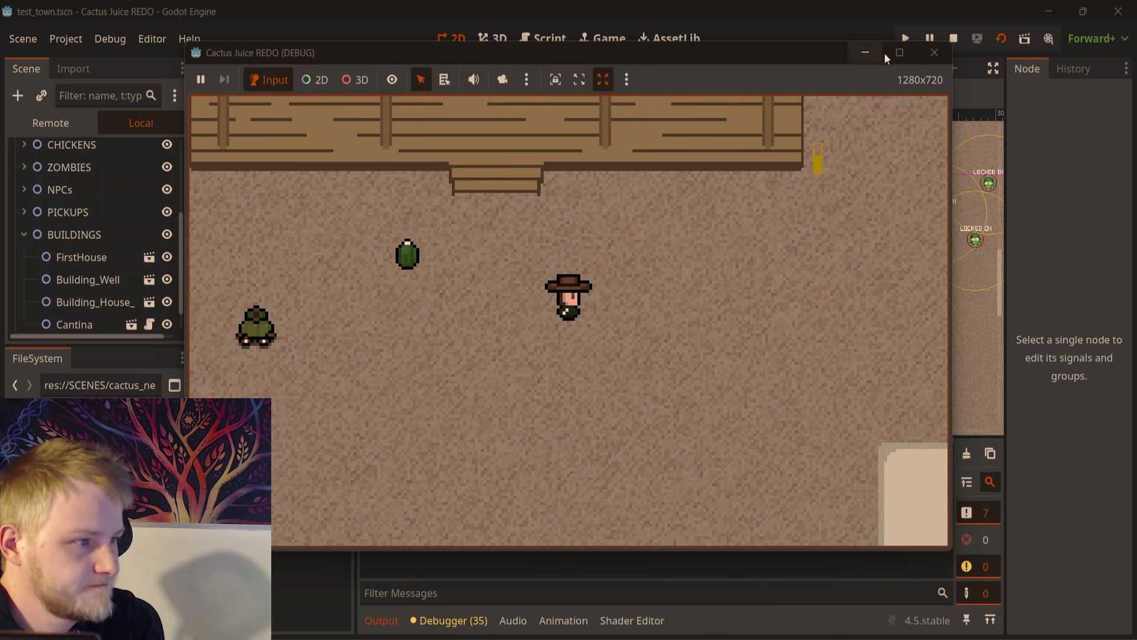
click(936, 54)
Check the needle sprite's texture in cactus_needle, then rerun test_town with F5
click(865, 67)
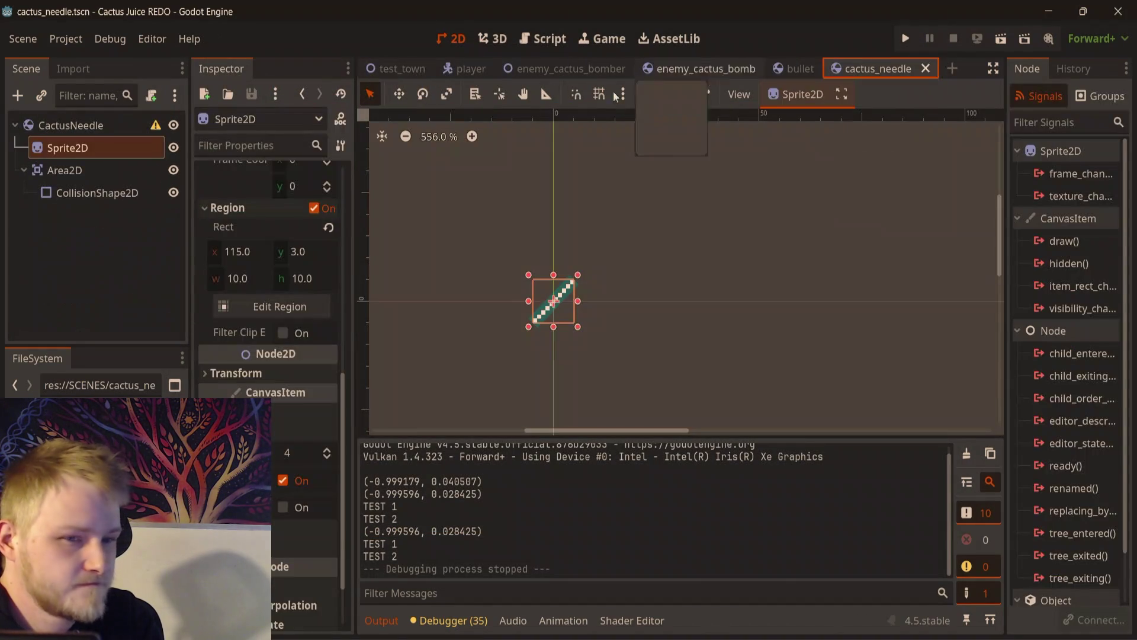
click(93, 151)
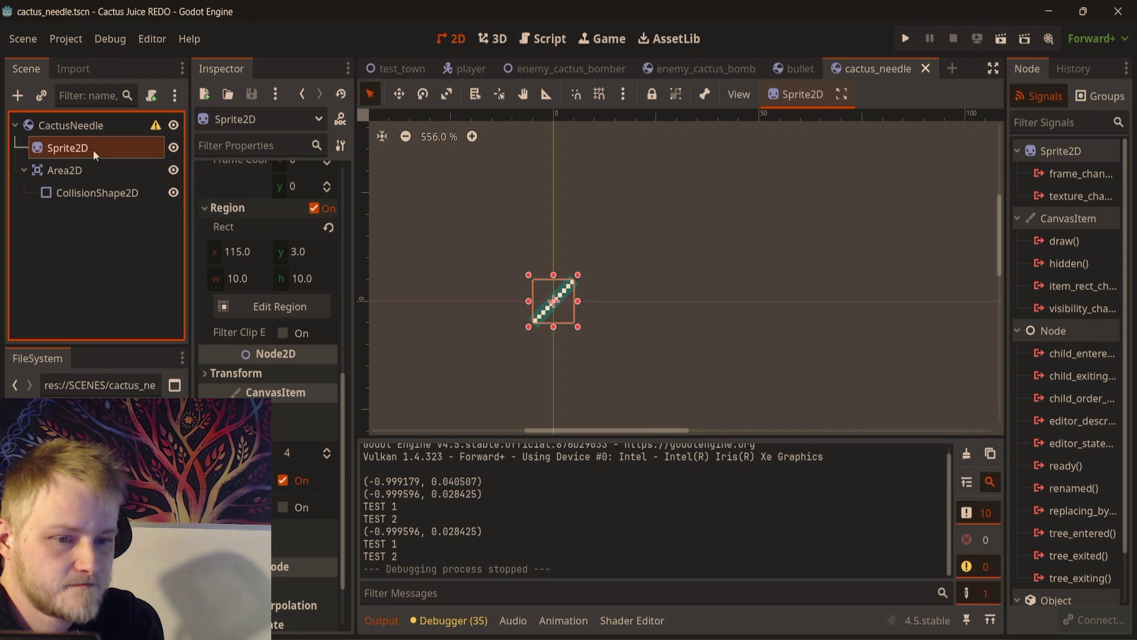
scroll(267, 236, up, 5)
click(279, 211)
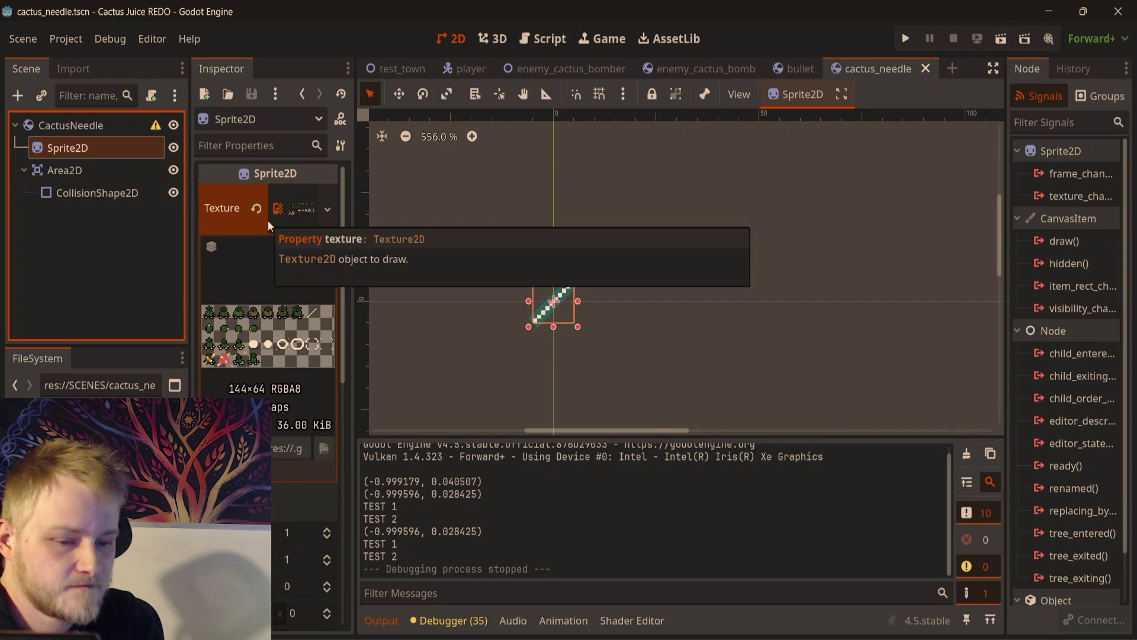
click(565, 66)
click(392, 74)
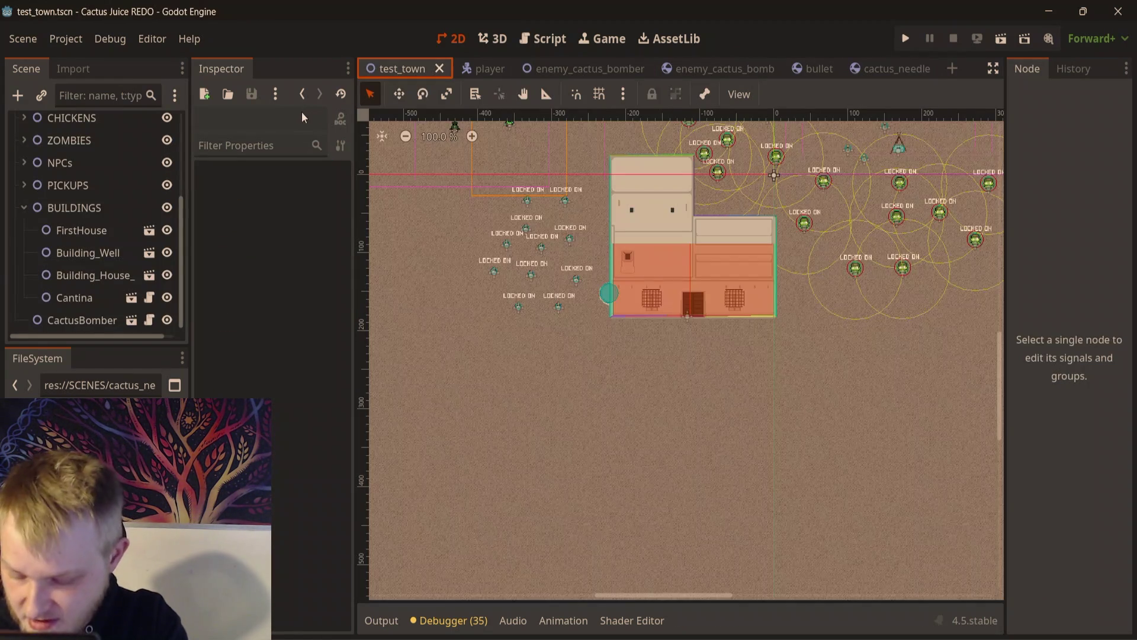
key(F5)
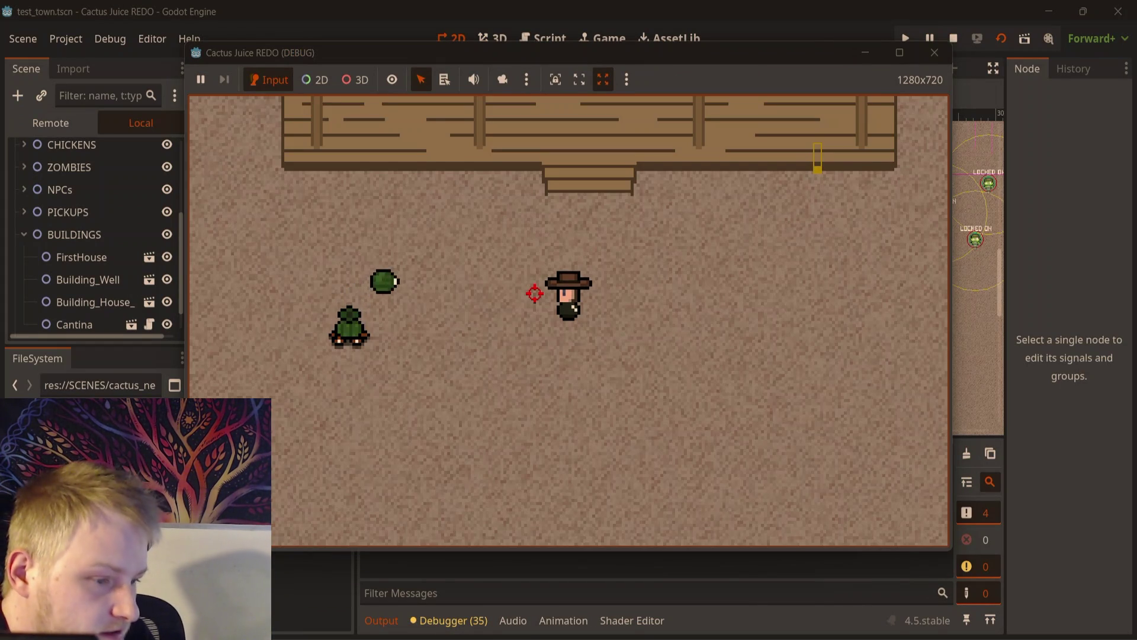
Move the player up-right, then inspect a spawned needle's live Sprite2D in the Remote tree
key(w+d)
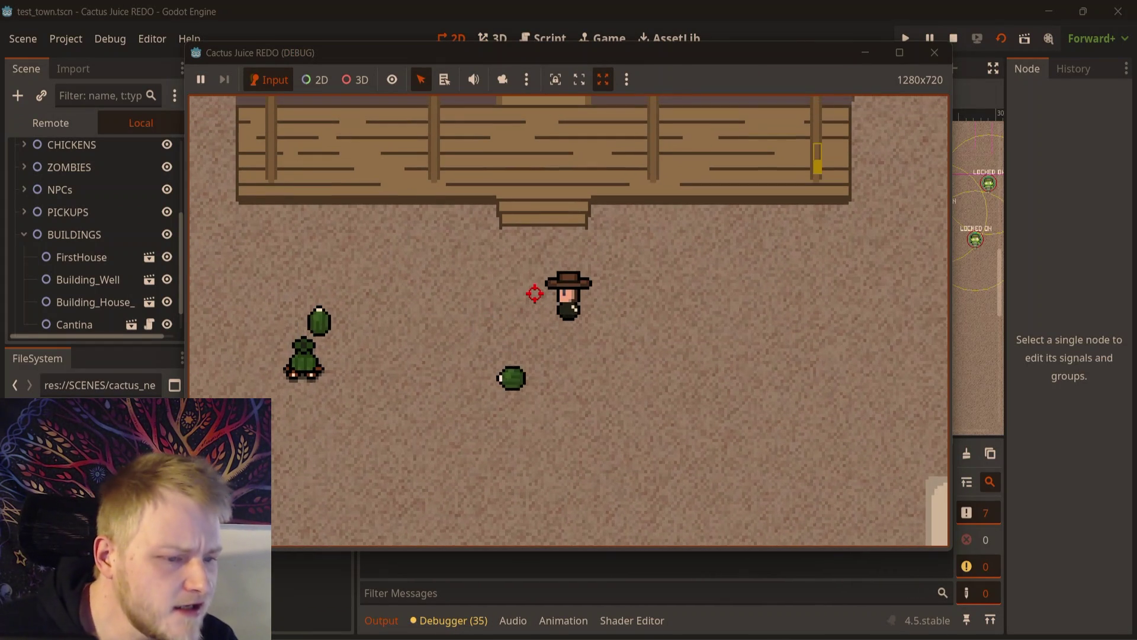
key(w+d)
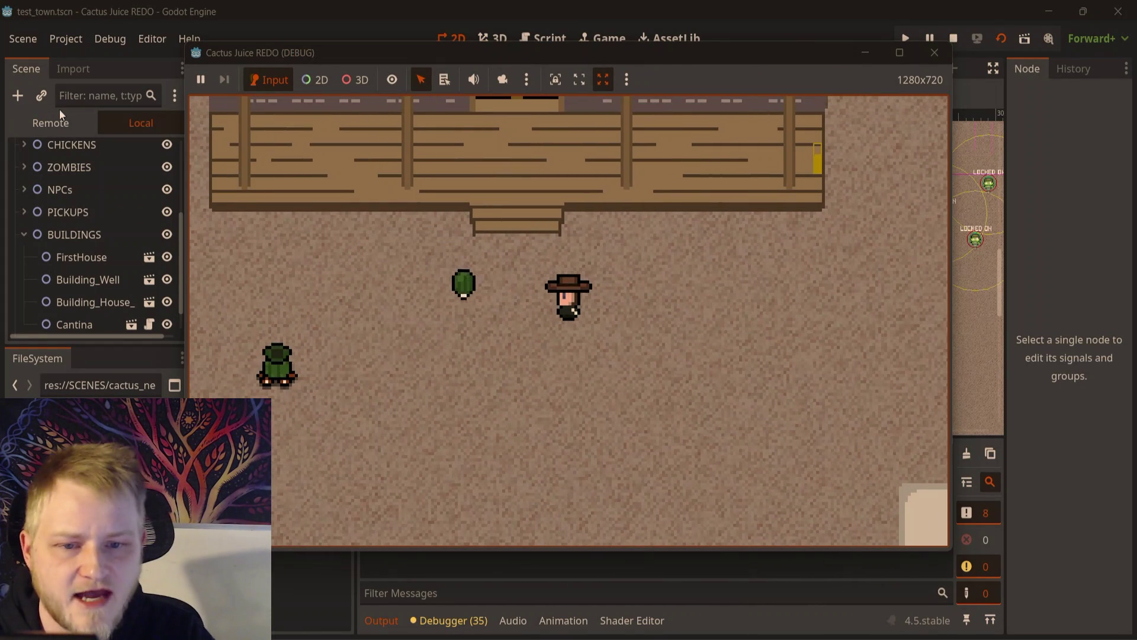
click(58, 121)
click(59, 281)
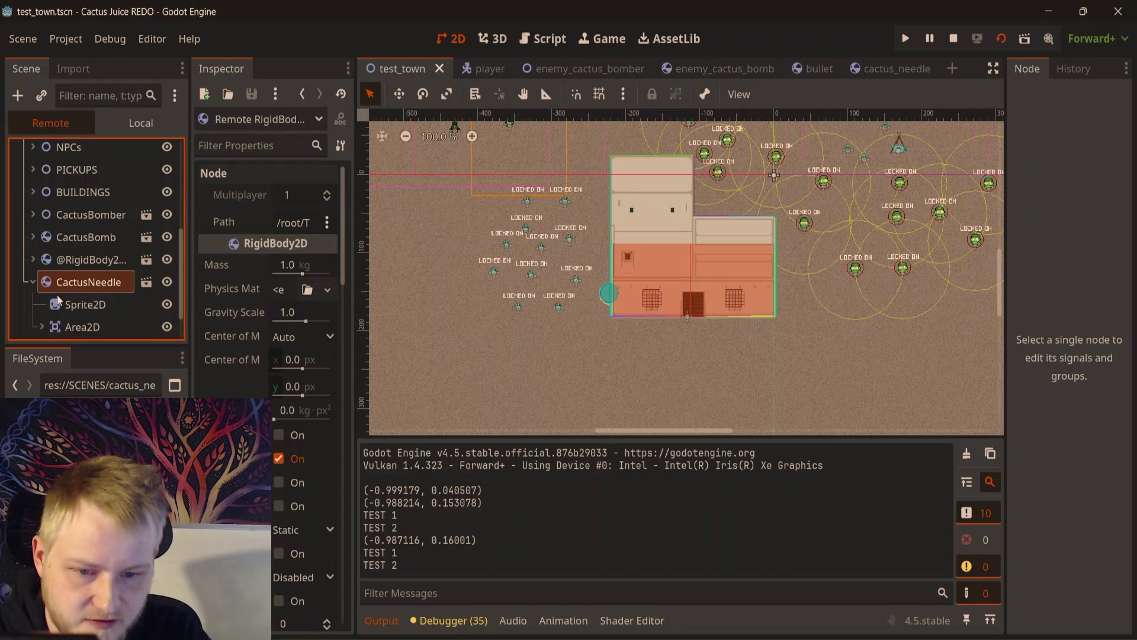
scroll(67, 311, down, 2)
click(76, 283)
scroll(76, 283, down, 3)
click(63, 313)
click(83, 197)
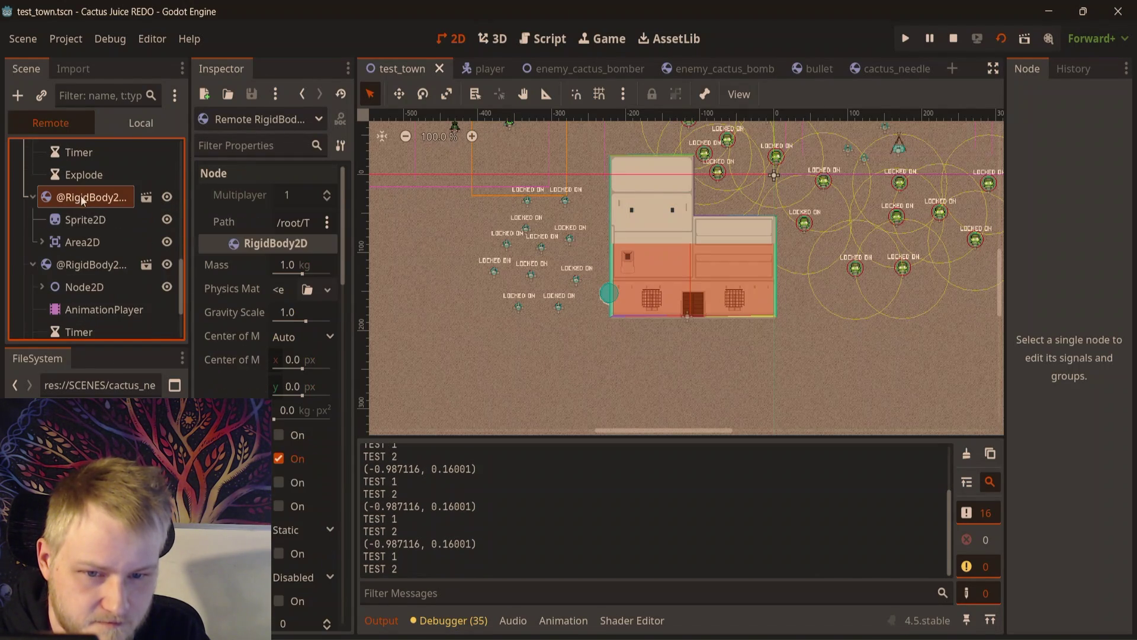
click(77, 219)
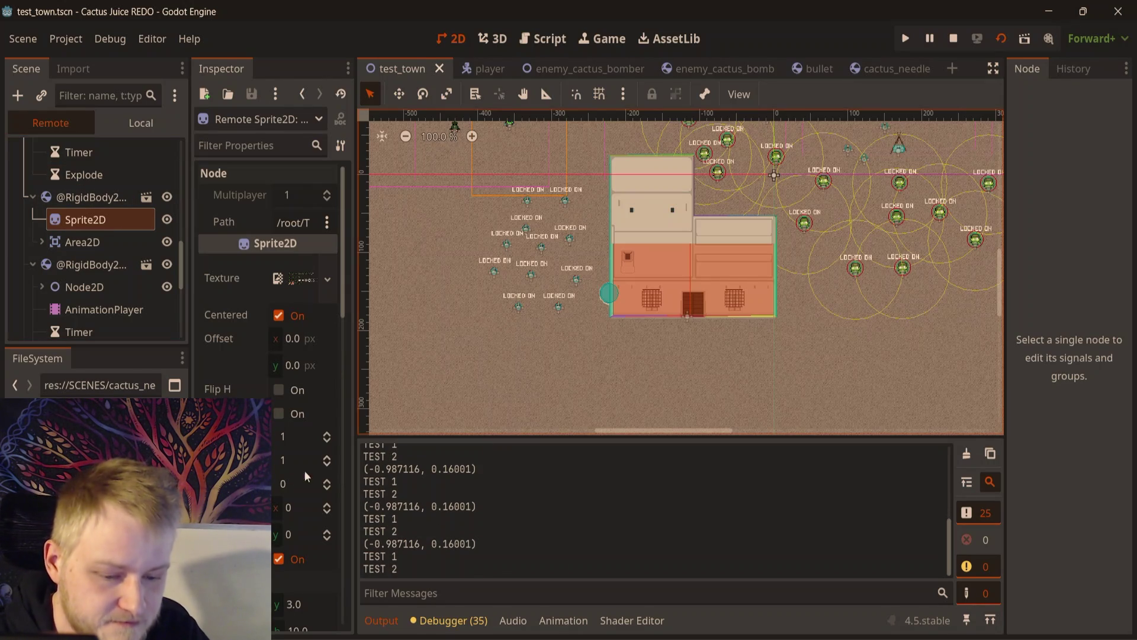
Stop the game and reopen the cactus_needle scene
scroll(292, 461, down, 5)
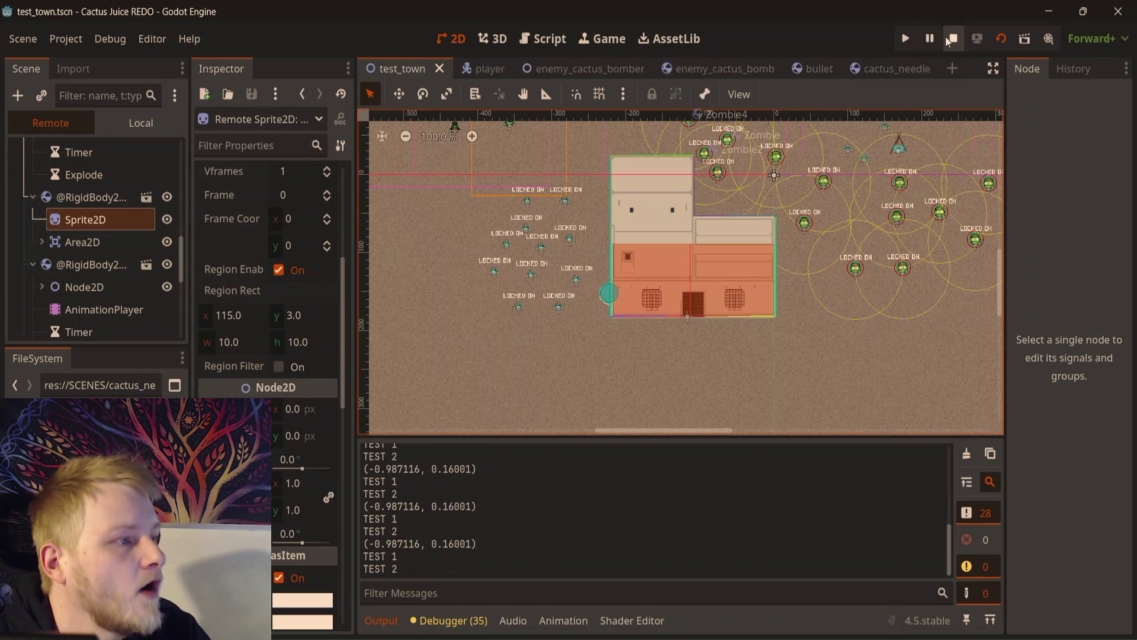
click(951, 40)
click(862, 70)
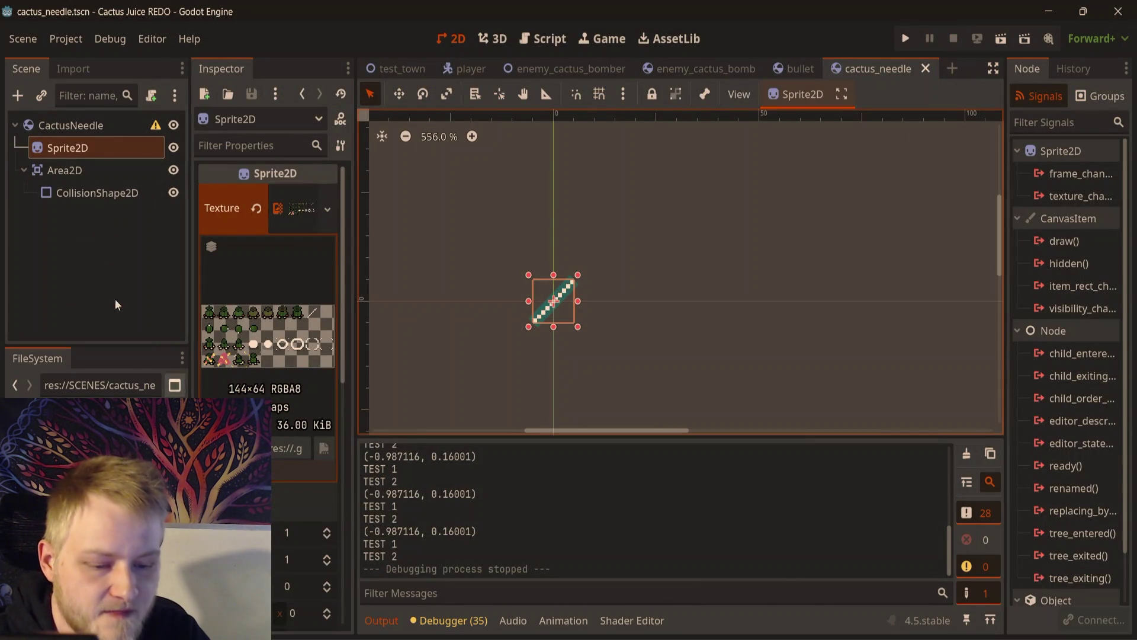
Set CactusNeedle's Gravity Scale to 0, save the scene, and run test_town
click(77, 172)
click(119, 125)
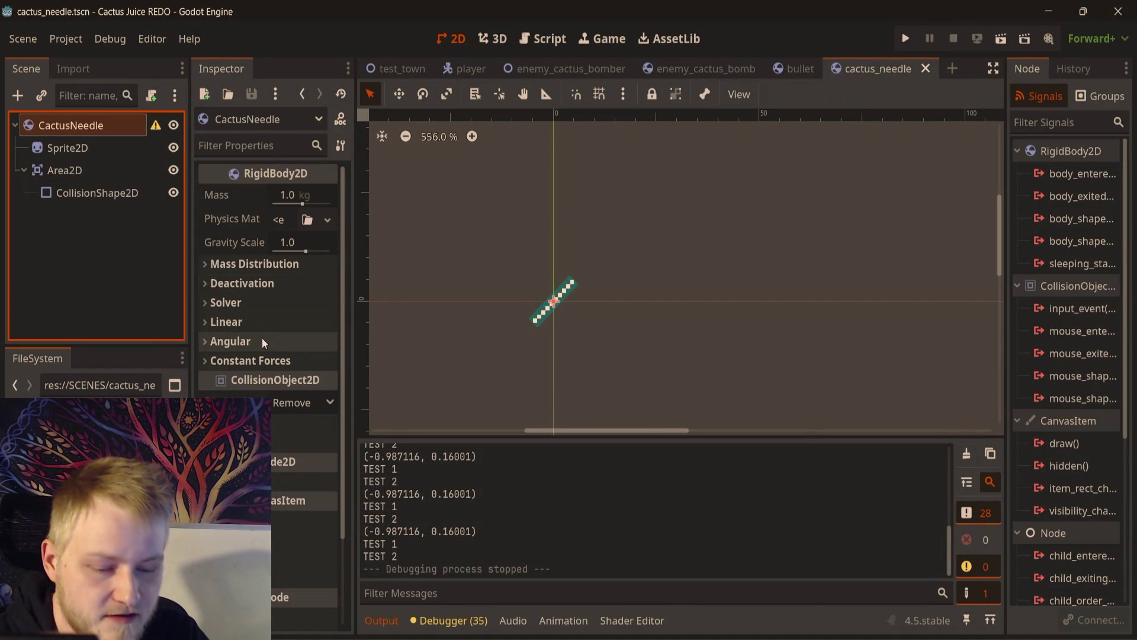
click(294, 242)
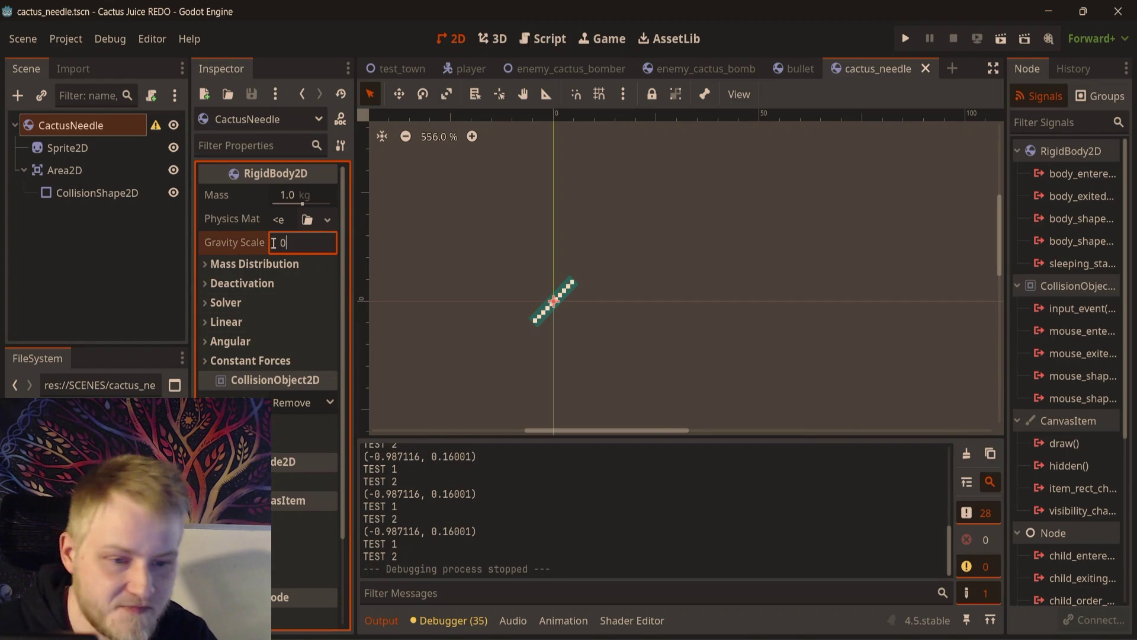
key(Return)
key(ctrl+s)
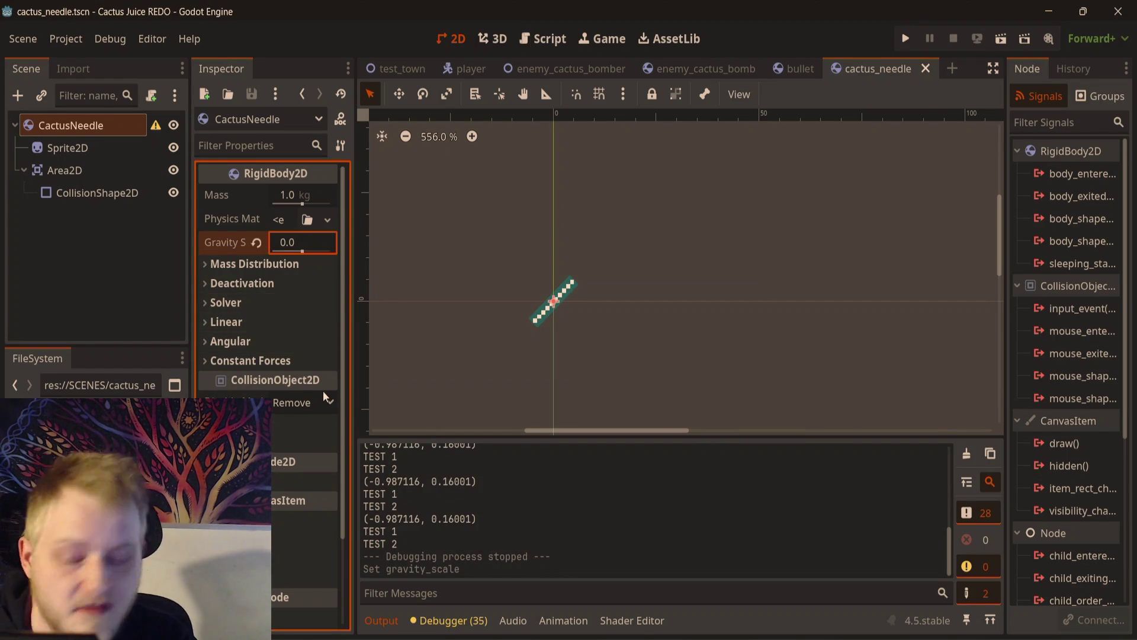
click(421, 69)
key(F6)
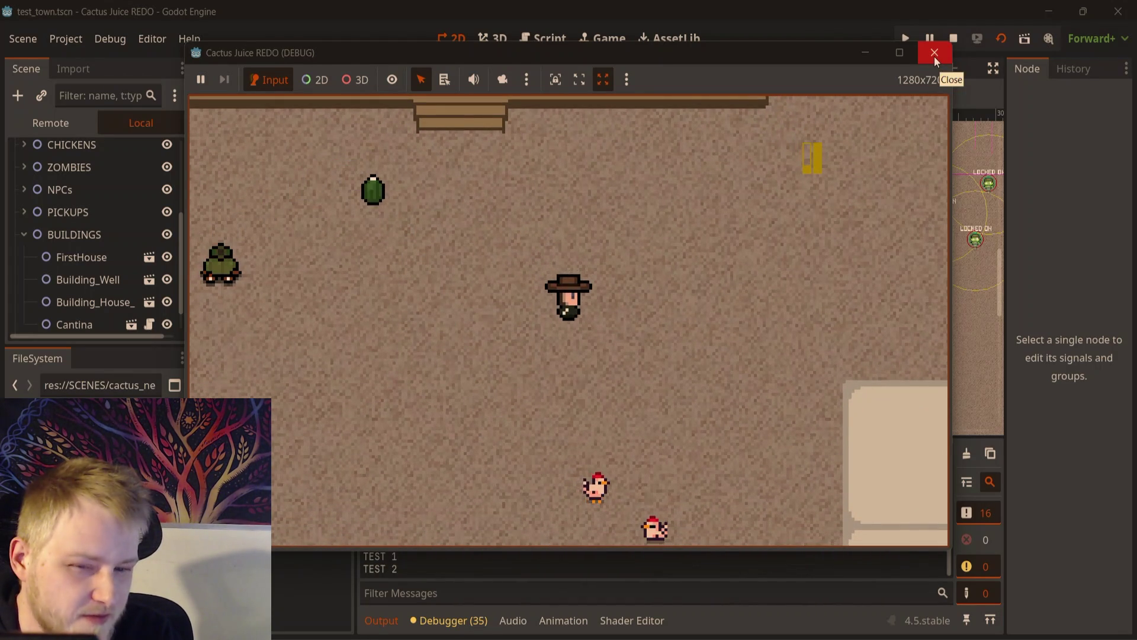
click(75, 123)
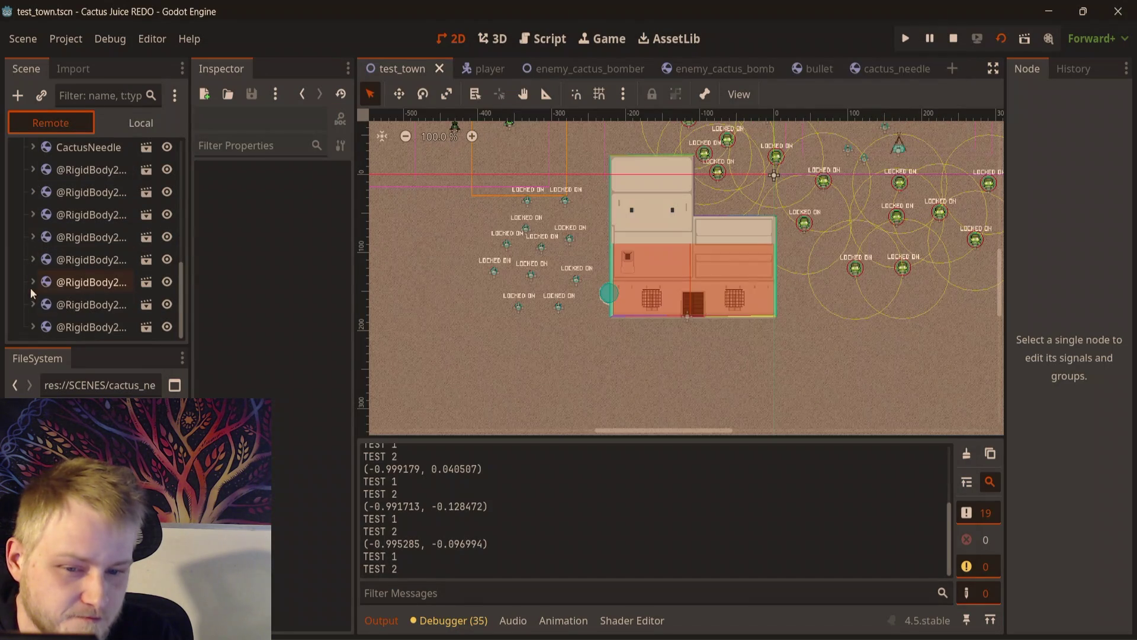
click(68, 287)
click(76, 305)
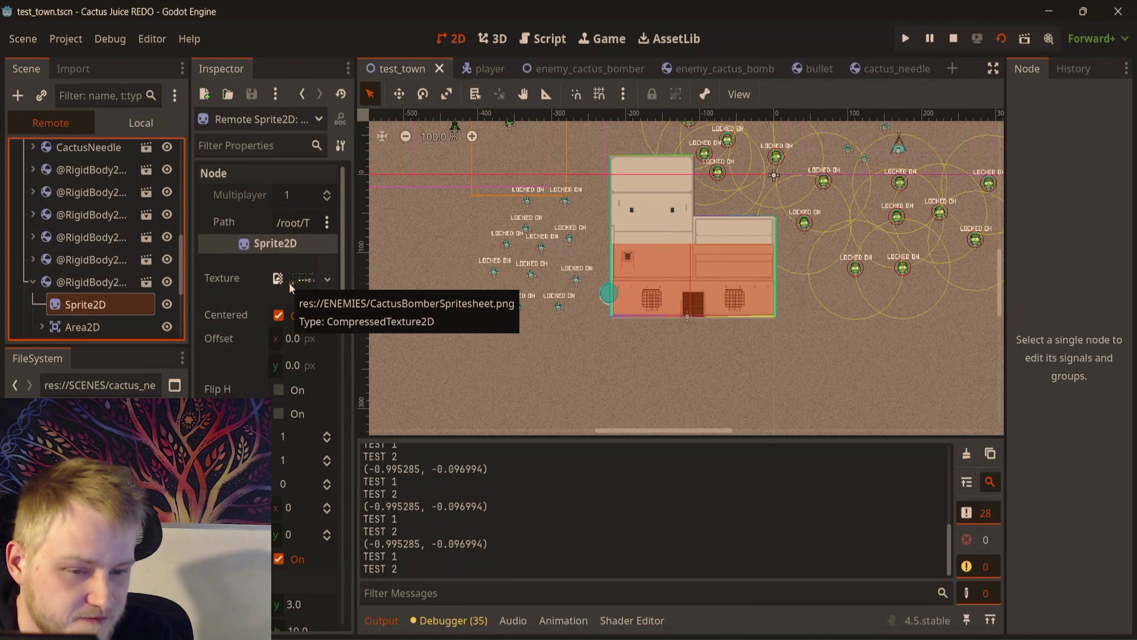
scroll(611, 340, down, 5)
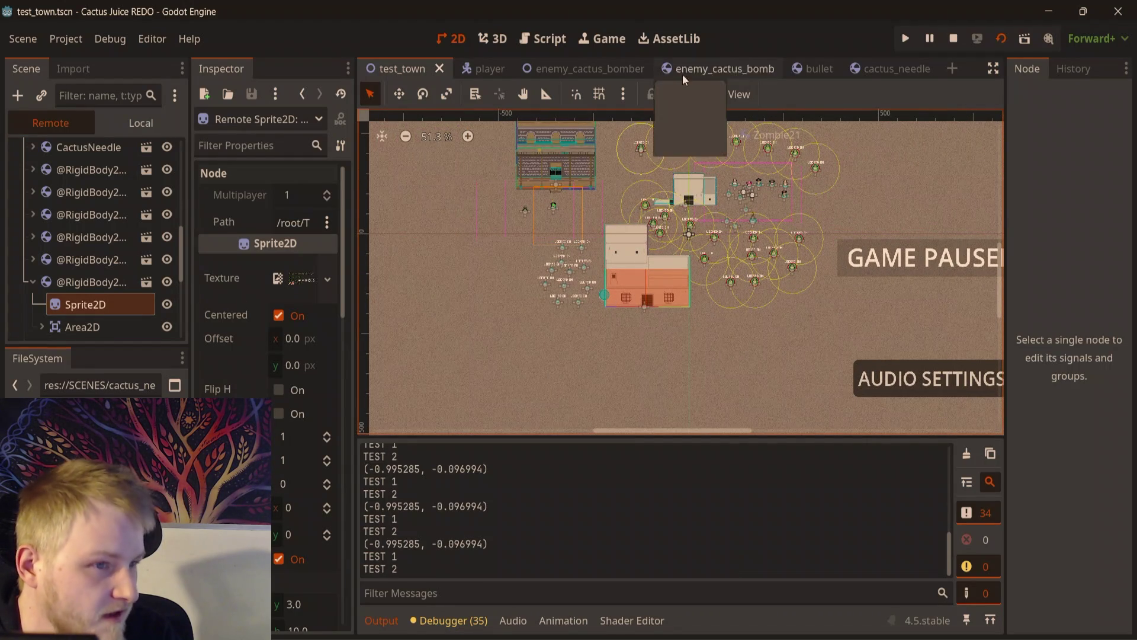
Stop the game and go via the enemy_cactus_bomb tab to the cactus_needle scene
click(952, 40)
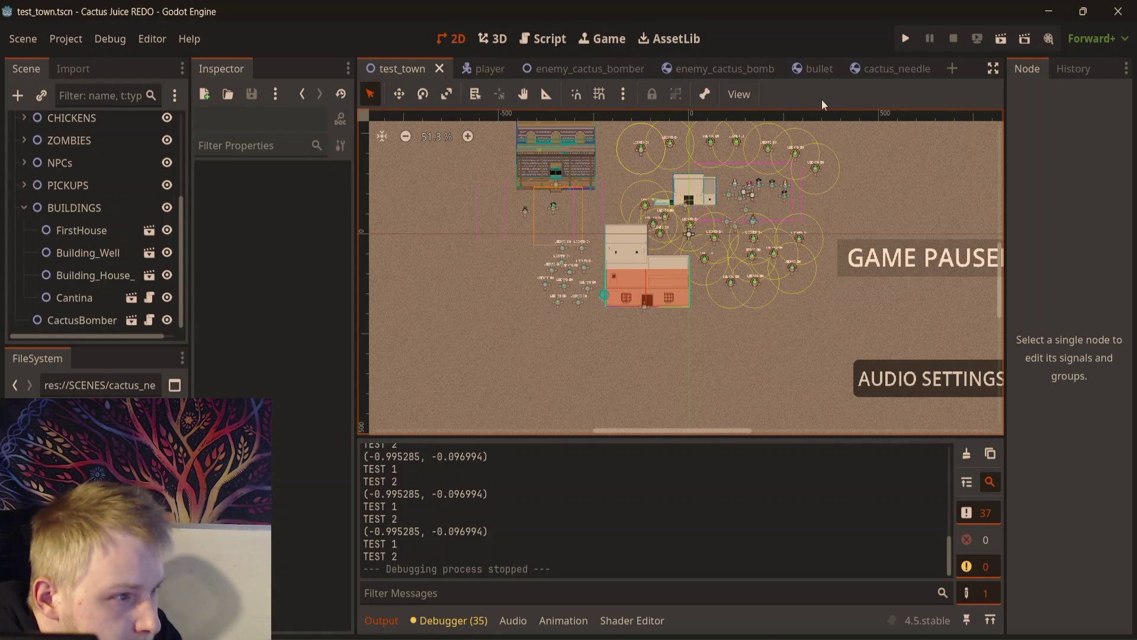
click(702, 72)
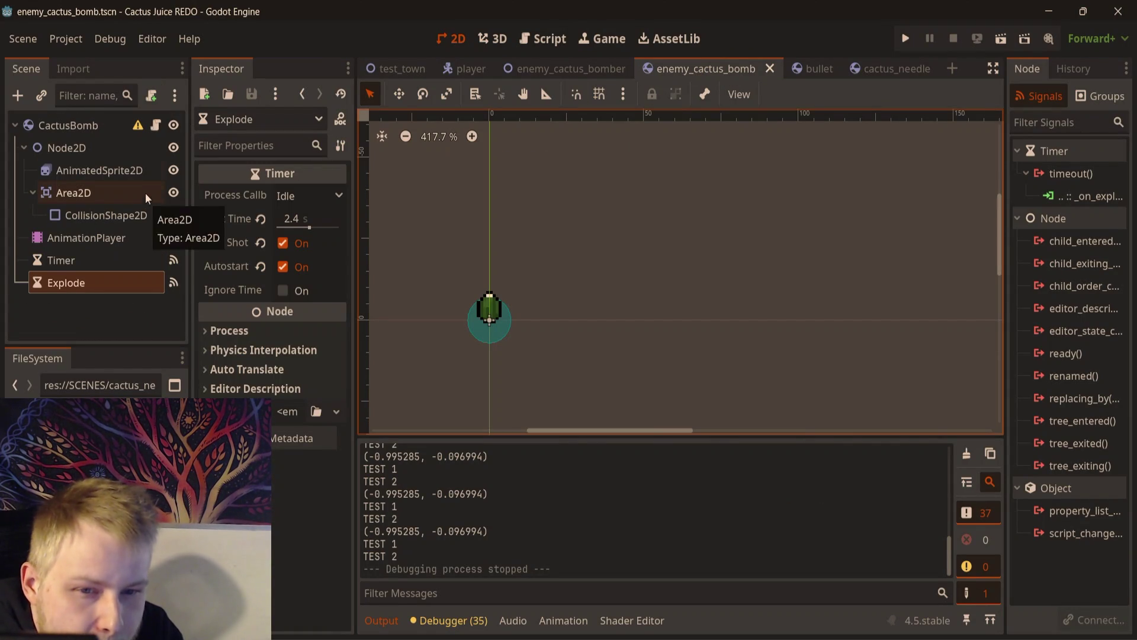
click(889, 69)
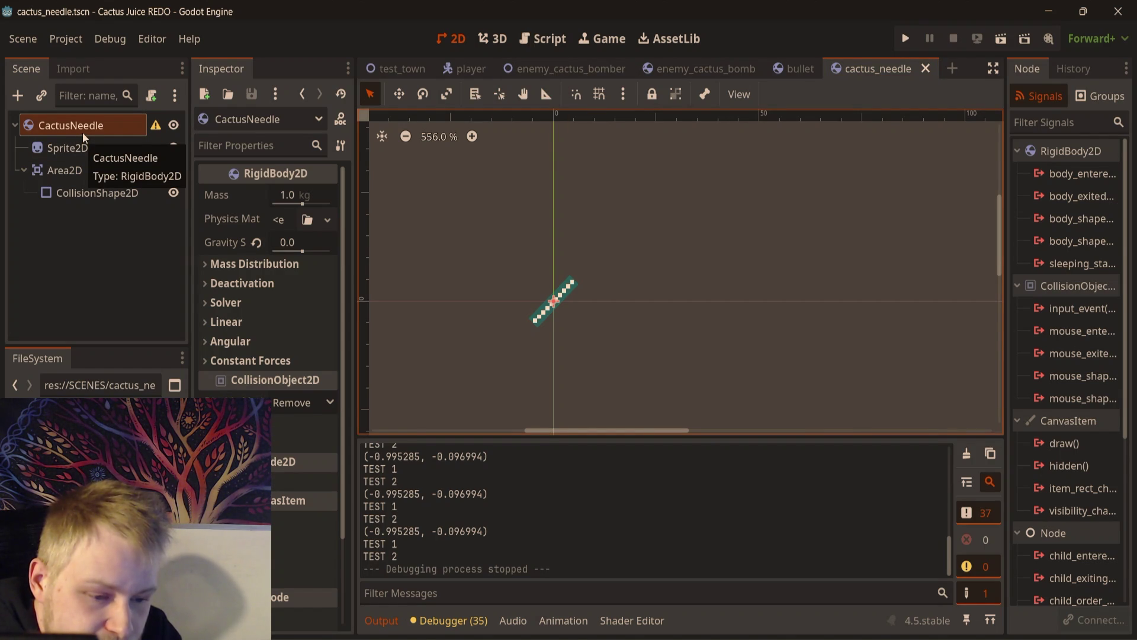
Change the needle's linear_velocity in the script from Vector2(42, -42) to Vector2(1, -1)
click(543, 38)
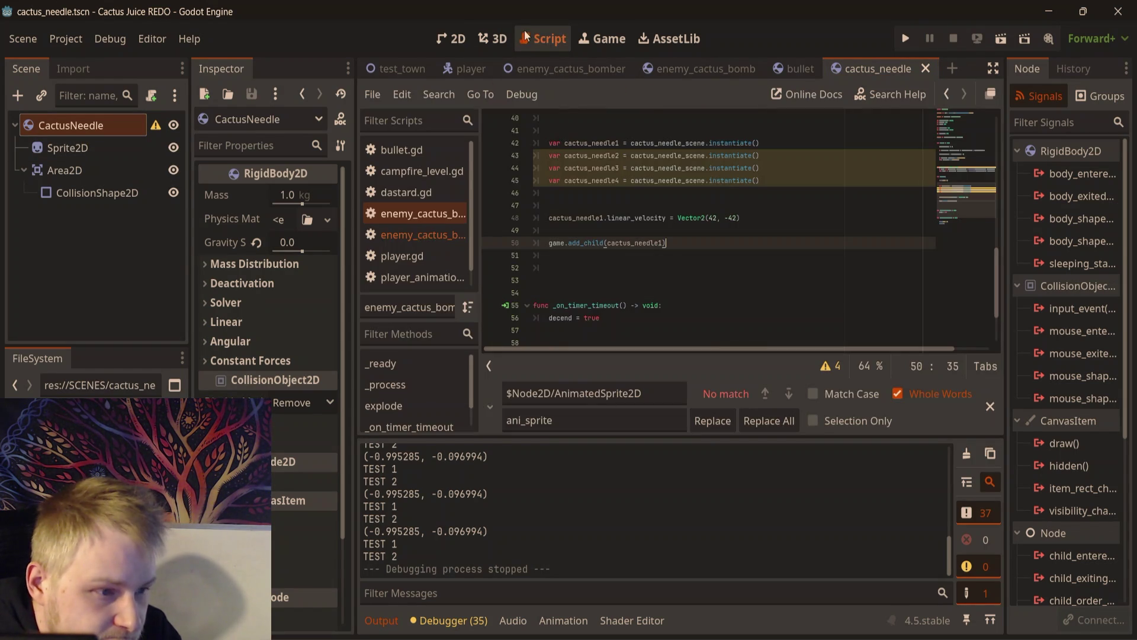
click(717, 218)
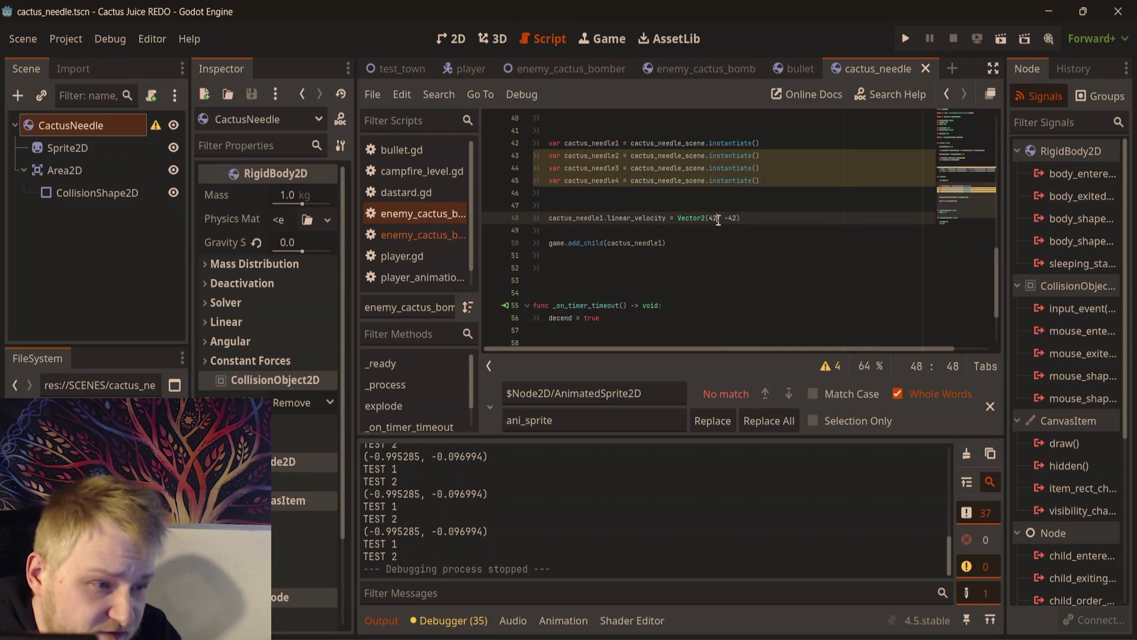
key(BackSpace)
key(BackSpace)
text(1)
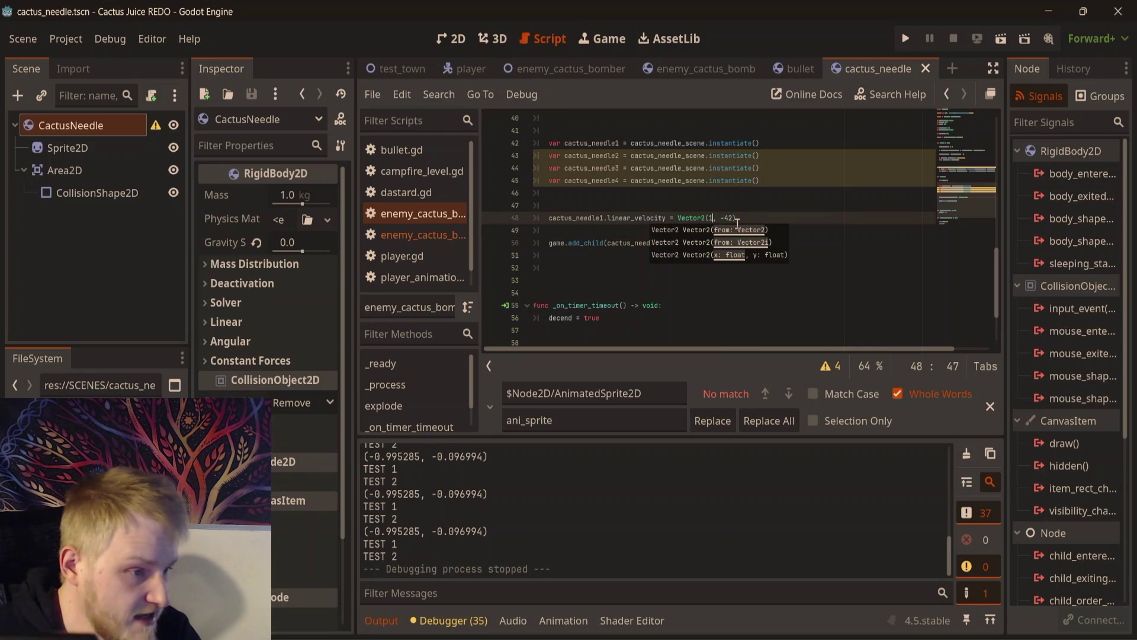
click(733, 219)
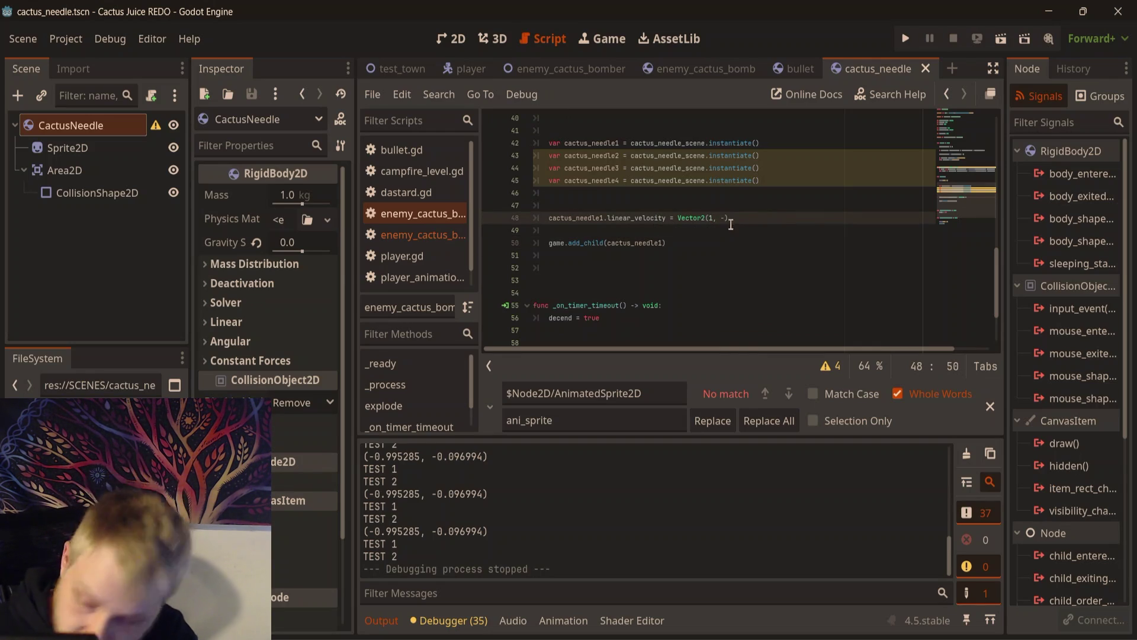
text(1)
click(792, 204)
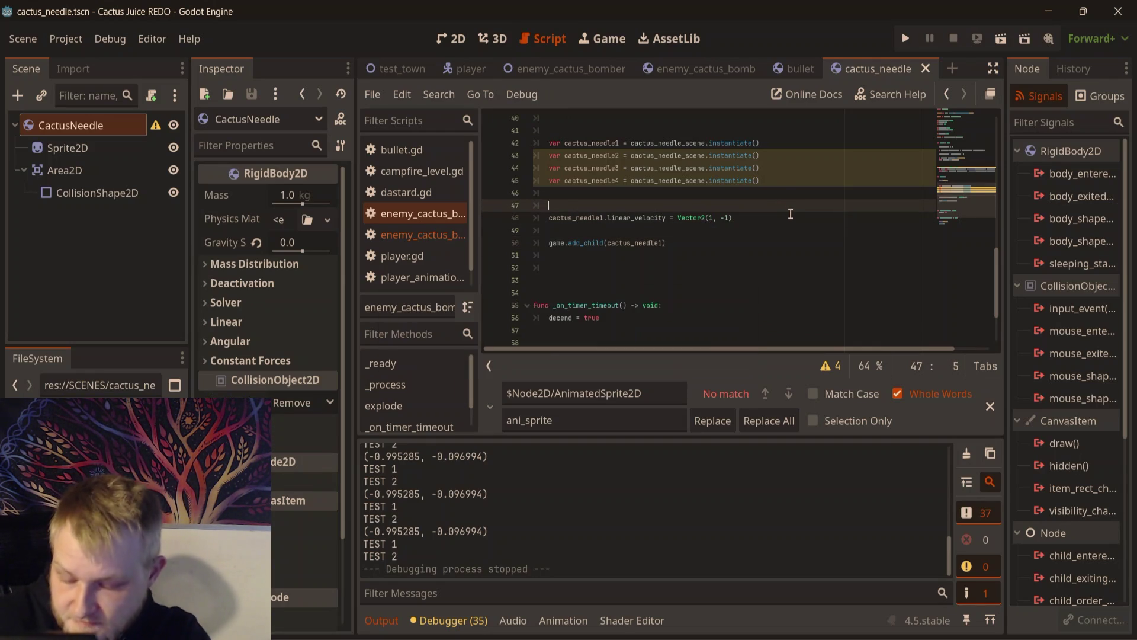
Test-run with F5, close the game, and return the caret to the velocity line
key(F5)
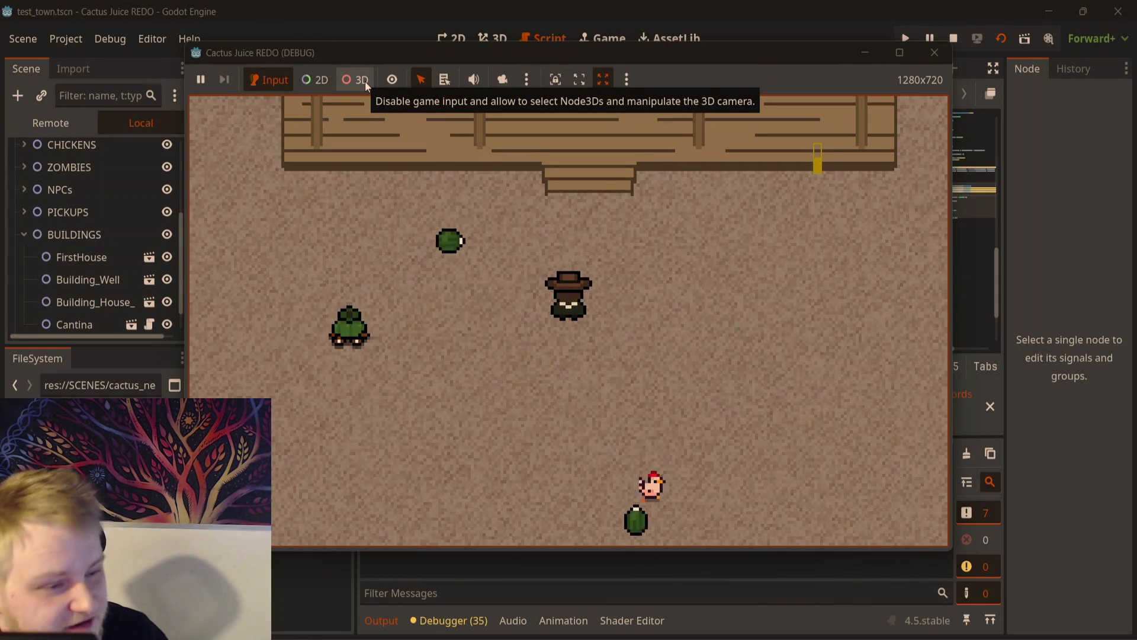
click(934, 53)
scroll(741, 208, up, 1)
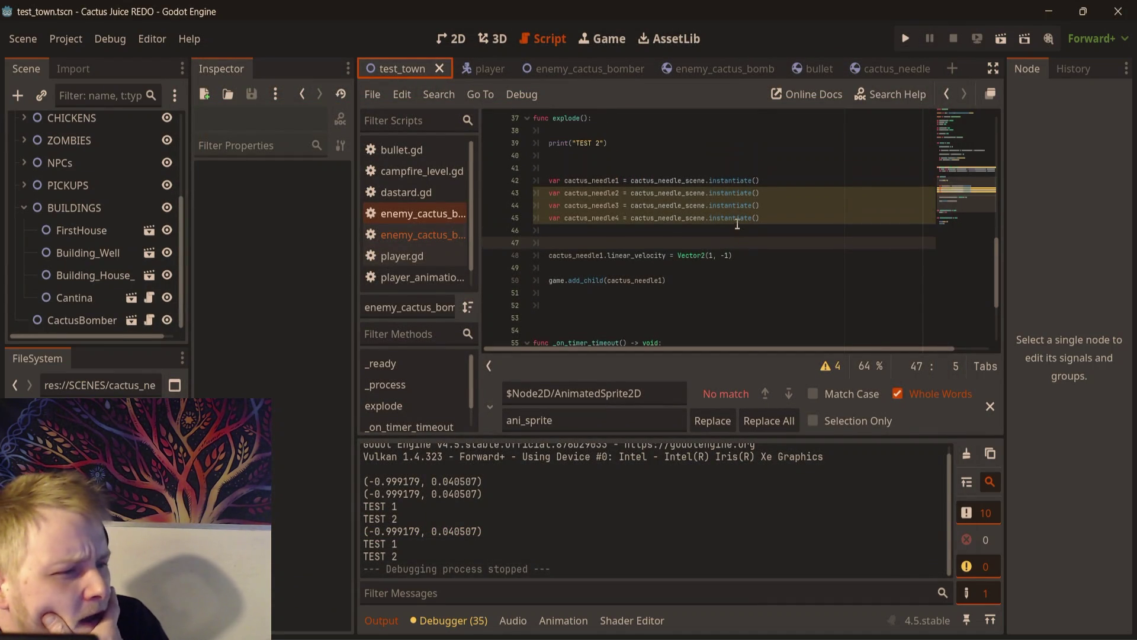
click(753, 256)
Delete the old linear_velocity line from explode() and save
shift+click(553, 251)
key(shift+Left)
key(BackSpace)
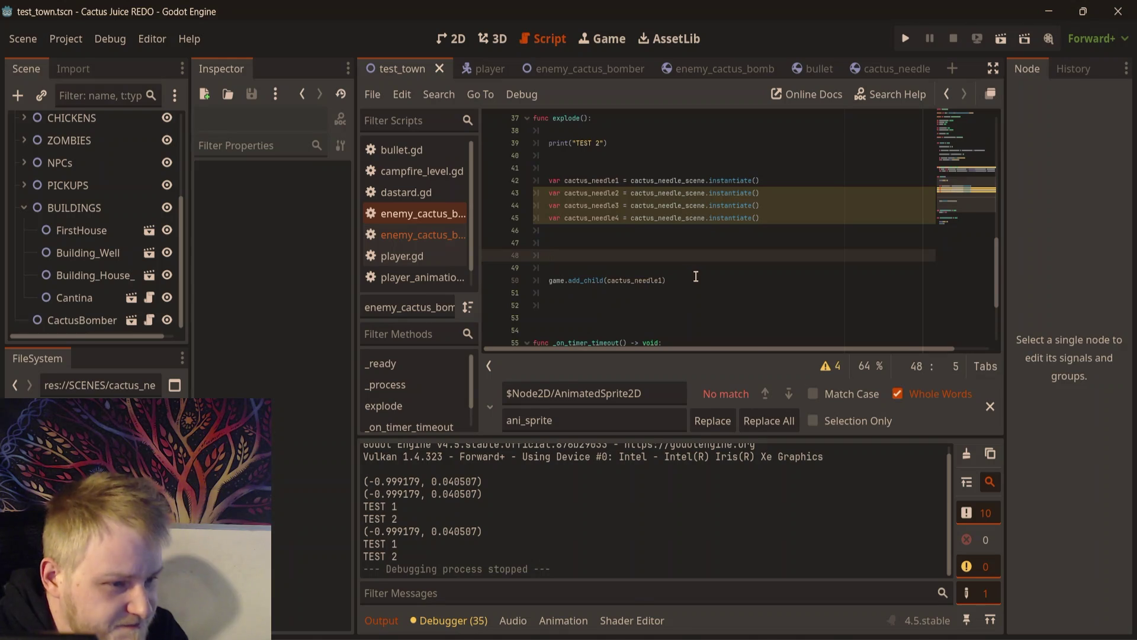
key(ctrl+s)
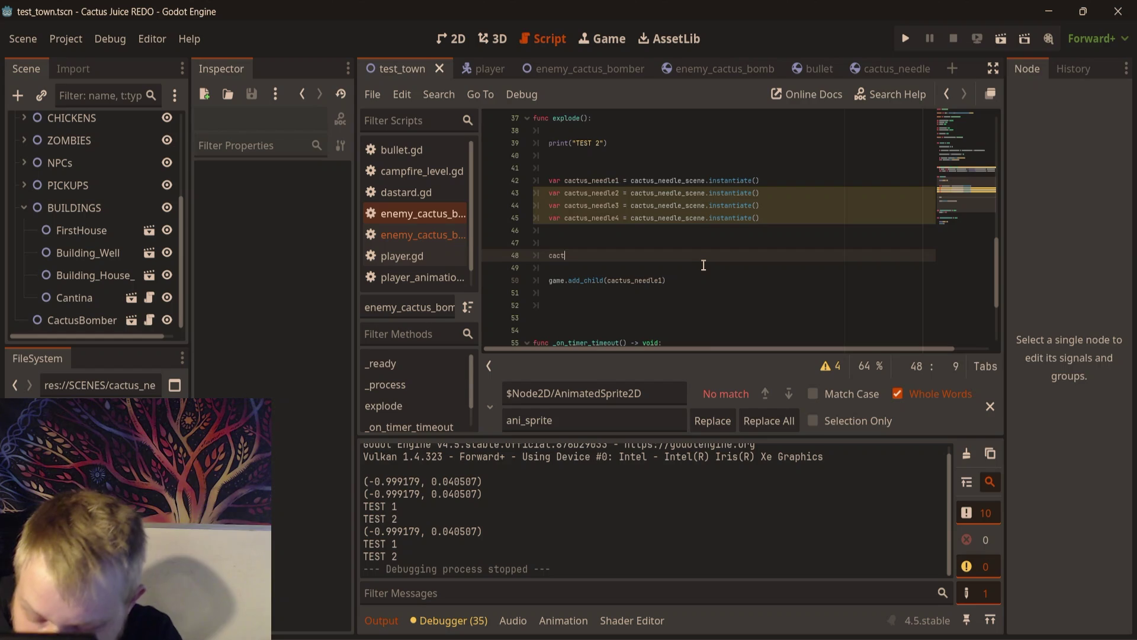
Write cactus_needle1.global_position = global_position with autocomplete, then run the game with F5
text(us)
key(Return)
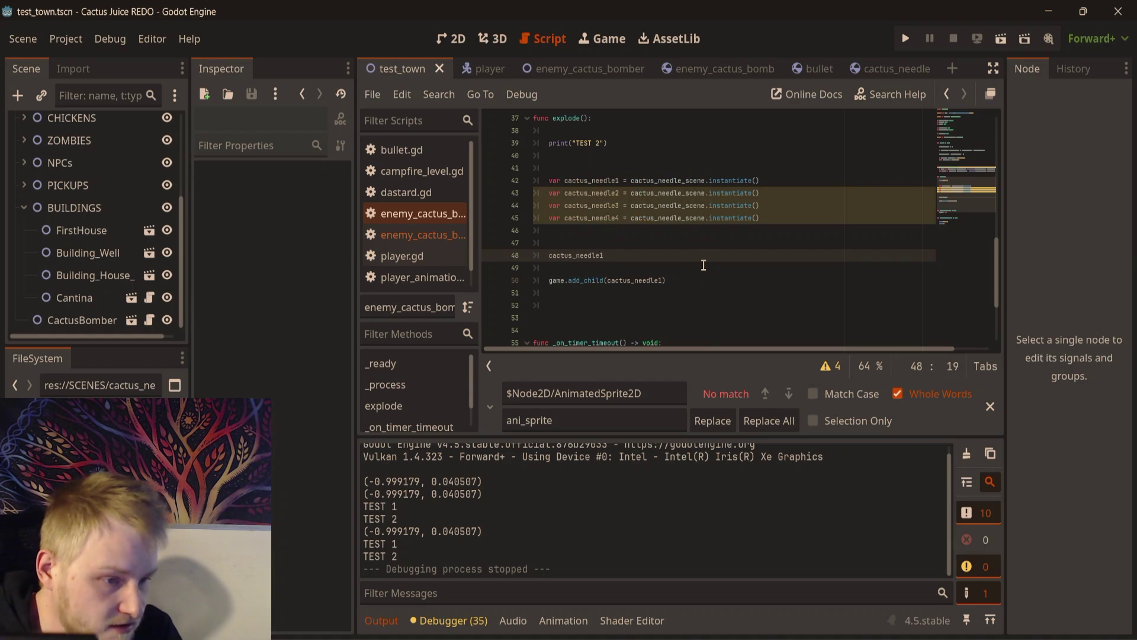
text(o)
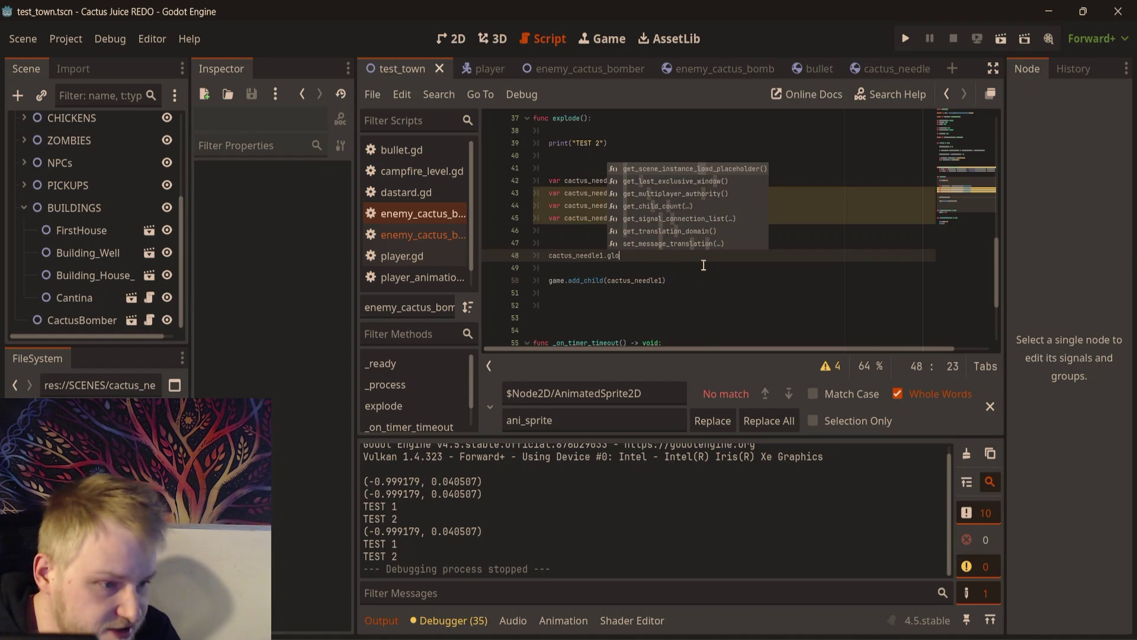
text(bal_p)
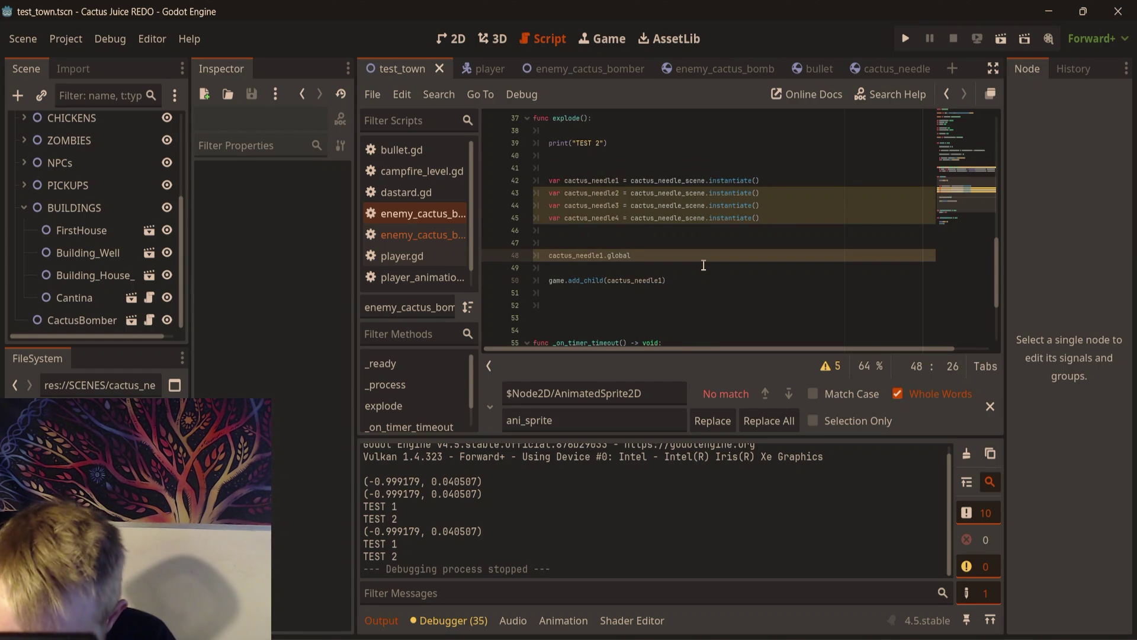
text(osition)
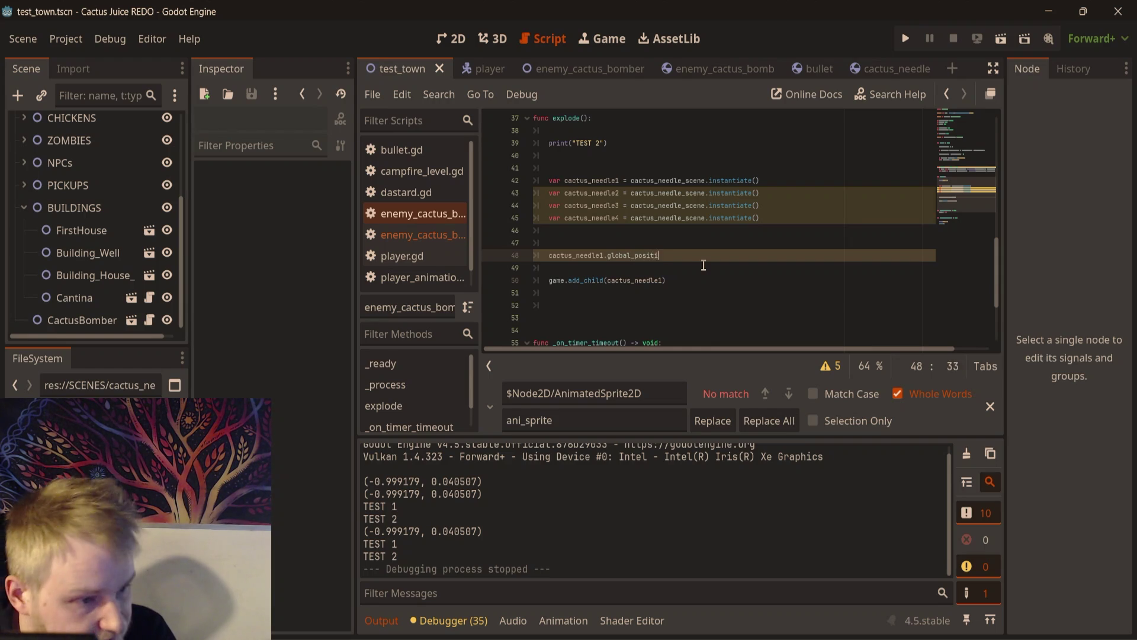
text( = )
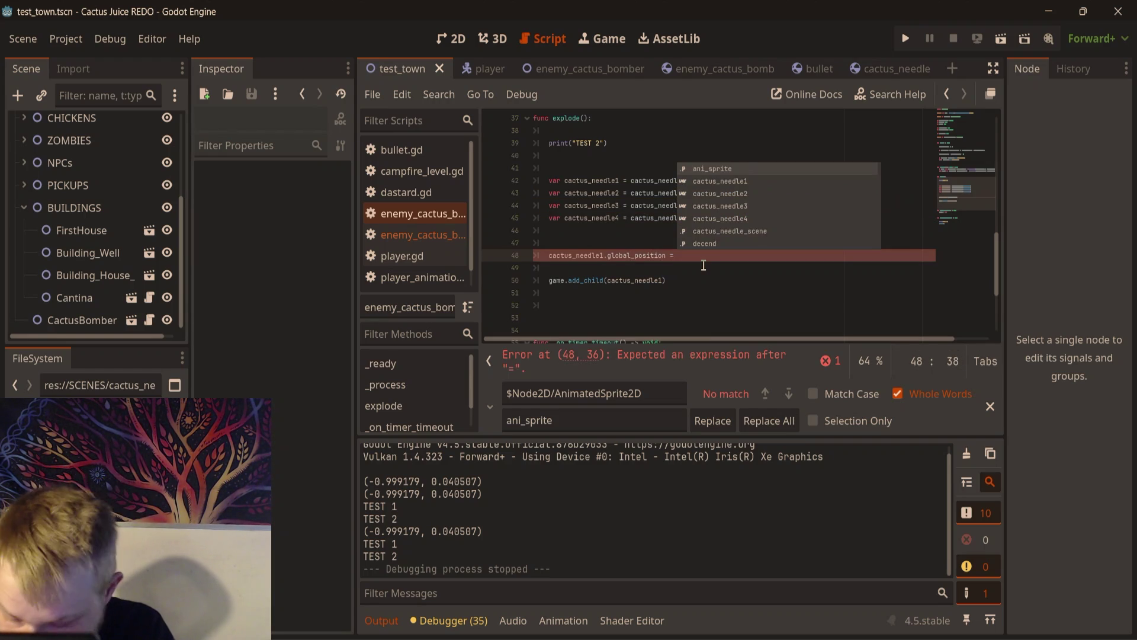
text(glob)
key(Return)
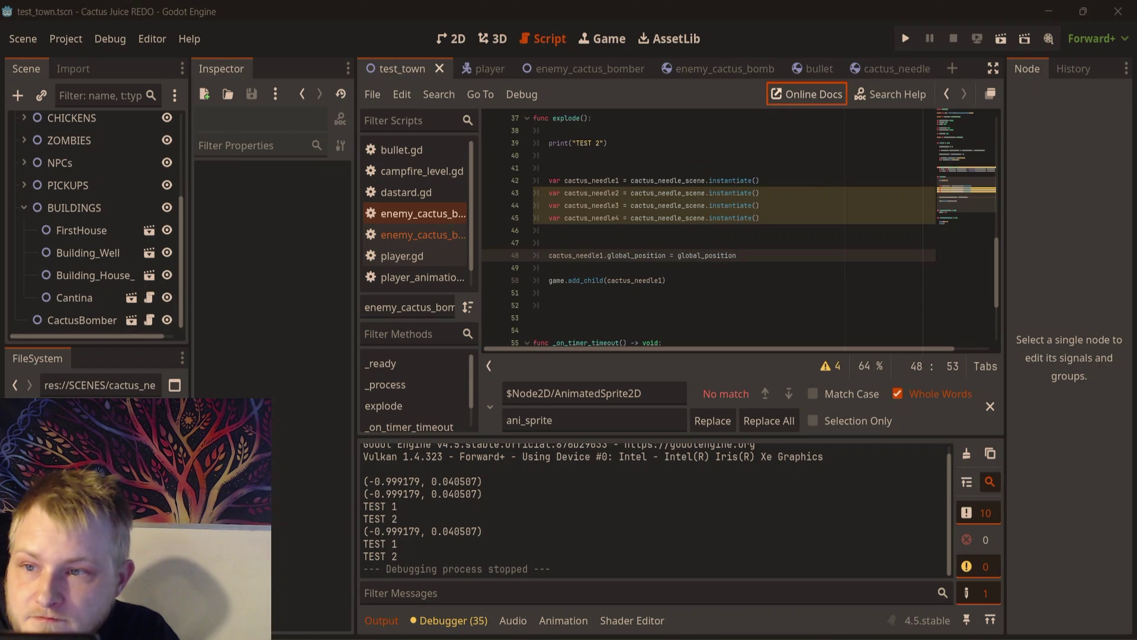
click(685, 147)
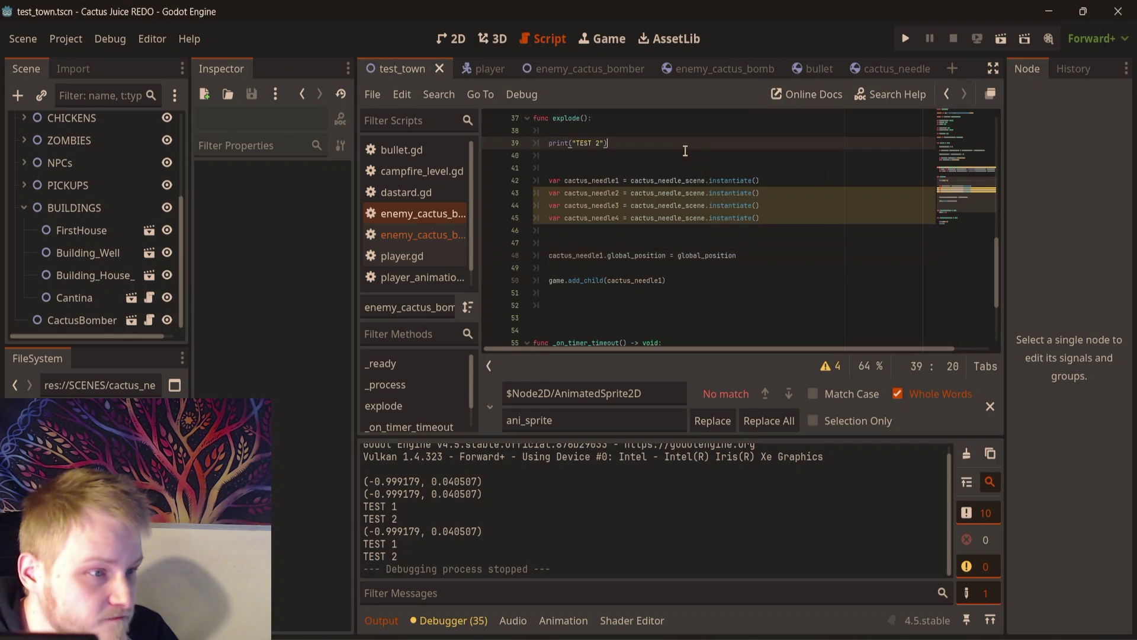
key(F5)
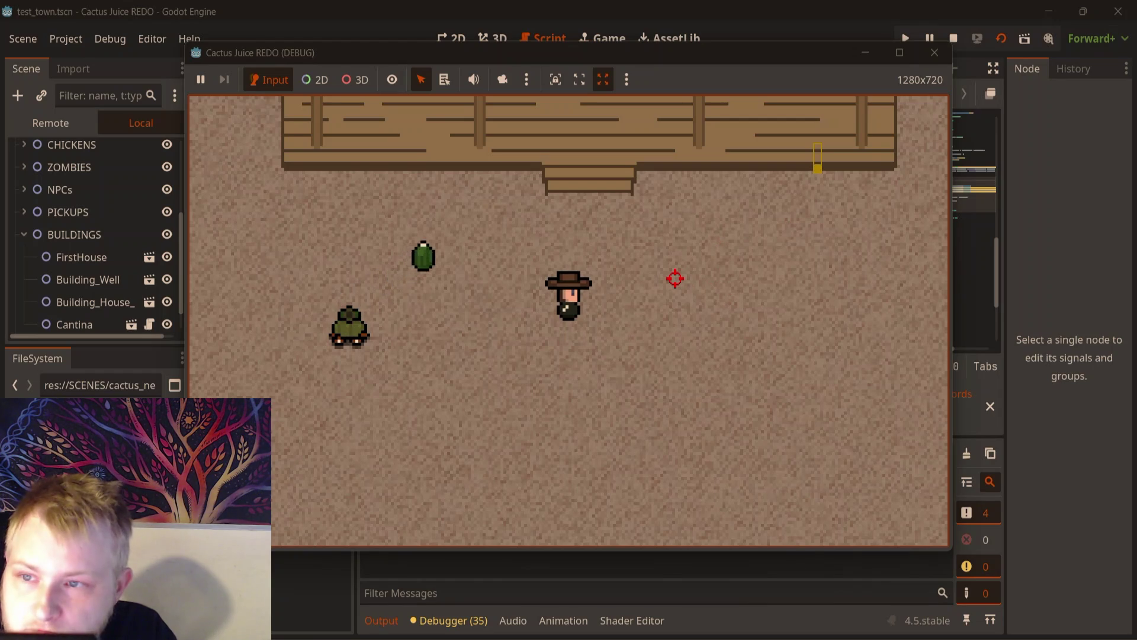
Walk the cowboy right to trigger a bomb's needle, then close the game window
key(d)
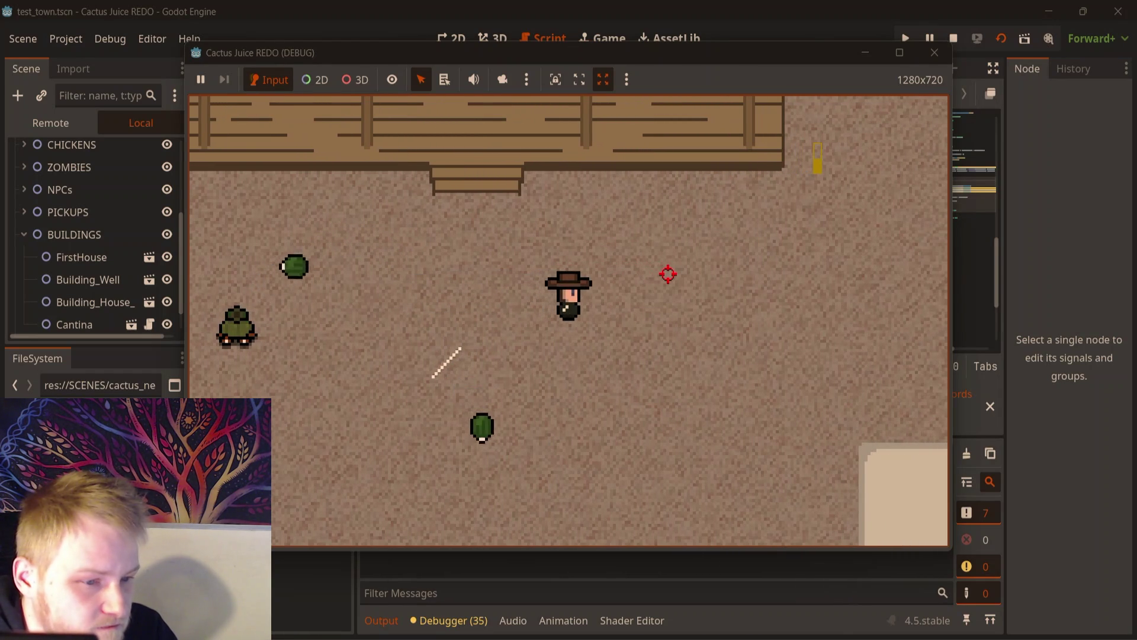
click(934, 58)
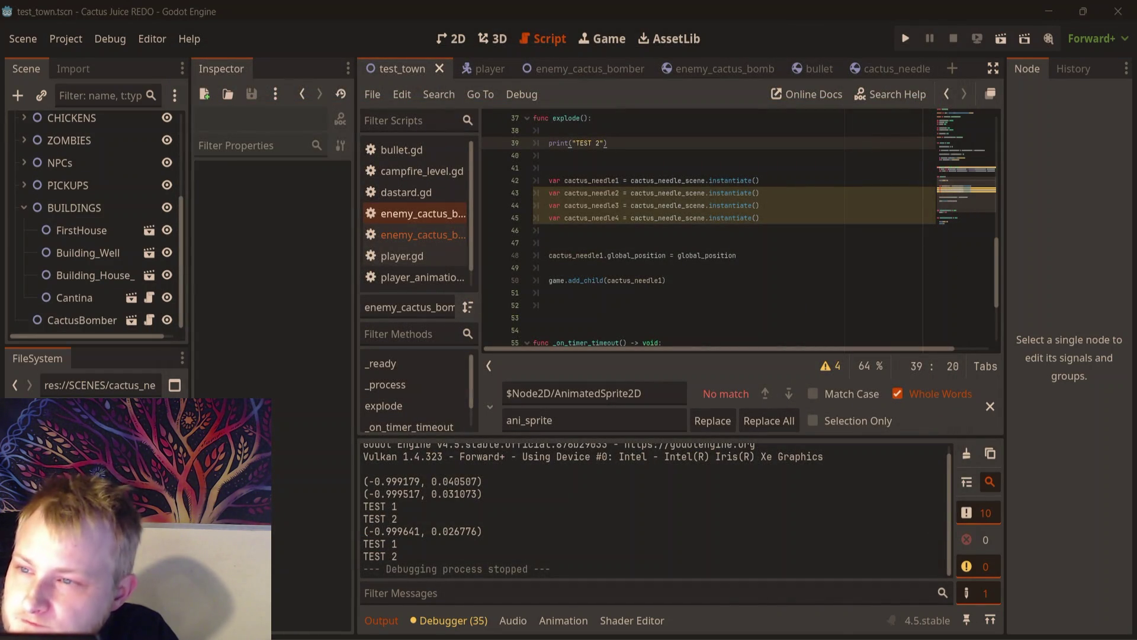
In the cactus_needle scene, select the needle's Sprite2D and find its Region settings
click(728, 192)
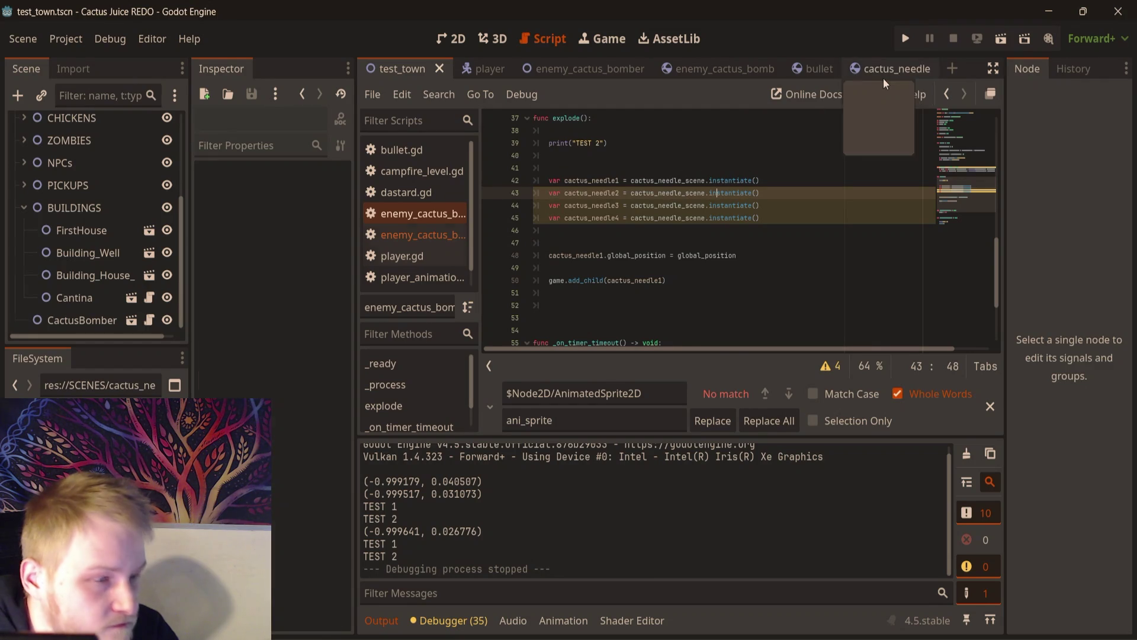
click(883, 75)
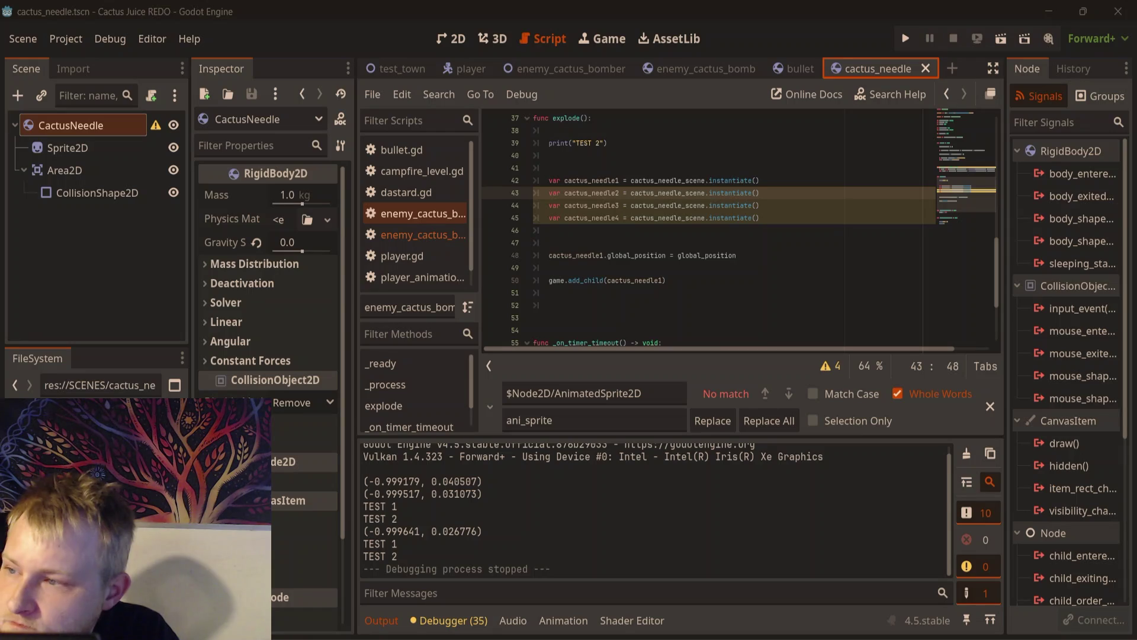
click(101, 147)
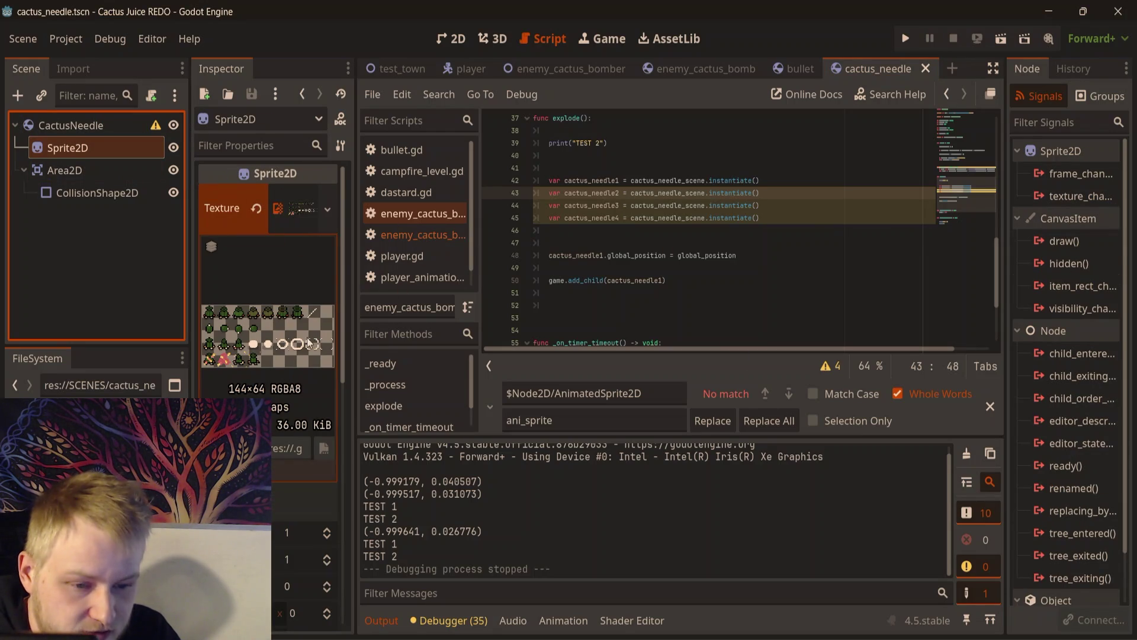
click(325, 206)
key(Escape)
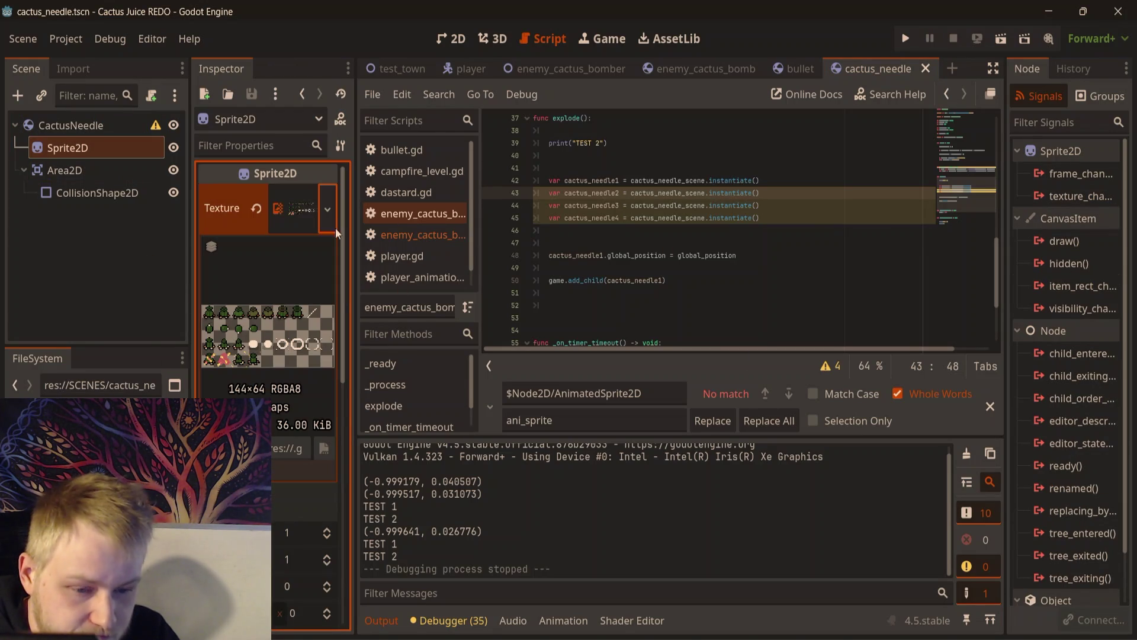
scroll(302, 492, down, 5)
scroll(211, 299, up, 1)
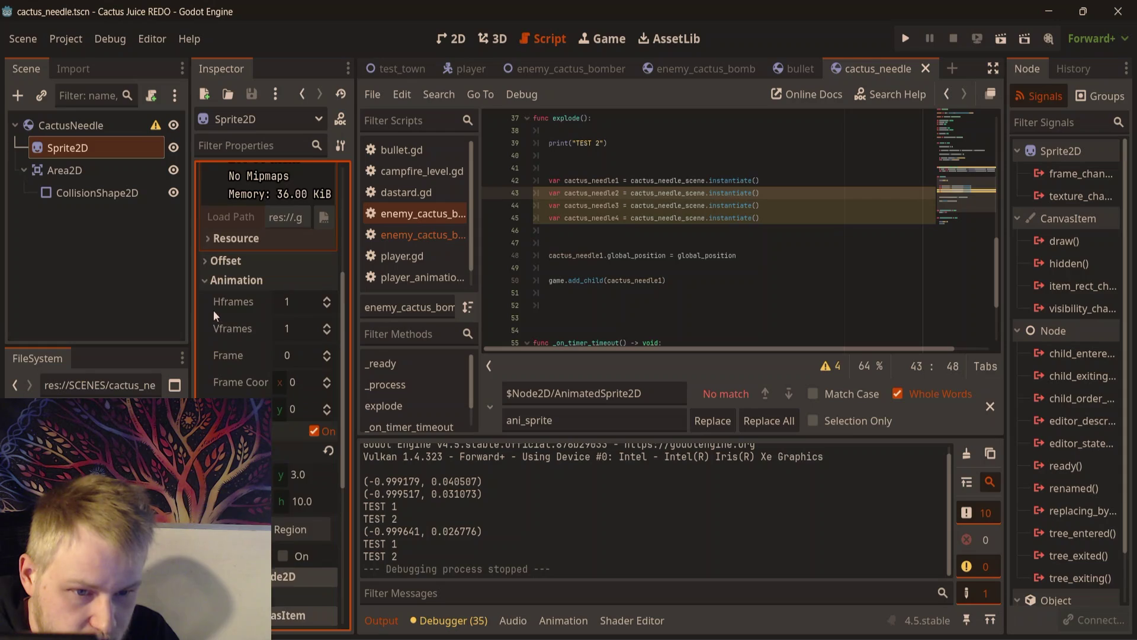
click(208, 280)
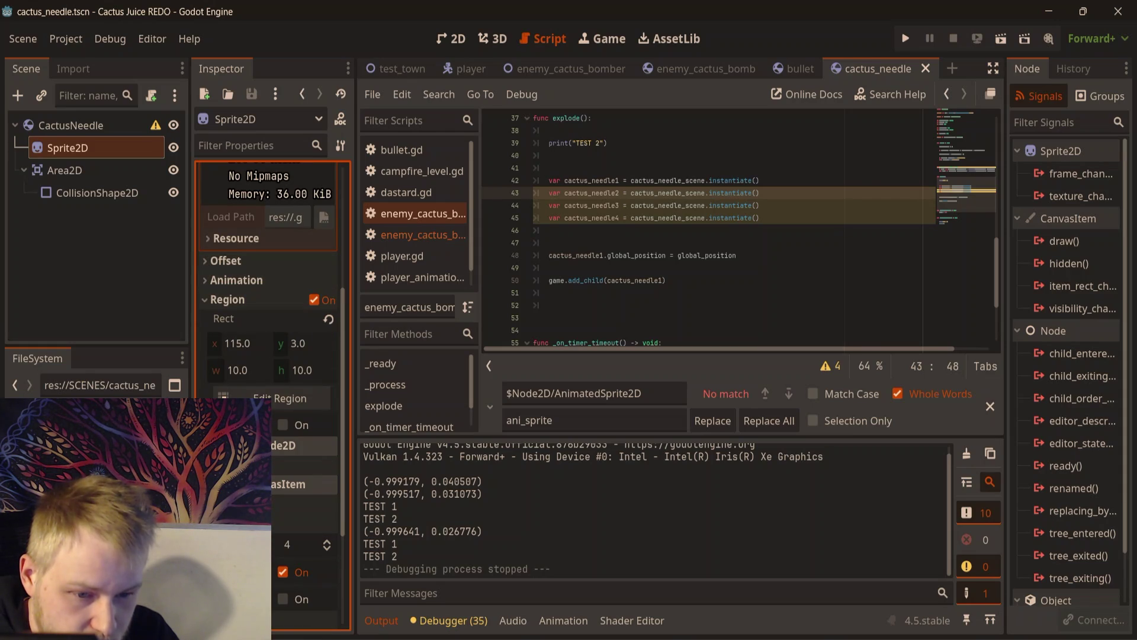
Crop the sprite region to a 5×5 rect at x 118, y 5 and save the scene
click(284, 398)
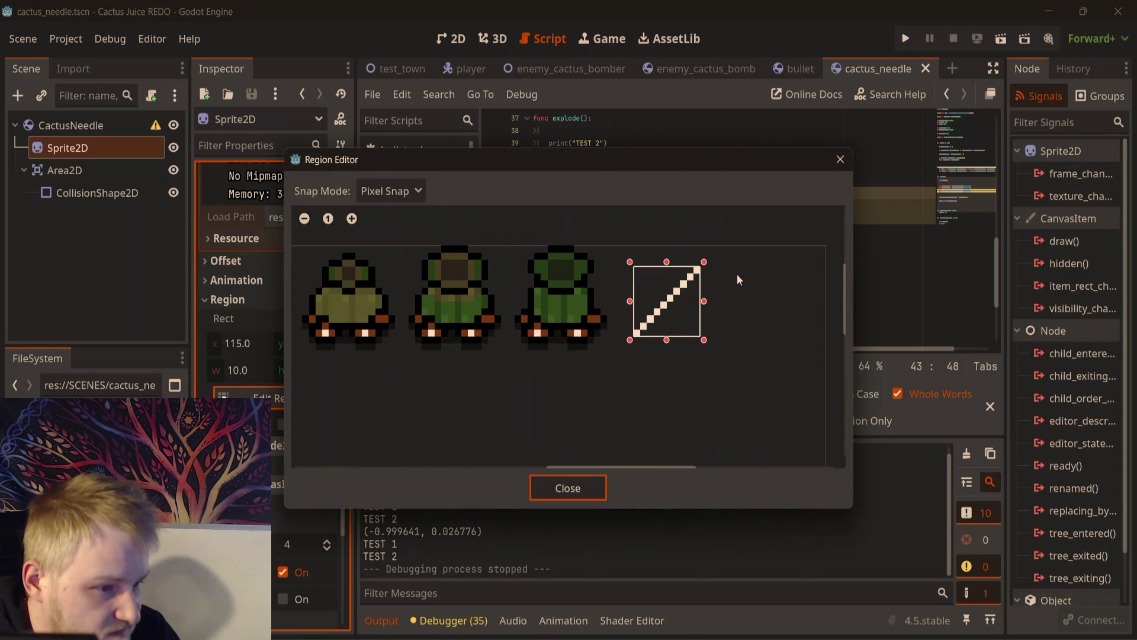
scroll(736, 274, up, 2)
drag(705, 256, 679, 278)
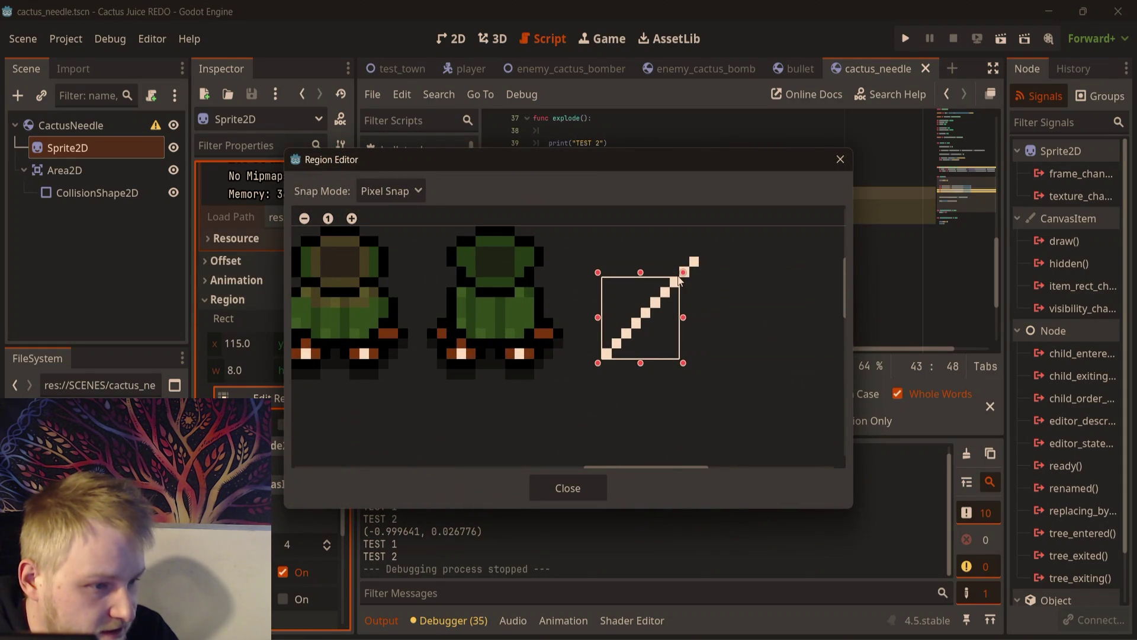
drag(597, 365, 623, 342)
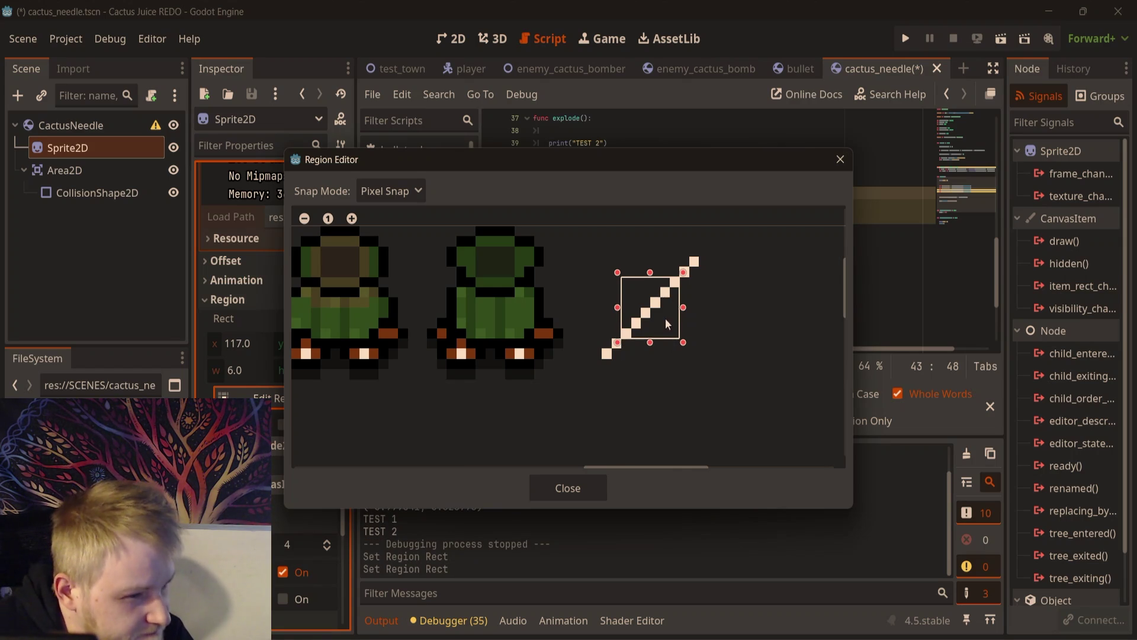
drag(628, 342, 637, 330)
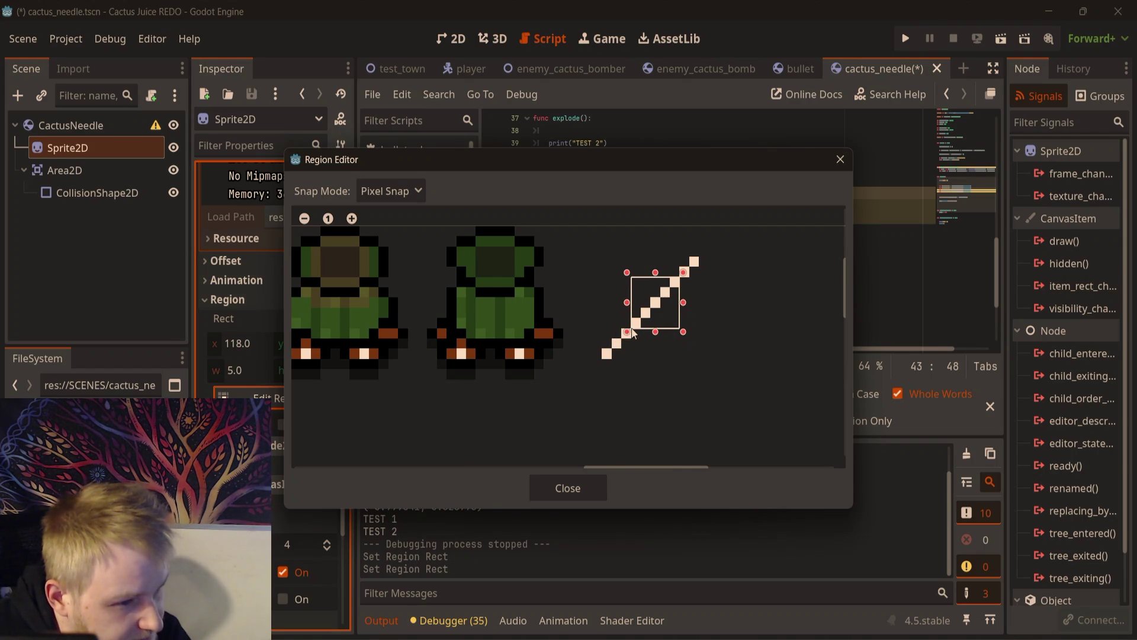
click(570, 485)
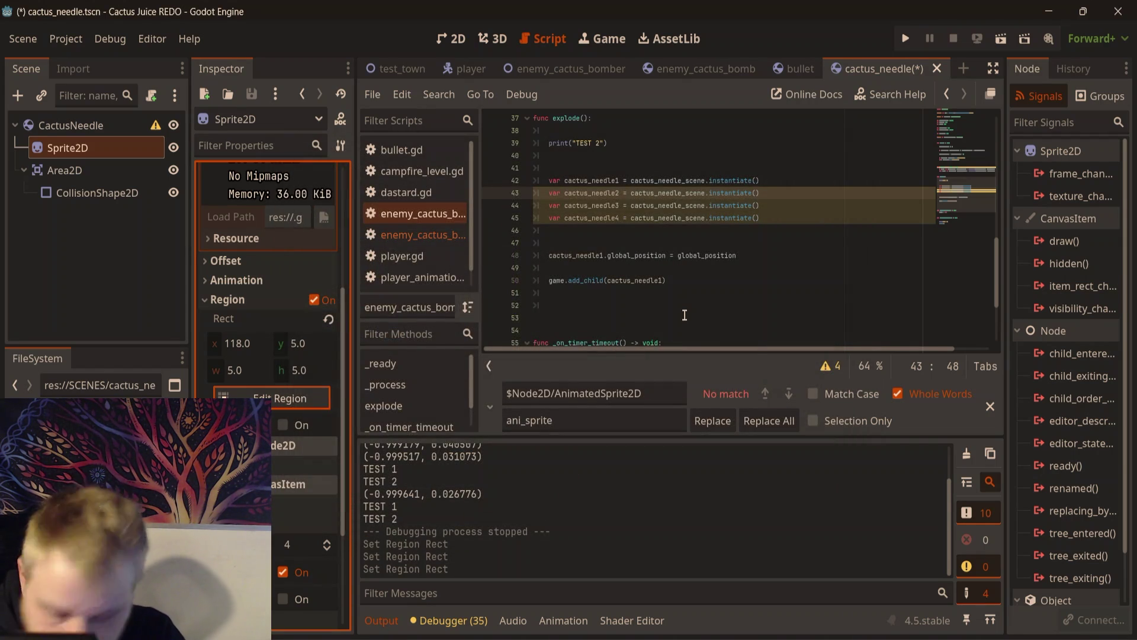
key(ctrl+s)
Drag both CollisionShape2D segment endpoints onto the 5×5 needle, save, and return to the script
click(468, 38)
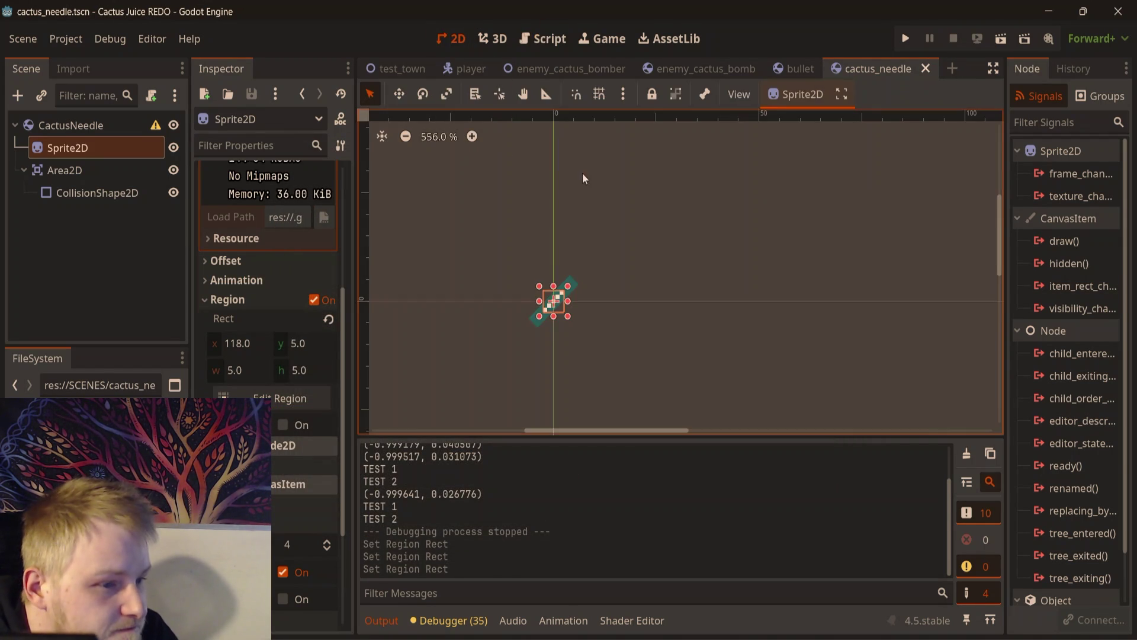
click(566, 330)
scroll(565, 330, up, 5)
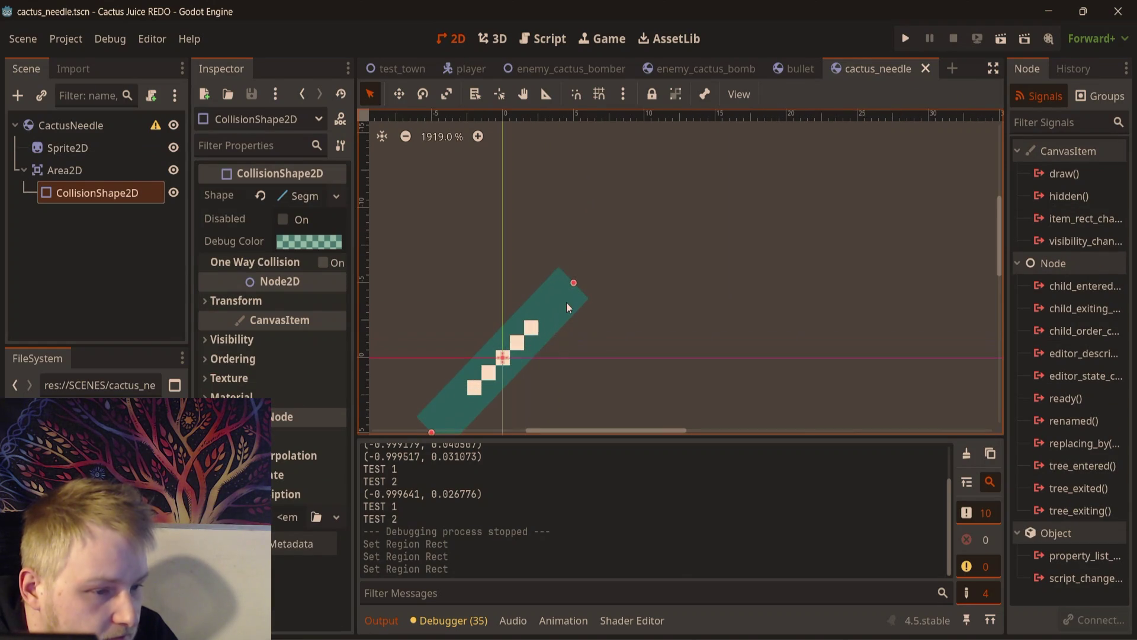
drag(576, 288, 538, 330)
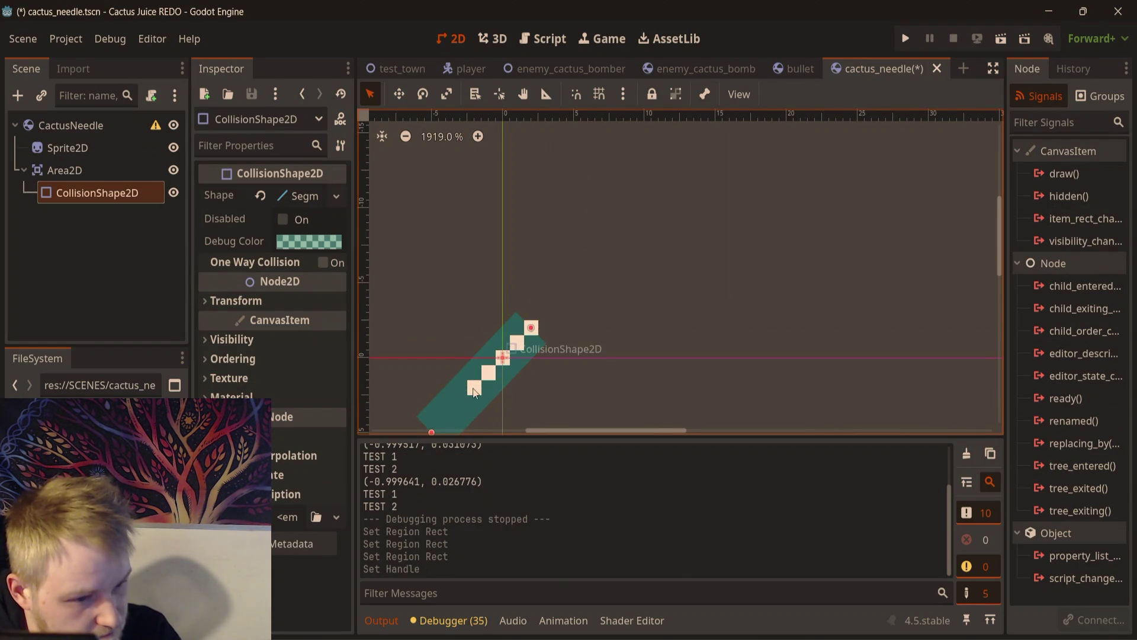
drag(474, 394, 494, 338)
drag(452, 378, 494, 332)
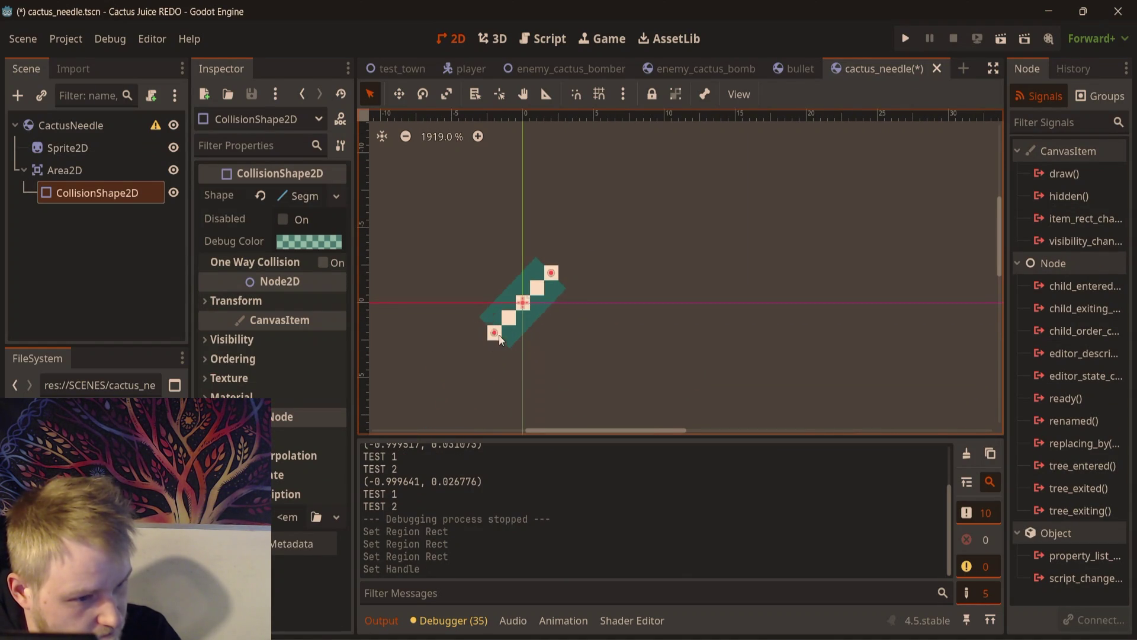
key(ctrl+s)
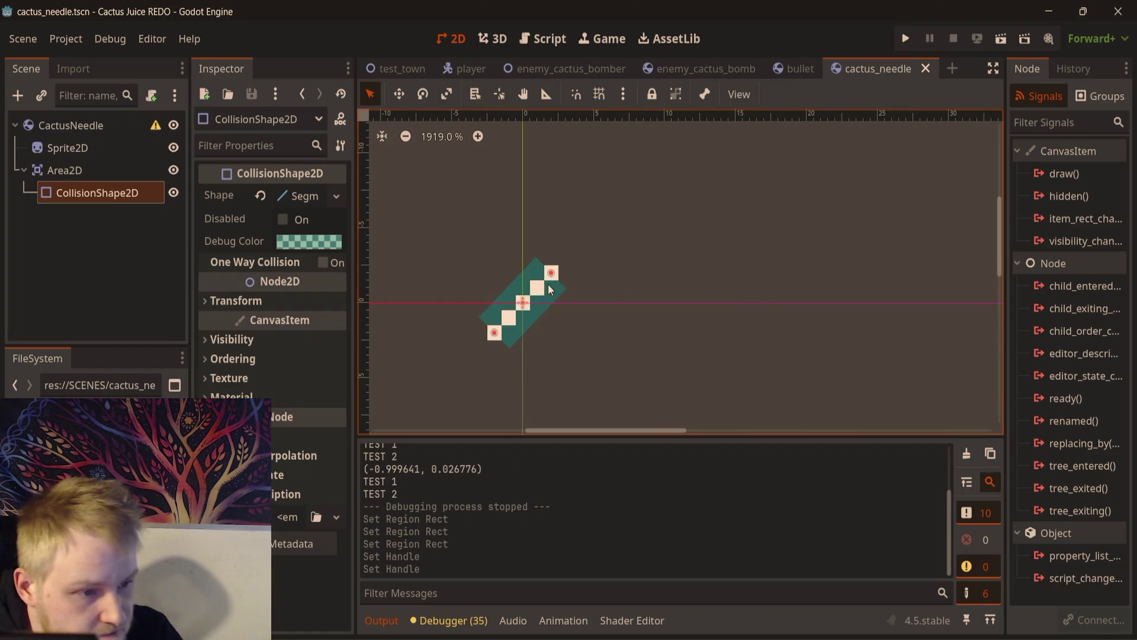
scroll(595, 265, down, 6)
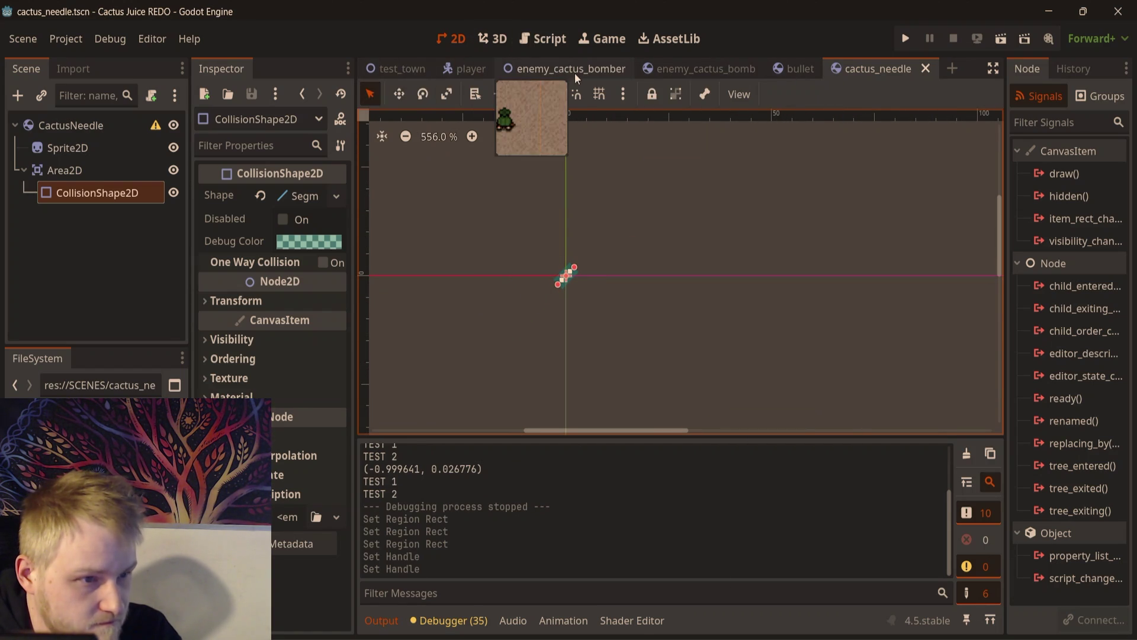
click(547, 39)
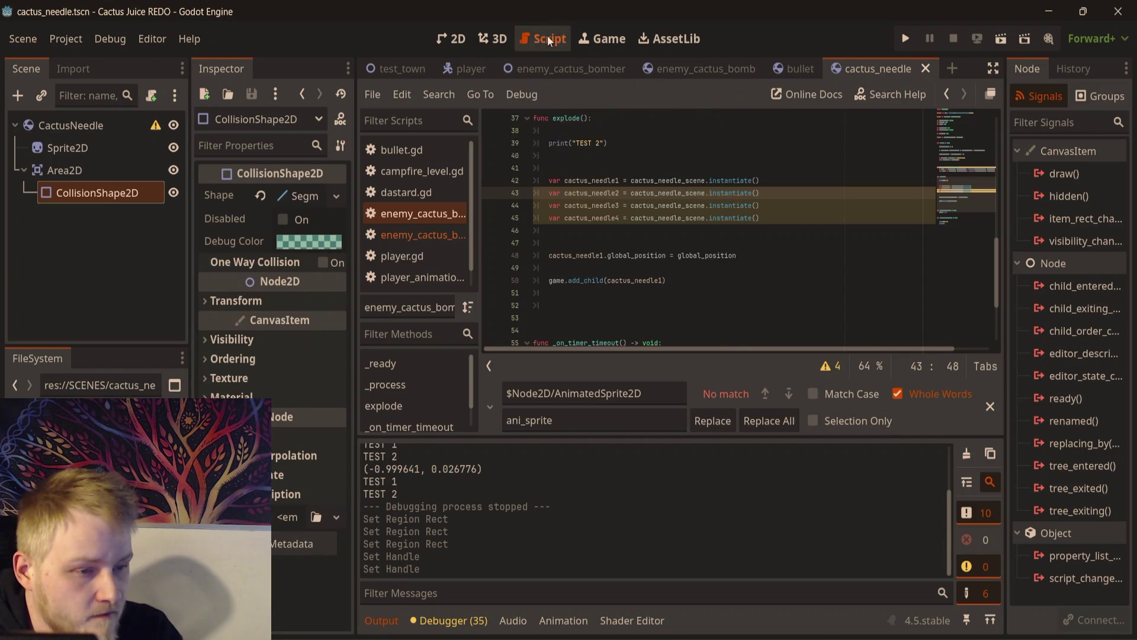
Append + Vector2(5, -5) to the needle's global_position line
click(741, 237)
click(749, 255)
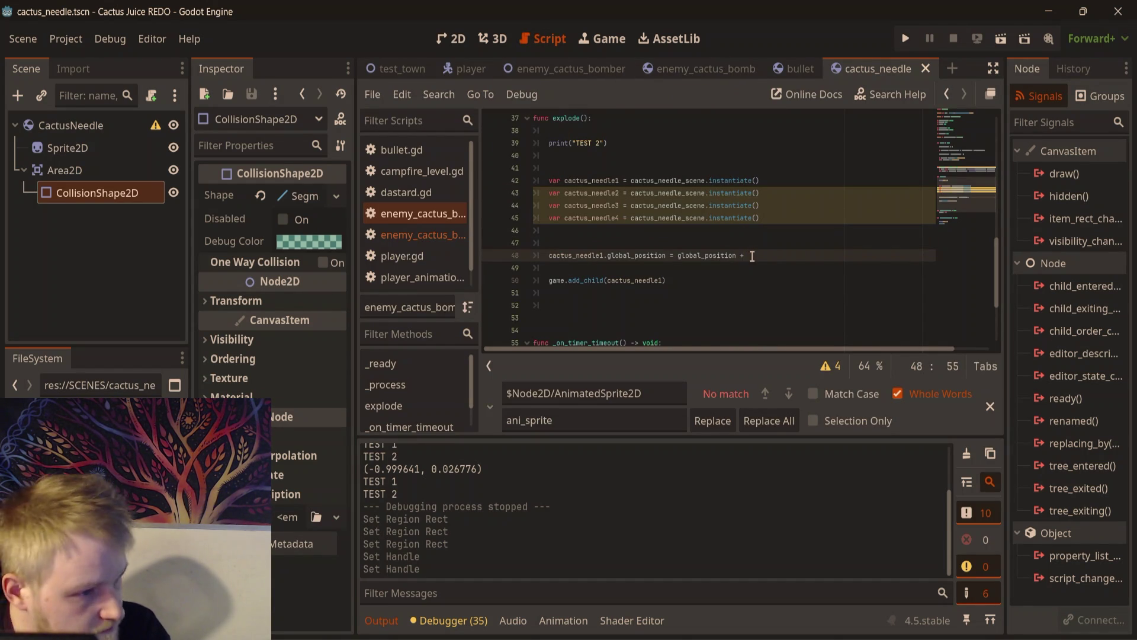
text(2()
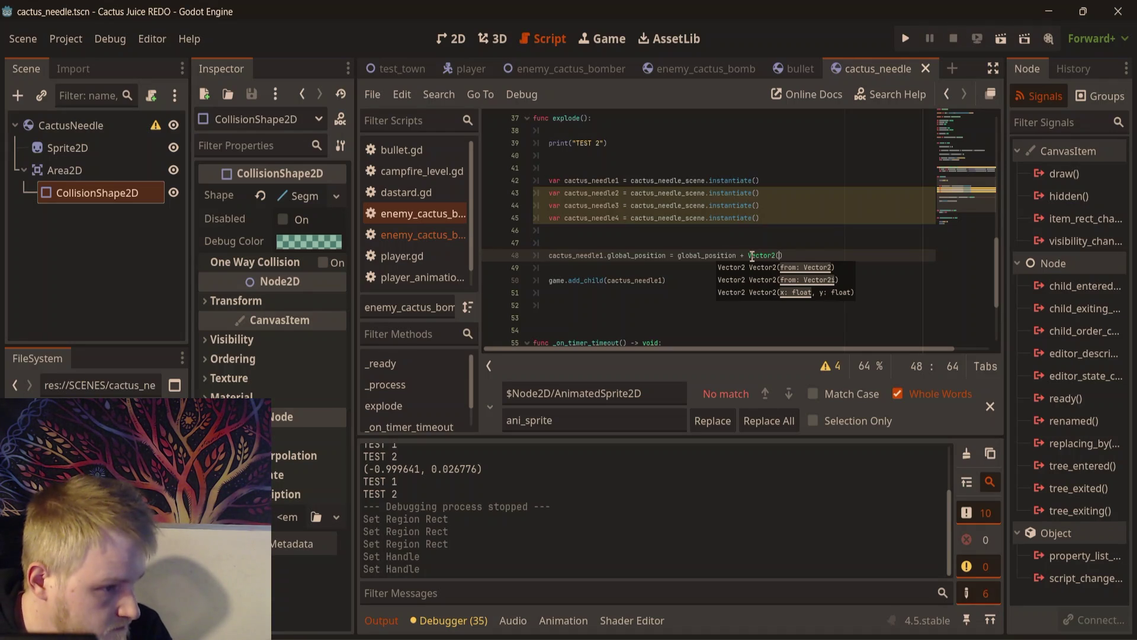
text(5, 5)
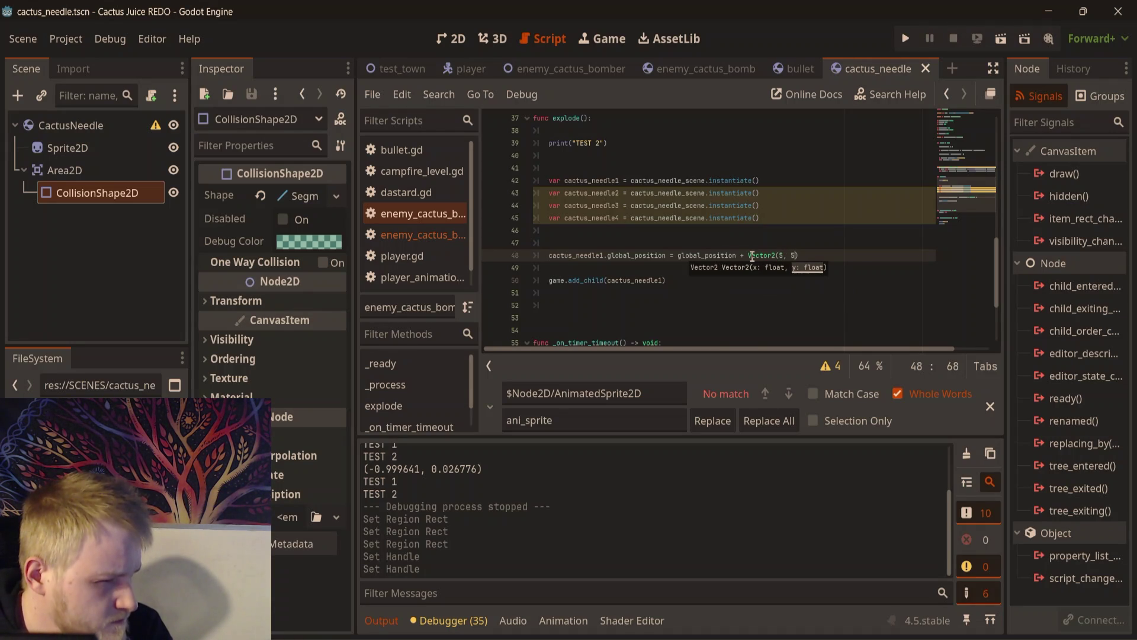
text(-5)
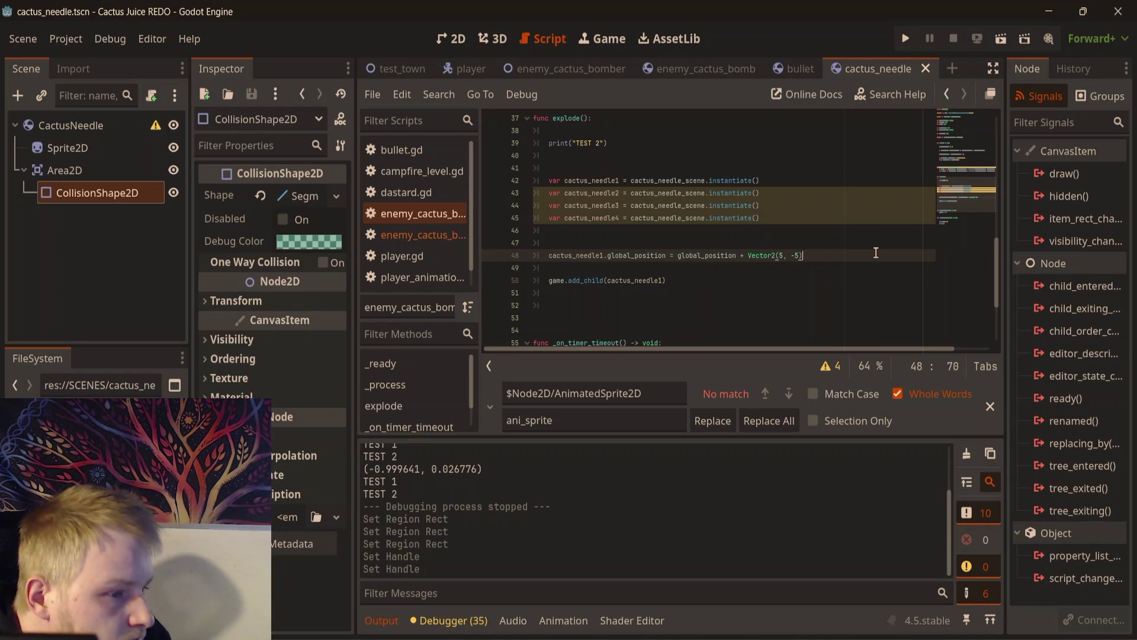
Add cactus_needle1.linear_velocity = Vector2(10,10) and bring up the test_town scene
key(Return)
text(cactus)
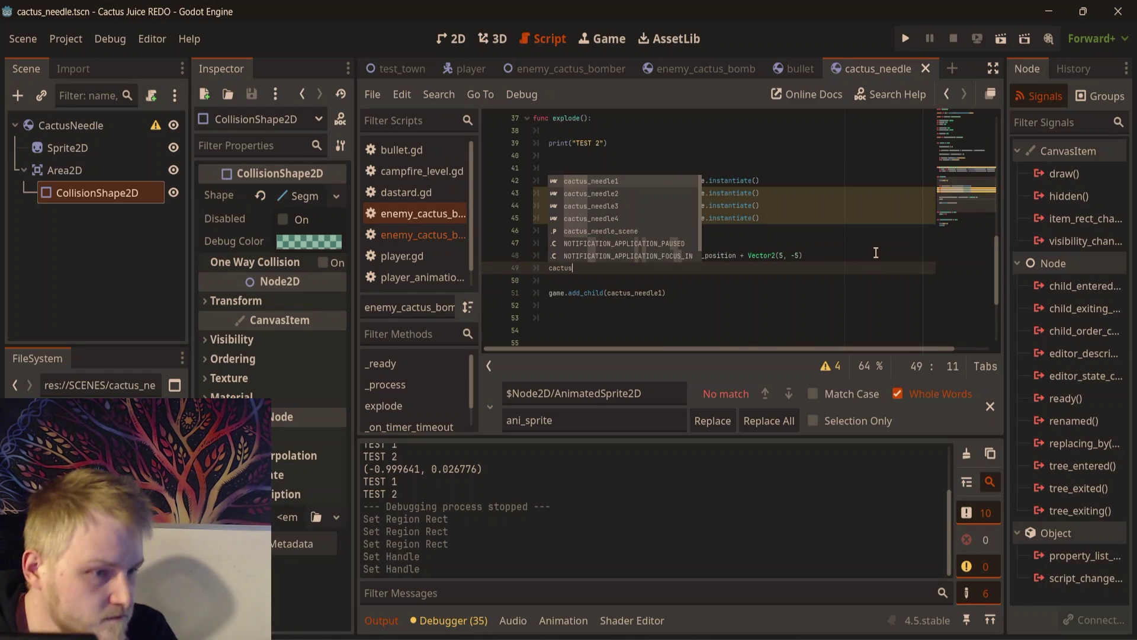
key(Return)
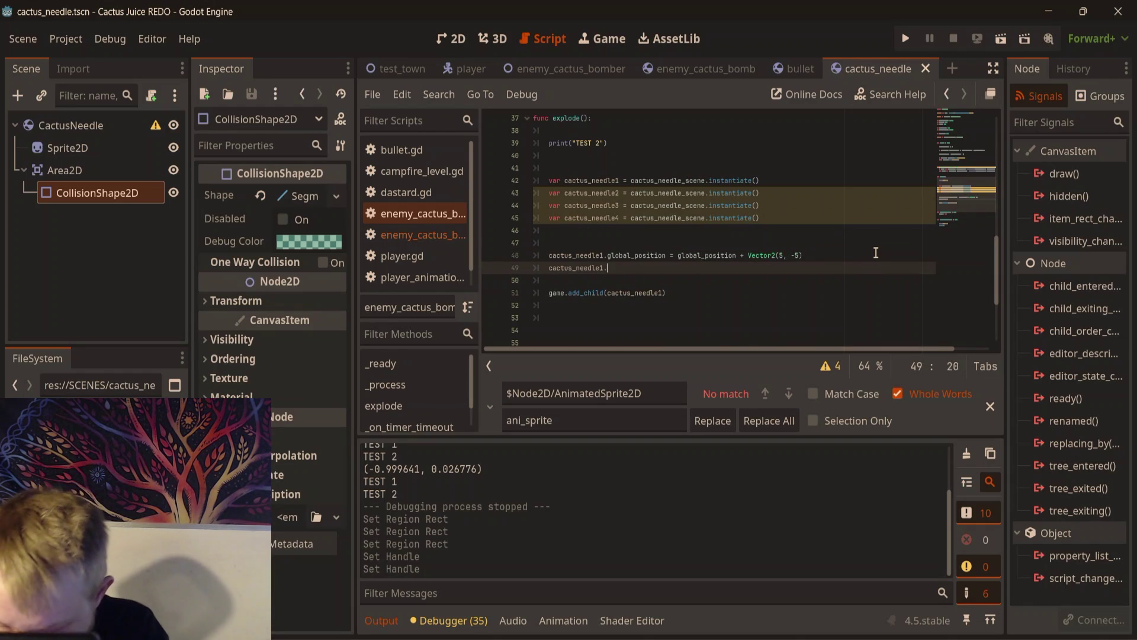
text(r_)
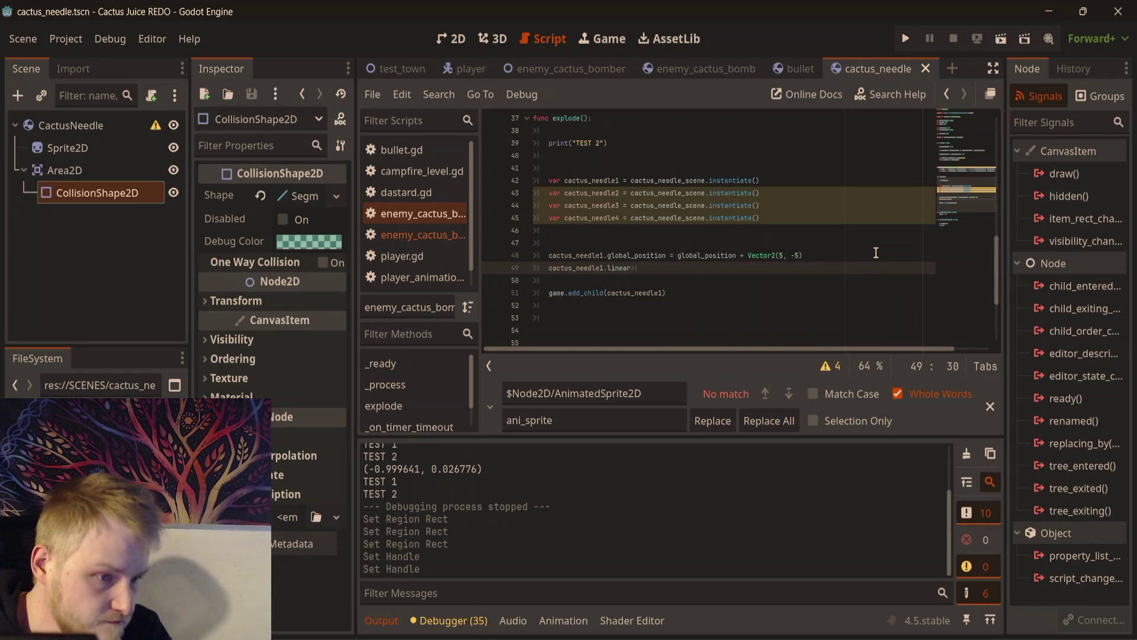
text(velocity)
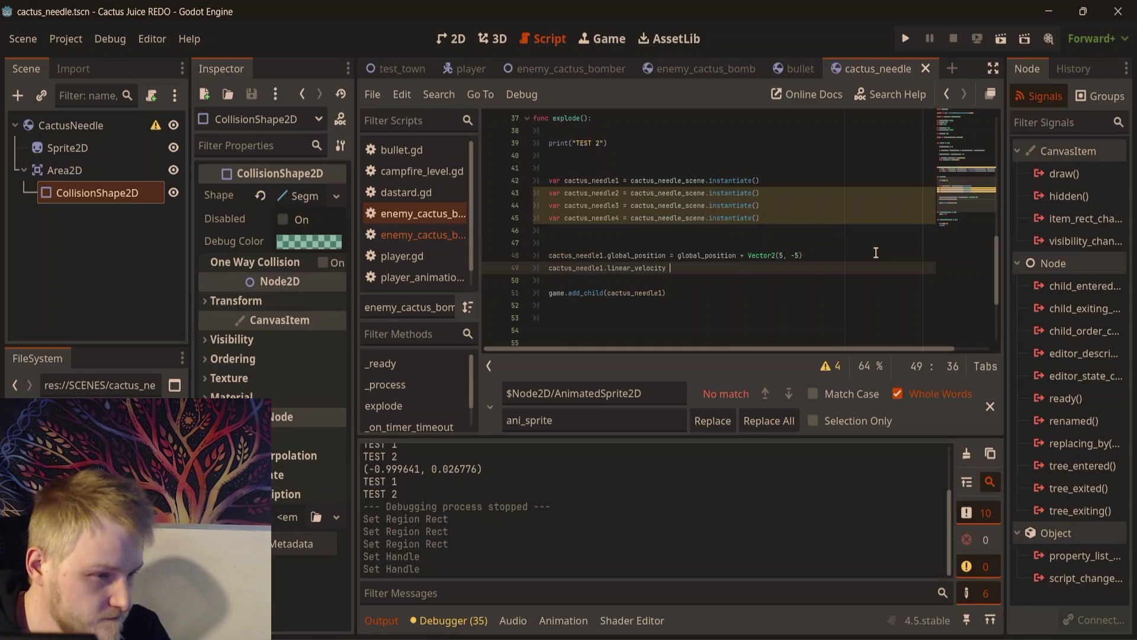
text( = Vec)
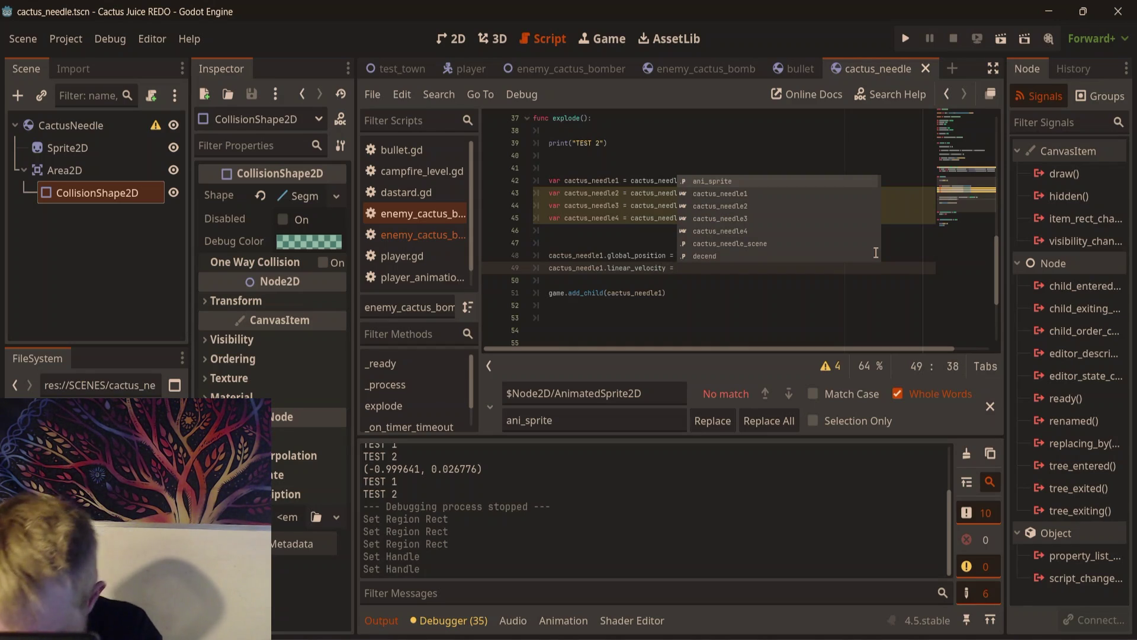
text(otr)
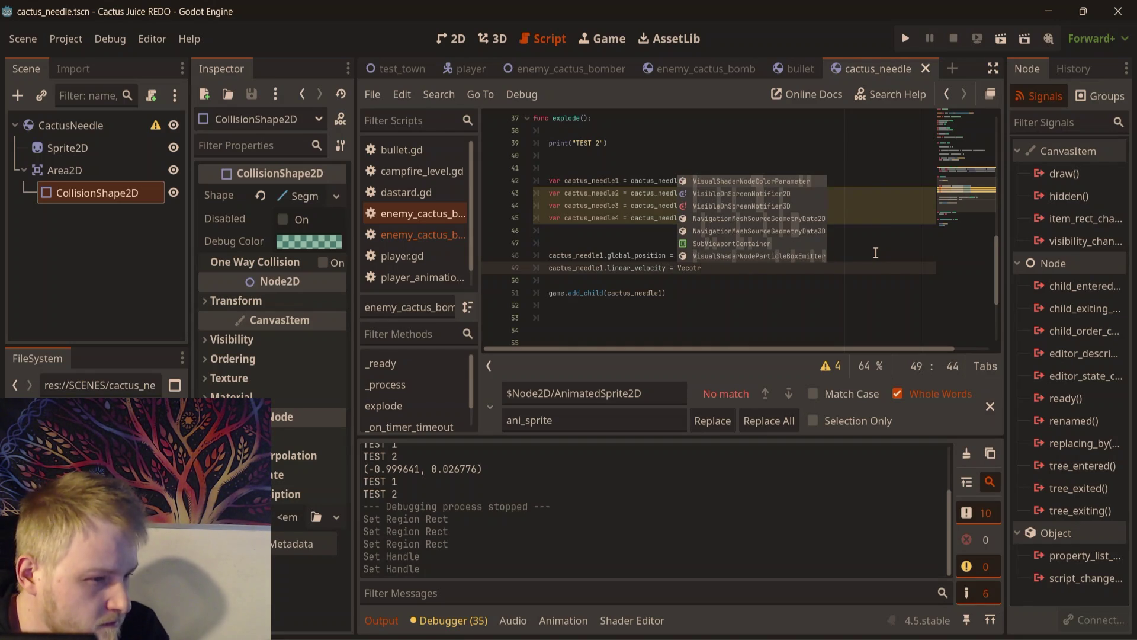
key(BackSpace)
key(BackSpace)
key(BackSpace)
text(tor2)
key(Return)
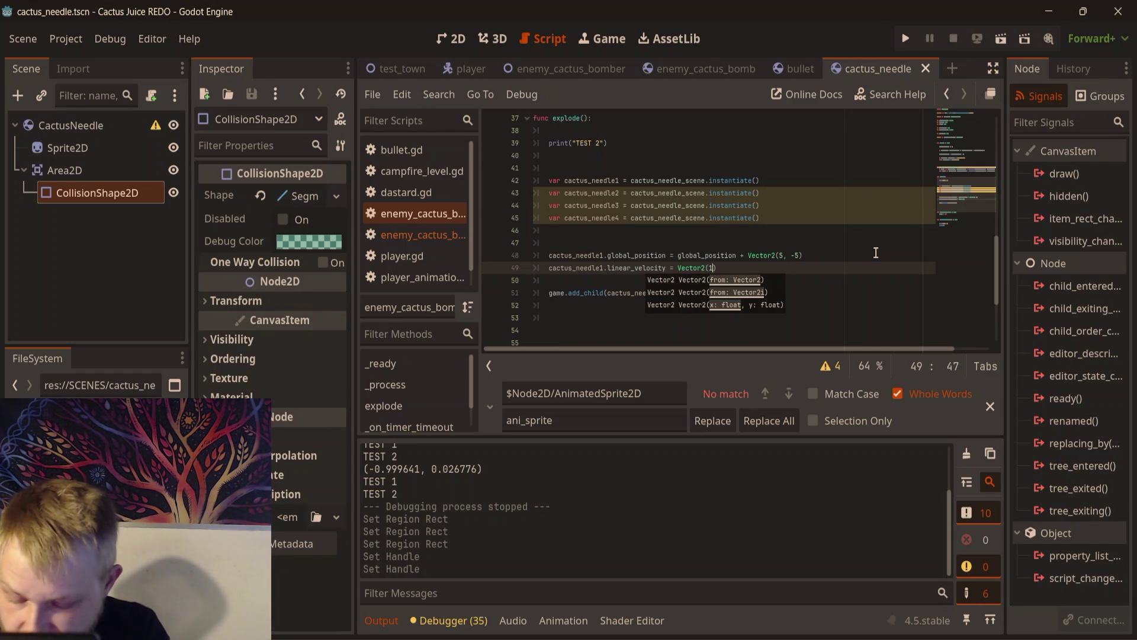
text(,10)
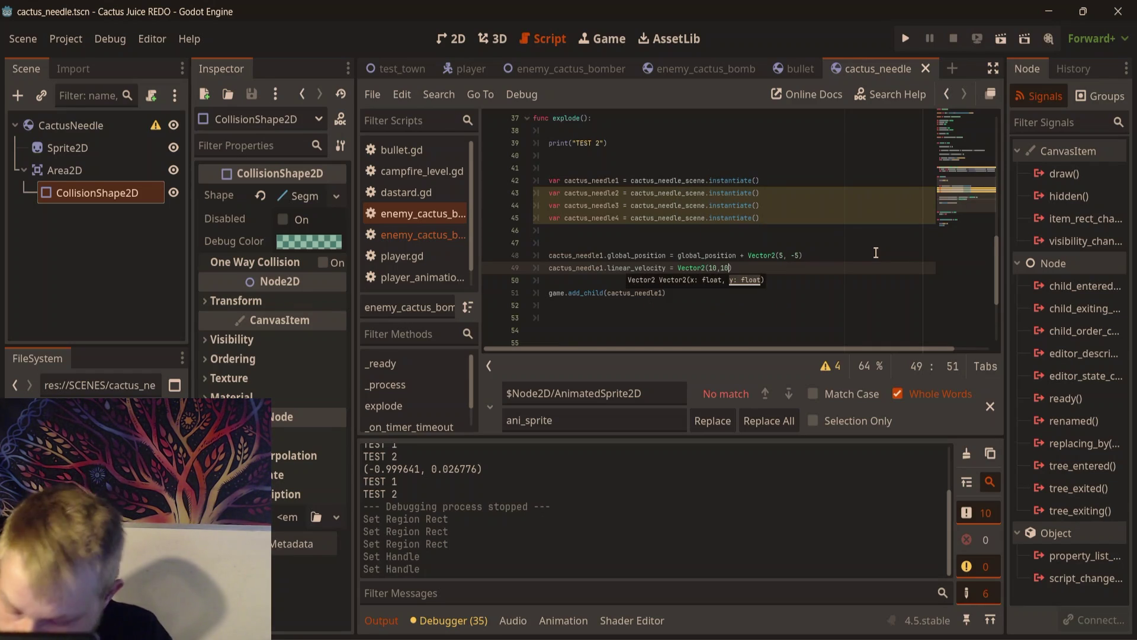
scroll(876, 252, up, 1)
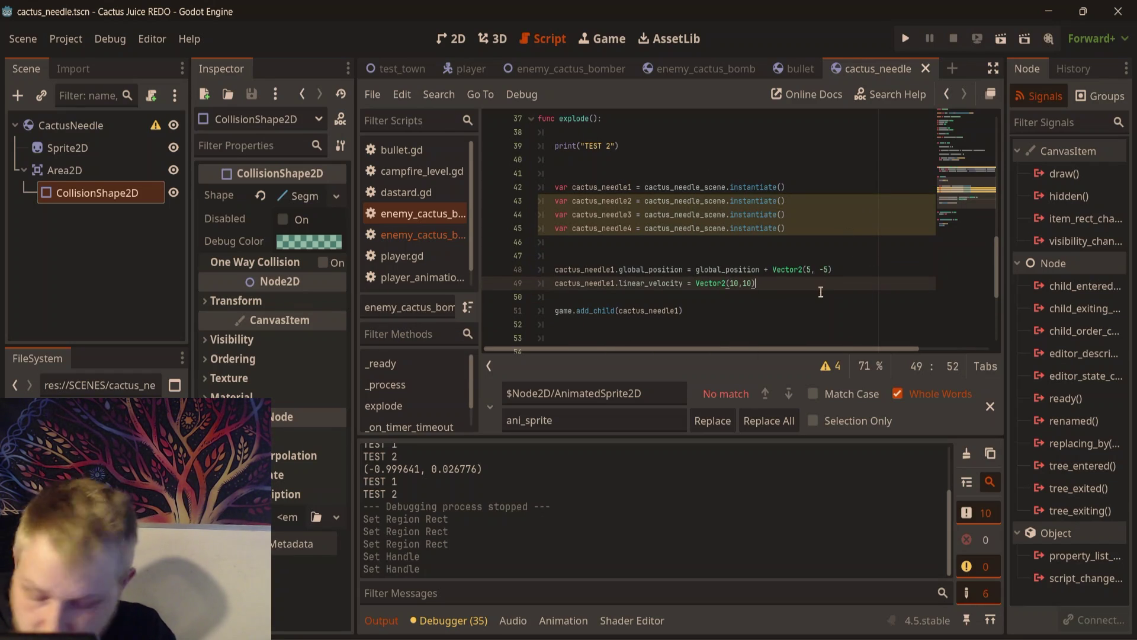
click(823, 246)
click(452, 39)
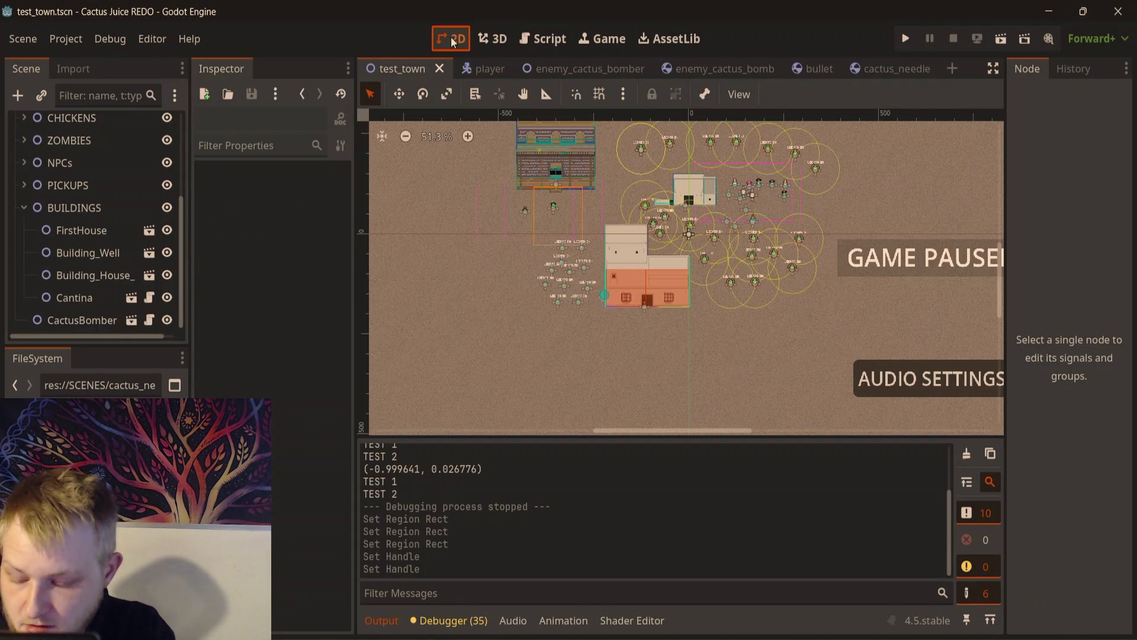
Run test_town with F6, walk the player up and right to watch needles, then stop and reopen the script
key(F6)
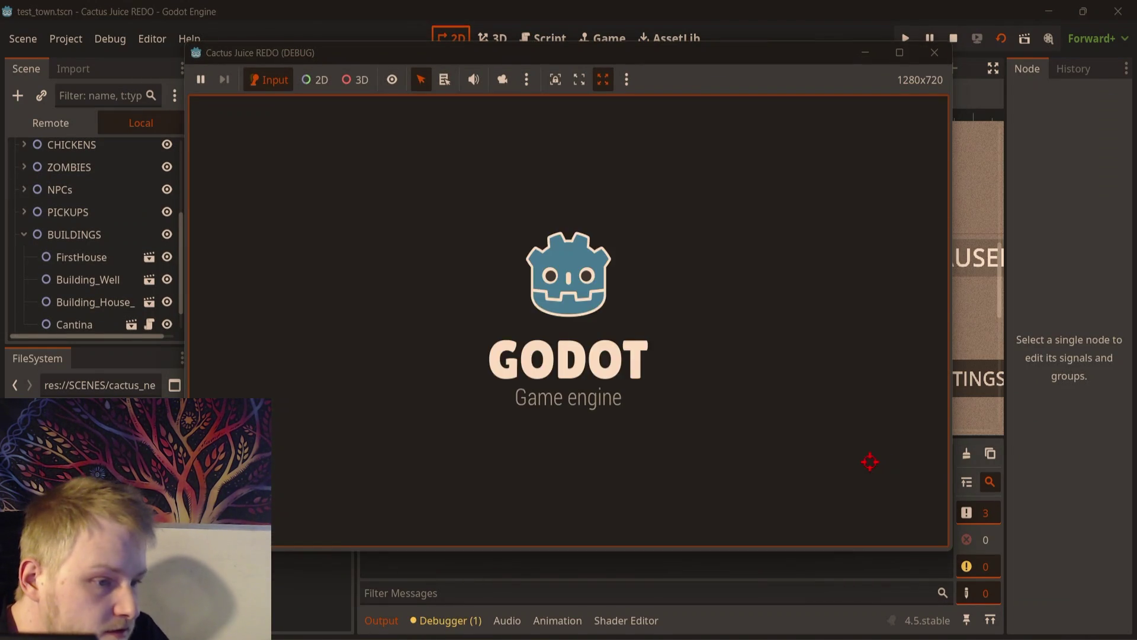
key(w+d)
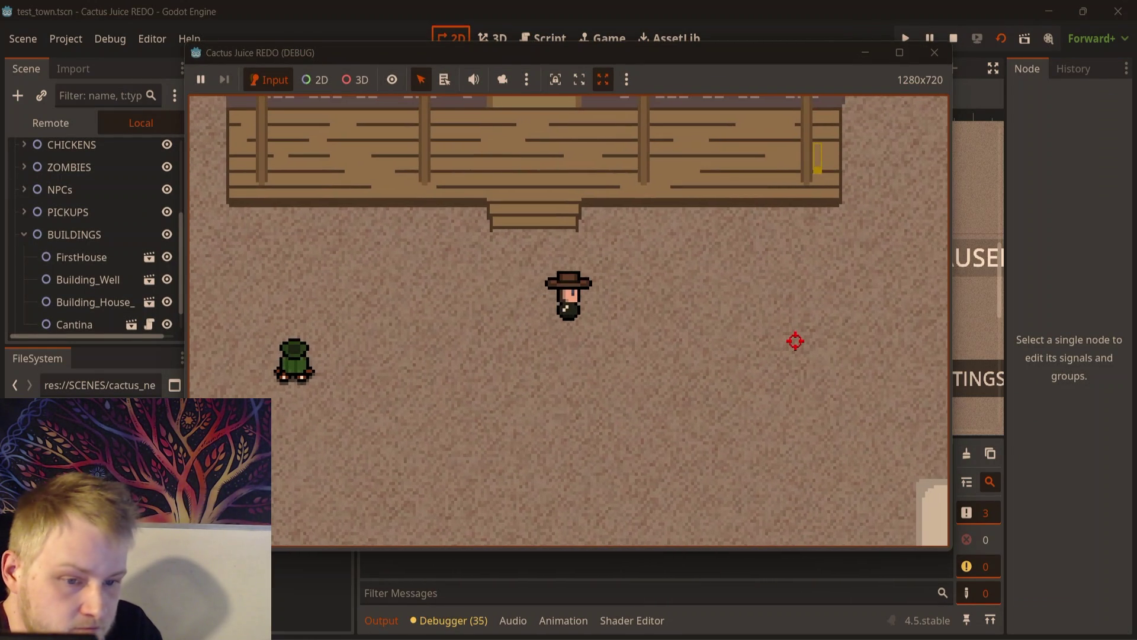
key(d)
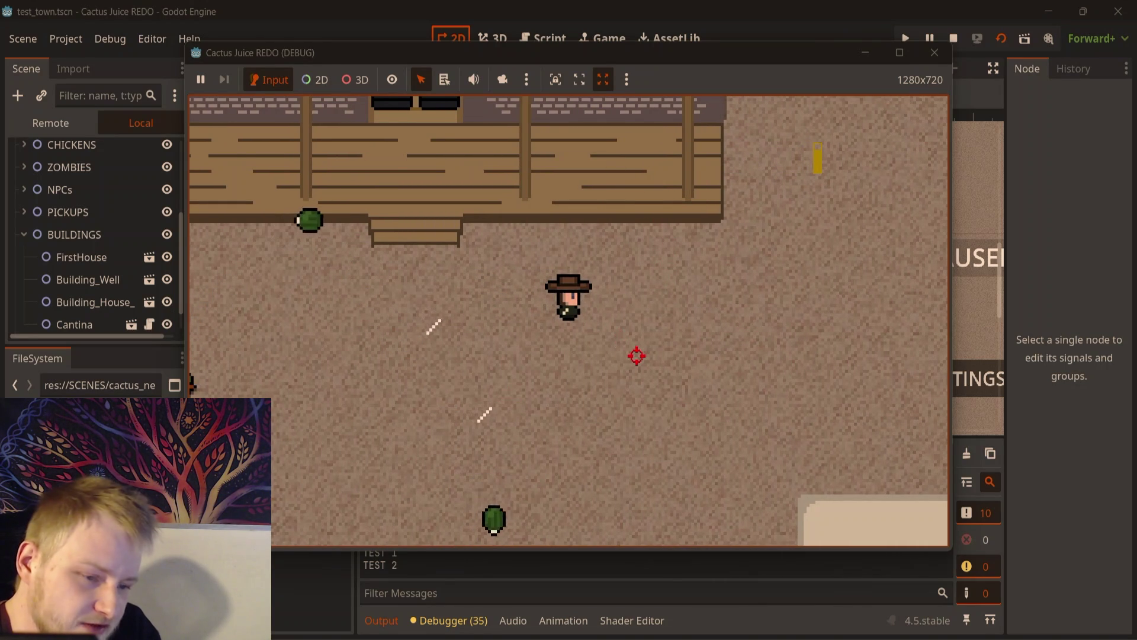
click(934, 59)
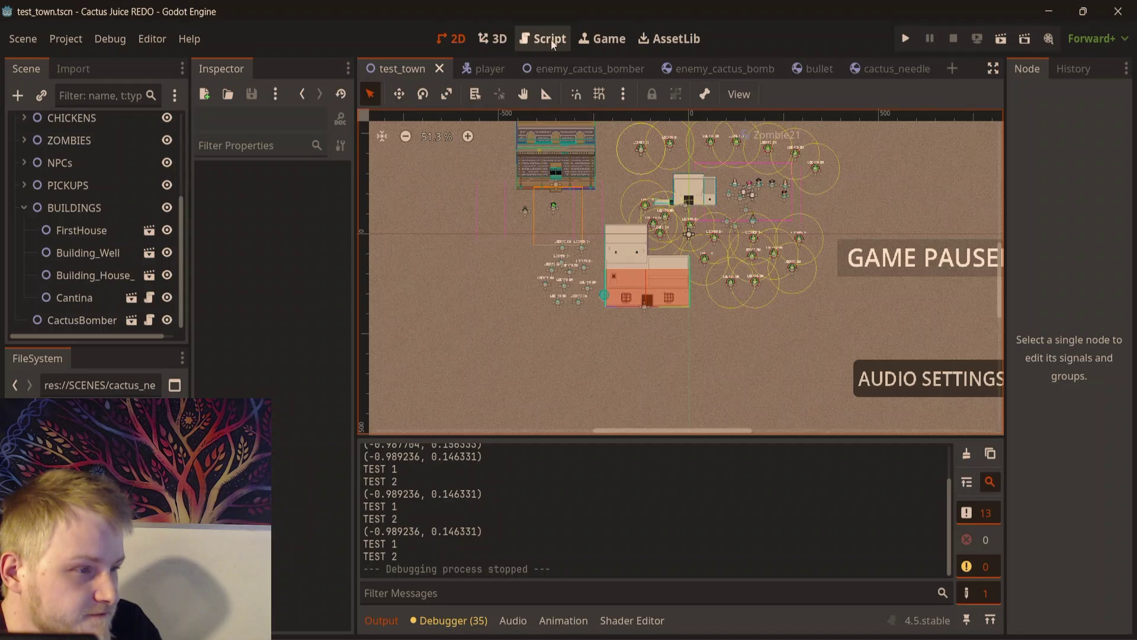
click(546, 39)
Change the needle's linear_velocity to Vector2(42, -42) and save the script
click(791, 261)
click(822, 270)
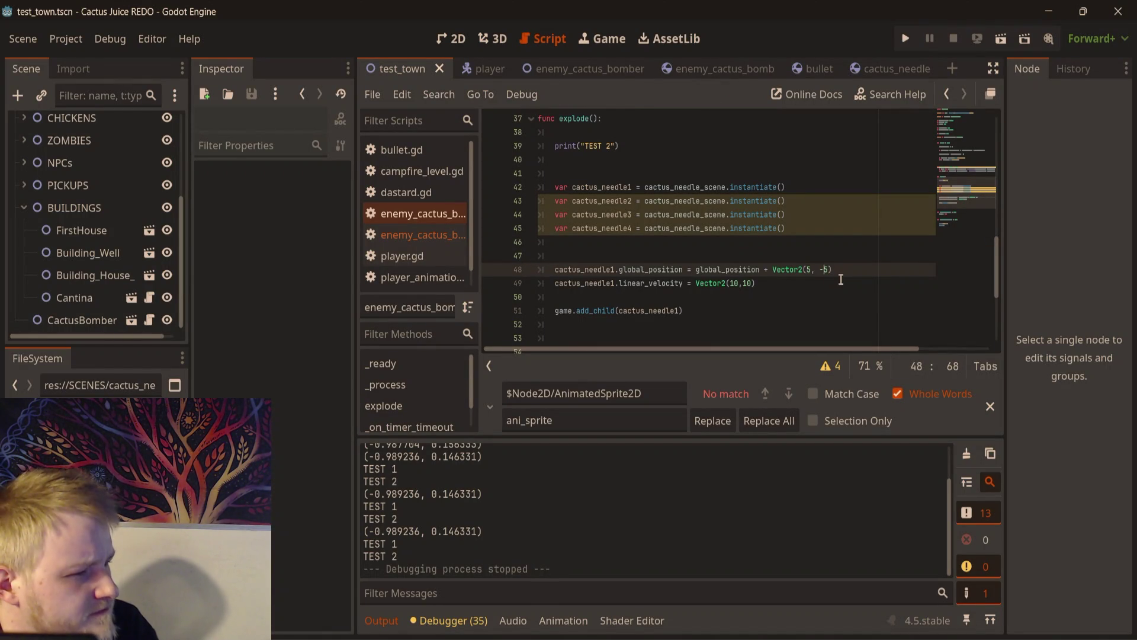
click(829, 283)
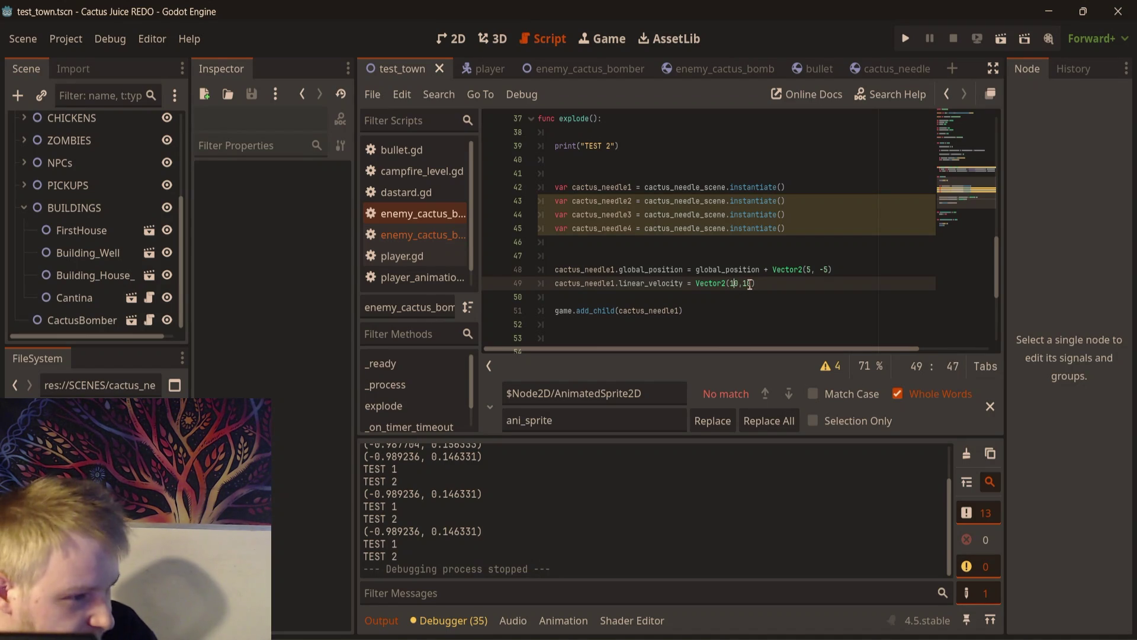
key(BackSpace)
key(BackSpace)
text(41)
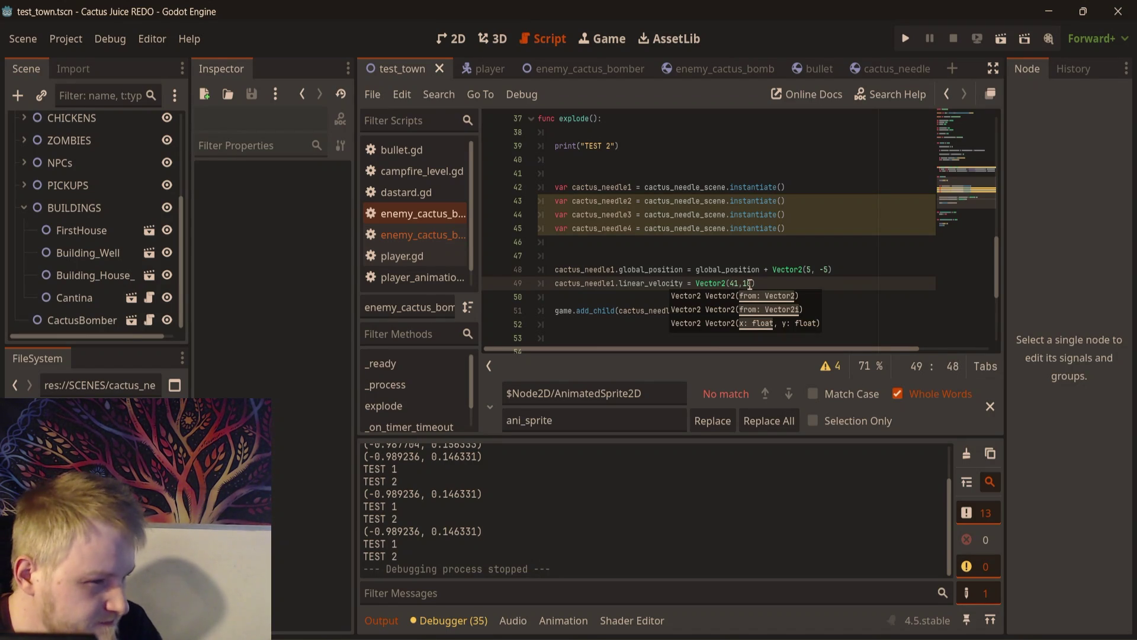
key(Right)
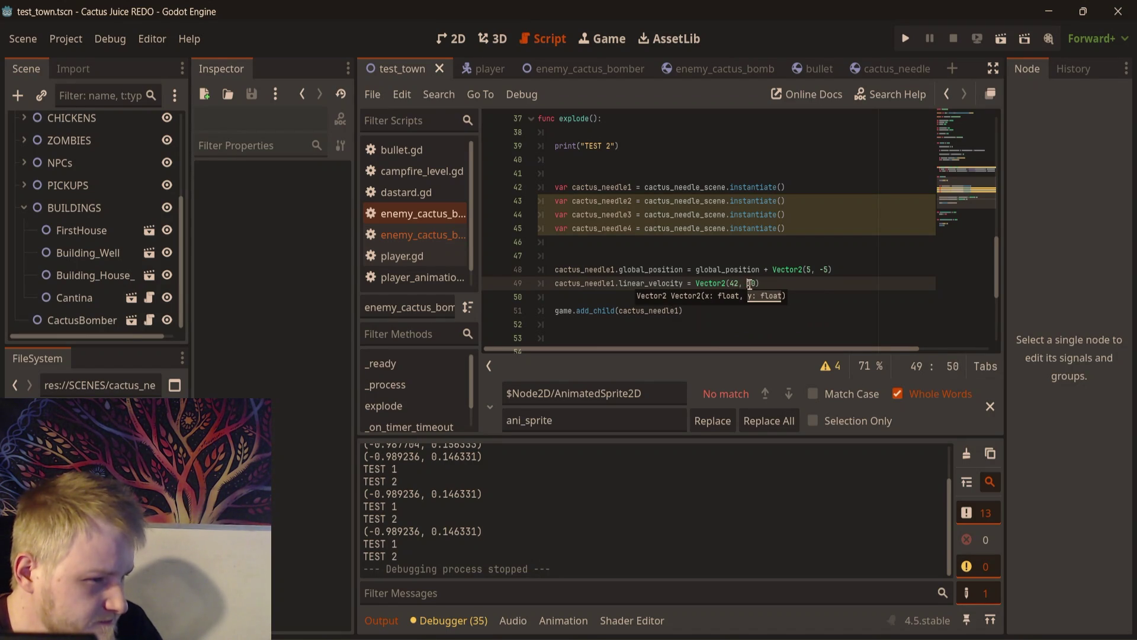
key(BackSpace)
key(BackSpace)
key(BackSpace)
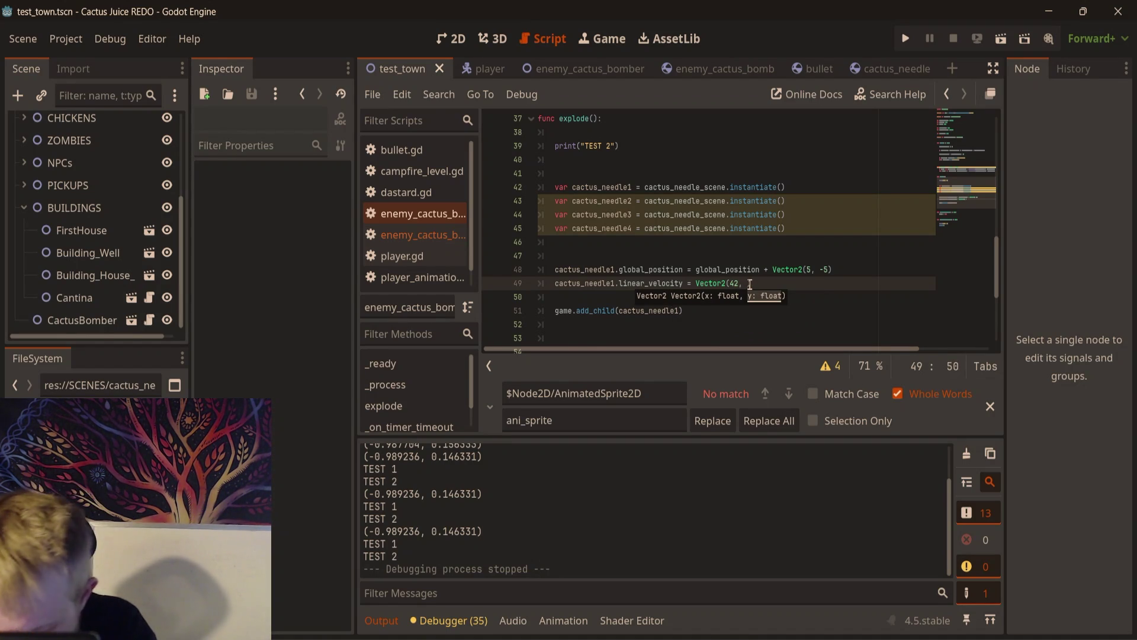
text(42))
click(796, 246)
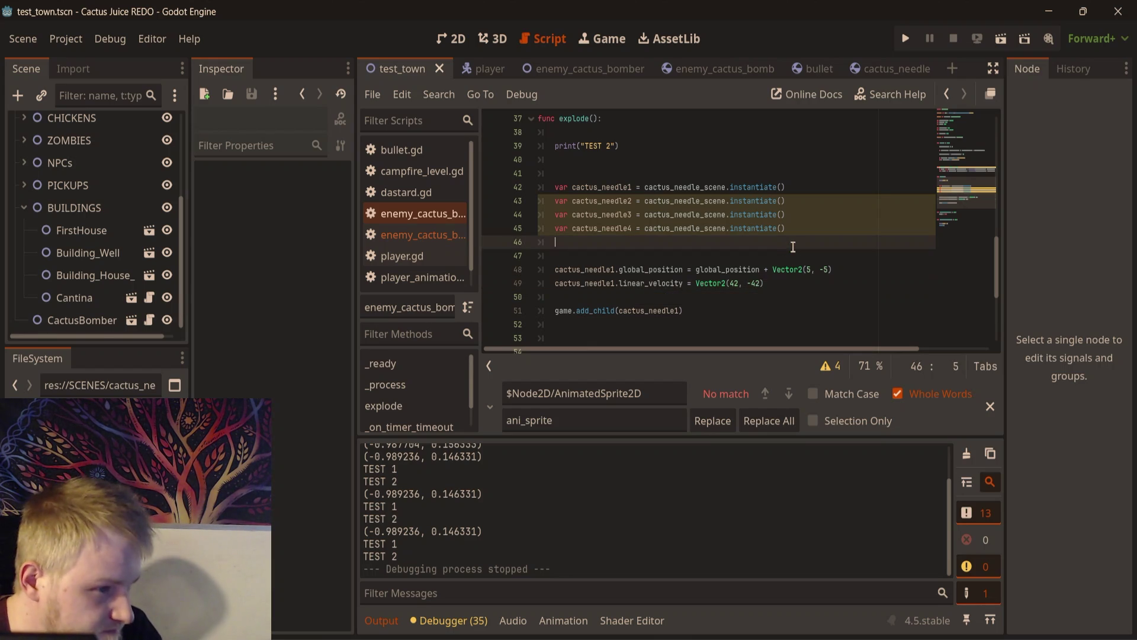
key(ctrl+s)
Recheck the position offset and velocity lines, then run the scene with F6
click(811, 270)
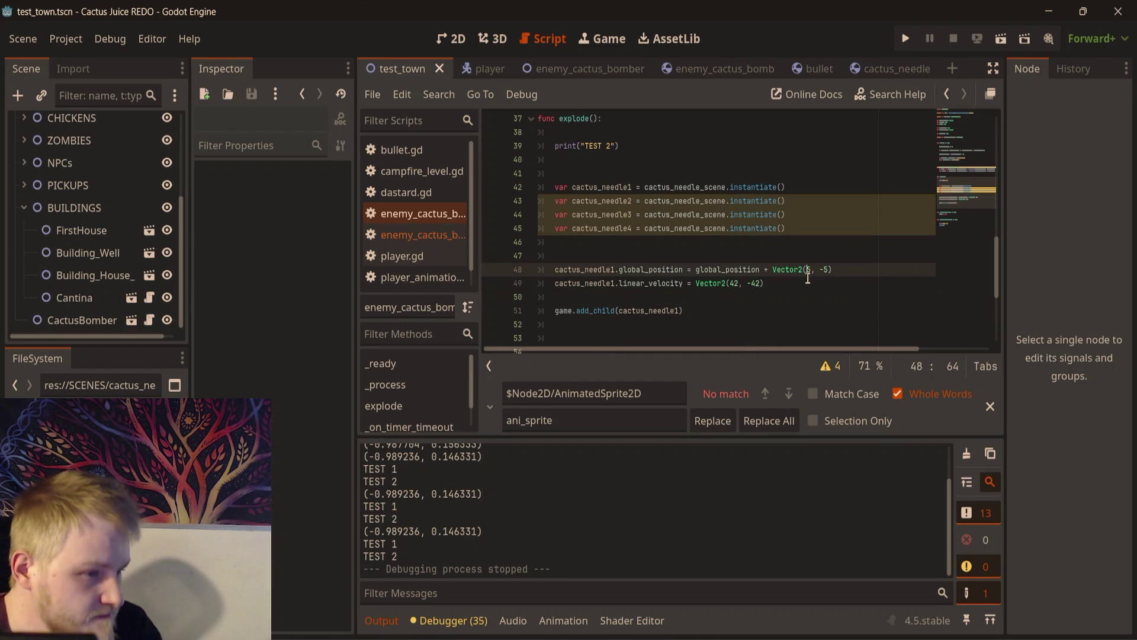
click(844, 257)
click(850, 270)
click(851, 297)
click(852, 283)
click(853, 257)
click(854, 289)
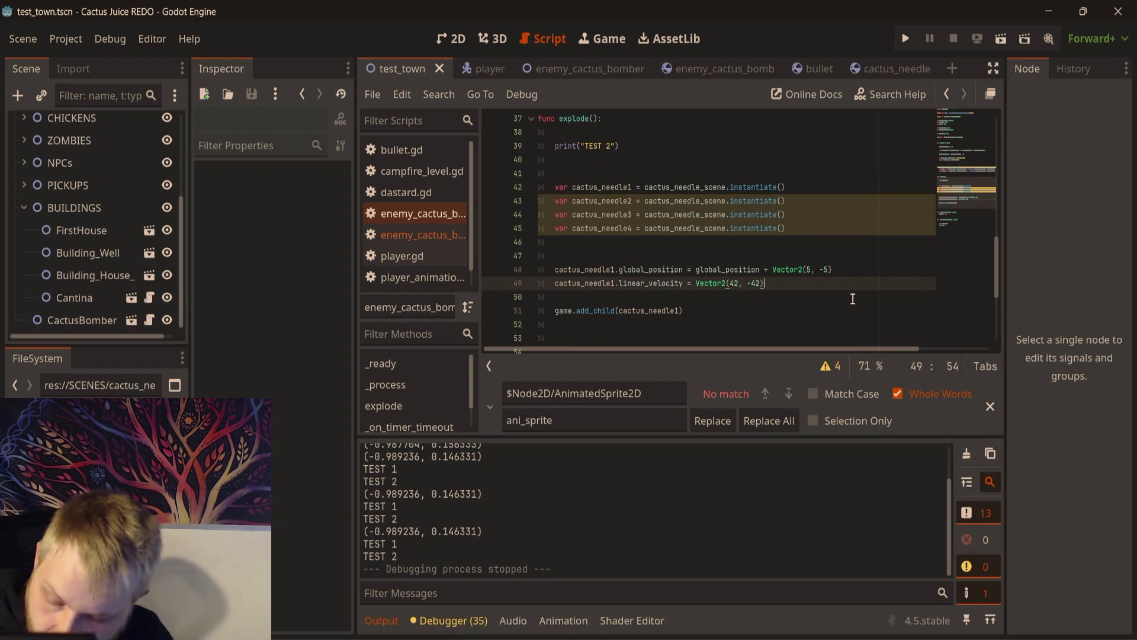
key(F6)
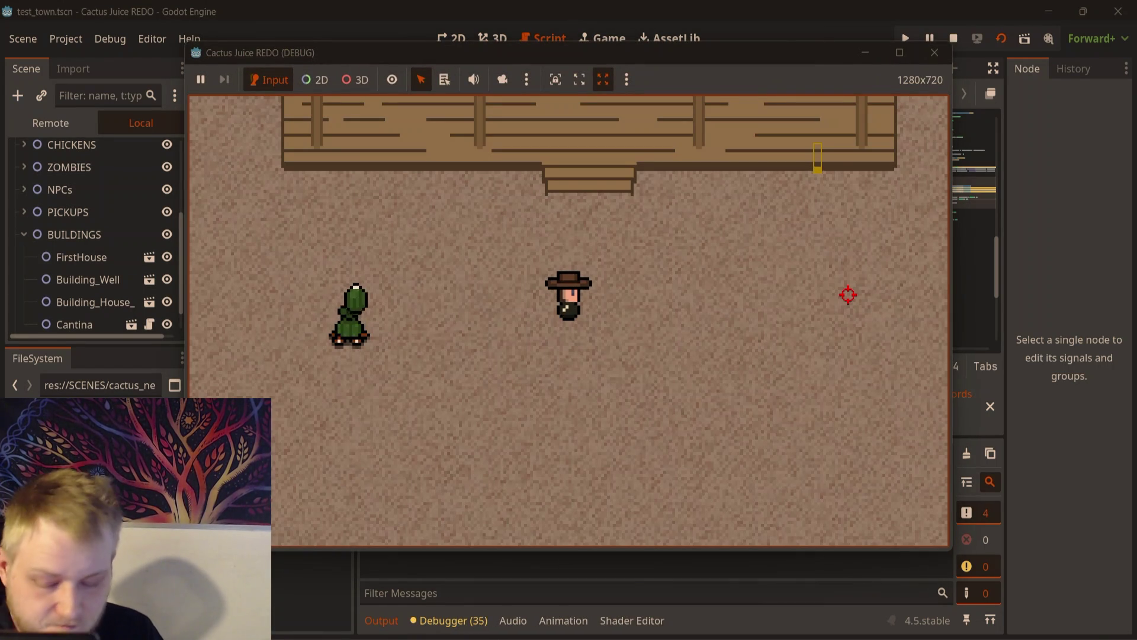
Walk the player up and right to watch the needle fly diagonally, then stop the game
key(w)
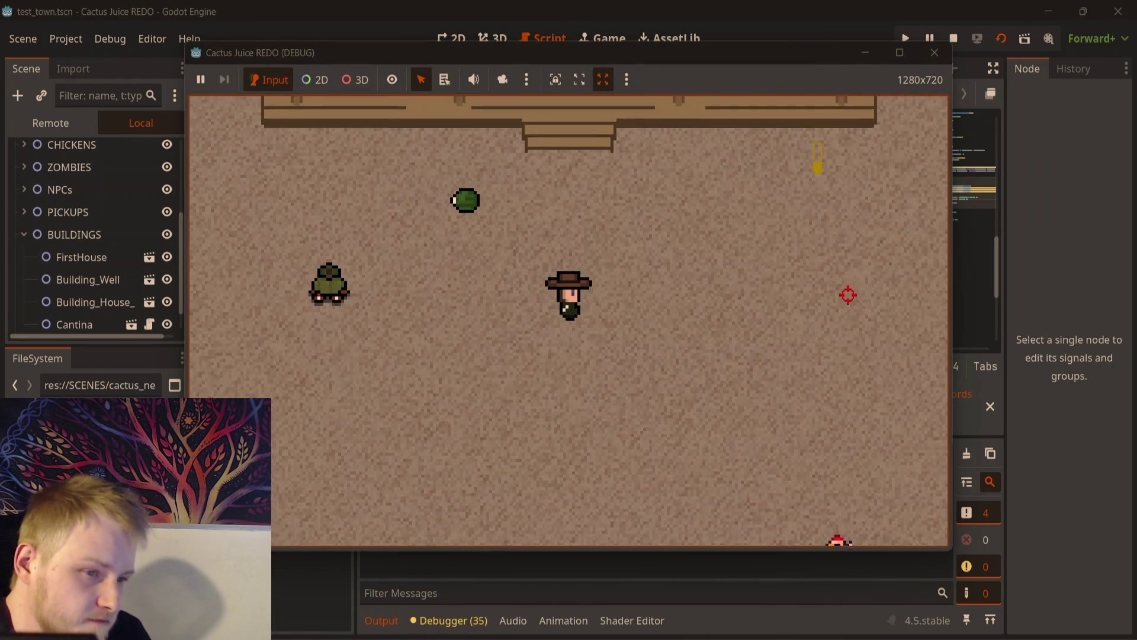
key(d)
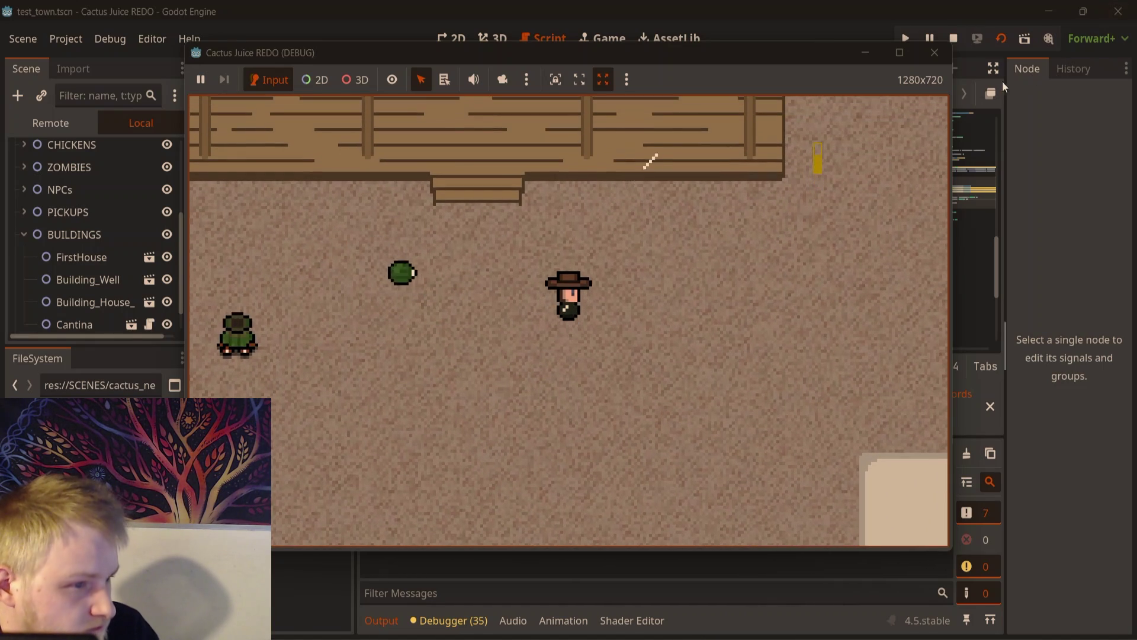
click(940, 57)
click(738, 305)
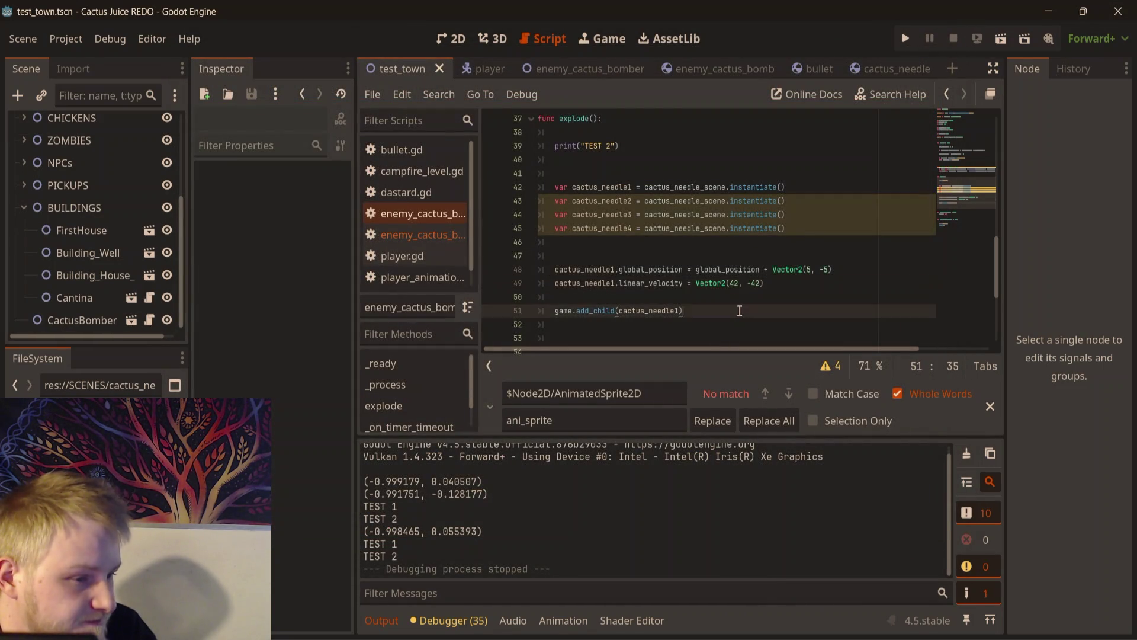
Remove print("TEST 1") from _on_explode_timeout and add queue_free() after explode()
scroll(735, 305, down, 4)
click(639, 284)
triple_click(572, 283)
key(BackSpace)
key(BackSpace)
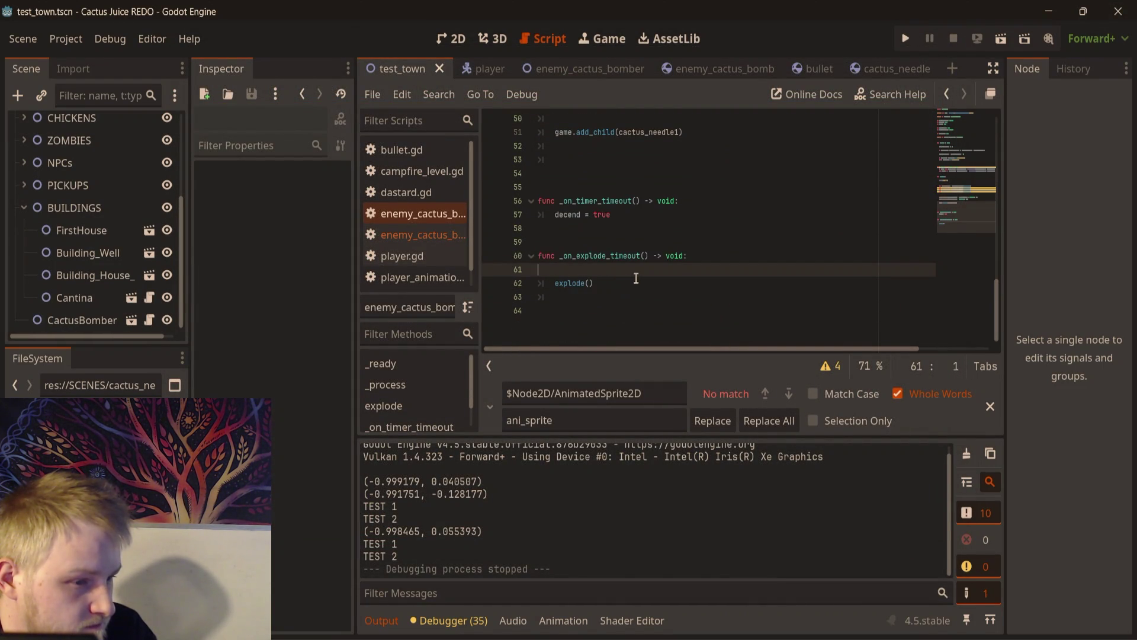
key(BackSpace)
key(BackSpace)
key(Down)
key(Return)
text(que)
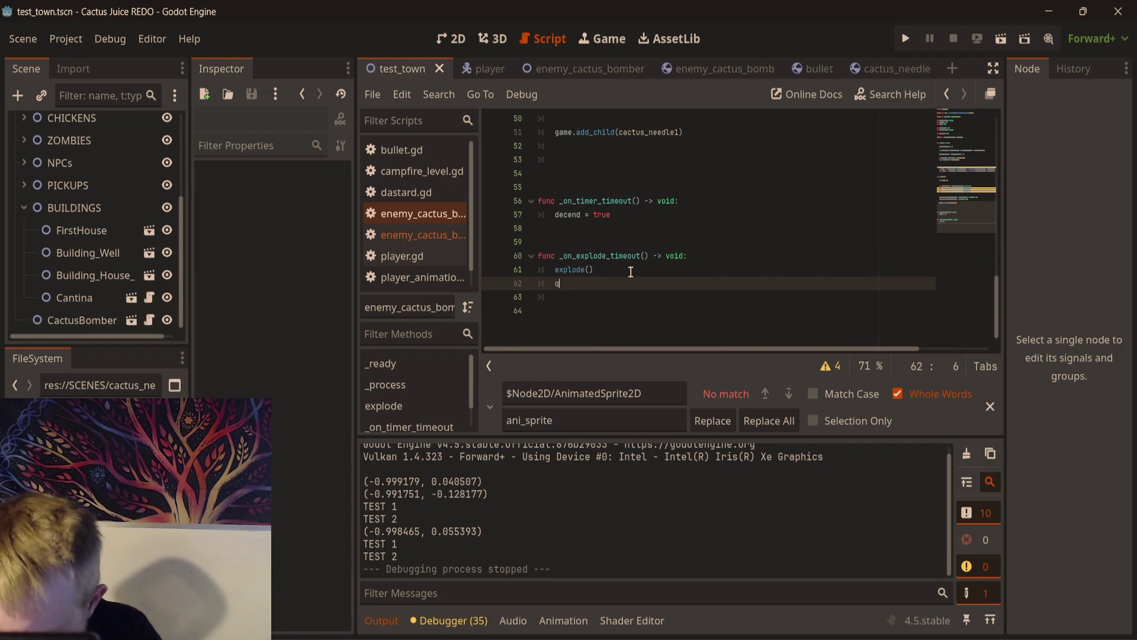
key(Return)
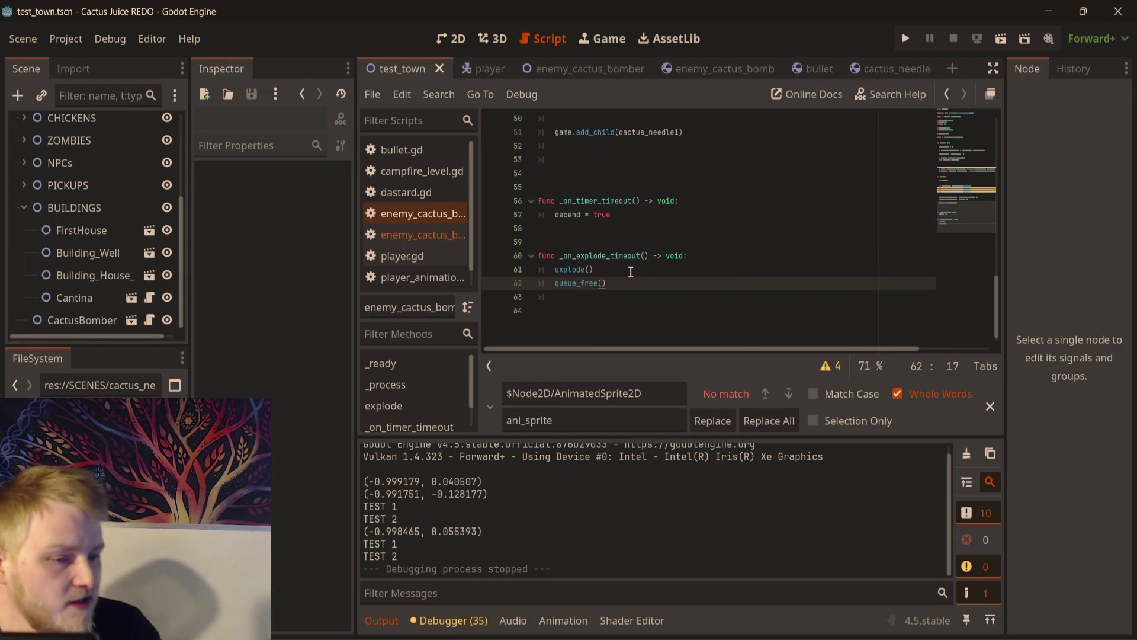
click(467, 44)
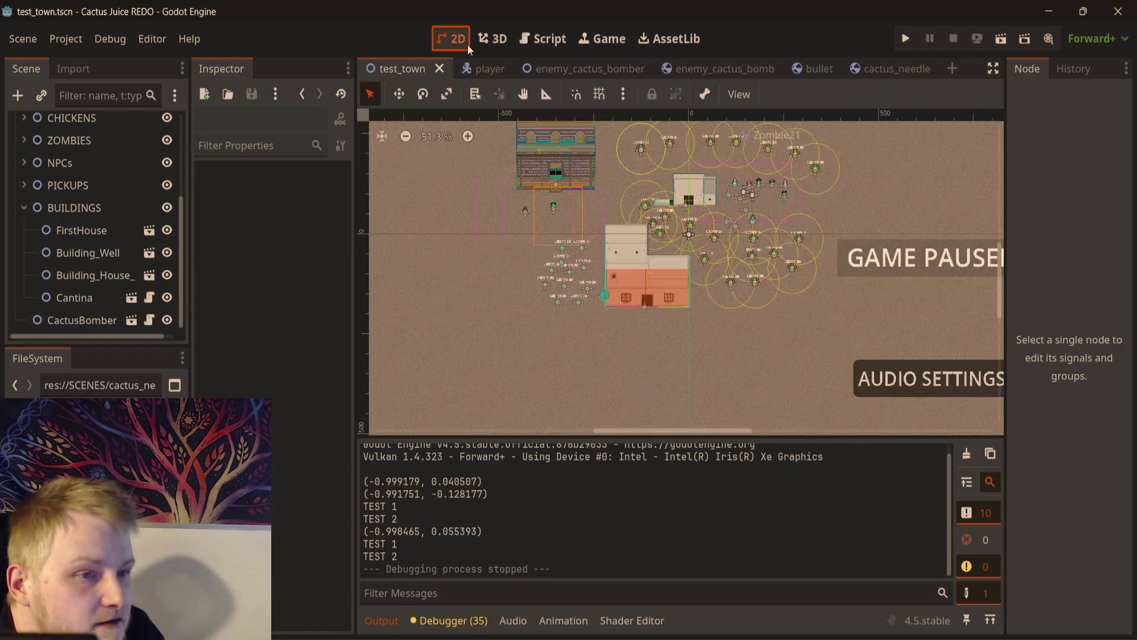
Run the game with F5, walk the player around to watch bombs explode and vanish, then stop and reopen the script
key(F5)
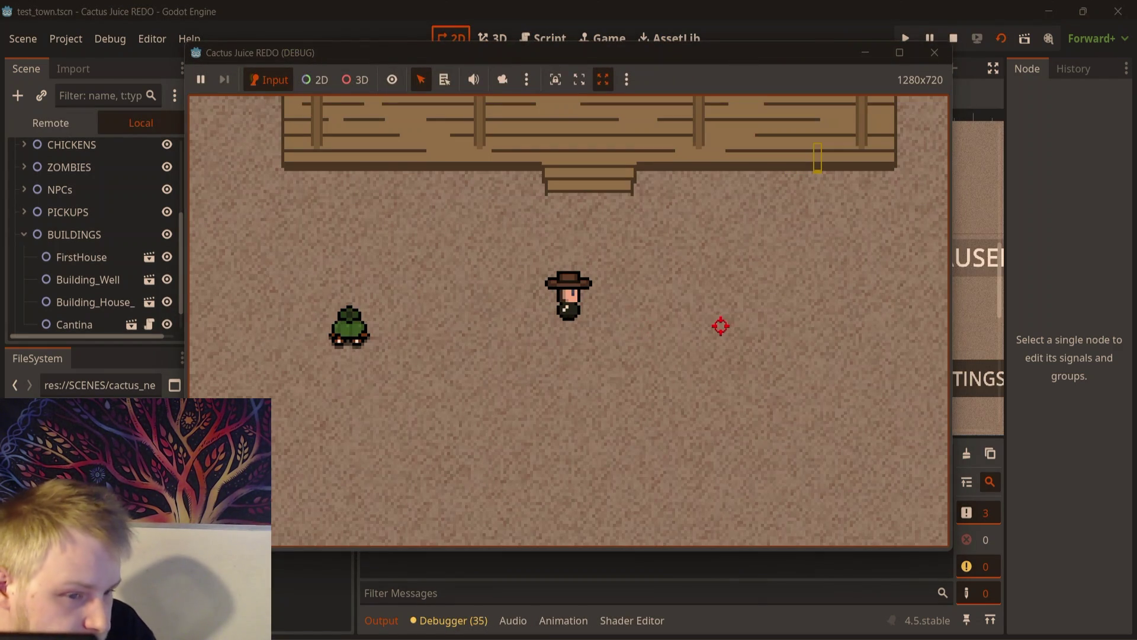
key(w)
key(d)
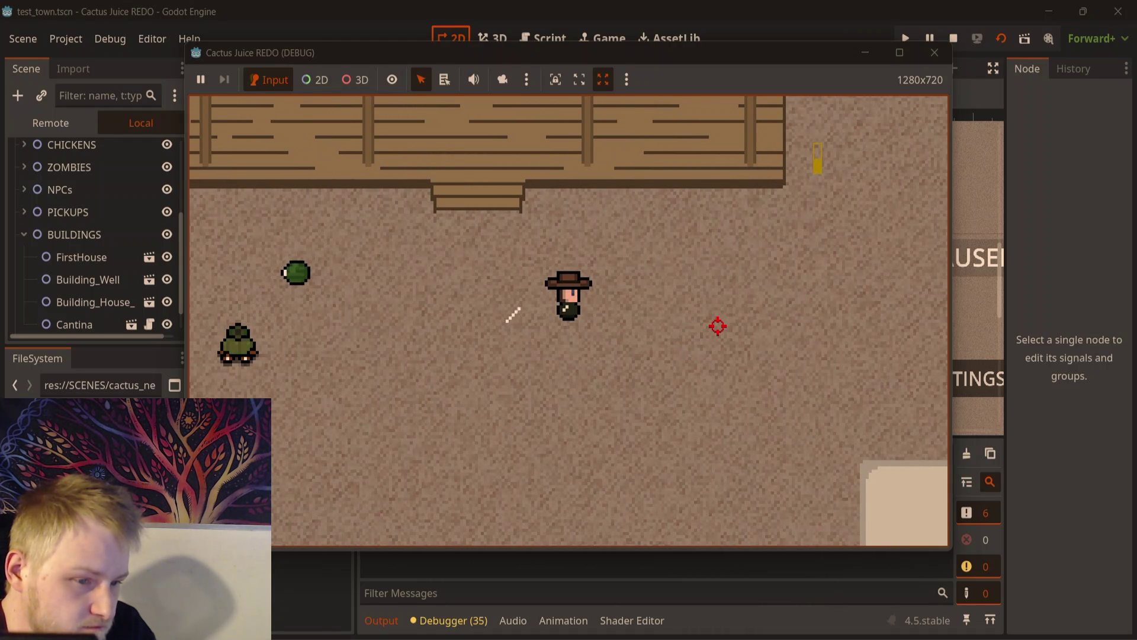
key(s)
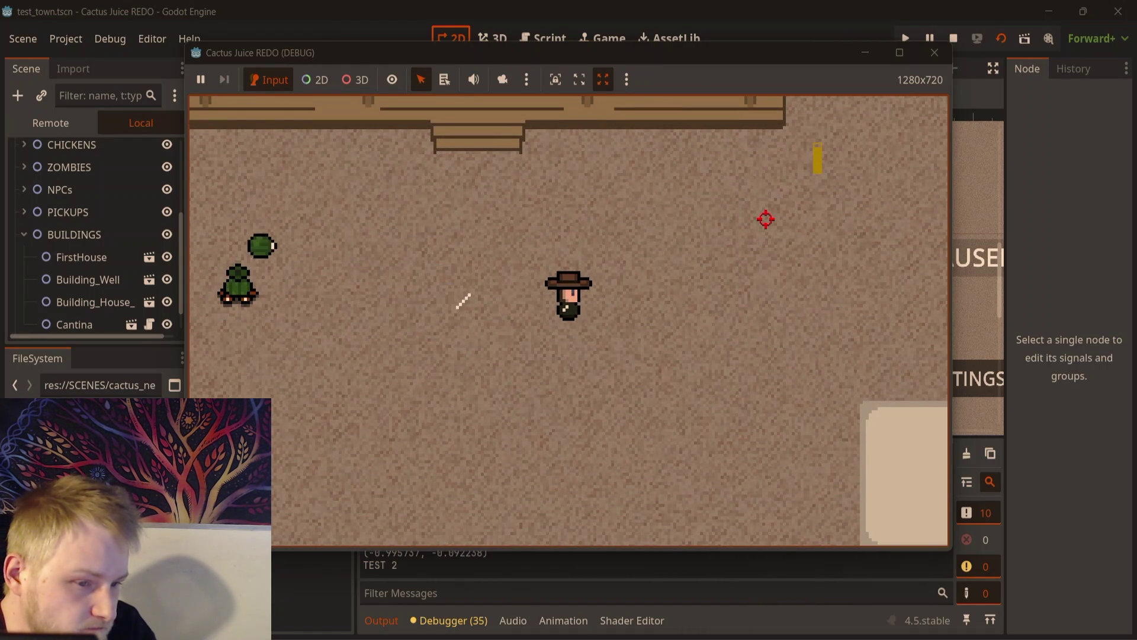
key(a)
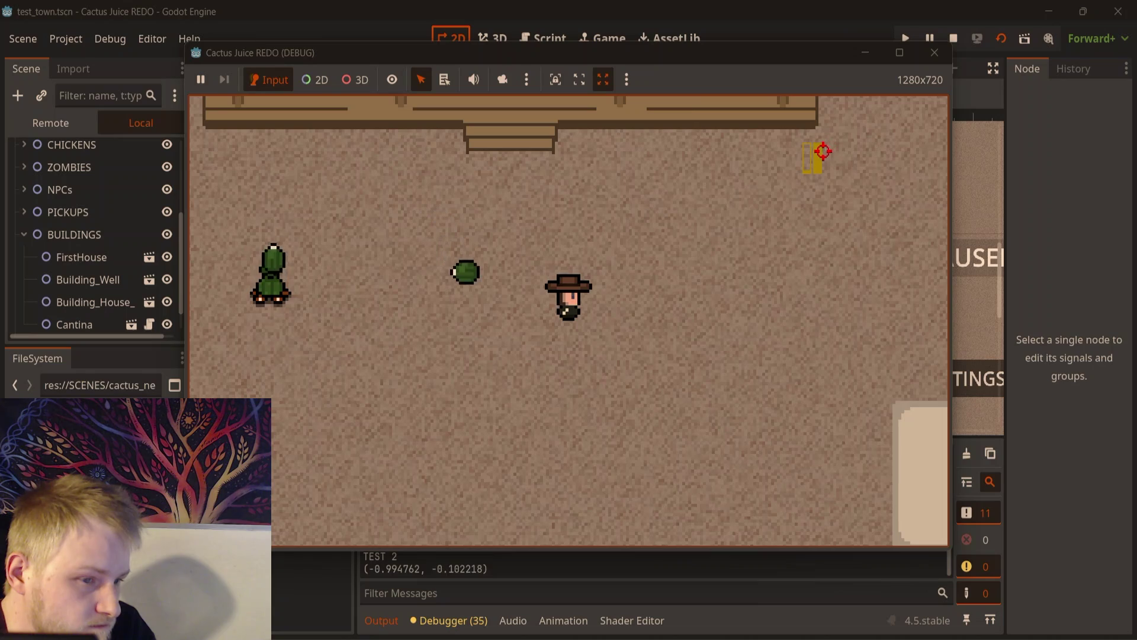
key(w)
key(a)
key(w)
key(a)
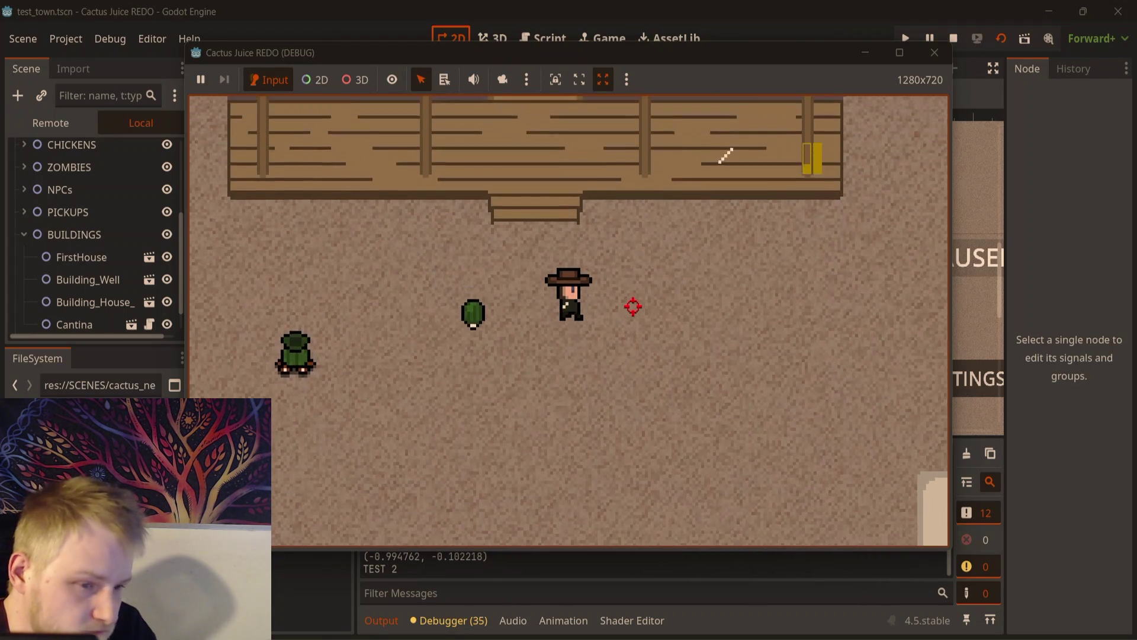
key(s)
key(a)
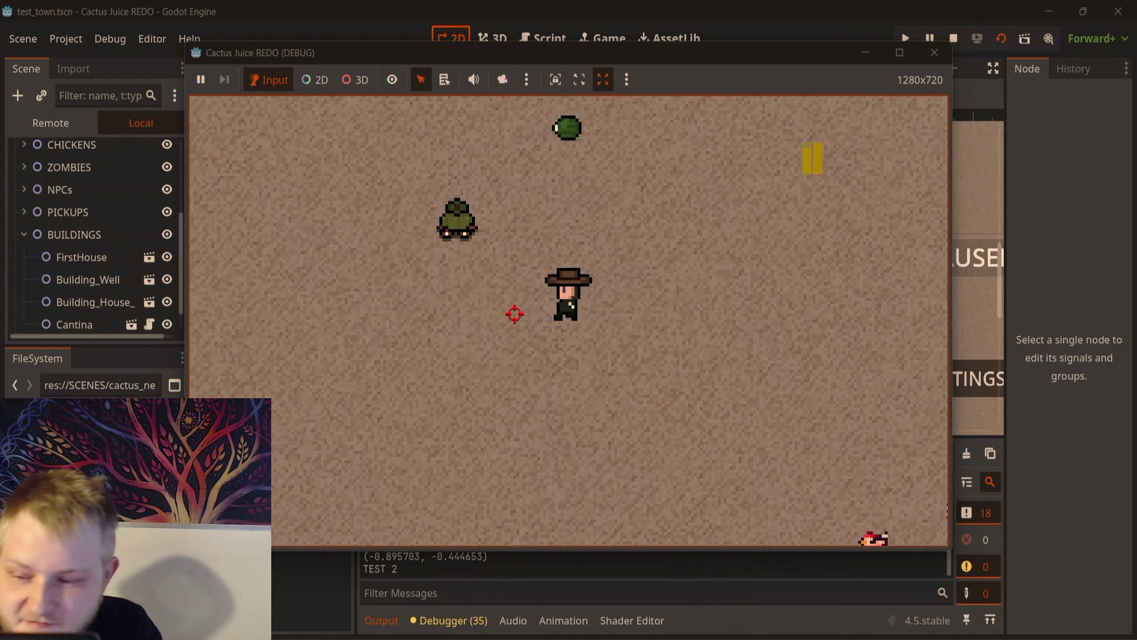
key(w)
key(w)
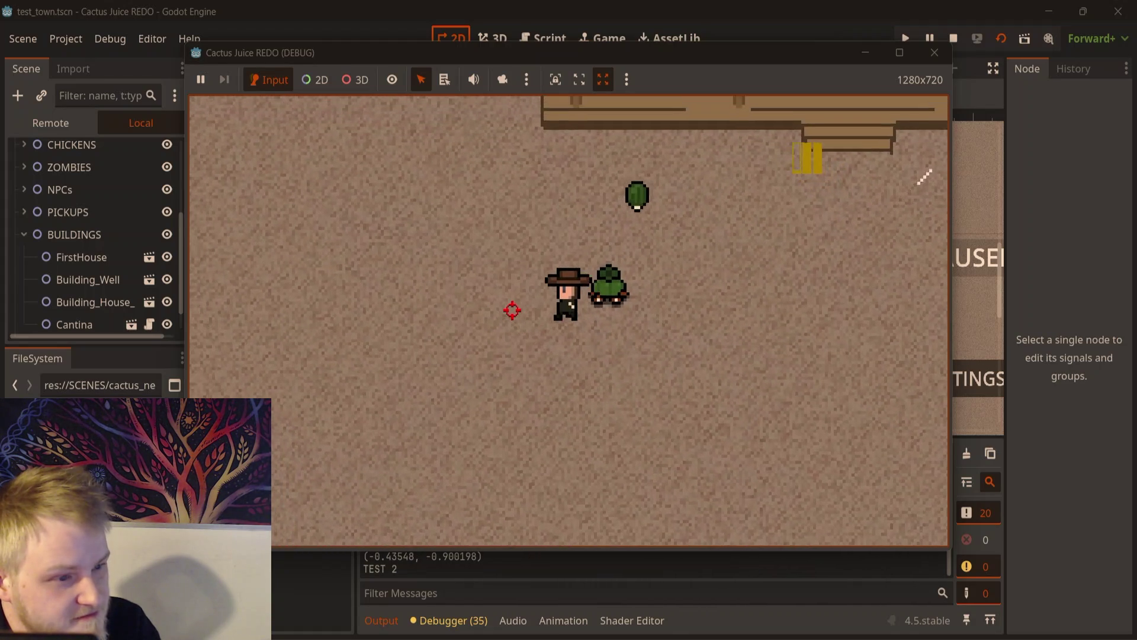
key(s)
key(a)
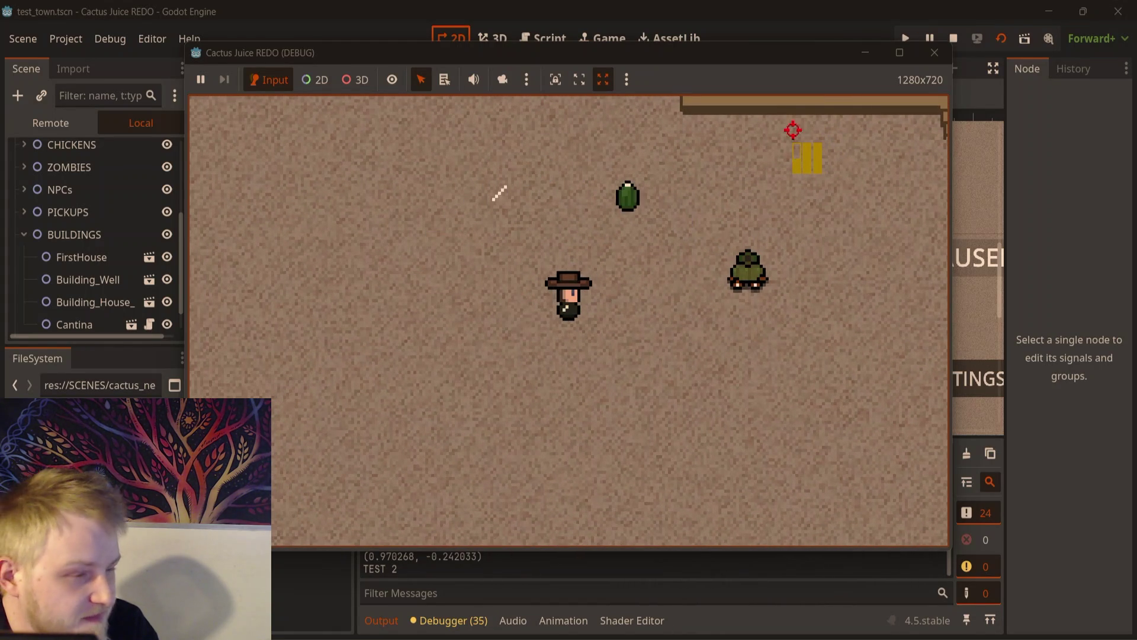
click(934, 52)
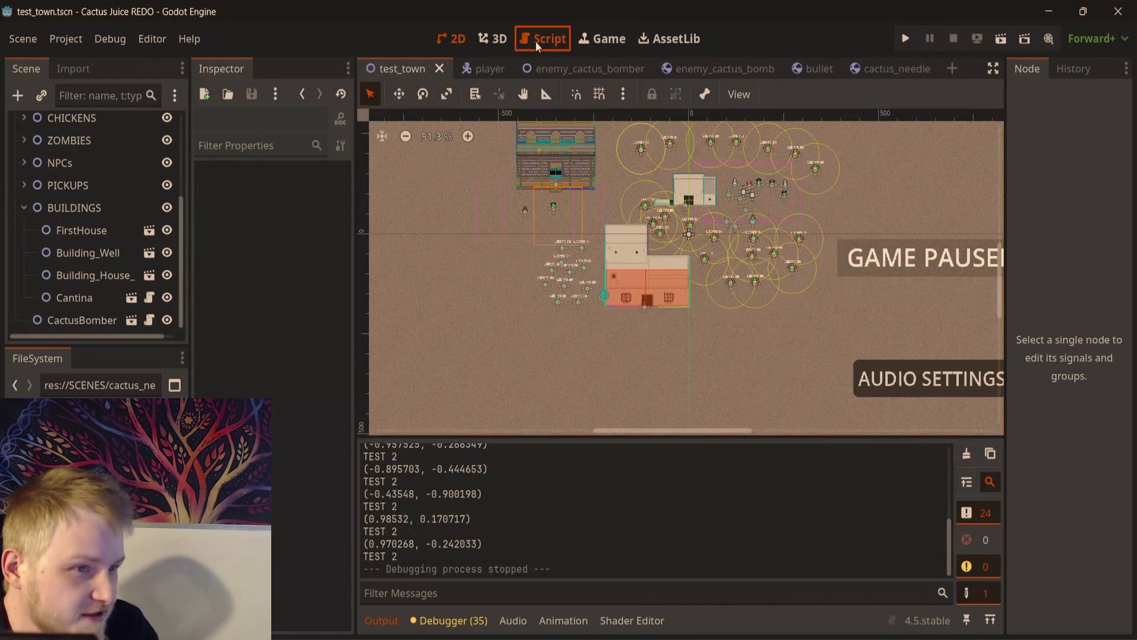
click(536, 41)
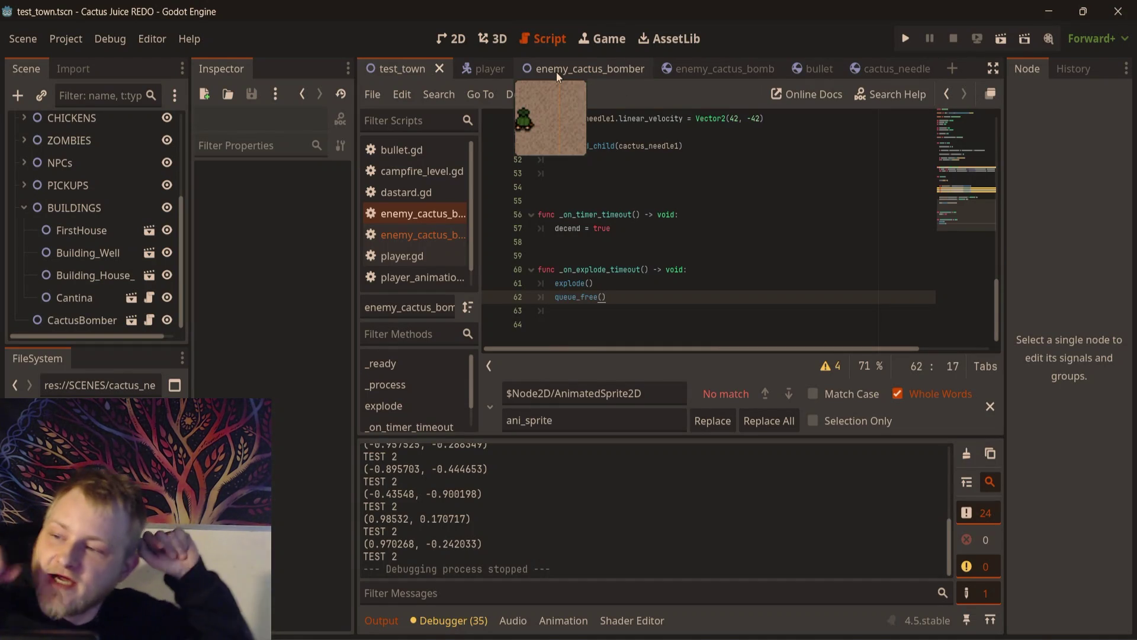